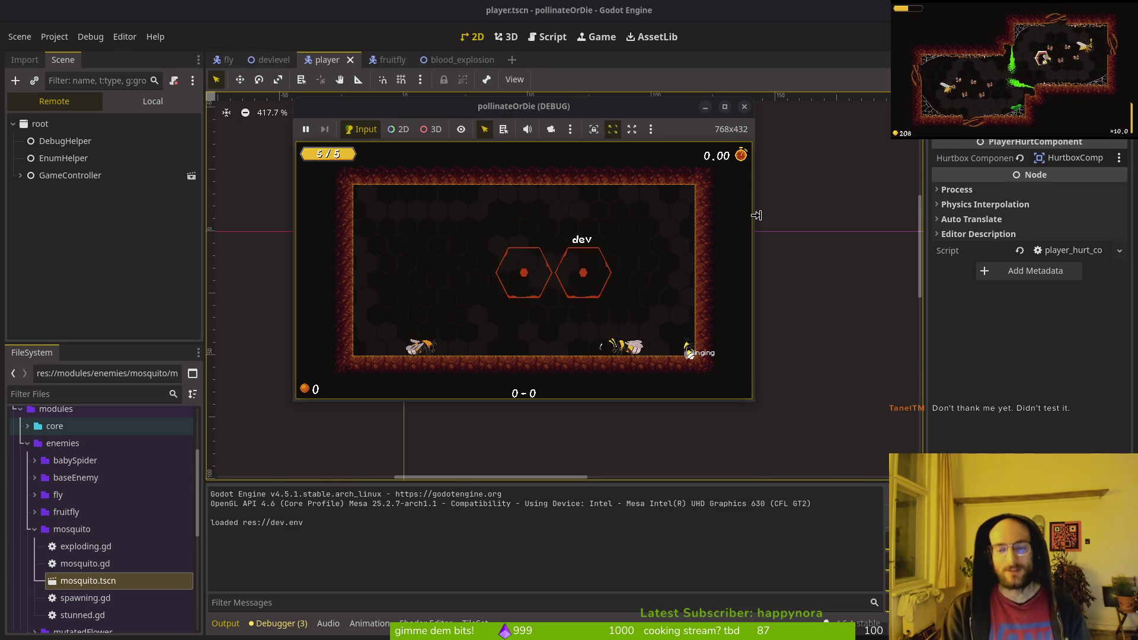
- Close the debug game window and bring up clinging.gd and crawling.gd split in Neovim
{"action": "left_click", "coordinate": [741, 112]}
{"action": "key", "text": "alt+Tab"}
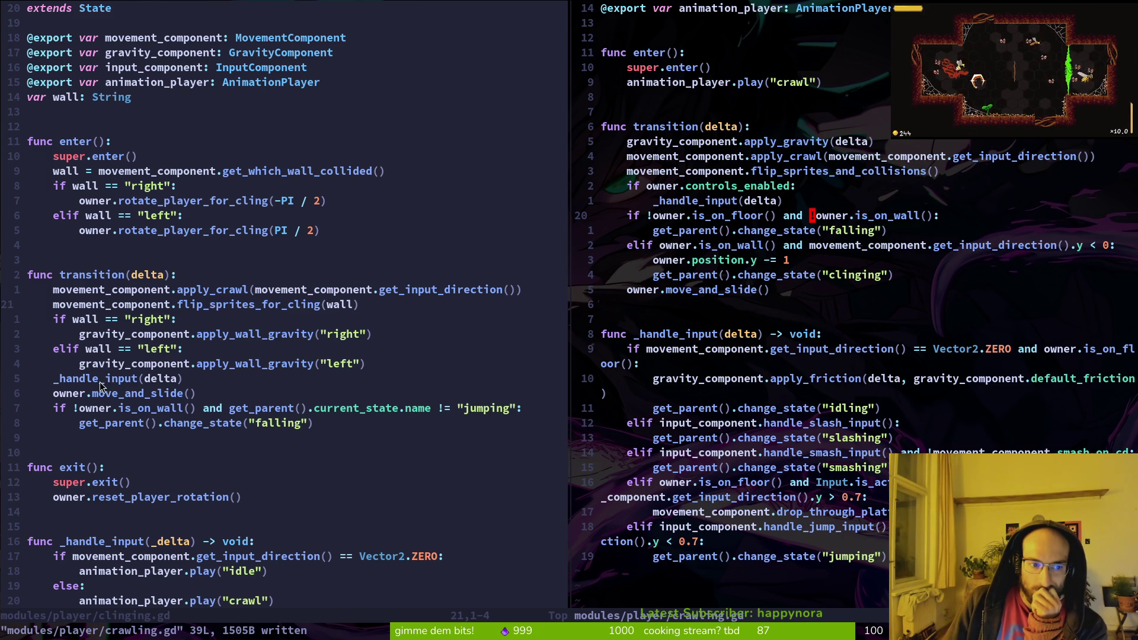
- Save and close the clinging.gd pane with :wq
{"action": "scroll", "coordinate": [151, 483], "scroll_direction": "down", "scroll_amount": 4}
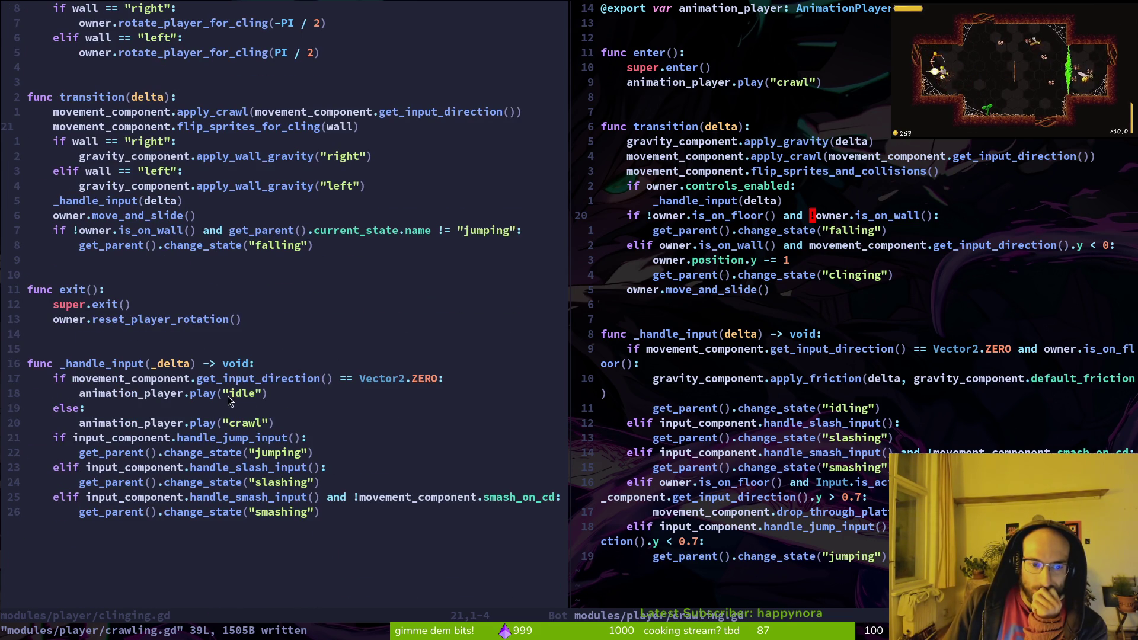
{"action": "scroll", "coordinate": [853, 464], "scroll_direction": "up", "scroll_amount": 2}
{"action": "scroll", "coordinate": [853, 464], "scroll_direction": "down", "scroll_amount": 2}
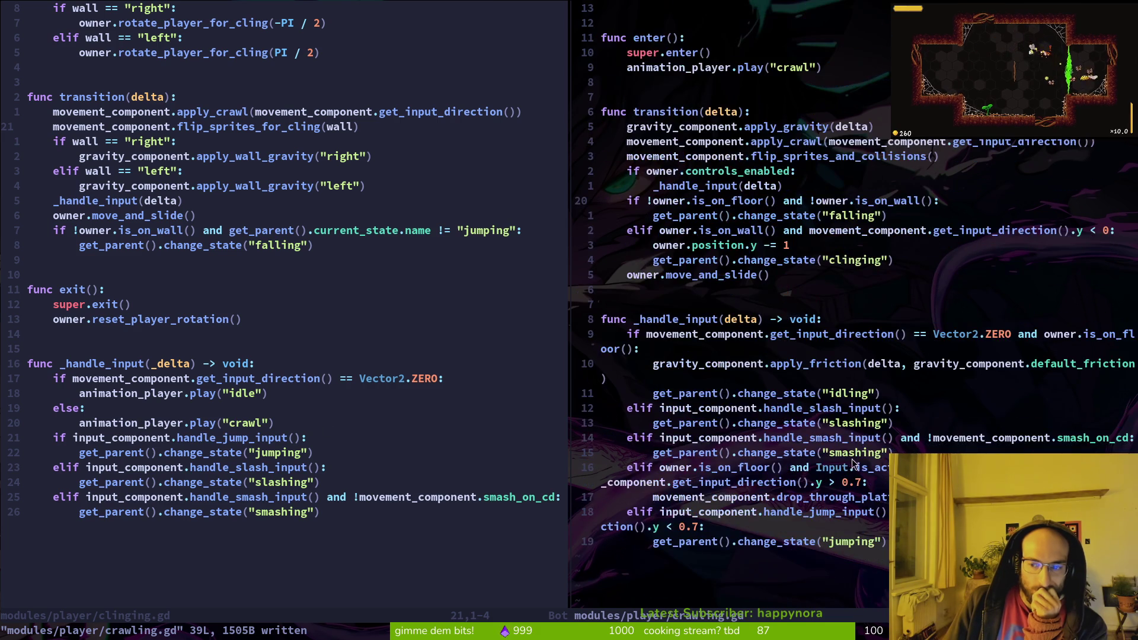
{"action": "left_click", "coordinate": [354, 309]}
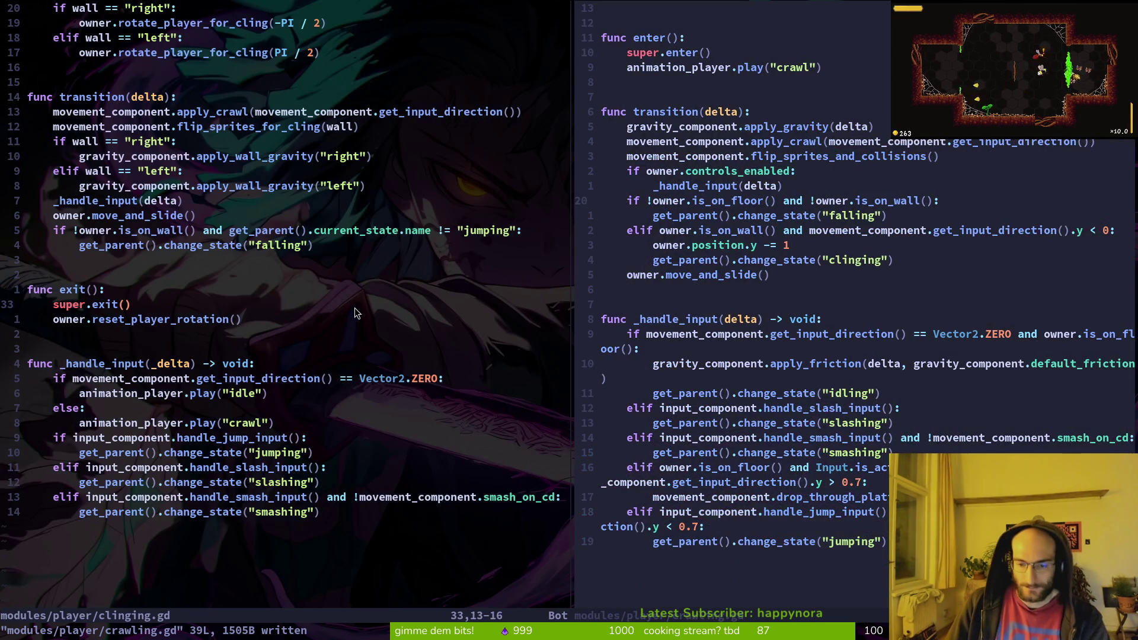
{"action": "type", "text": ":wq"}
{"action": "key", "text": "Return"}
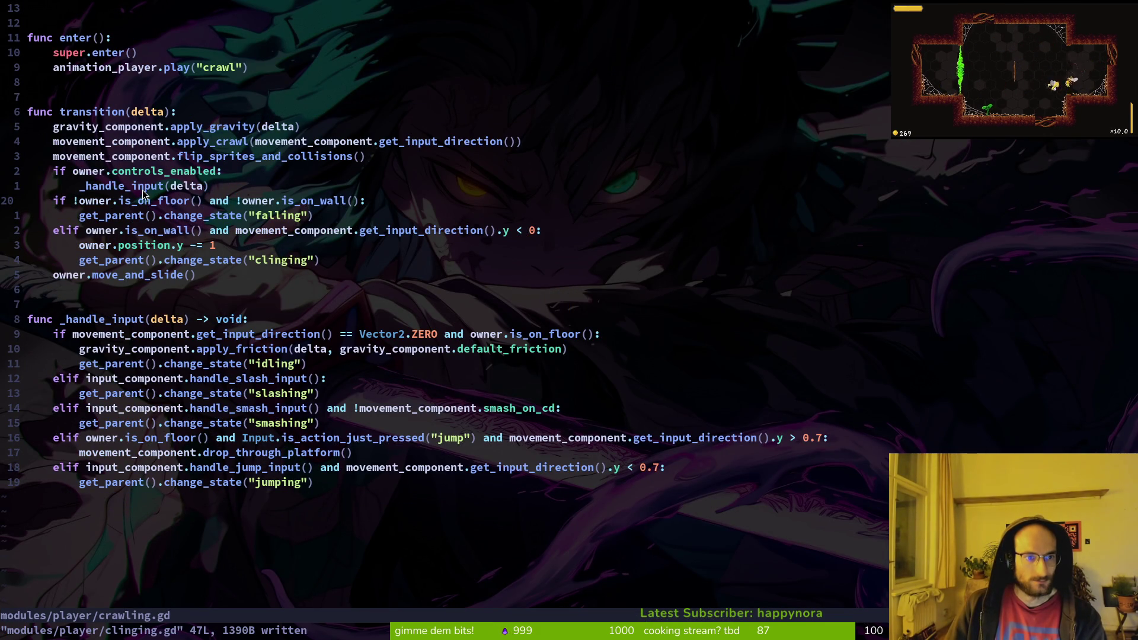
- Move the floor and wall checks in crawling.gd above the _handle_input(delta) call
{"action": "left_click_drag", "start_coordinate": [65, 186], "coordinate": [209, 190]}
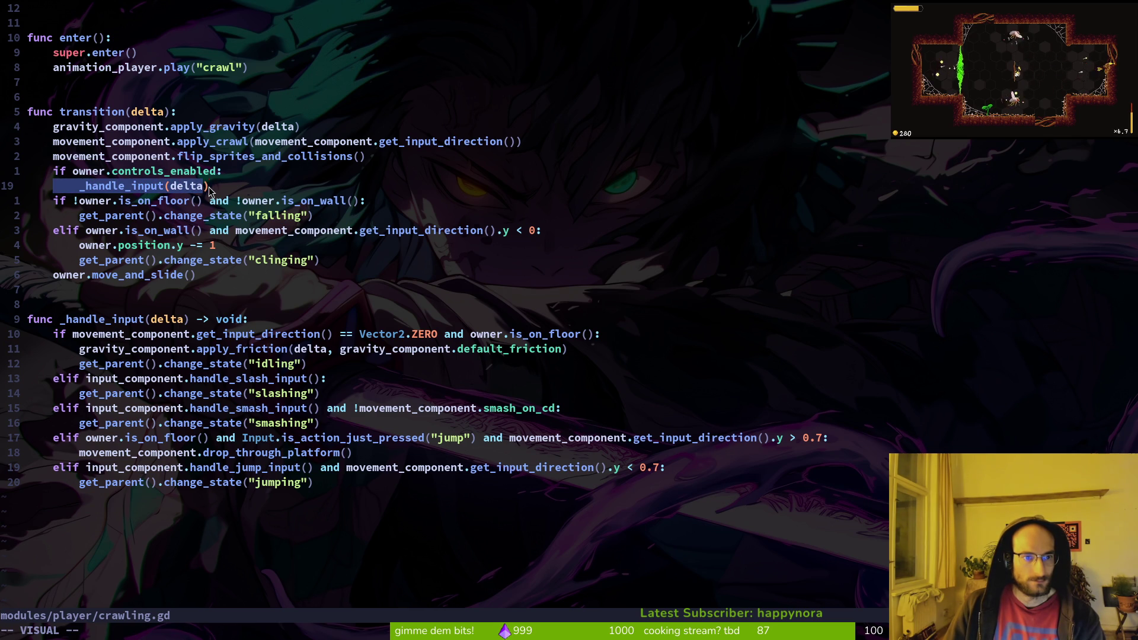
{"action": "key", "text": "Escape"}
{"action": "left_click_drag", "start_coordinate": [57, 231], "coordinate": [290, 261]}
{"action": "key", "text": "Escape"}
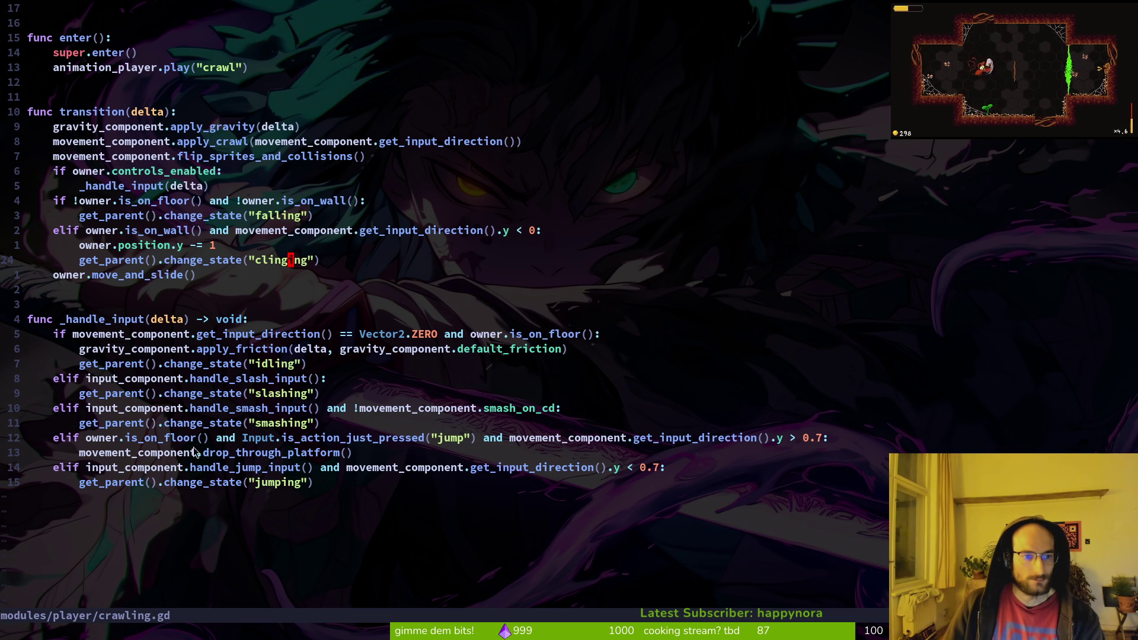
{"action": "left_click", "coordinate": [142, 201]}
{"action": "key", "text": "V"}
{"action": "key", "text": "j"}
{"action": "key", "text": "j"}
{"action": "key", "text": "j"}
{"action": "key", "text": "K"}
{"action": "key", "text": "K"}
{"action": "key", "text": "Escape"}
- Save crawling.gd and run the game in Godot to test the change
{"action": "type", "text": ":w"}
{"action": "key", "text": "Return"}
{"action": "key", "text": "alt+Tab"}
{"action": "key", "text": "F5"}
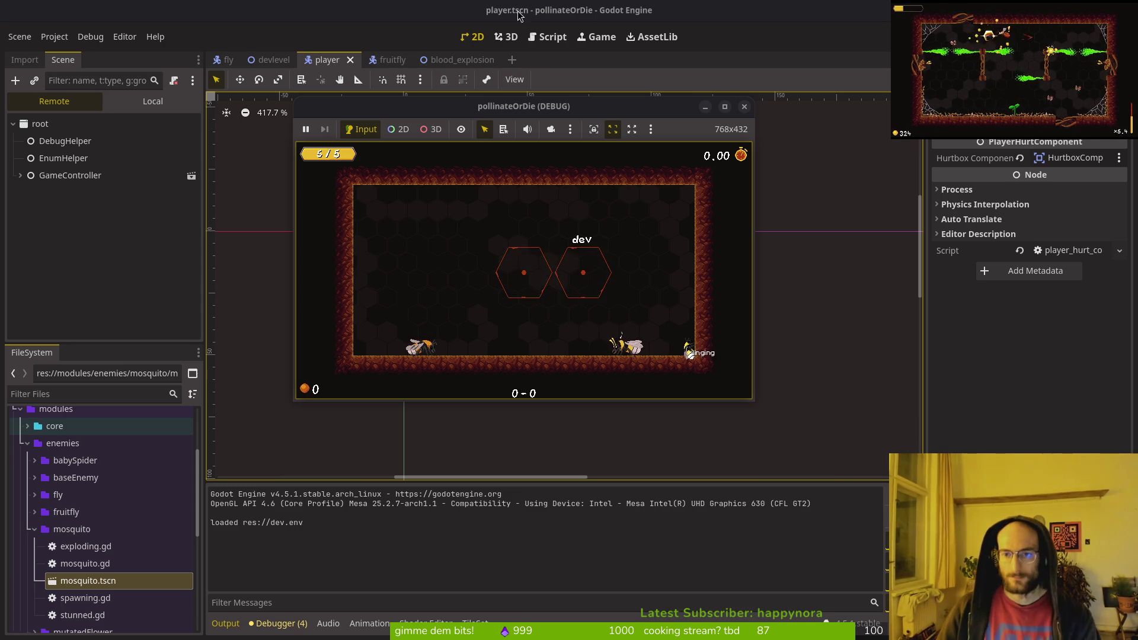
- Undo the reordering in crawling.gd and redo the removal of the wall-clinging block
{"action": "key", "text": "alt+Tab"}
{"action": "key", "text": "u"}
{"action": "key", "text": "u"}
{"action": "key", "text": "u"}
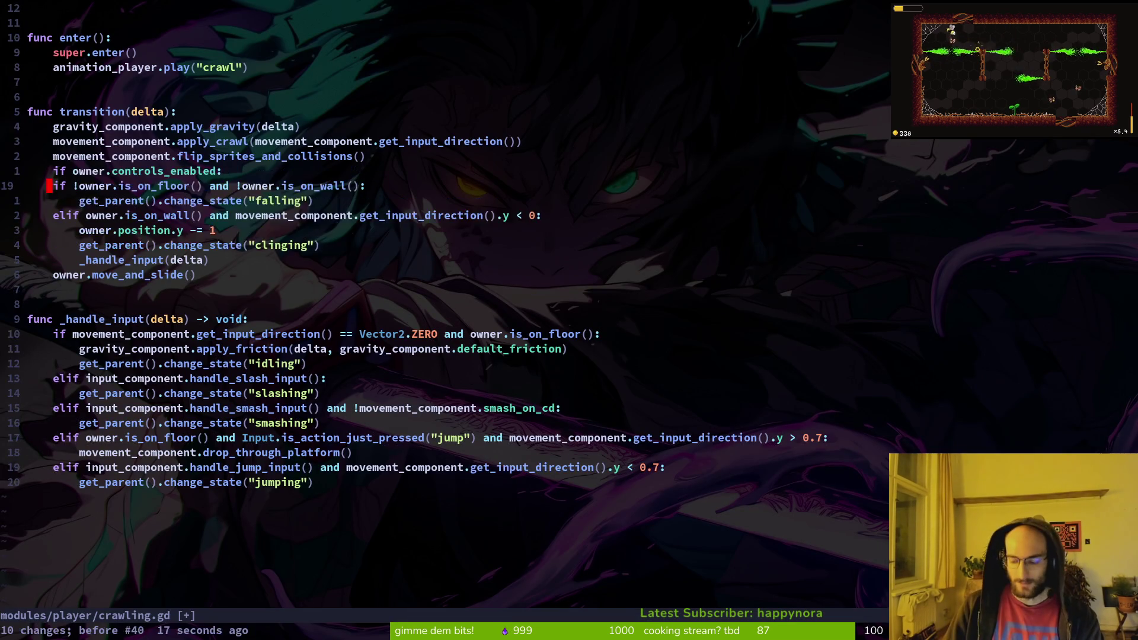
{"action": "key", "text": "u"}
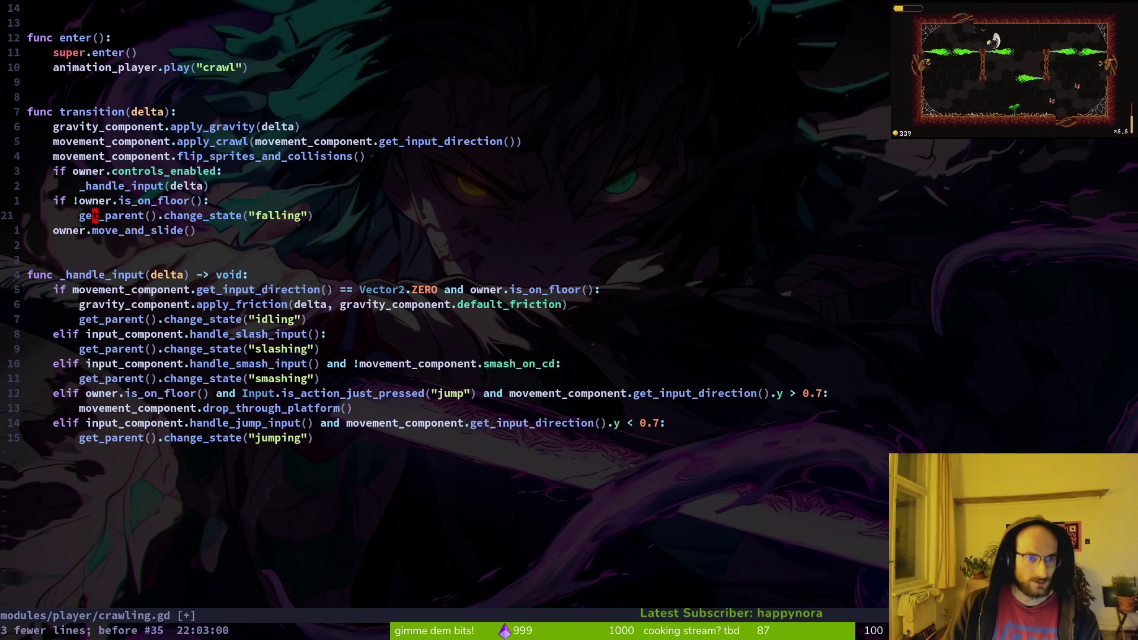
{"action": "key", "text": "u"}
{"action": "key", "text": "ctrl+t"}
{"action": "key", "text": "ctrl+r"}
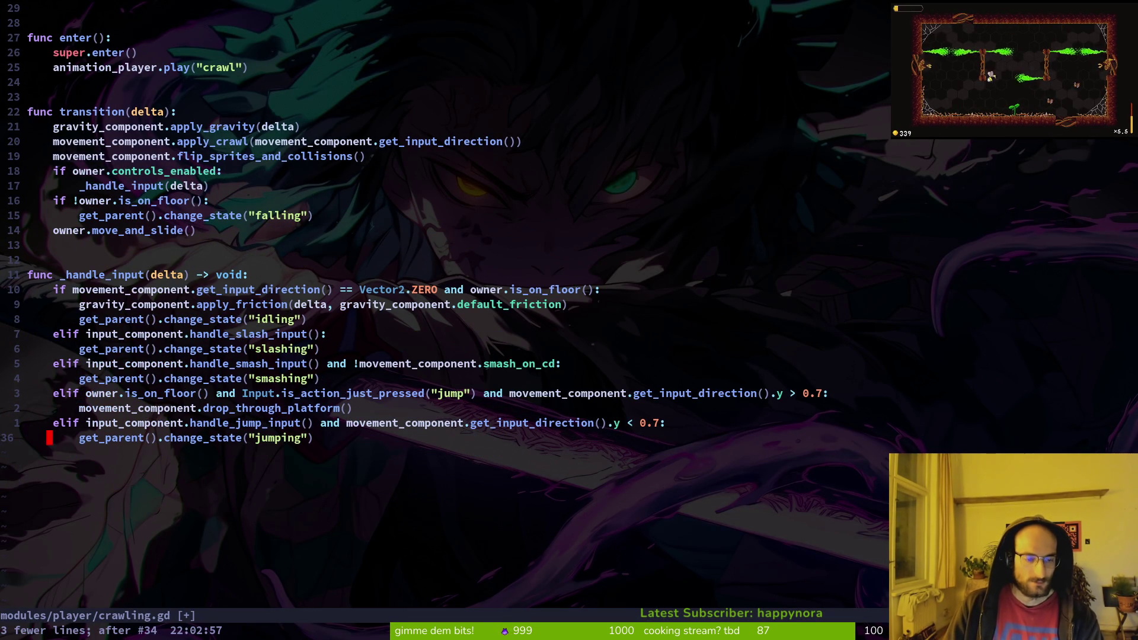
- Save the reverted crawling.gd and leave Neovim
{"action": "type", "text": ":w"}
{"action": "key", "text": "Return"}
{"action": "key", "text": "alt+Tab"}
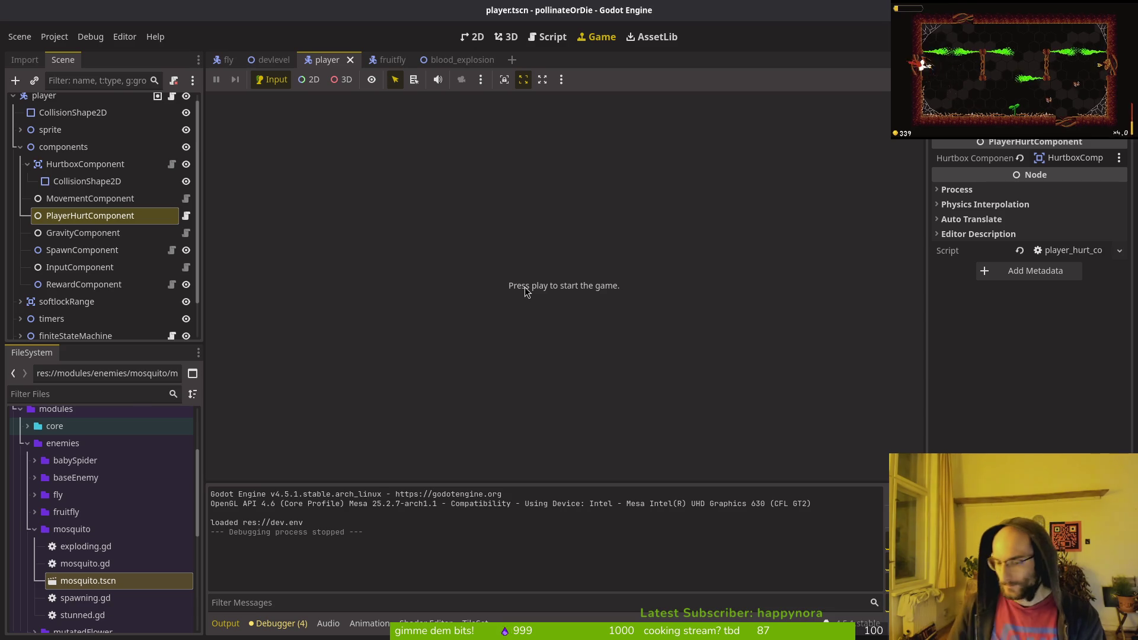
{"action": "key", "text": "super"}
{"action": "key", "text": "super"}
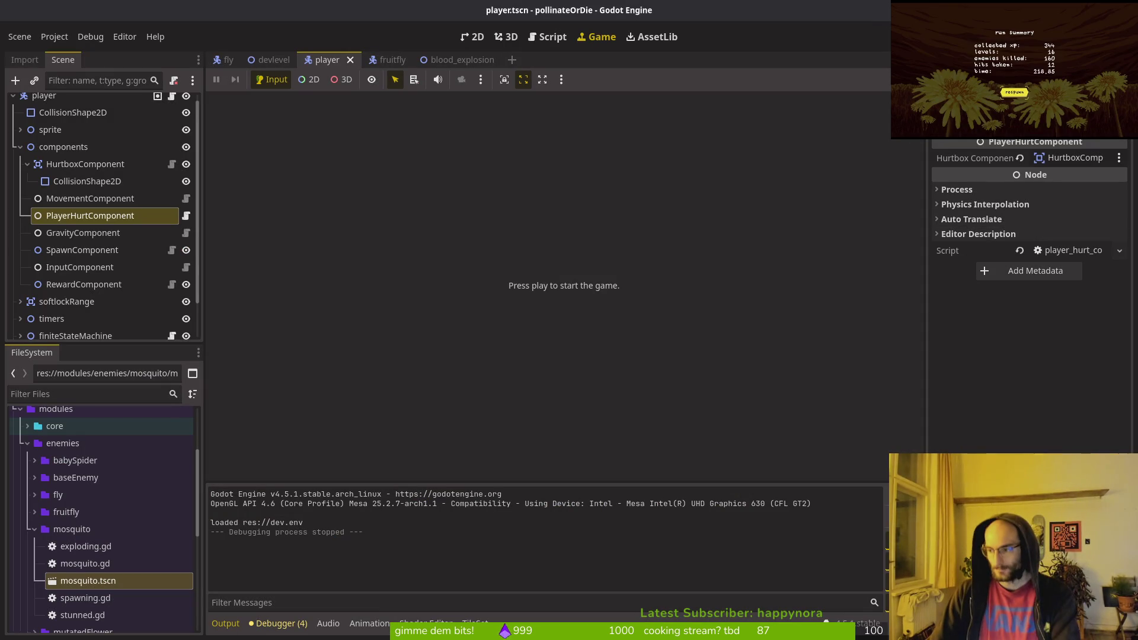
- Look over the release steam demo milestone board, then open Issues and start a New item
{"action": "key", "text": "alt+Tab"}
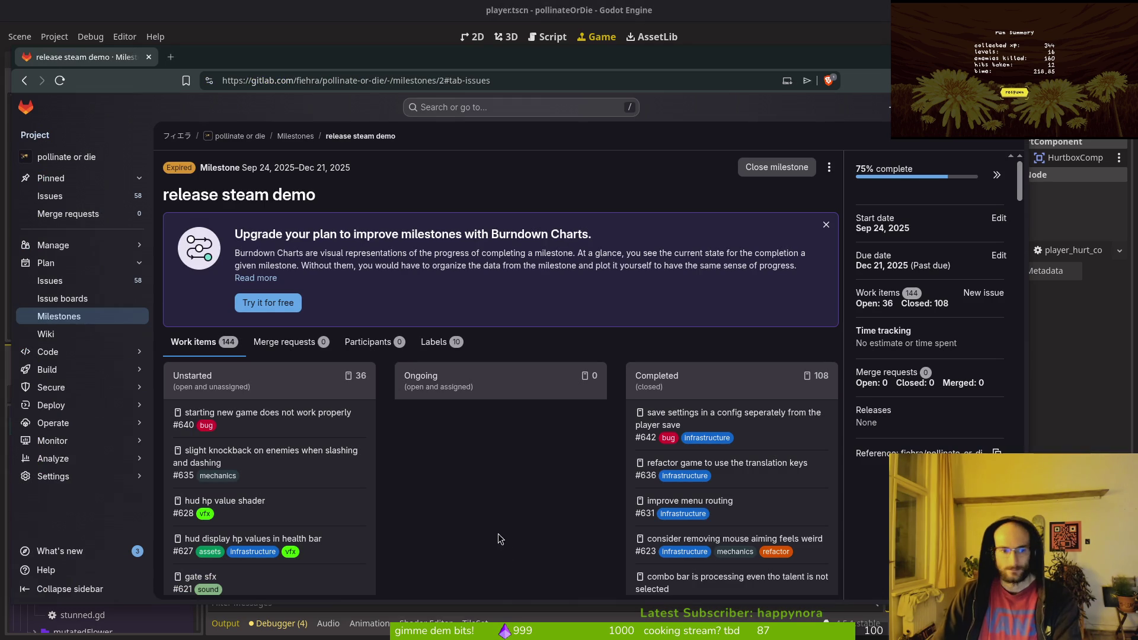
{"action": "scroll", "coordinate": [349, 474], "scroll_direction": "down", "scroll_amount": 1}
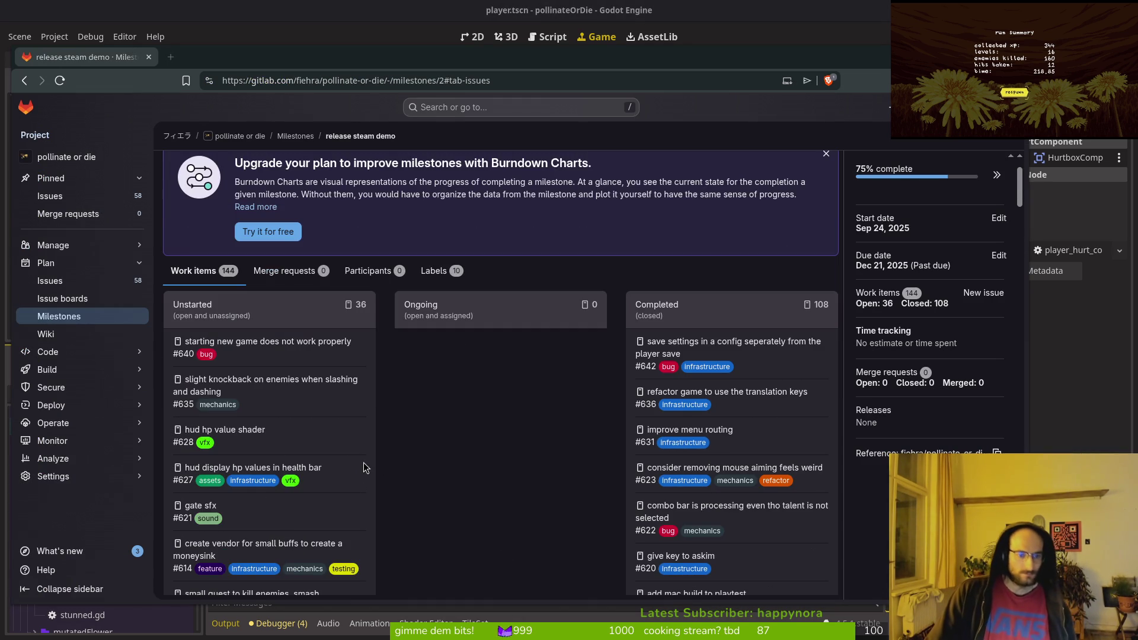
{"action": "scroll", "coordinate": [373, 449], "scroll_direction": "down", "scroll_amount": 5}
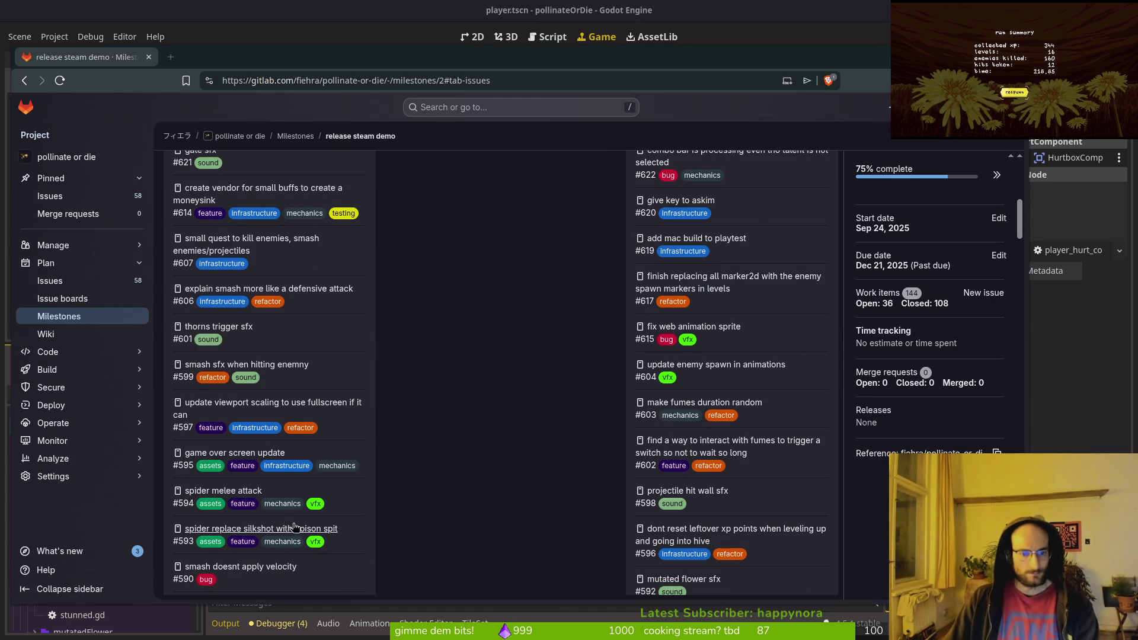
{"action": "scroll", "coordinate": [282, 557], "scroll_direction": "down", "scroll_amount": 4}
{"action": "scroll", "coordinate": [278, 563], "scroll_direction": "up", "scroll_amount": 10}
{"action": "mouse_move", "coordinate": [73, 243]}
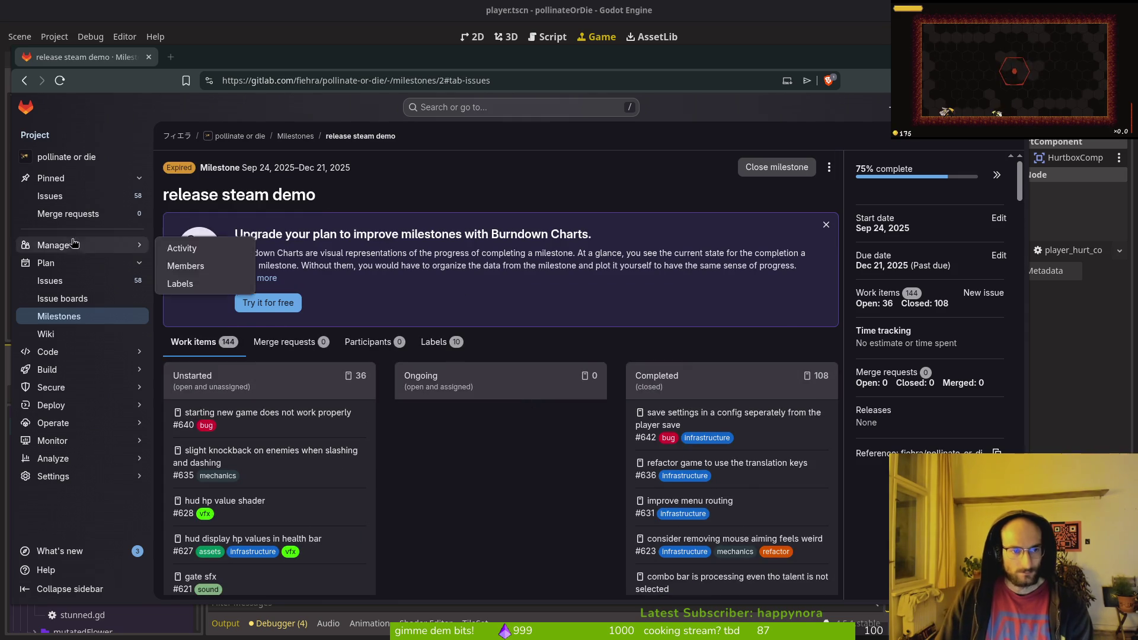
{"action": "left_click", "coordinate": [50, 195]}
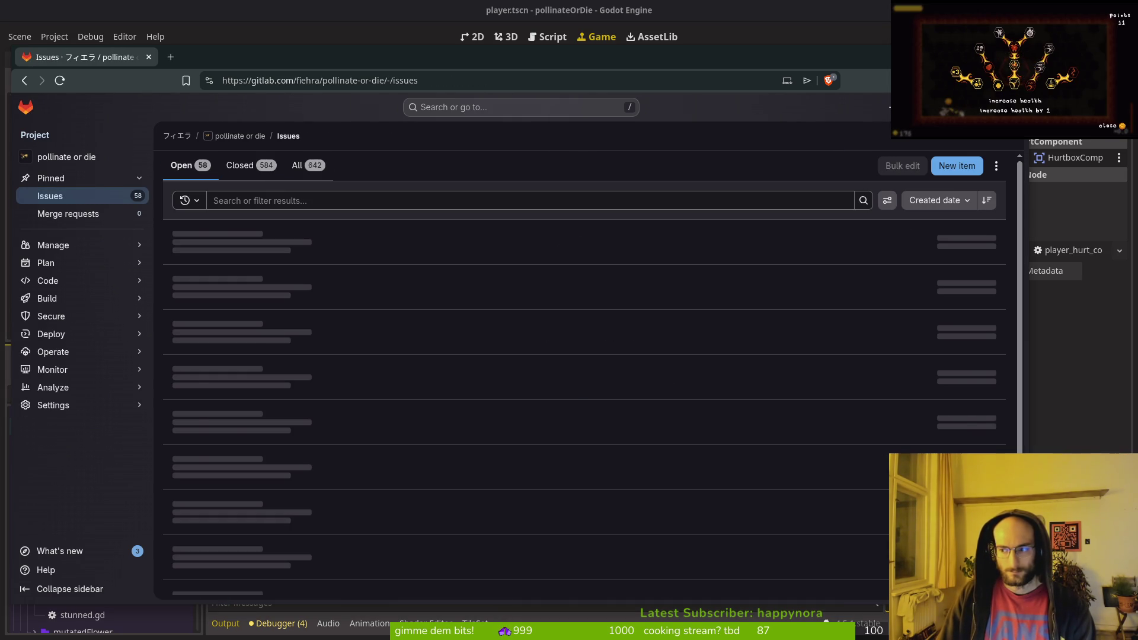
{"action": "left_click", "coordinate": [956, 166]}
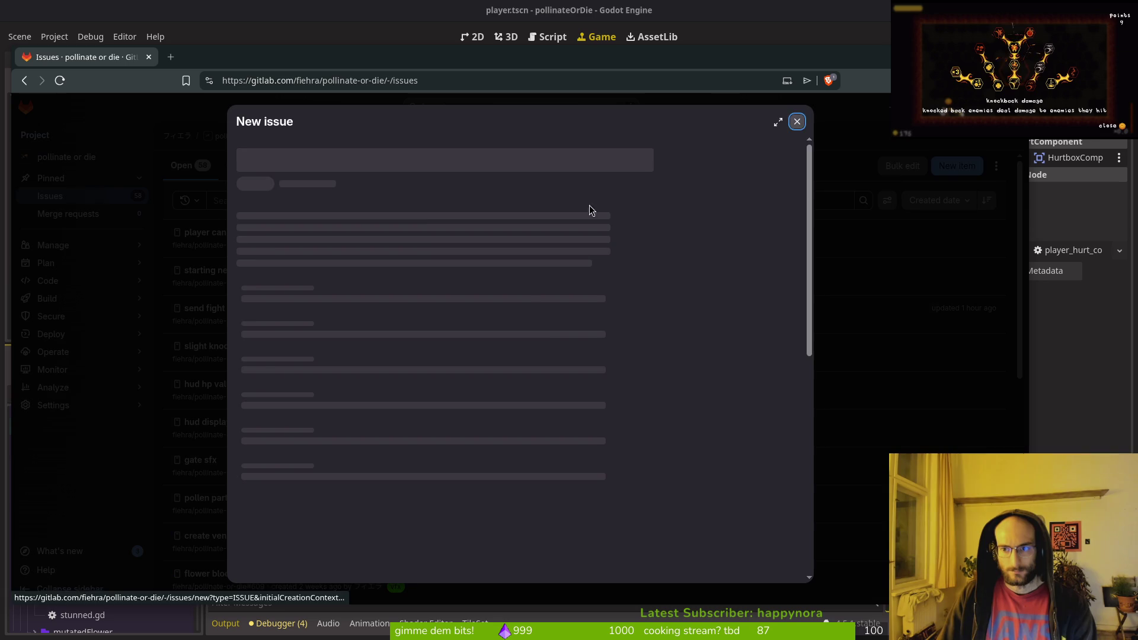
- Create the issue 'cant switch to clinging from crawling when touching wall' and close bulk editing
{"action": "type", "text": "can't s"}
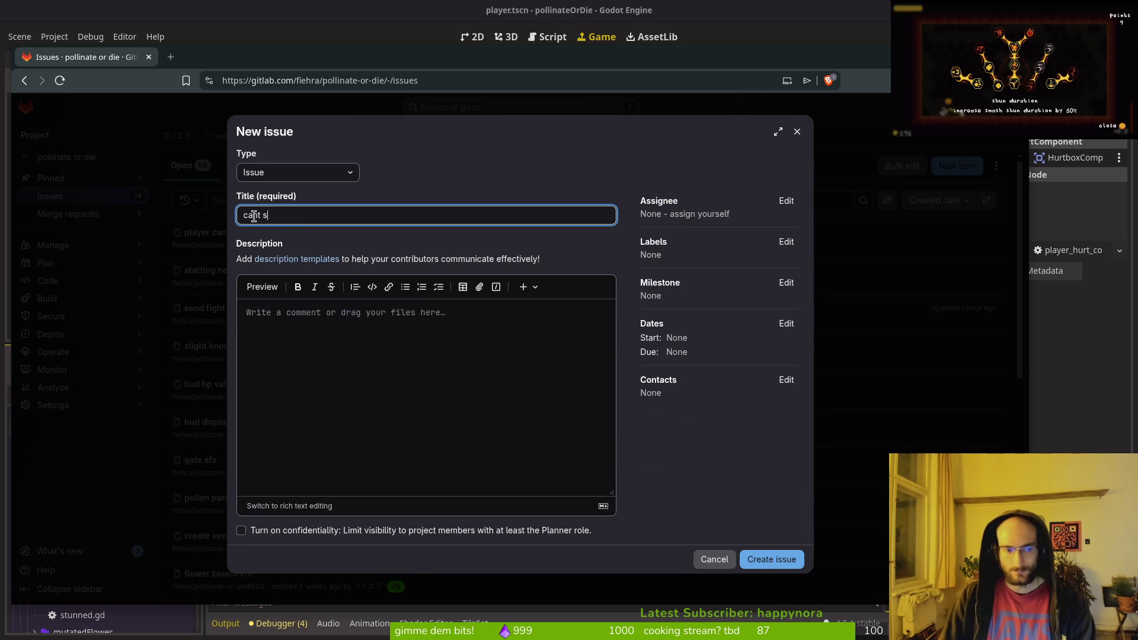
{"action": "type", "text": "witch to clingin"}
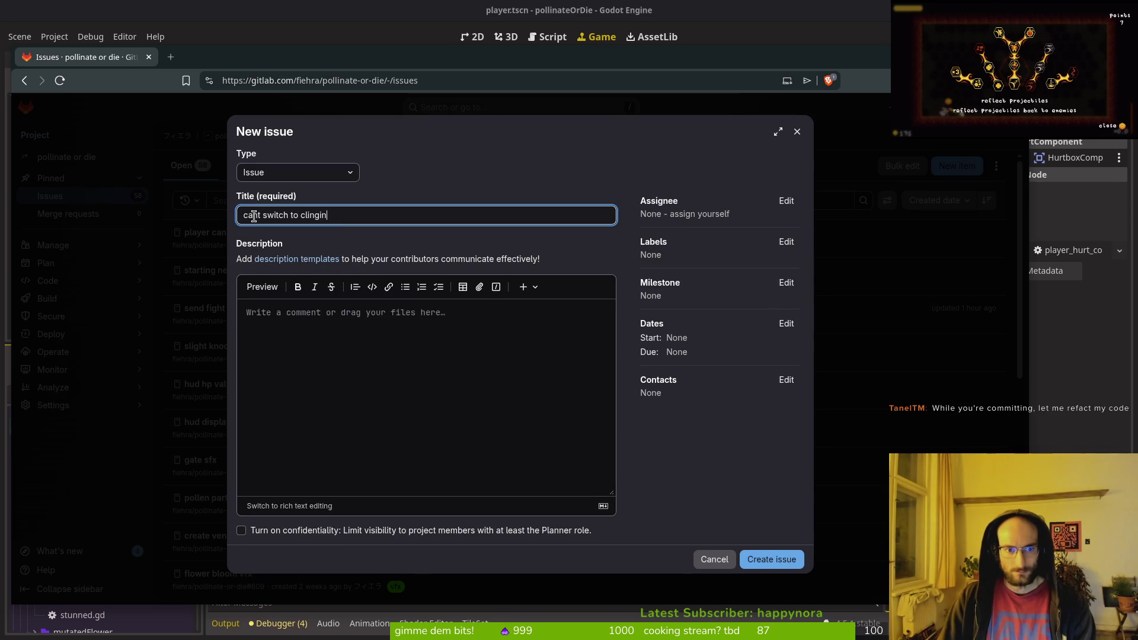
{"action": "type", "text": "g fro mc"}
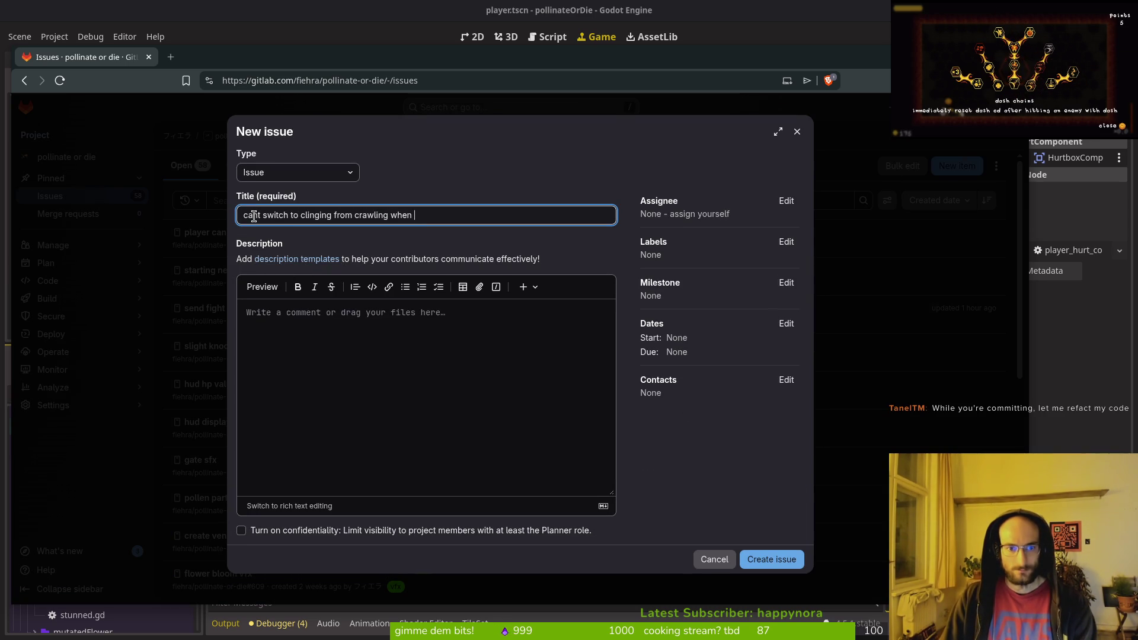
{"action": "type", "text": "ing"}
{"action": "key", "text": "Return"}
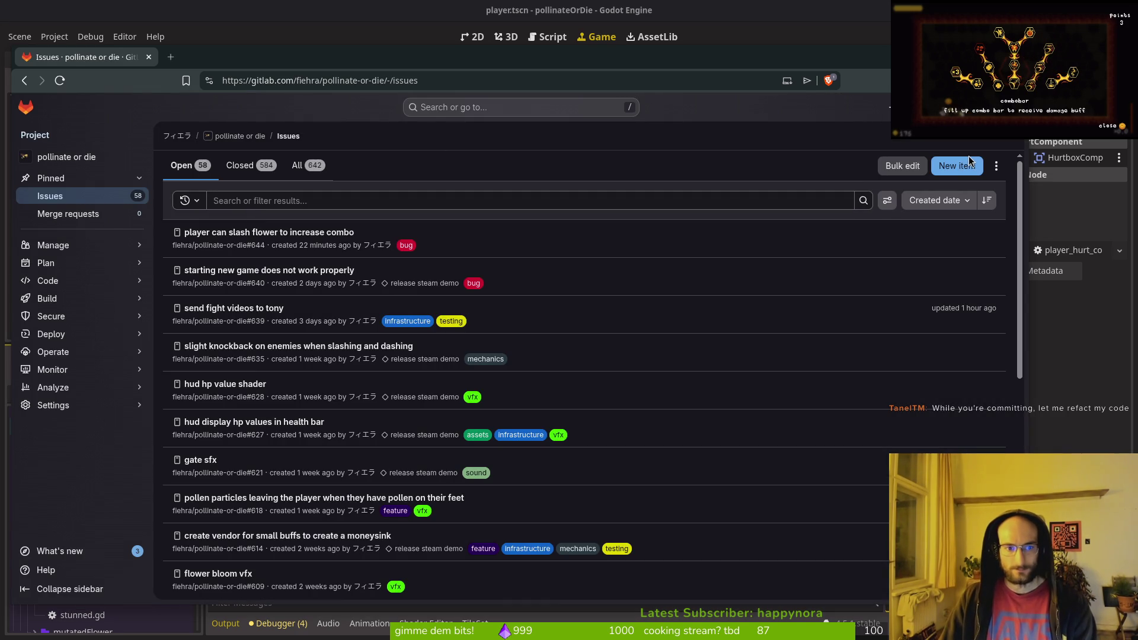
{"action": "left_click", "coordinate": [901, 165]}
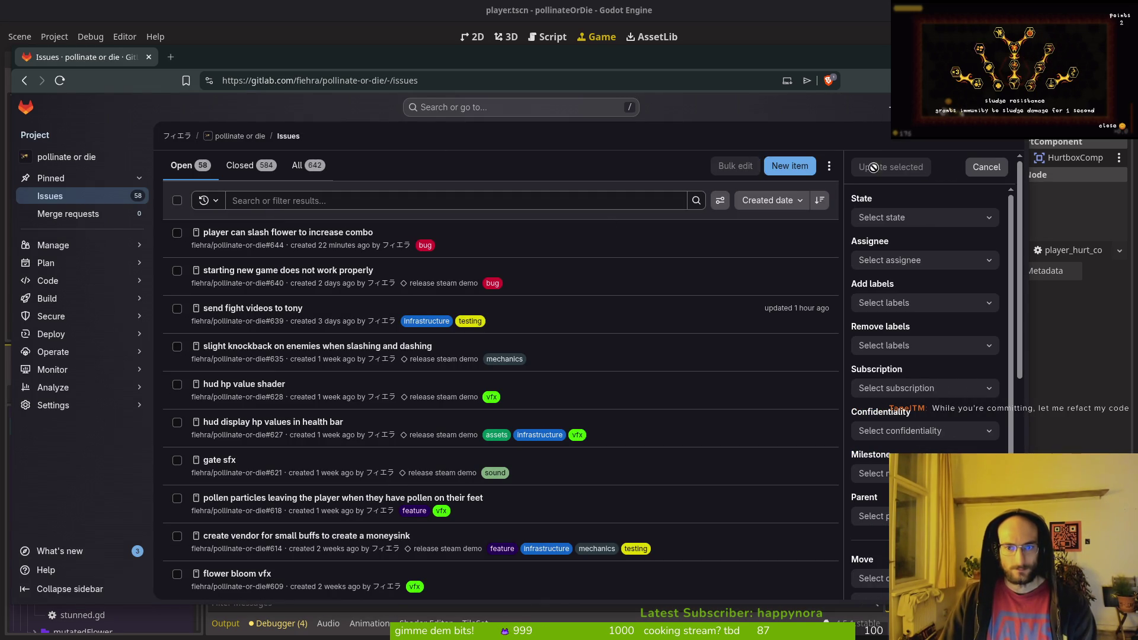
{"action": "left_click", "coordinate": [800, 173]}
{"action": "type", "text": "wling when touching wall"}
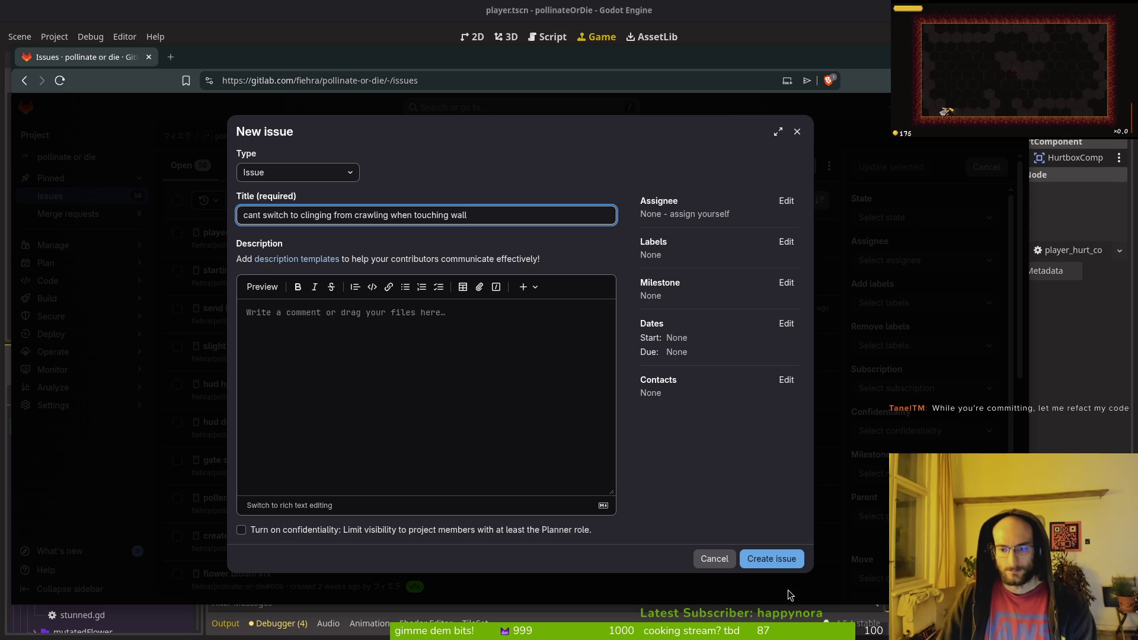
{"action": "left_click", "coordinate": [764, 559]}
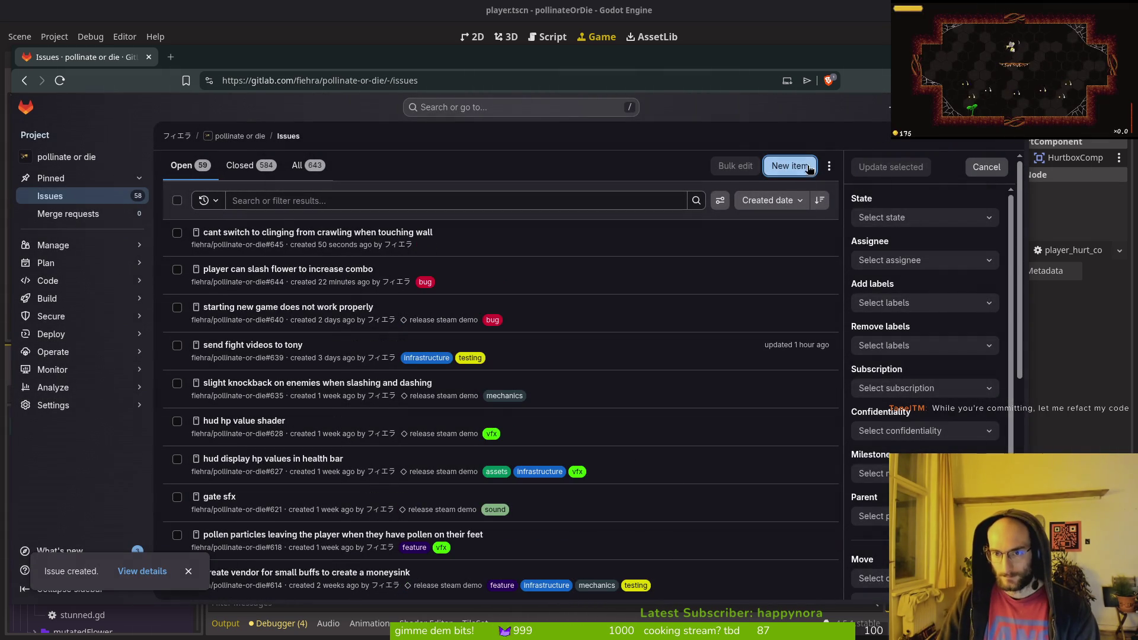
{"action": "left_click", "coordinate": [986, 168]}
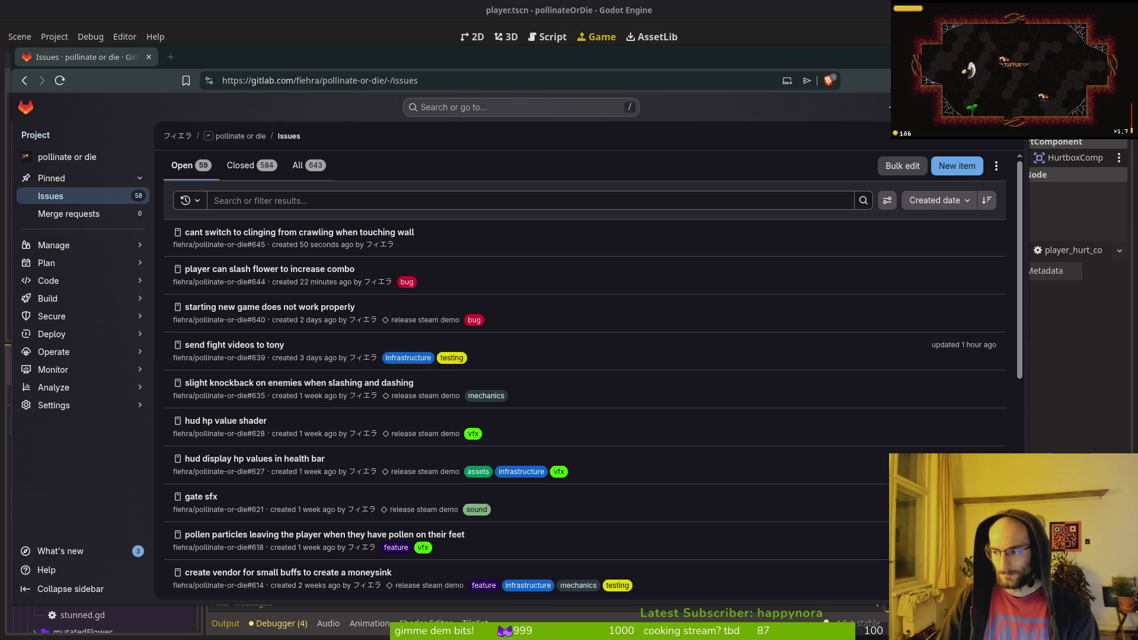
{"action": "key", "text": "alt+Tab"}
- Quit Neovim to the shell and launch tig
{"action": "type", "text": ":q"}
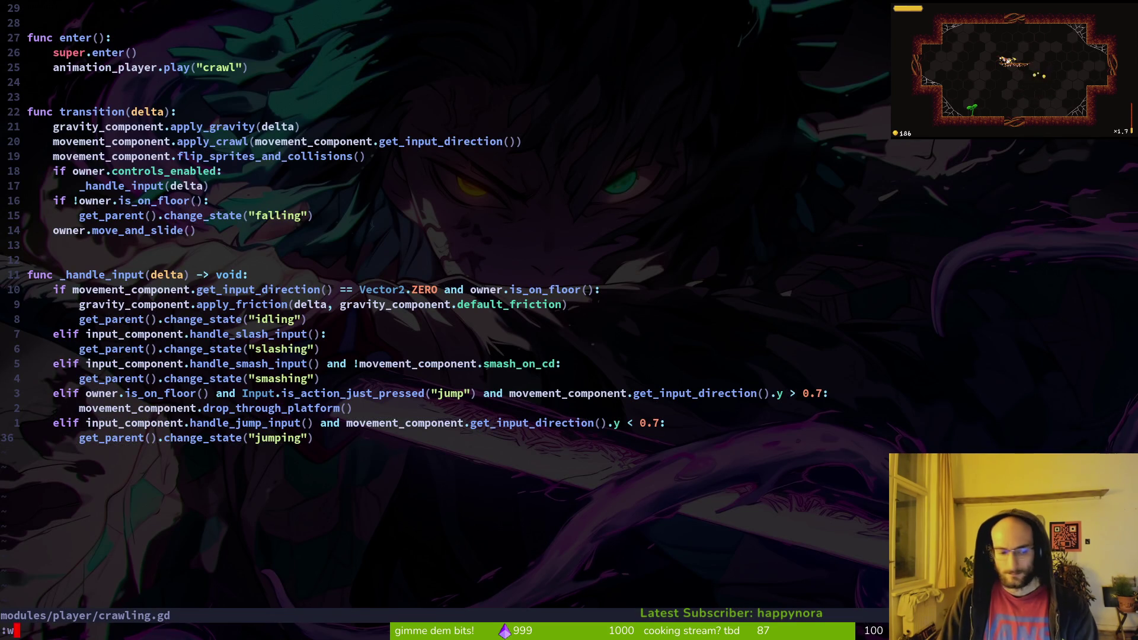
{"action": "key", "text": "Return"}
{"action": "type", "text": "ig"}
{"action": "key", "text": "Return"}
{"action": "type", "text": "sjj"}
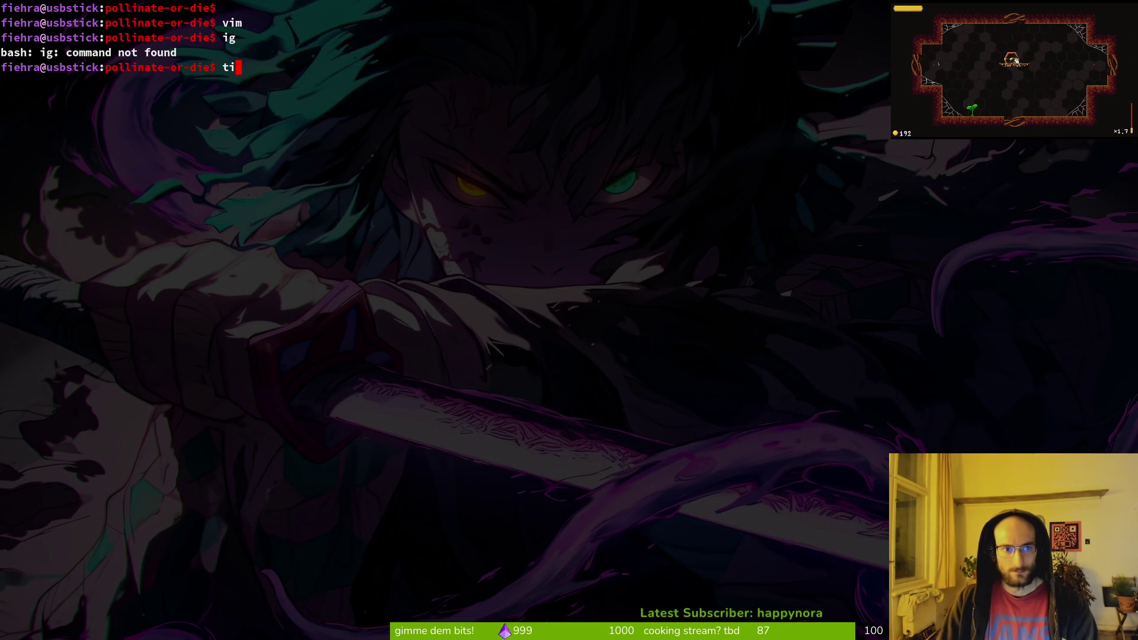
{"action": "type", "text": "g"}
{"action": "key", "text": "Return"}
- View the skill_cost diff in combobar.tres in tig's status view, then quit tig
{"action": "key", "text": "s"}
{"action": "key", "text": "j"}
{"action": "key", "text": "j"}
{"action": "key", "text": "Return"}
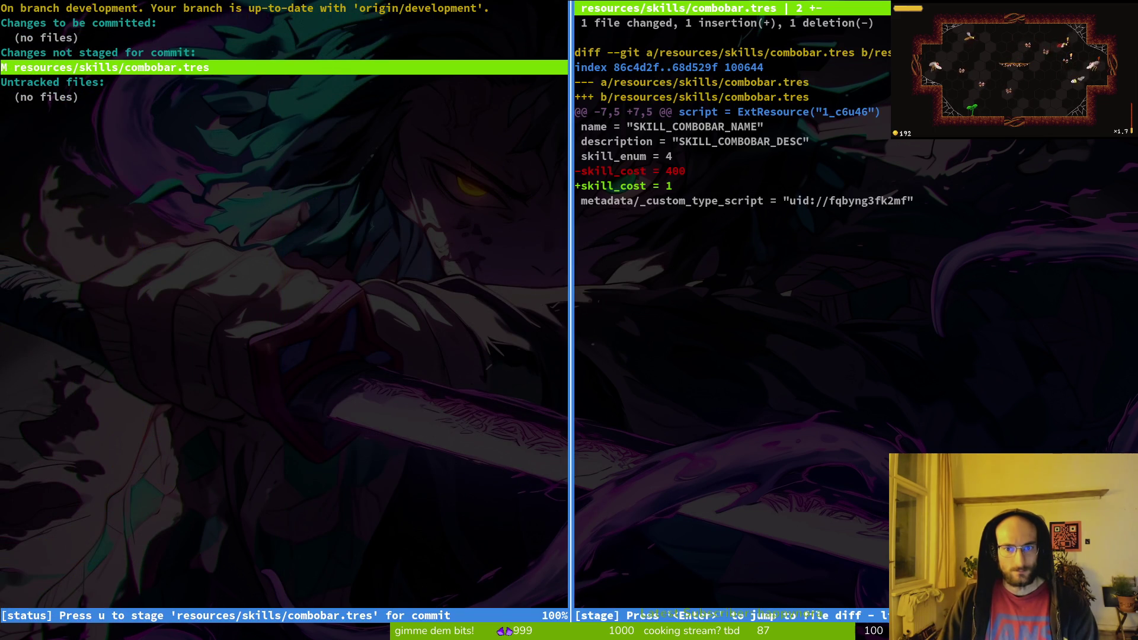
{"action": "key", "text": "q"}
{"action": "key", "text": "q"}
{"action": "key", "text": "q"}
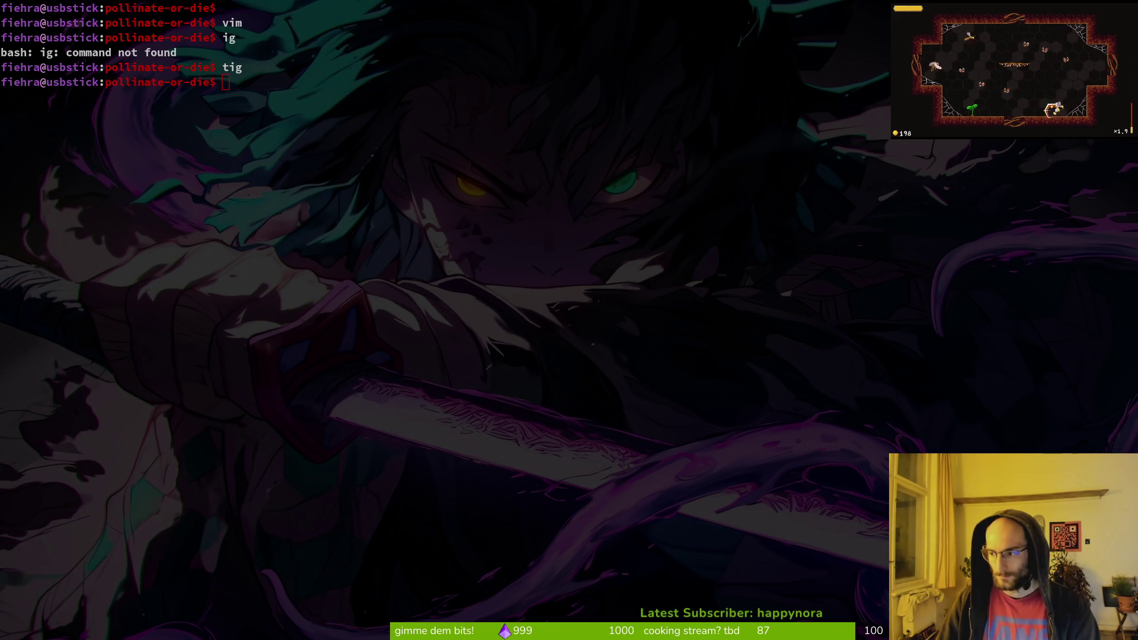
{"action": "key", "text": "alt+Tab"}
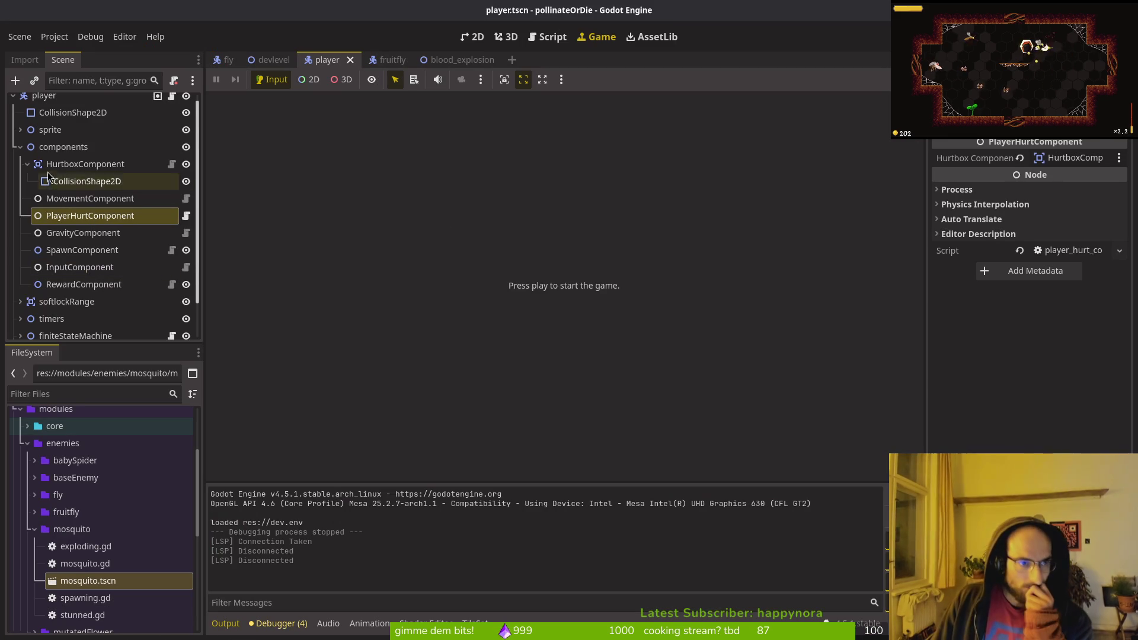
- Close the fruitfly, fly and other extra scene tabs, leaving player.tscn zoomed in the 2D view
{"action": "left_click", "coordinate": [20, 146]}
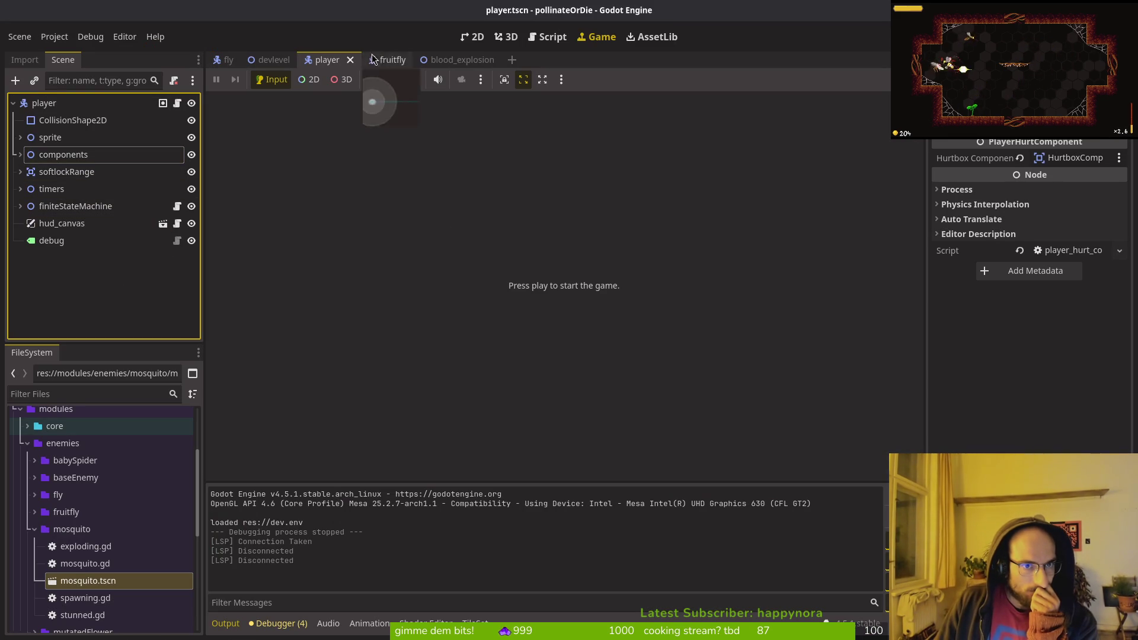
{"action": "middle_click", "coordinate": [389, 60]}
{"action": "middle_click", "coordinate": [389, 60]}
{"action": "middle_click", "coordinate": [270, 60]}
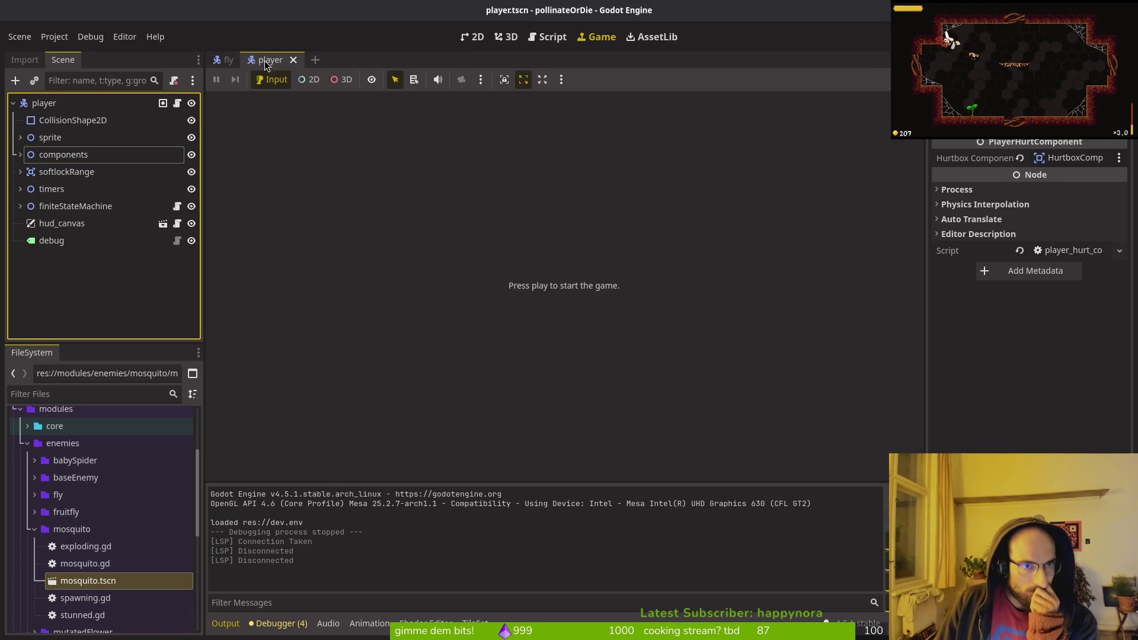
{"action": "middle_click", "coordinate": [228, 60]}
{"action": "left_click", "coordinate": [474, 37]}
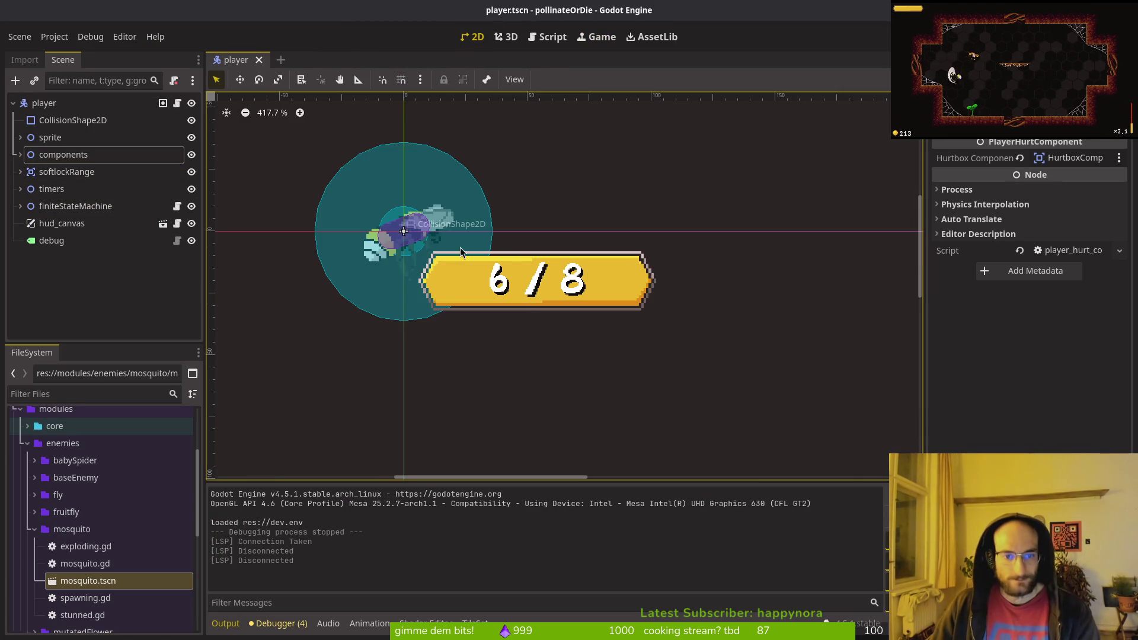
{"action": "scroll", "coordinate": [461, 251], "scroll_direction": "up", "scroll_amount": 5}
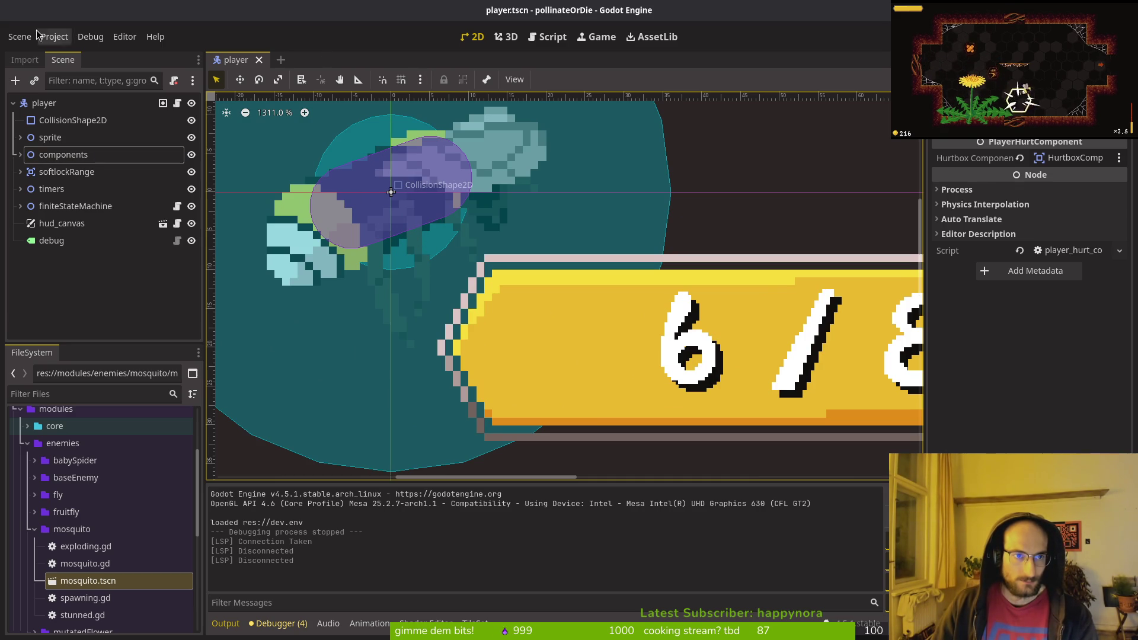
{"action": "key", "text": "super+2"}
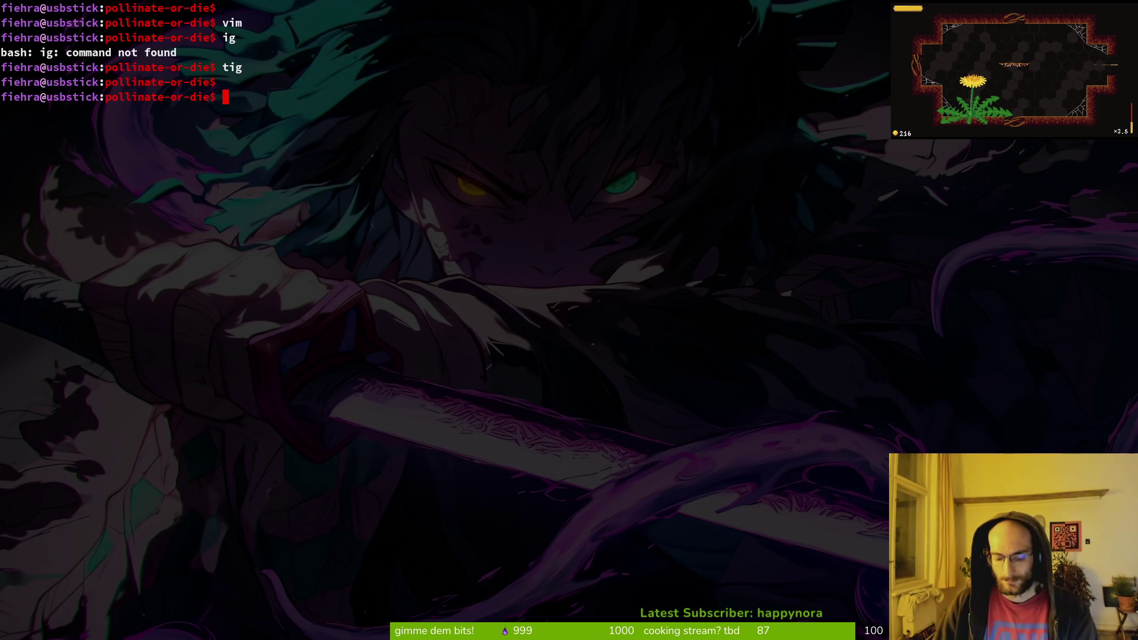
- Start vim in the project and open debug.helper.gd through the fuzzy file finder
{"action": "type", "text": "vim"}
{"action": "key", "text": "Return"}
{"action": "key", "text": "space"}
{"action": "type", "text": "pfdebug"}
{"action": "key", "text": "Return"}
- Change show_collisions to true, save debug.helper.gd, and run the game with F5
{"action": "key", "text": "j"}
{"action": "key", "text": "j"}
{"action": "key", "text": "j"}
{"action": "type", "text": "ciwtrue"}
{"action": "key", "text": "Escape"}
{"action": "type", "text": ":w"}
{"action": "key", "text": "Return"}
{"action": "key", "text": "alt+Tab"}
{"action": "key", "text": "F5"}
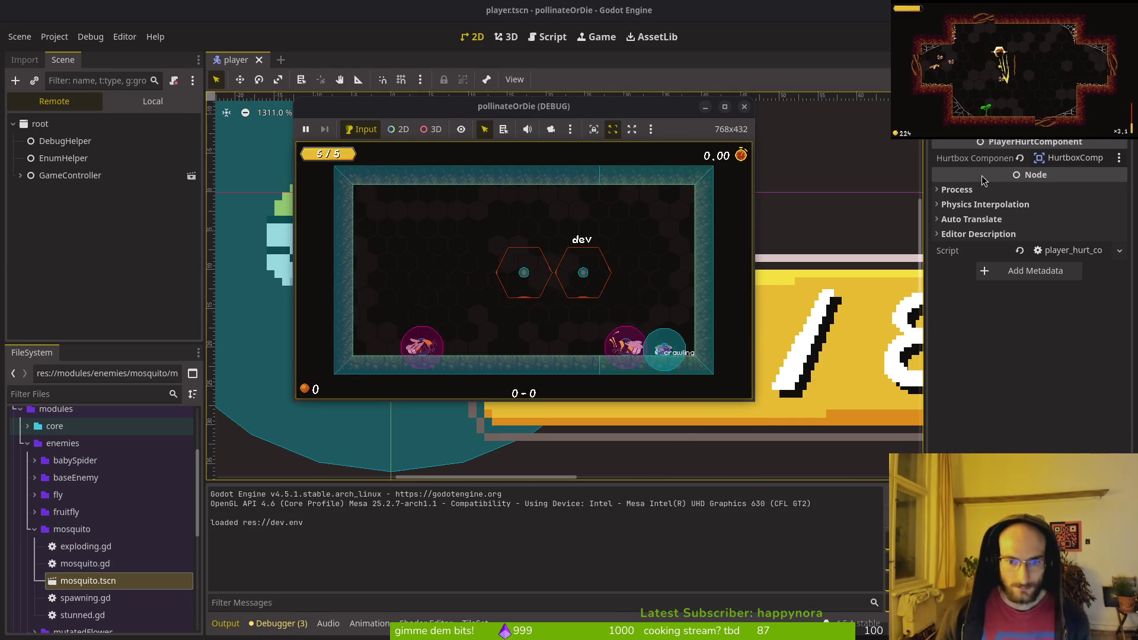
- Maximize the running game window to play with collision outlines visible
{"action": "left_click", "coordinate": [474, 107]}
{"action": "double_click", "coordinate": [474, 106]}
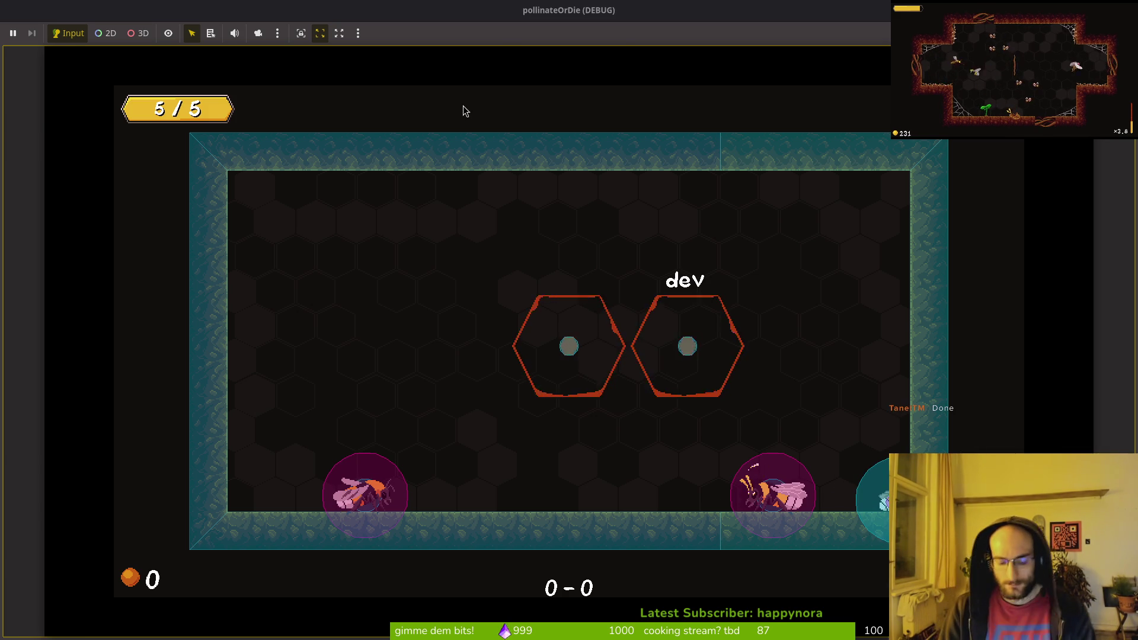
{"action": "key", "text": "alt+Tab"}
{"action": "key", "text": "alt+Tab"}
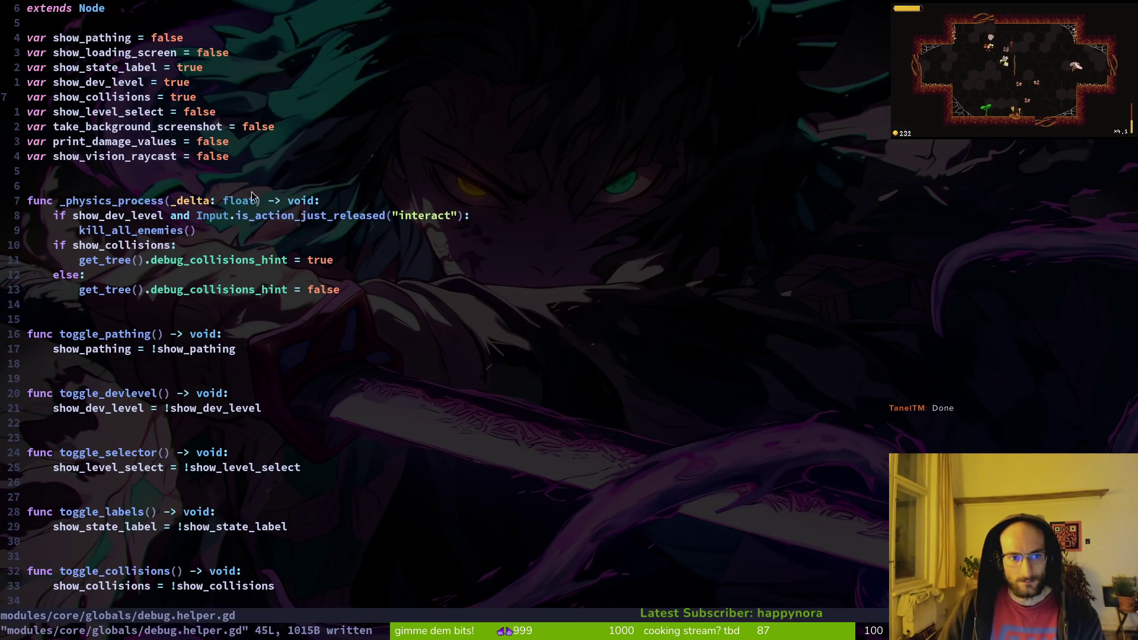
- Open modules/player/clinging.gd with the fuzzy file finder
{"action": "scroll", "coordinate": [168, 221], "scroll_direction": "down", "scroll_amount": 5}
{"action": "scroll", "coordinate": [203, 256], "scroll_direction": "up", "scroll_amount": 4}
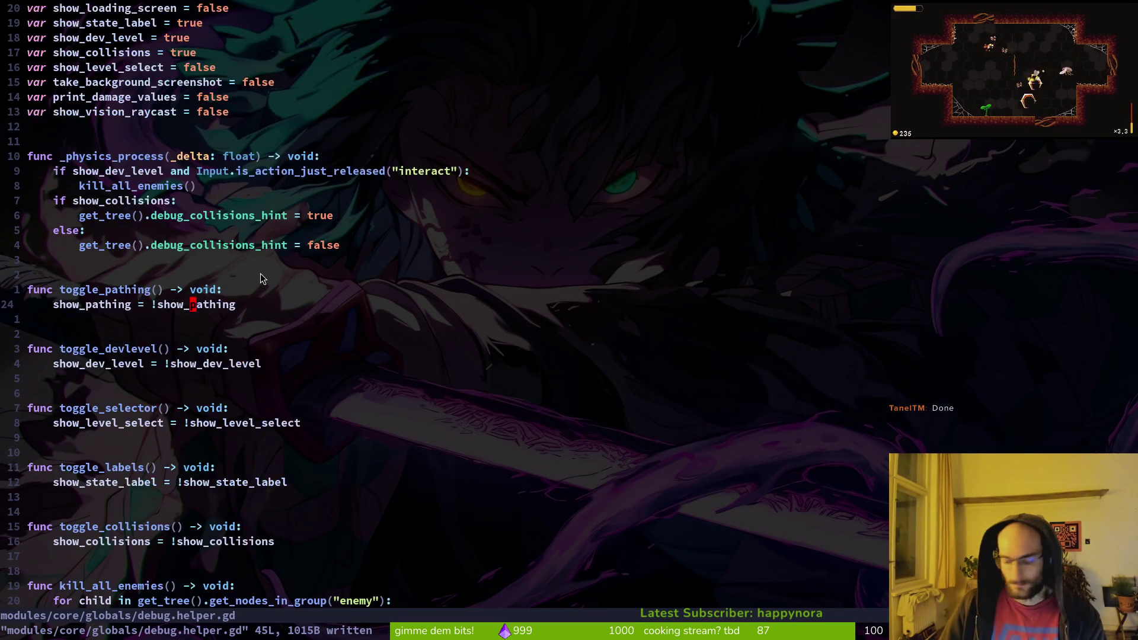
{"action": "key", "text": "space"}
{"action": "key", "text": "f"}
{"action": "key", "text": "f"}
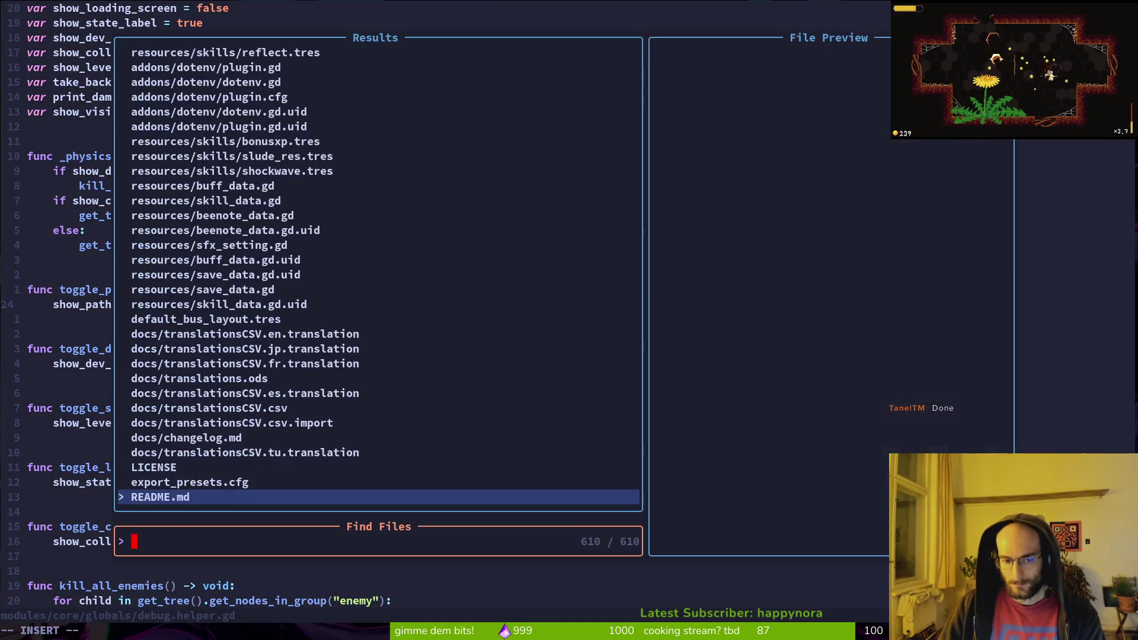
{"action": "type", "text": "cl"}
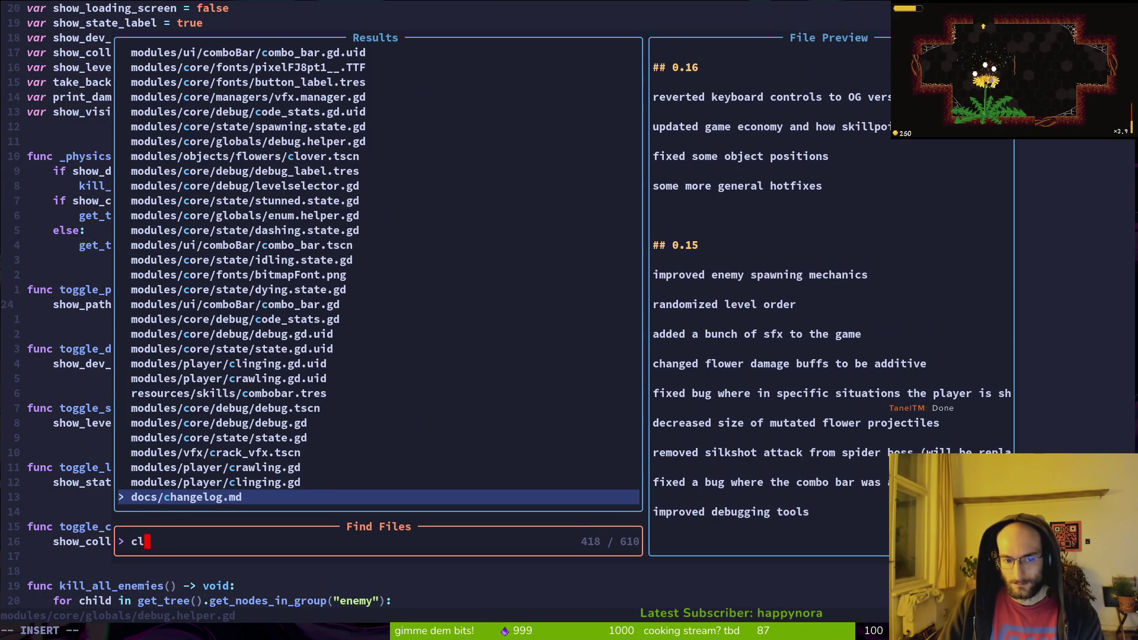
{"action": "type", "text": "inging"}
{"action": "key", "text": "Return"}
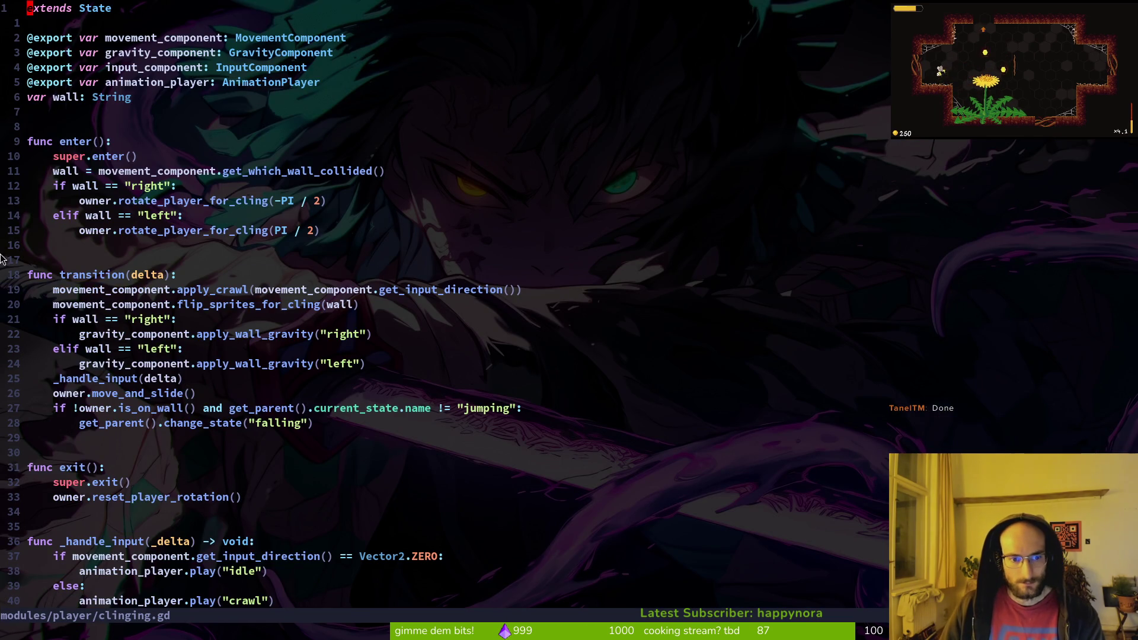
- After skimming clinging.gd, open modules/player/crawling.gd the same way
{"action": "scroll", "coordinate": [353, 396], "scroll_direction": "down", "scroll_amount": 1}
{"action": "scroll", "coordinate": [326, 400], "scroll_direction": "up", "scroll_amount": 1}
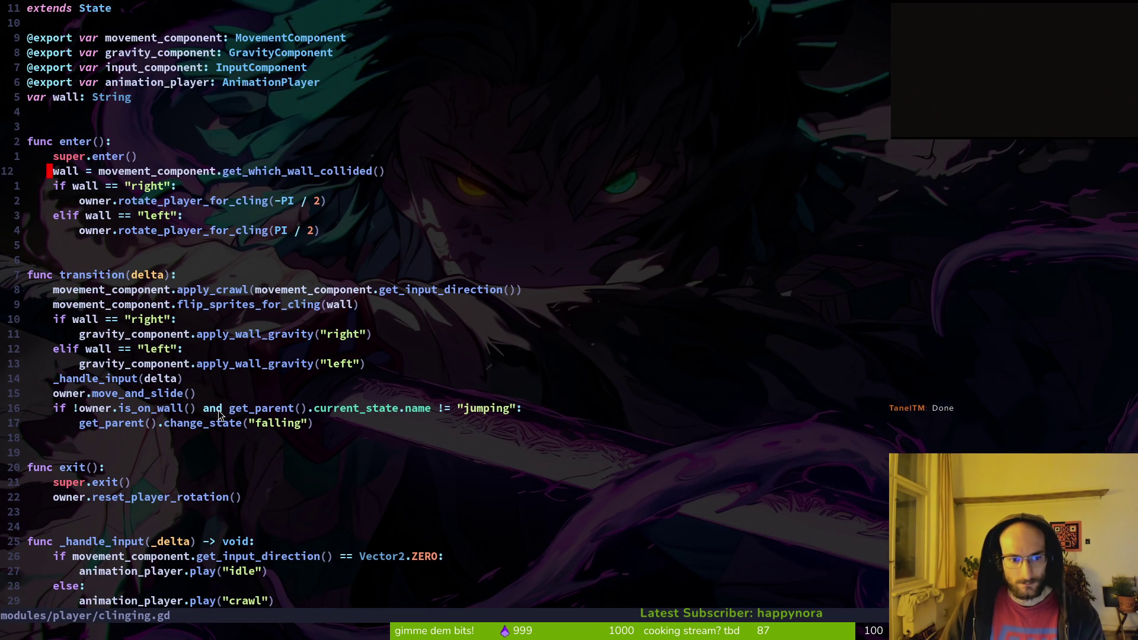
{"action": "key", "text": "space"}
{"action": "key", "text": "f"}
{"action": "key", "text": "f"}
{"action": "type", "text": "crawling"}
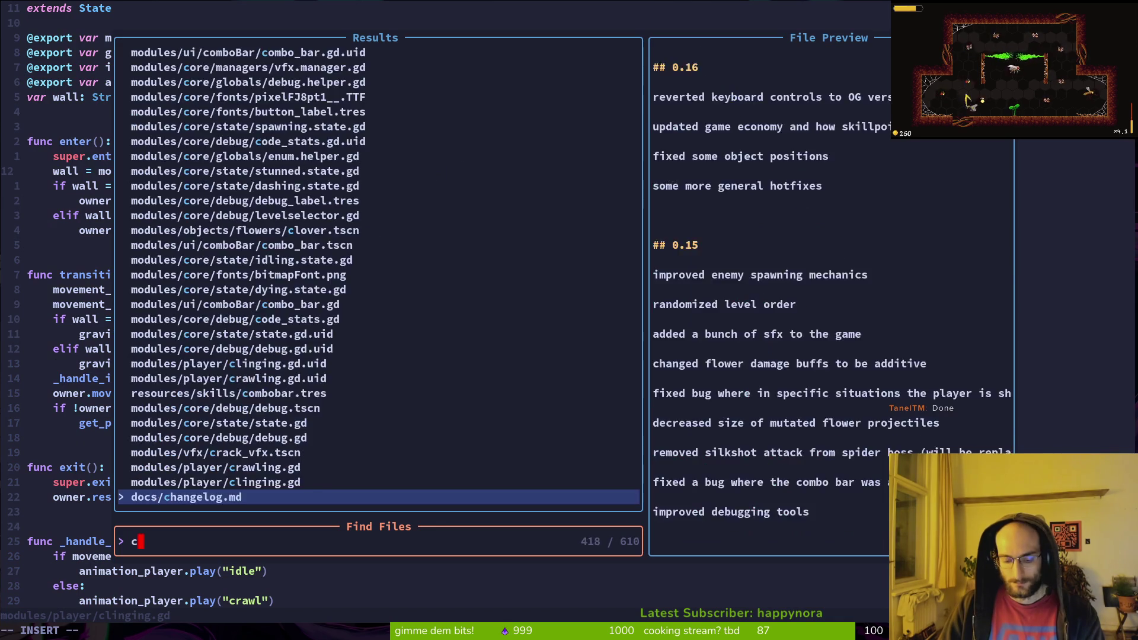
{"action": "key", "text": "Return"}
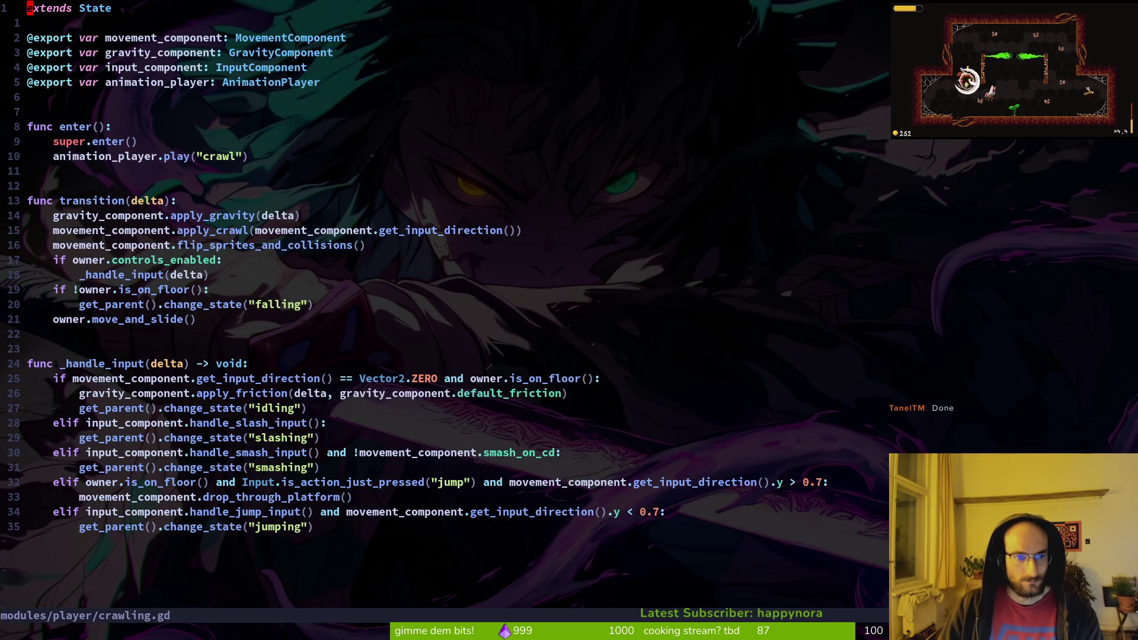
- Append 'and !owner.is_on_wall()' to crawling.gd's is_on_floor check and save the file
{"action": "key", "text": "1"}
{"action": "key", "text": "1"}
{"action": "key", "text": "j"}
{"action": "key", "text": "6"}
{"action": "key", "text": "j"}
{"action": "key", "text": "k"}
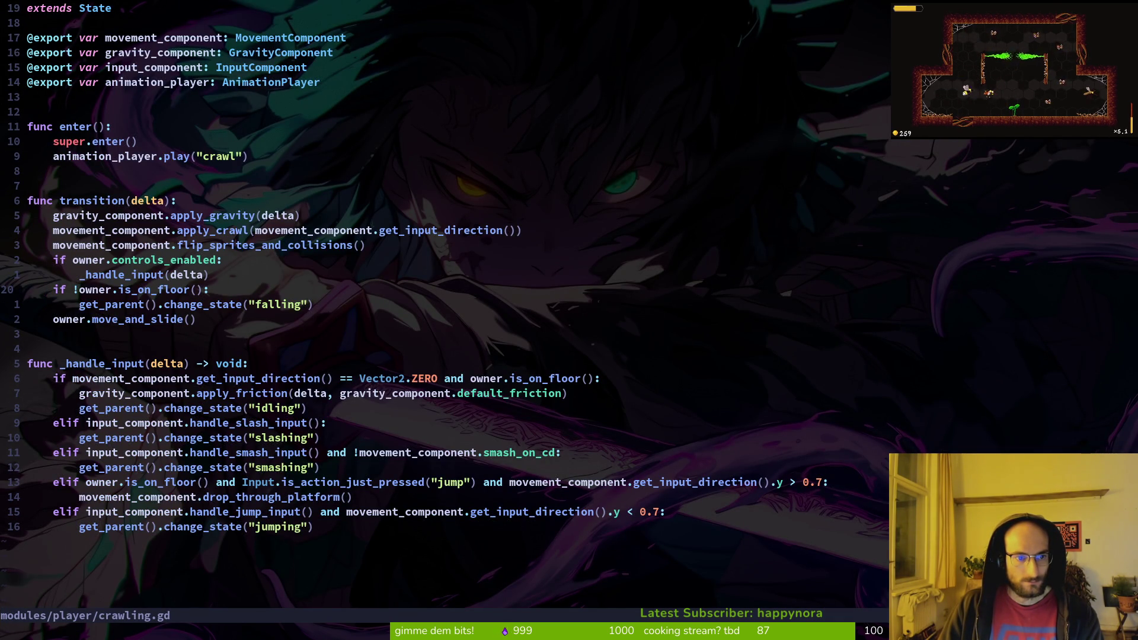
{"action": "key", "text": "j"}
{"action": "key", "text": "k"}
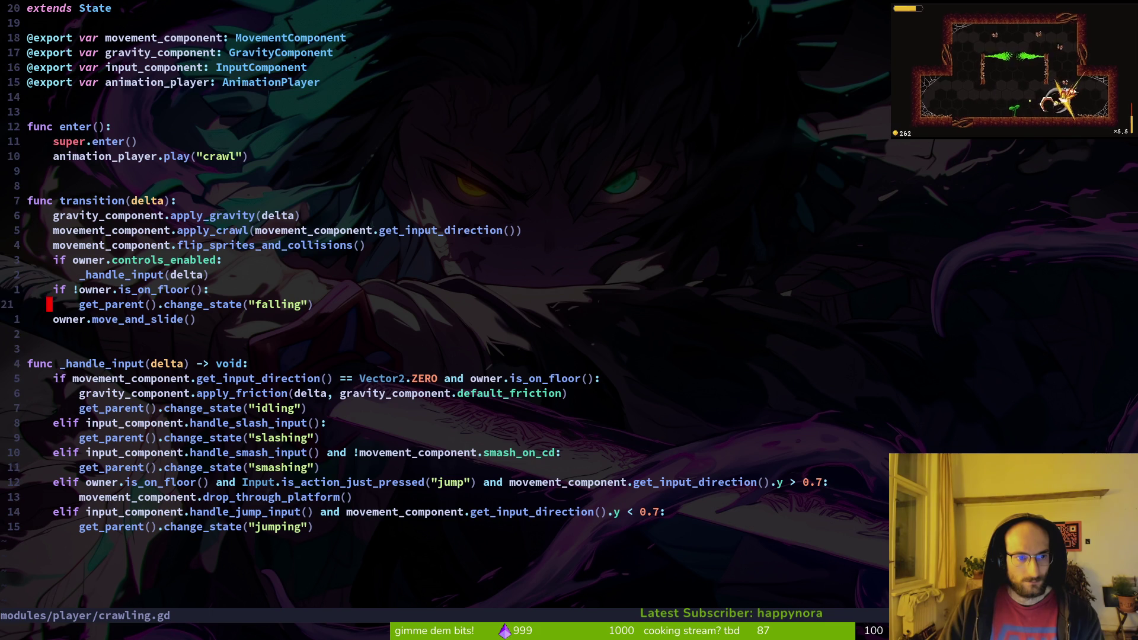
{"action": "key", "text": "w"}
{"action": "key", "text": "w"}
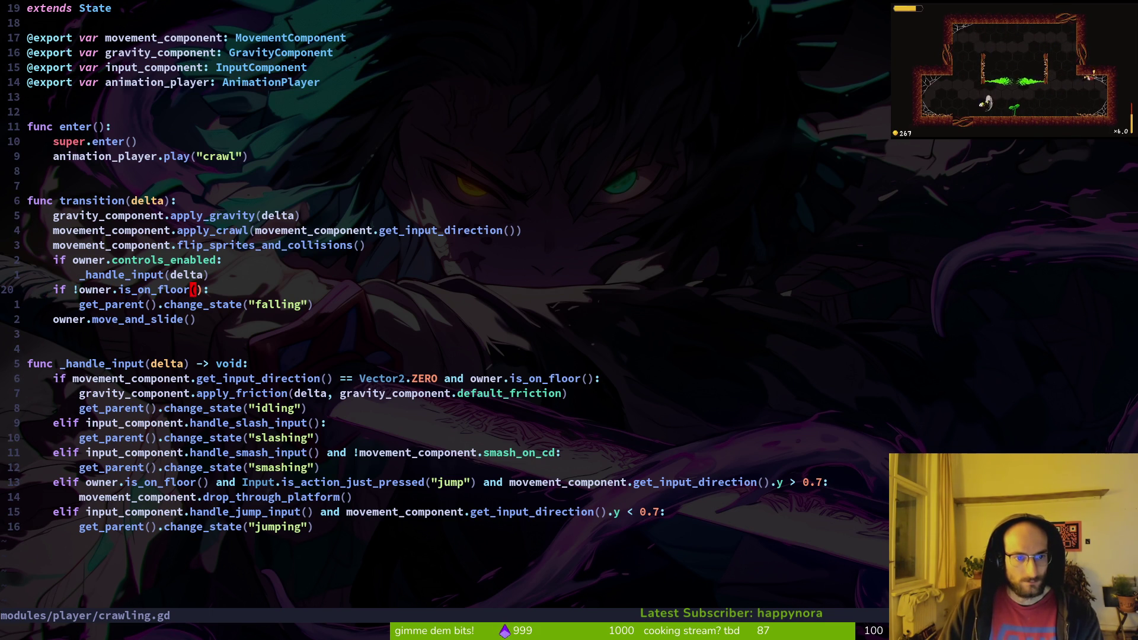
{"action": "type", "text": "i and"}
{"action": "key", "text": "BackSpace"}
{"action": "type", "text": "!owner.is"}
{"action": "type", "text": "_on_wall"}
{"action": "type", "text": "()"}
{"action": "key", "text": "Escape"}
{"action": "type", "text": ":w"}
{"action": "key", "text": "Return"}
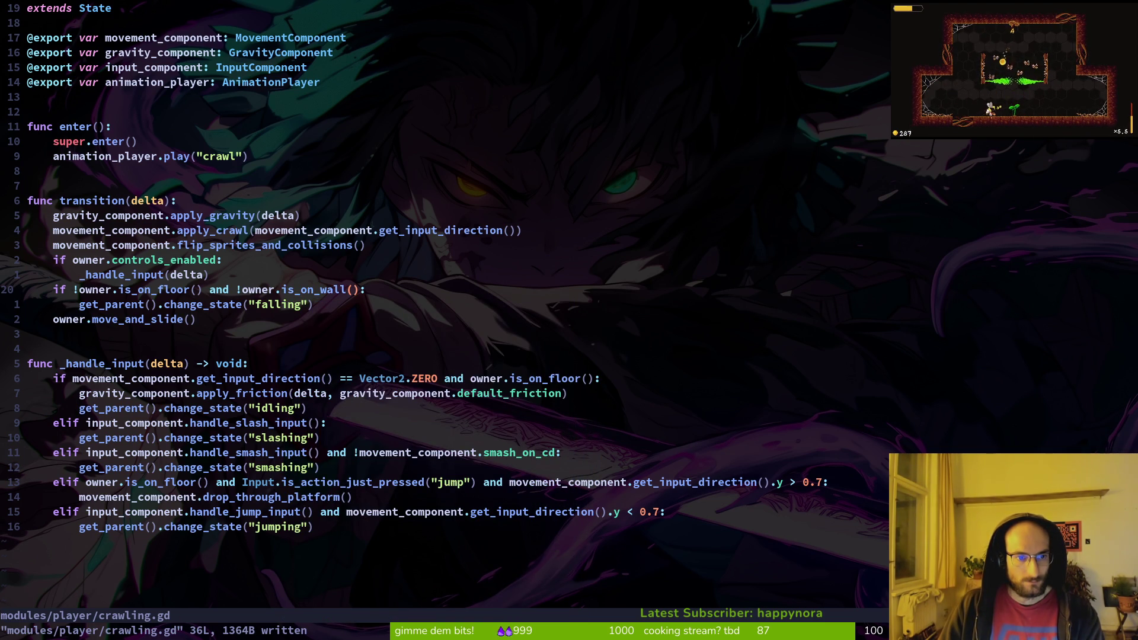
- Add an elif owner.is_on_wall() branch with print_debug("walling"), then stop the running game in Godot
{"action": "key", "text": "j"}
{"action": "type", "text": "o"}
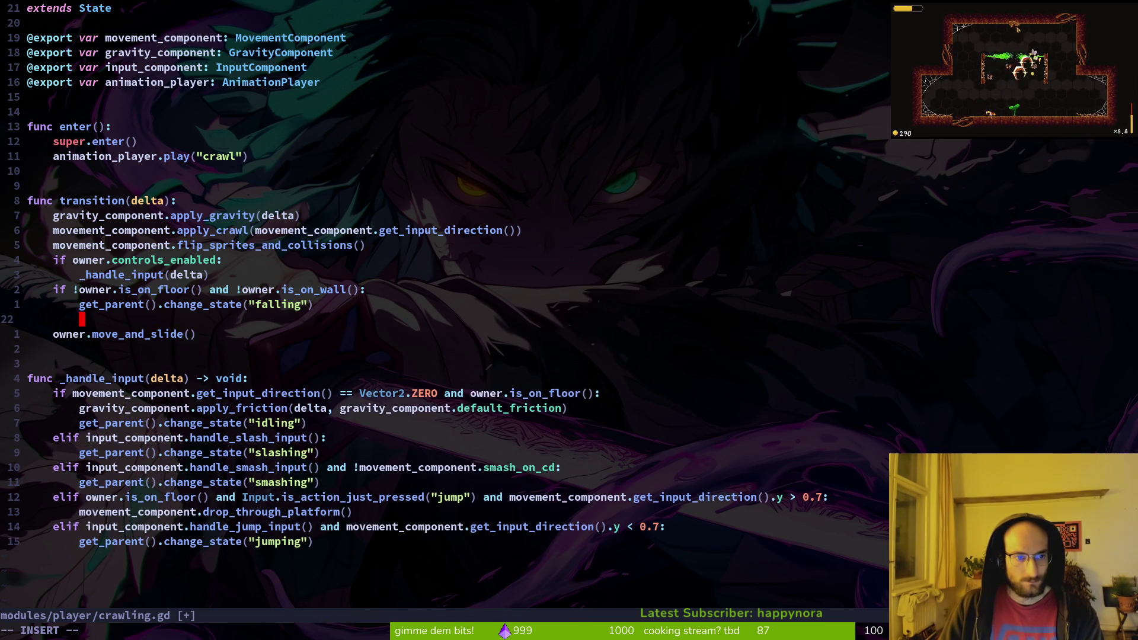
{"action": "type", "text": "elif "}
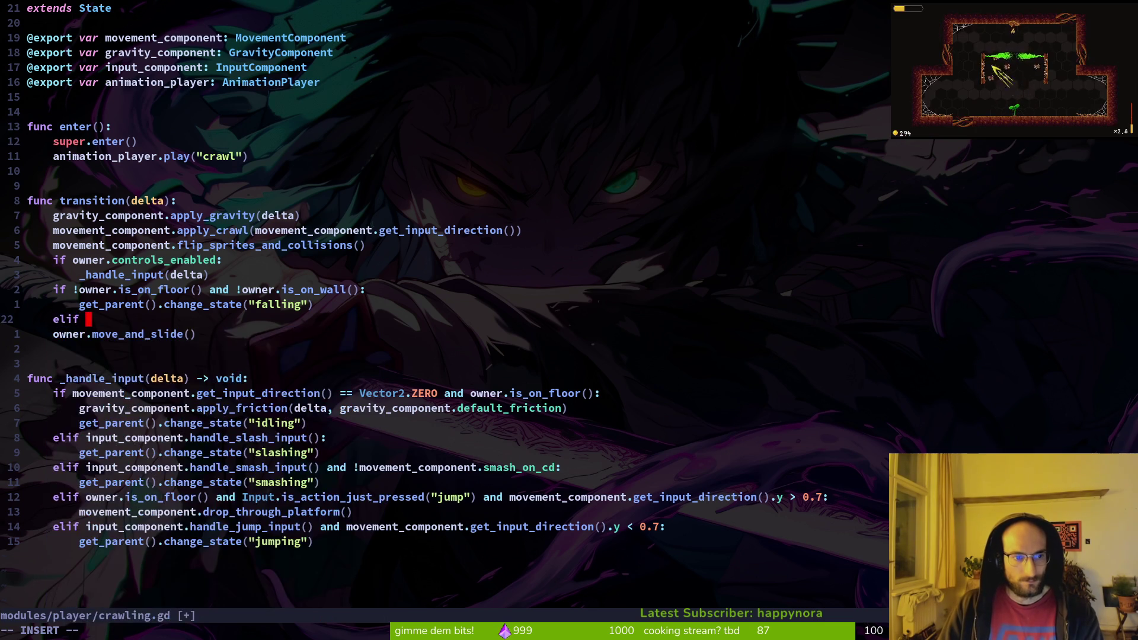
{"action": "type", "text": "owner._"}
{"action": "key", "text": "BackSpace"}
{"action": "type", "text": "is_on_"}
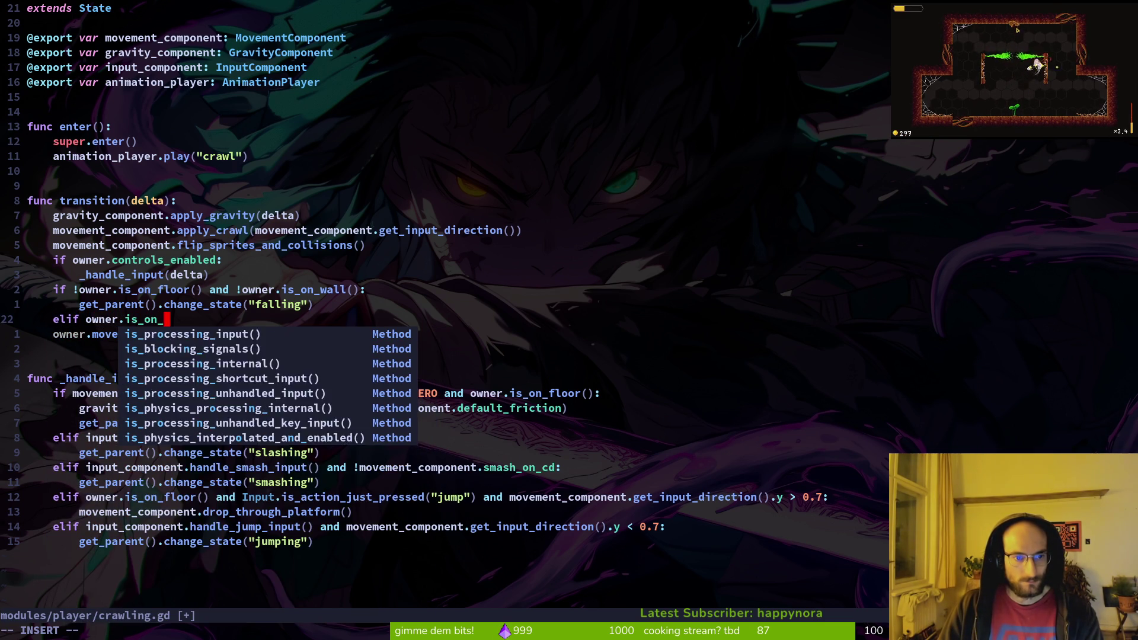
{"action": "type", "text": "wall():"}
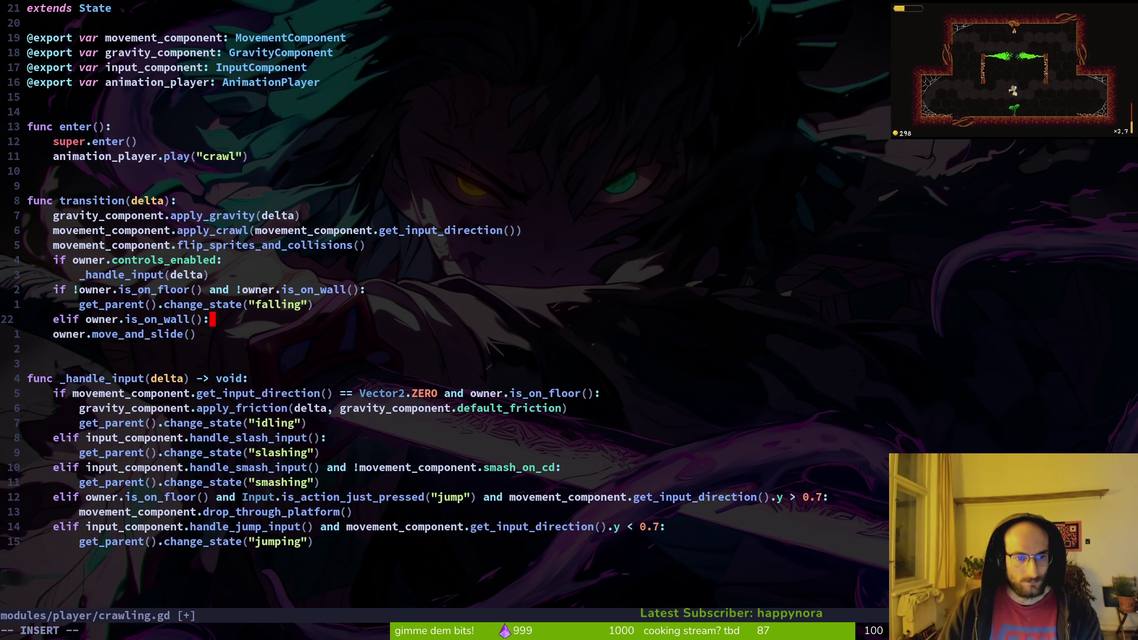
{"action": "key", "text": "Return"}
{"action": "type", "text": "print_debug(\"walling"}
{"action": "key", "text": "Escape"}
{"action": "key", "text": "alt+Tab"}
{"action": "key", "text": "F8"}
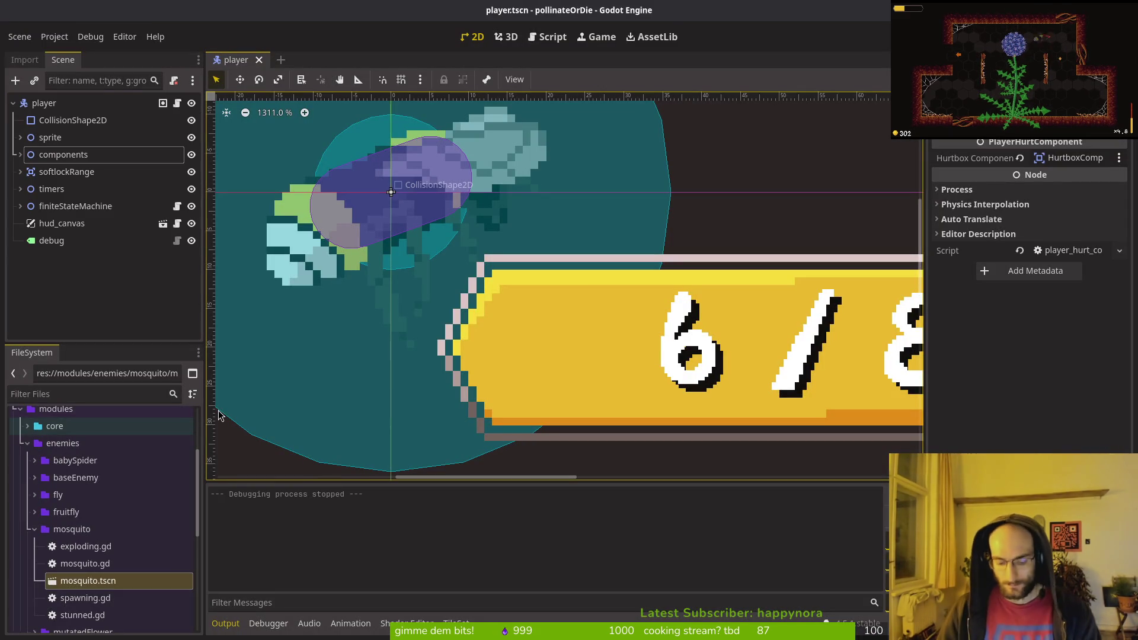
- Relaunch the game, confirm repeated "walling" prints, then close it and return to the elif line
{"action": "key", "text": "F5"}
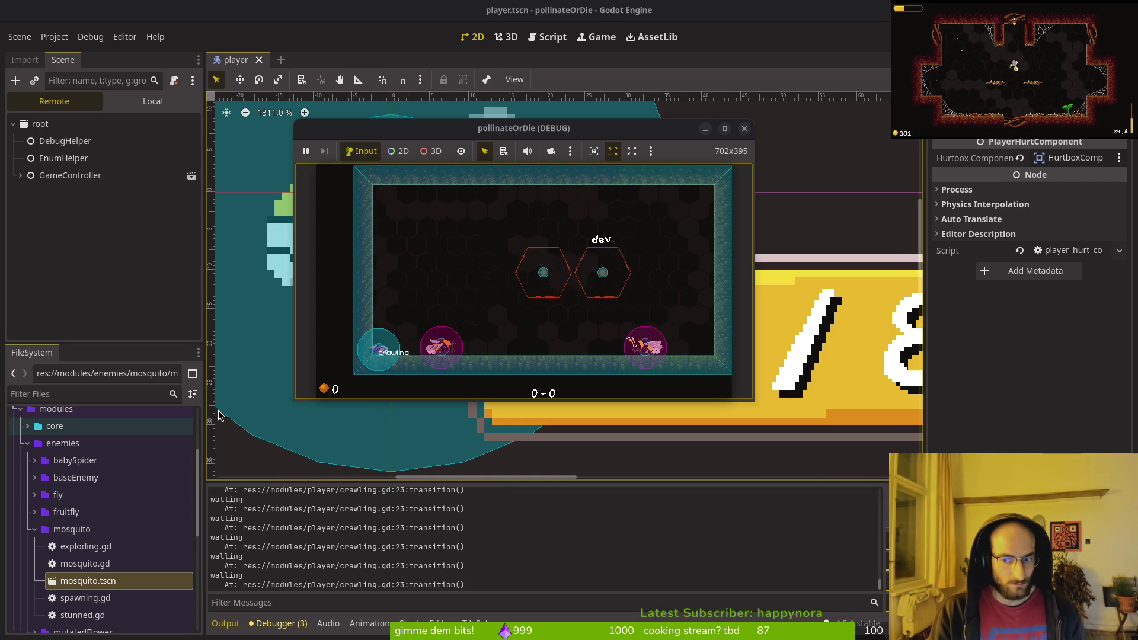
{"action": "left_click", "coordinate": [744, 128]}
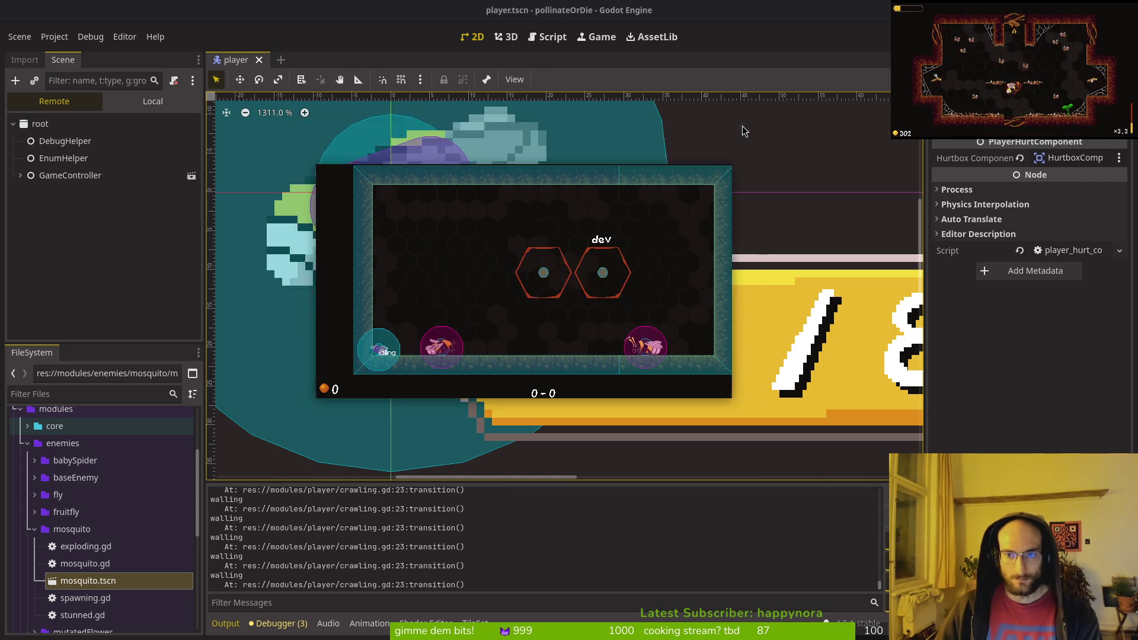
{"action": "key", "text": "alt+Tab"}
{"action": "left_click", "coordinate": [207, 320]}
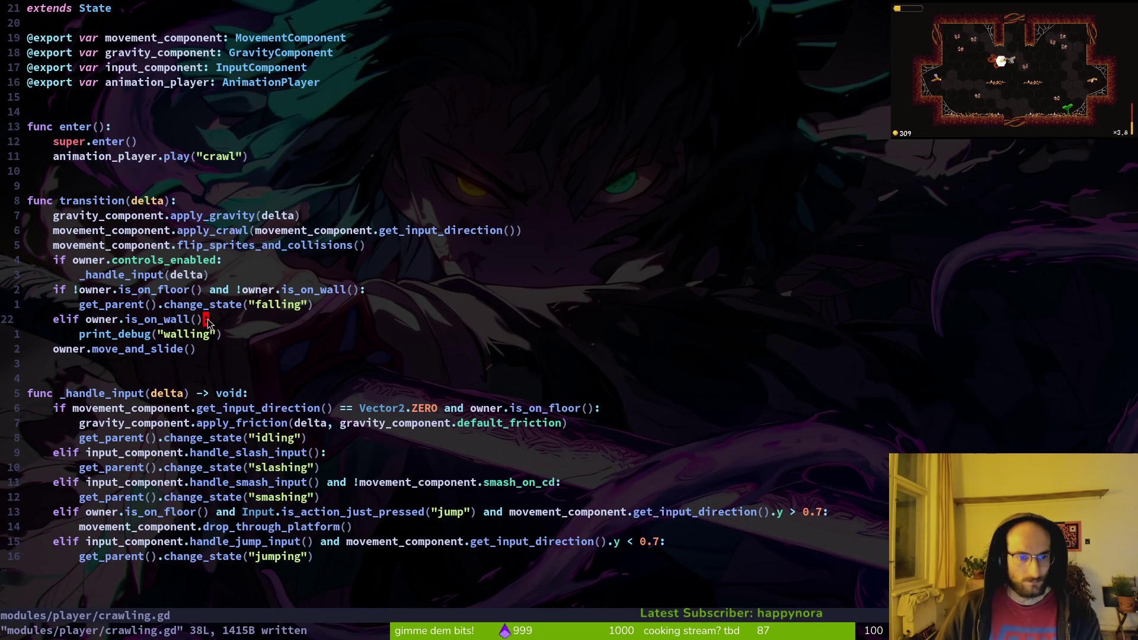
- Add 'and movement_component.get_input_direction().y < 0' to the is_on_wall elif and relaunch the game
{"action": "type", "text": "is_on_wall() and "}
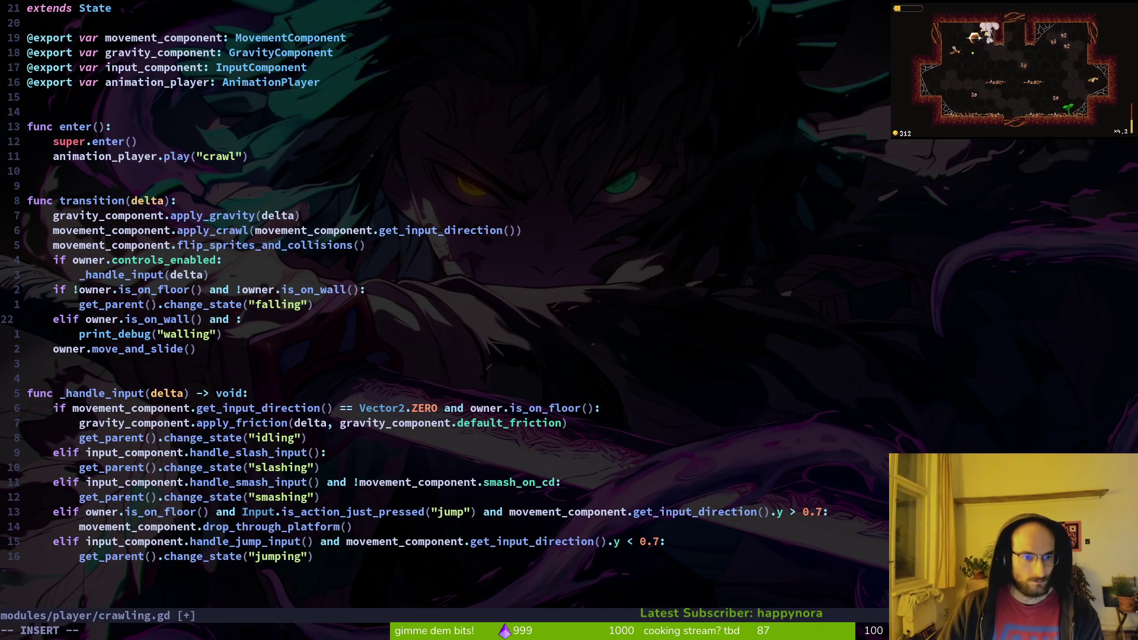
{"action": "type", "text": "movement_component.ge"}
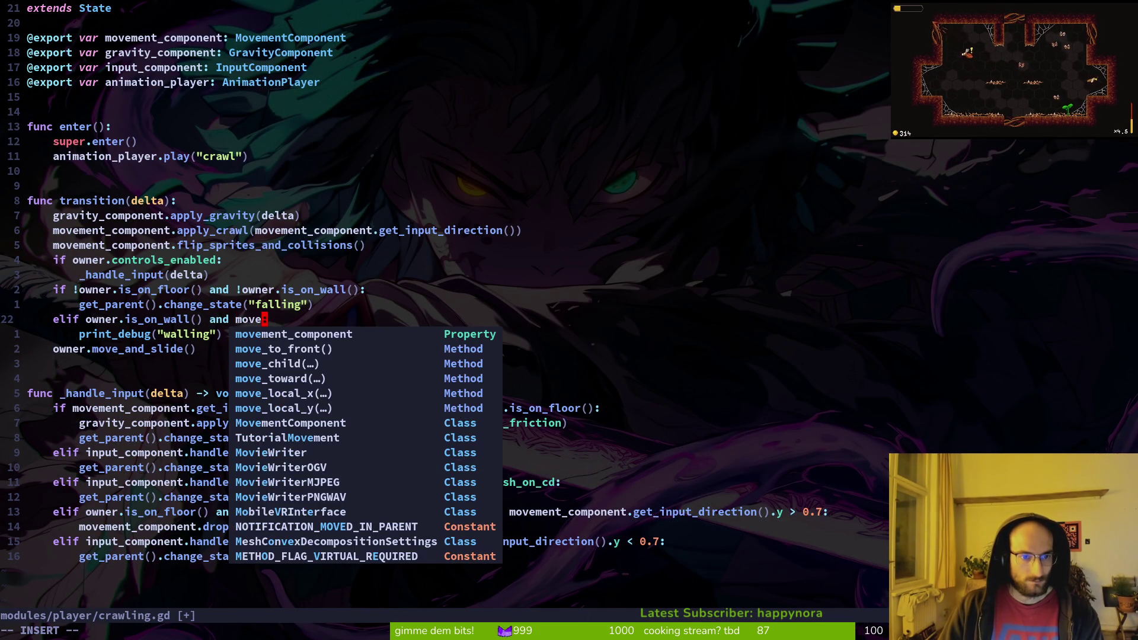
{"action": "type", "text": "t_i"}
{"action": "key", "text": "Down"}
{"action": "key", "text": "Down"}
{"action": "key", "text": "Down"}
{"action": "key", "text": "Return"}
{"action": "type", "text": ".y"}
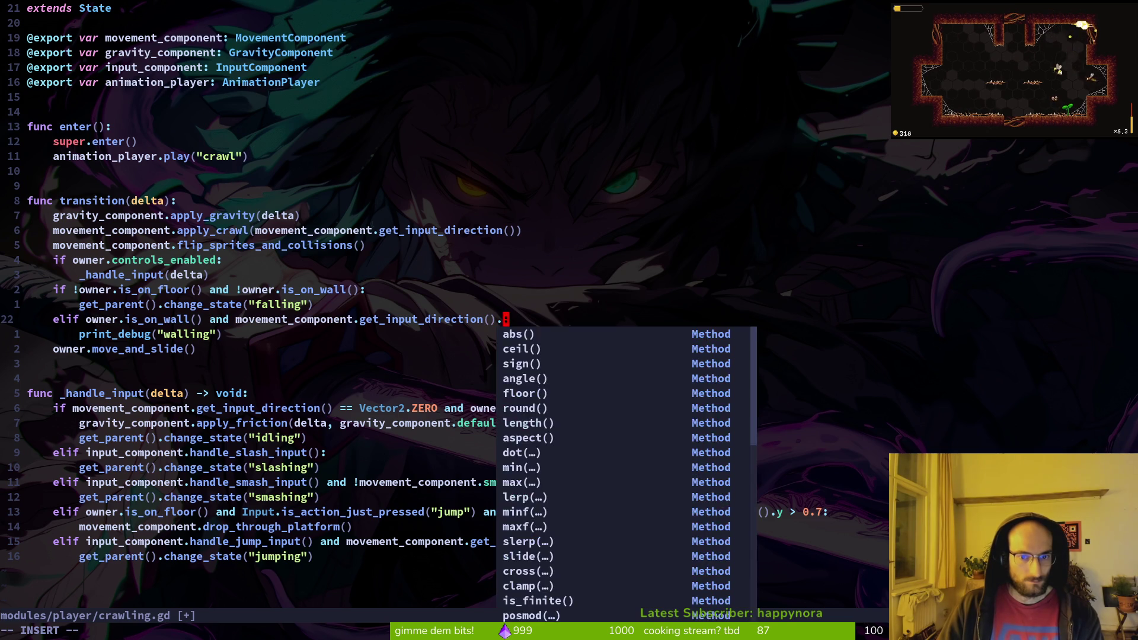
{"action": "key", "text": "BackSpace"}
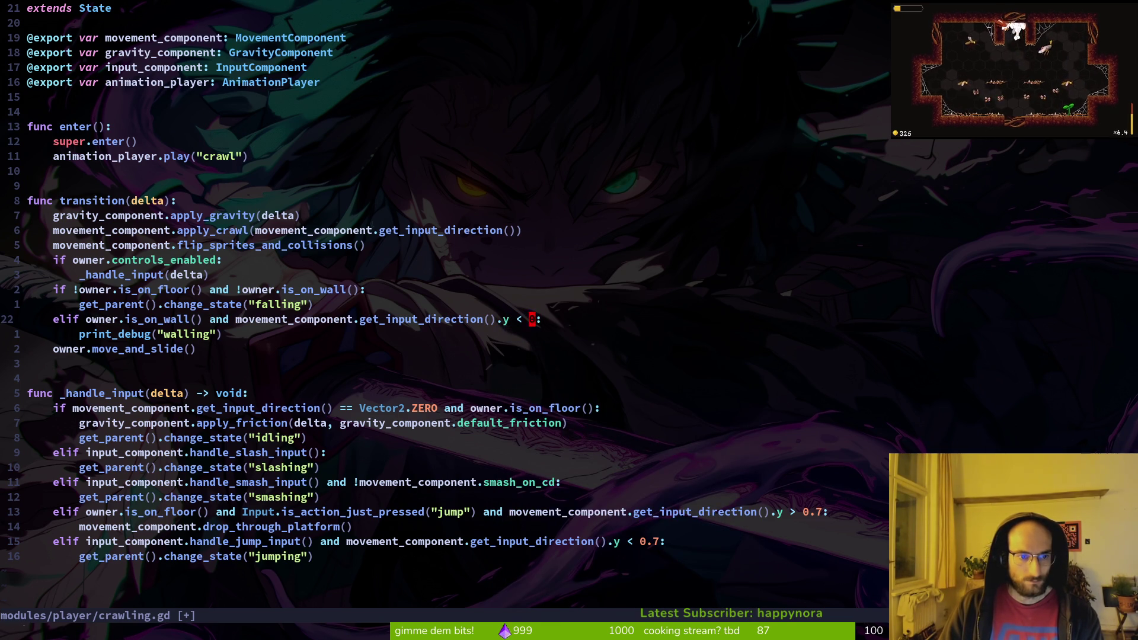
{"action": "key", "text": "Escape"}
{"action": "key", "text": "alt+Tab"}
{"action": "key", "text": "F5"}
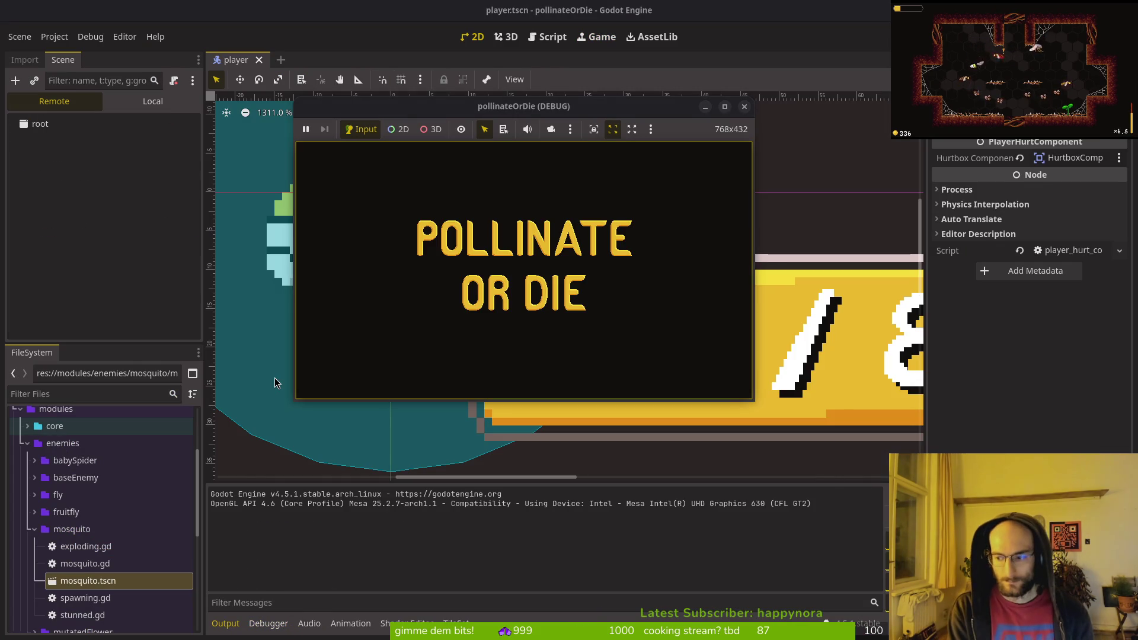
- Start from the title menu, crawl left into the wall, then leave the game
{"action": "key", "text": "Return"}
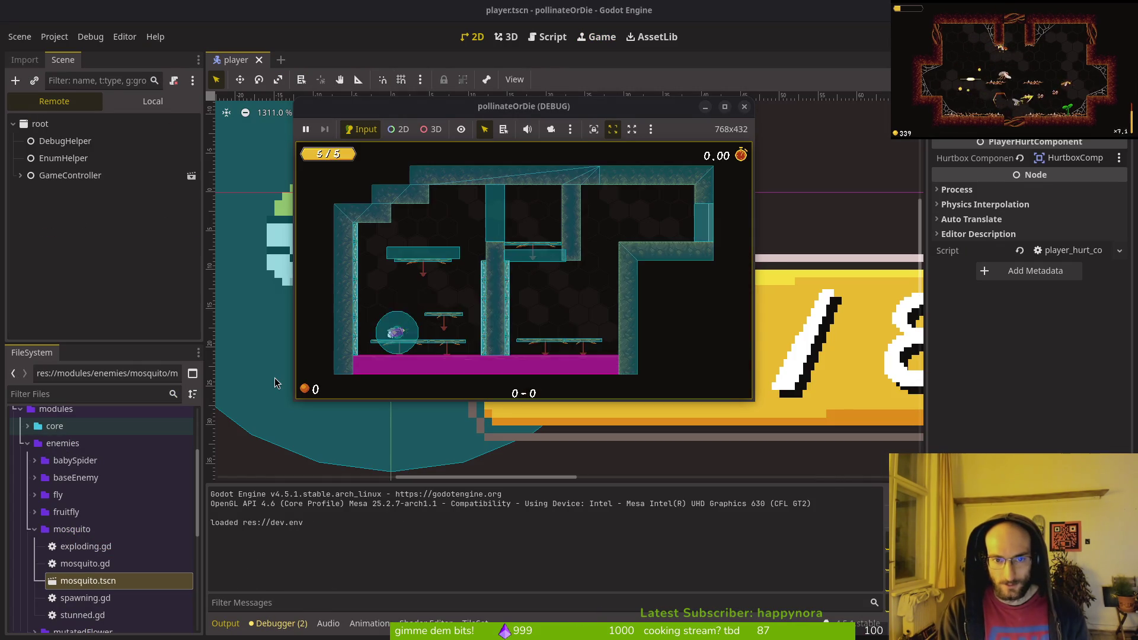
{"action": "key", "text": "Left"}
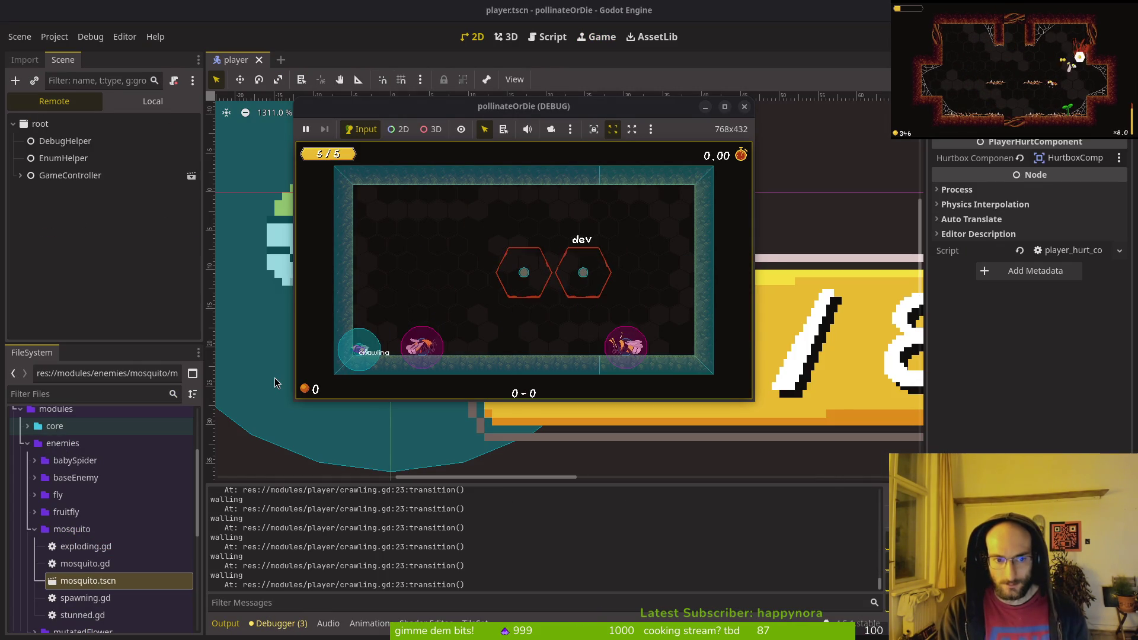
{"action": "key", "text": "alt+Tab"}
{"action": "key", "text": "alt+Tab"}
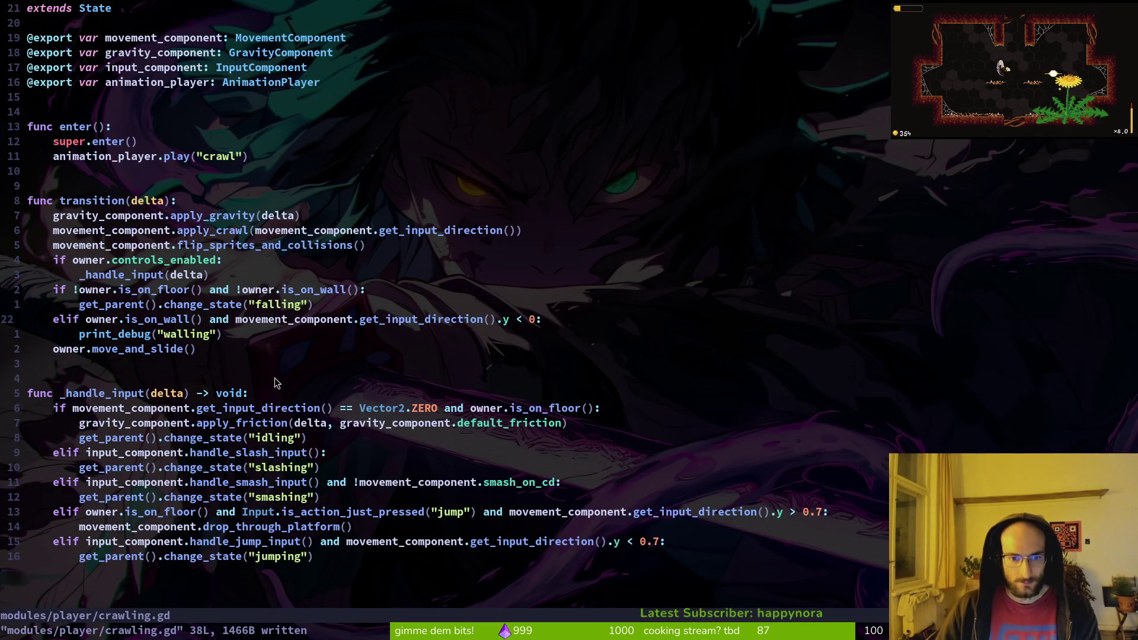
- Add 'owner.position.y -= 5' inside the wall branch and save crawling.gd
{"action": "key", "text": "o"}
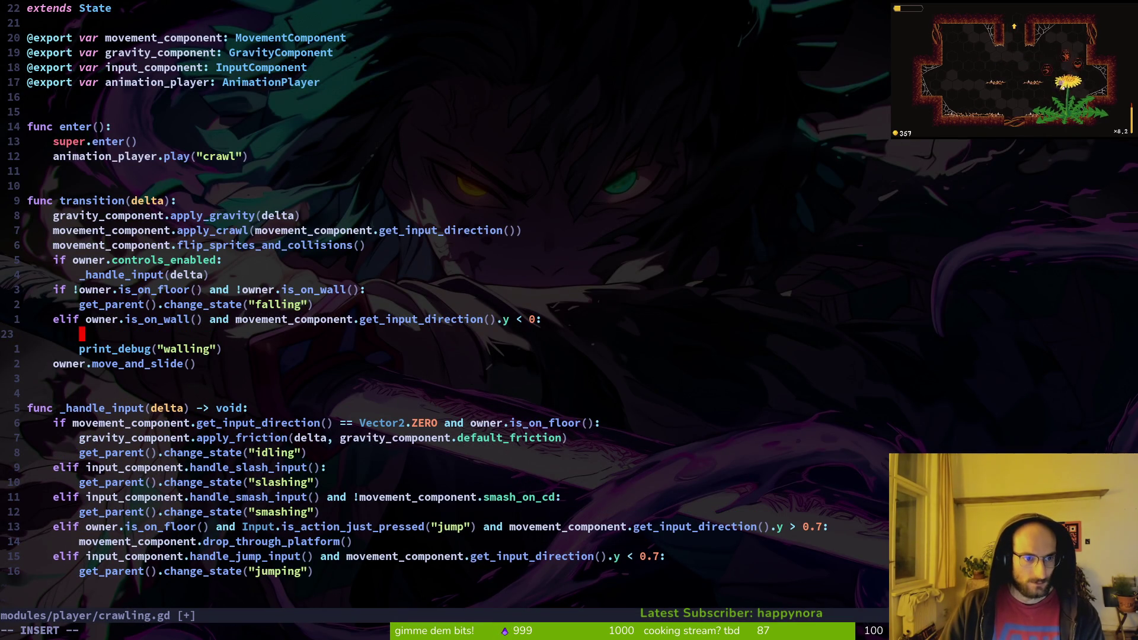
{"action": "type", "text": "owner.gl"}
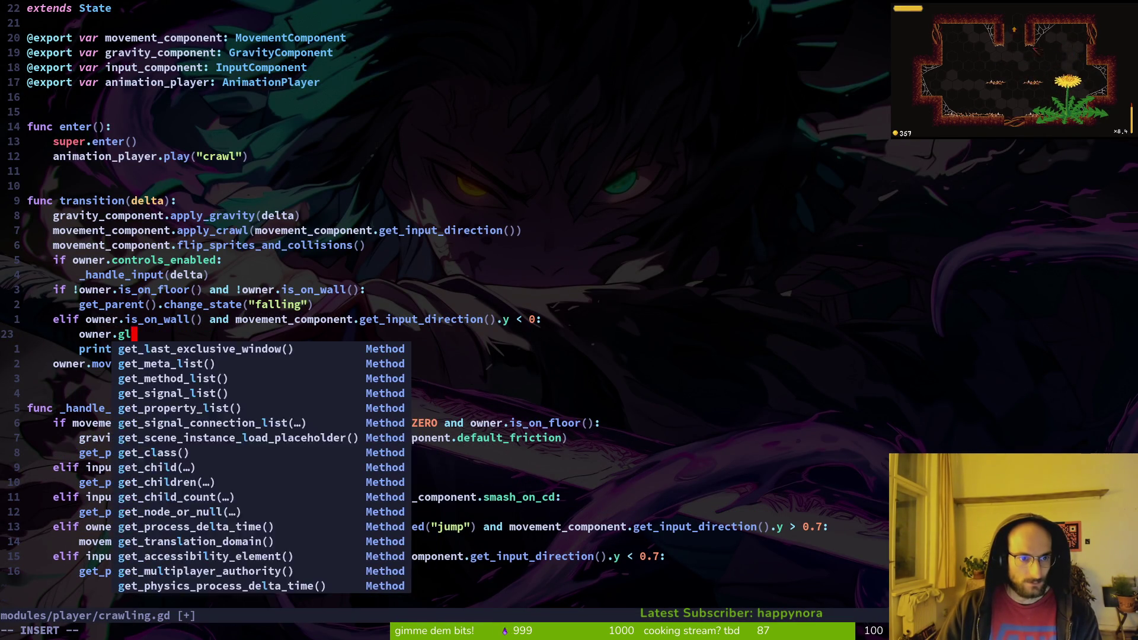
{"action": "key", "text": "BackSpace"}
{"action": "key", "text": "BackSpace"}
{"action": "type", "text": "position"}
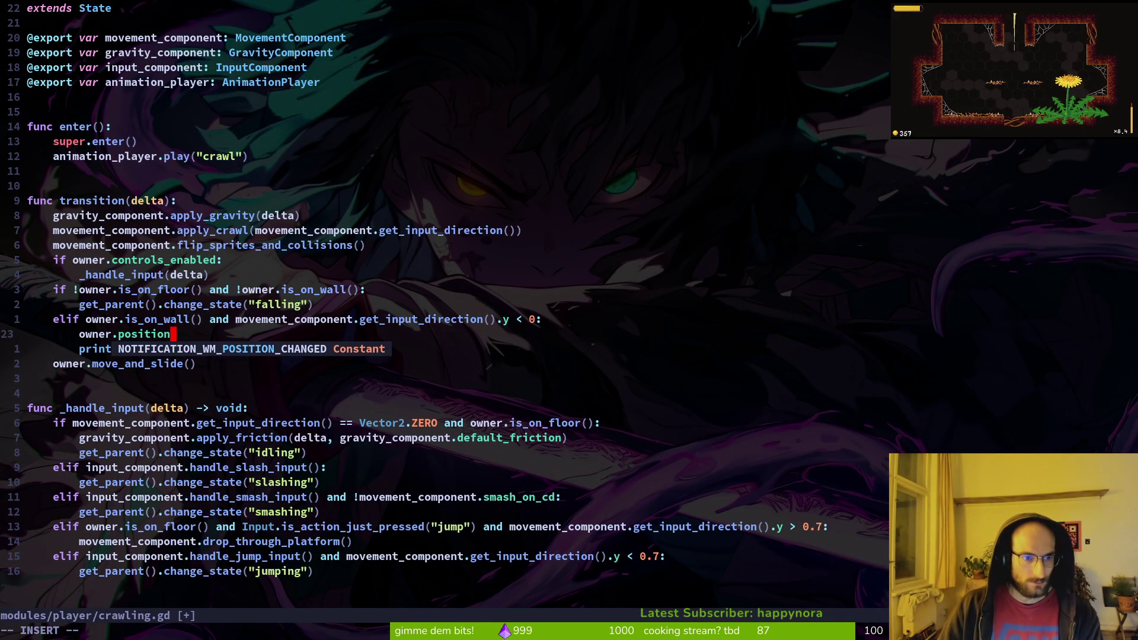
{"action": "type", "text": ".y -"}
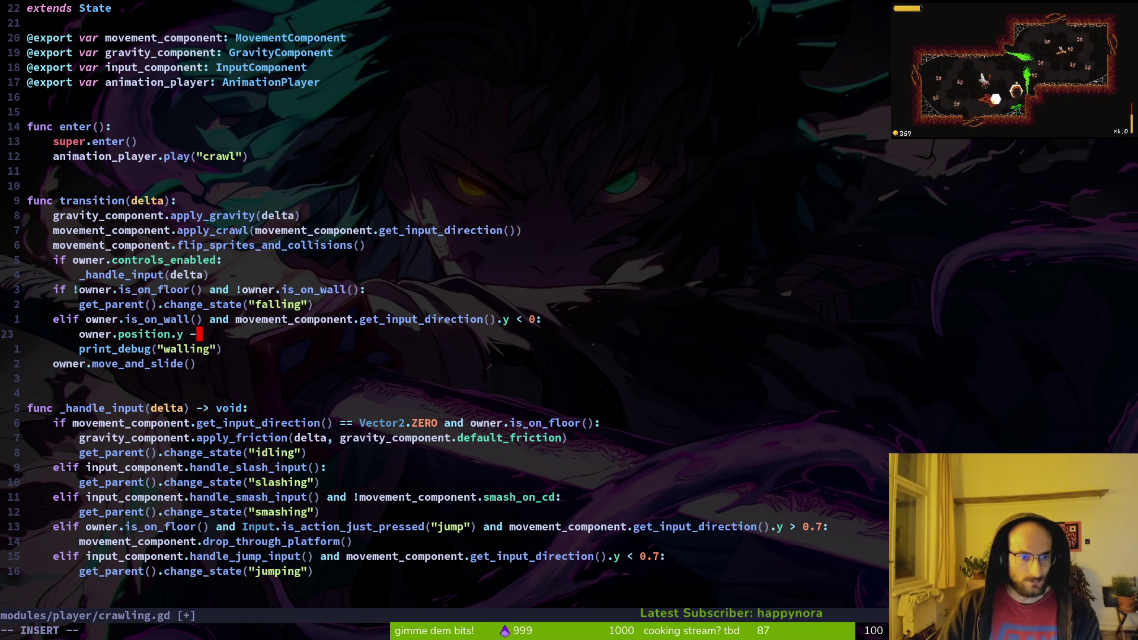
{"action": "type", "text": "= 5"}
{"action": "key", "text": "Escape"}
{"action": "type", "text": ":w"}
{"action": "key", "text": "Return"}
- Copy the falling state-change line into the wall branch and change its state to "clinging"
{"action": "key", "text": "j"}
{"action": "key", "text": "o"}
{"action": "key", "text": "Escape"}
{"action": "key", "text": "4"}
{"action": "key", "text": "k"}
{"action": "key", "text": "y"}
{"action": "key", "text": "y"}
{"action": "key", "text": "4"}
{"action": "key", "text": "j"}
{"action": "key", "text": "P"}
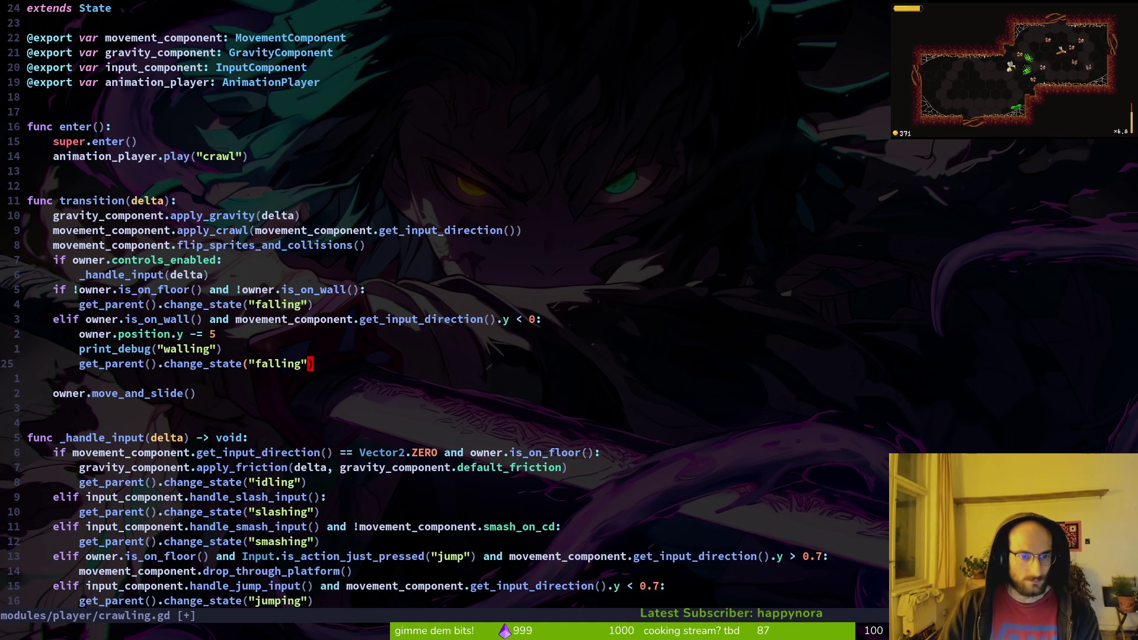
{"action": "key", "text": "c"}
{"action": "key", "text": "i"}
{"action": "key", "text": "quotedbl"}
{"action": "type", "text": "clini"}
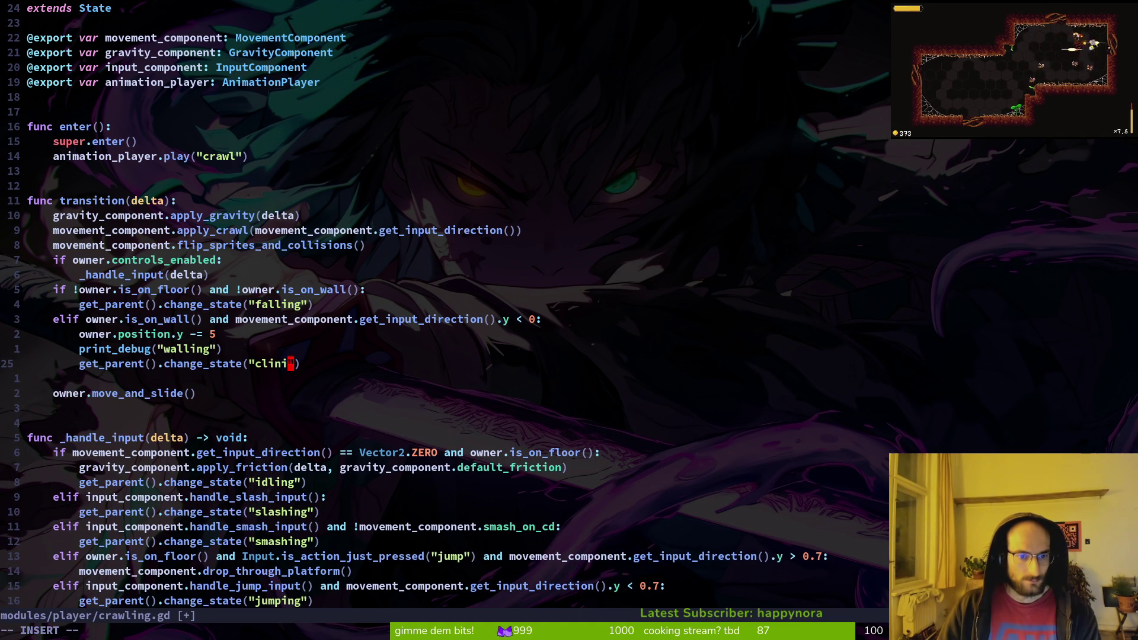
{"action": "type", "text": "ing"}
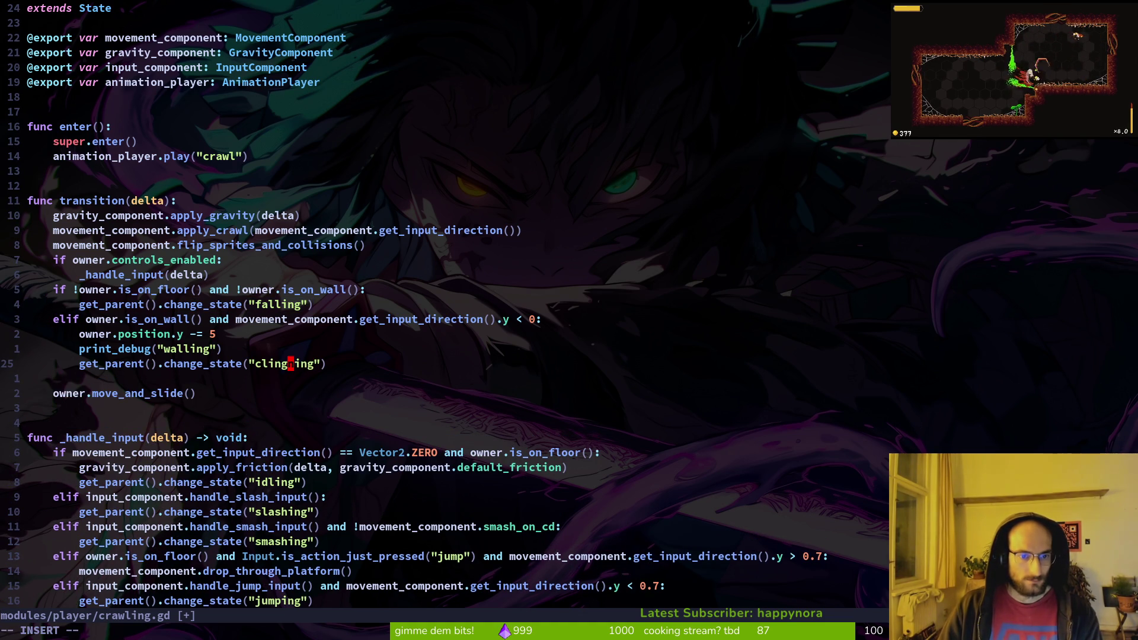
{"action": "key", "text": "Left"}
{"action": "key", "text": "Left"}
{"action": "key", "text": "Left"}
{"action": "key", "text": "BackSpace"}
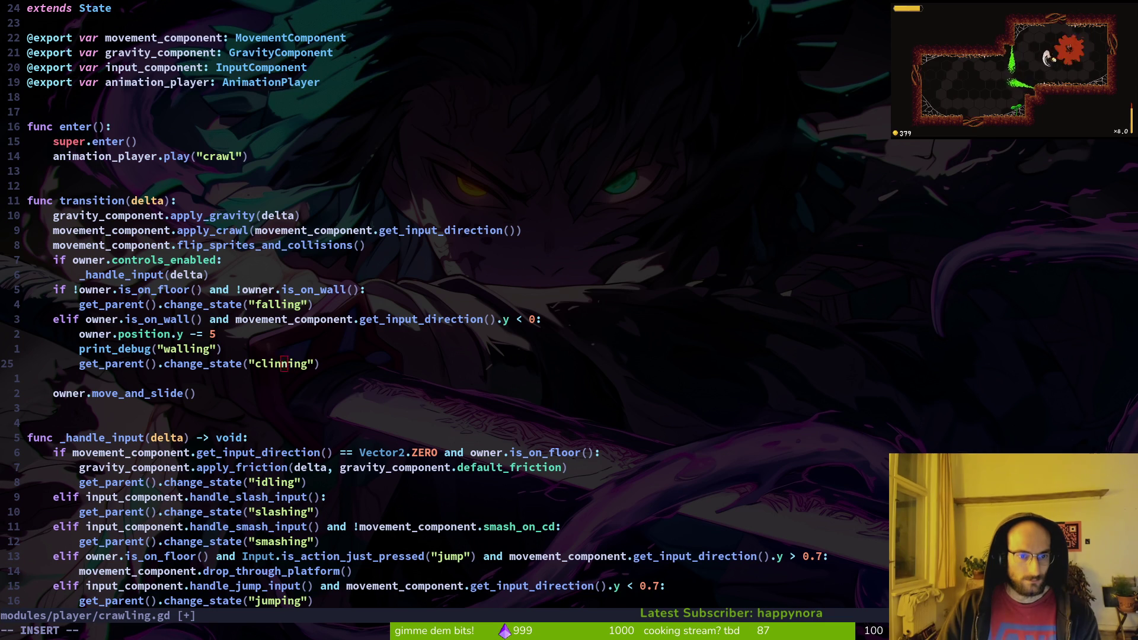
{"action": "key", "text": "Delete"}
{"action": "type", "text": "g"}
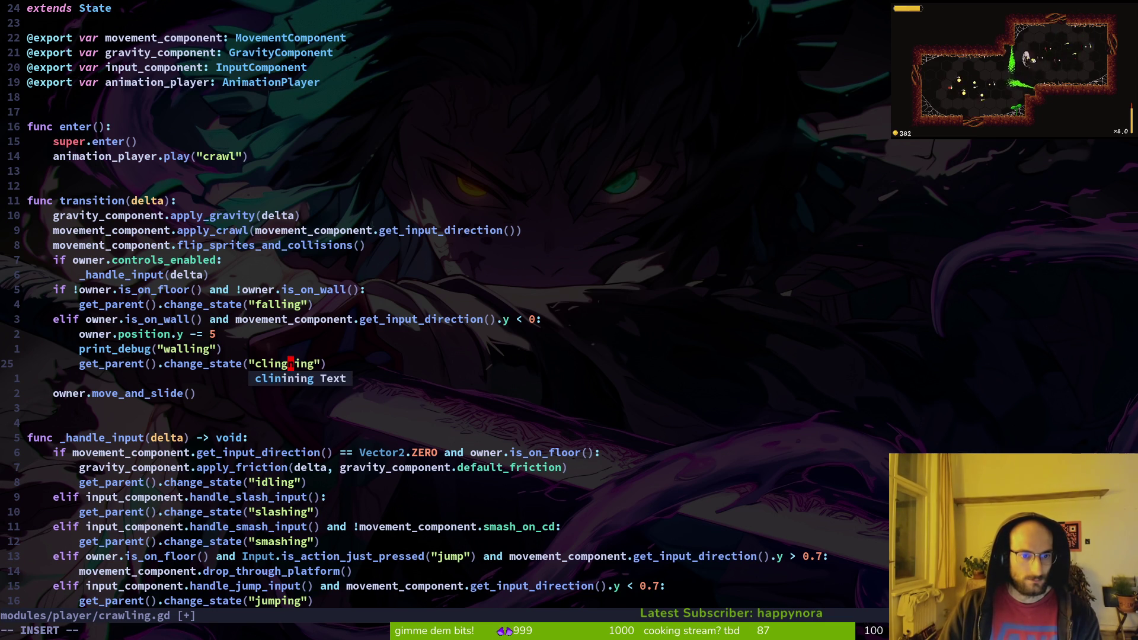
{"action": "key", "text": "Escape"}
- Move print_debug("walling") below the clinging line, remove the blank line, save, and run the game
{"action": "key", "text": "k"}
{"action": "key", "text": "d"}
{"action": "key", "text": "d"}
{"action": "type", "text": "pj:w"}
{"action": "key", "text": "Return"}
{"action": "key", "text": "d"}
{"action": "key", "text": "d"}
{"action": "type", "text": ":w"}
{"action": "key", "text": "Return"}
{"action": "key", "text": "k"}
{"action": "key", "text": "k"}
{"action": "key", "text": "k"}
{"action": "key", "text": "j"}
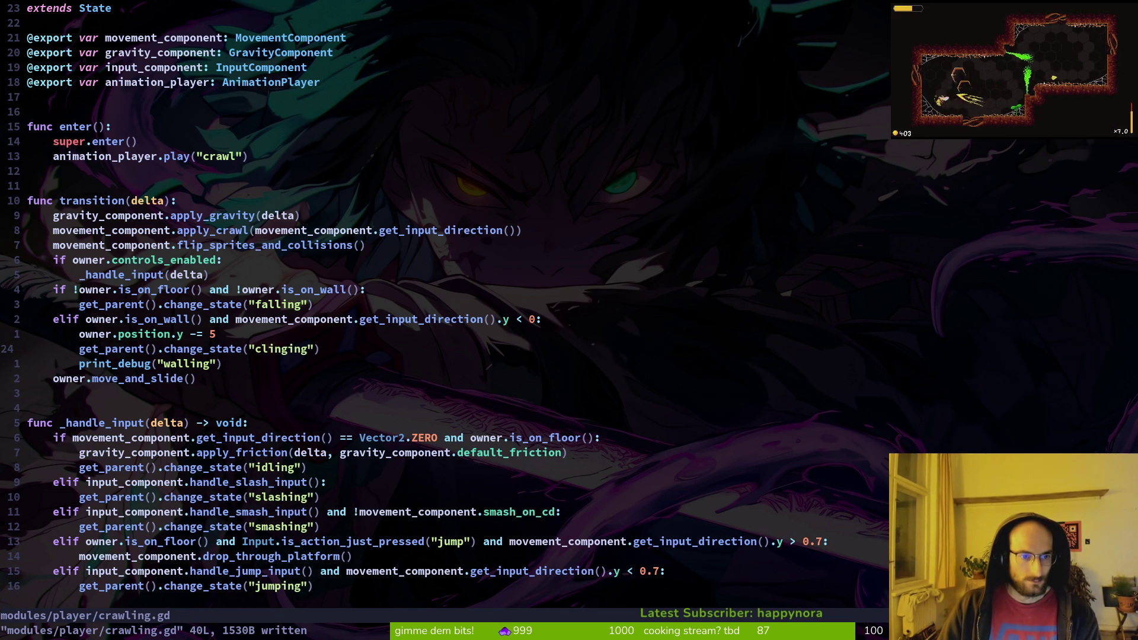
{"action": "key", "text": "alt+Tab"}
{"action": "key", "text": "F5"}
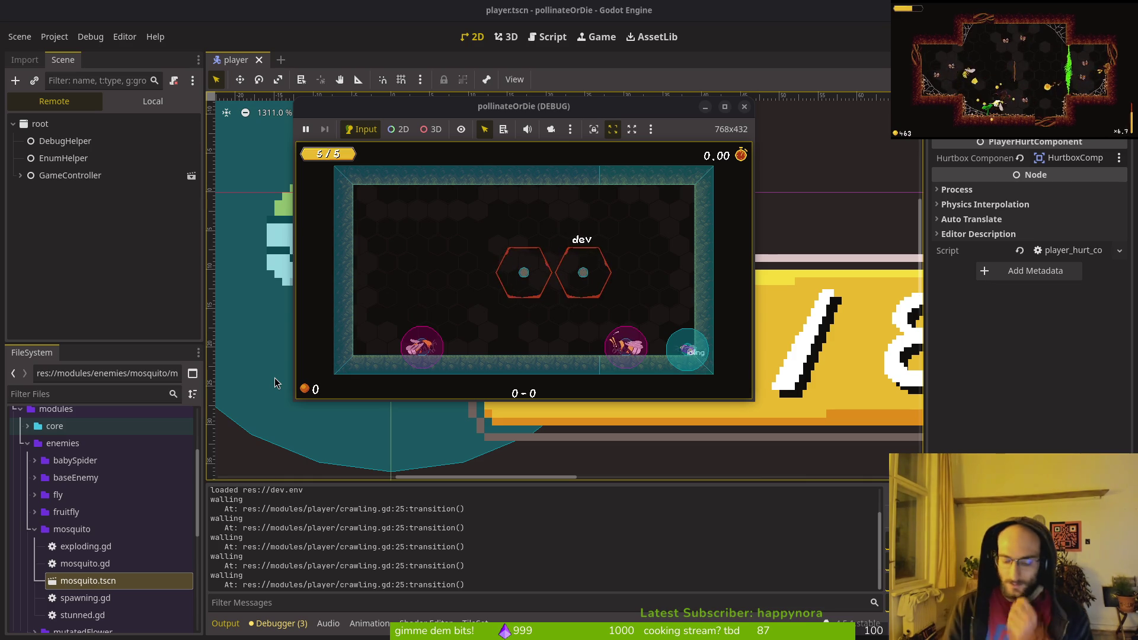
- Close the game after checking the player clings to the right wall
{"action": "key", "text": "alt+Tab"}
{"action": "key", "text": "alt+Tab"}
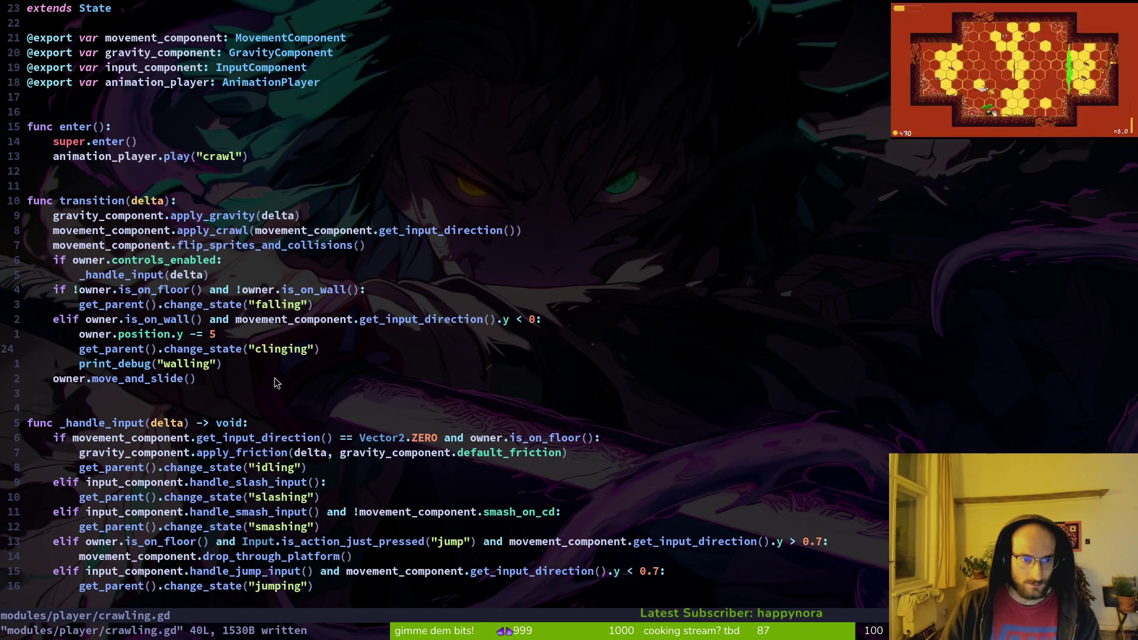
{"action": "key", "text": "space"}
{"action": "key", "text": "f"}
{"action": "key", "text": "f"}
{"action": "type", "text": "clinging"}
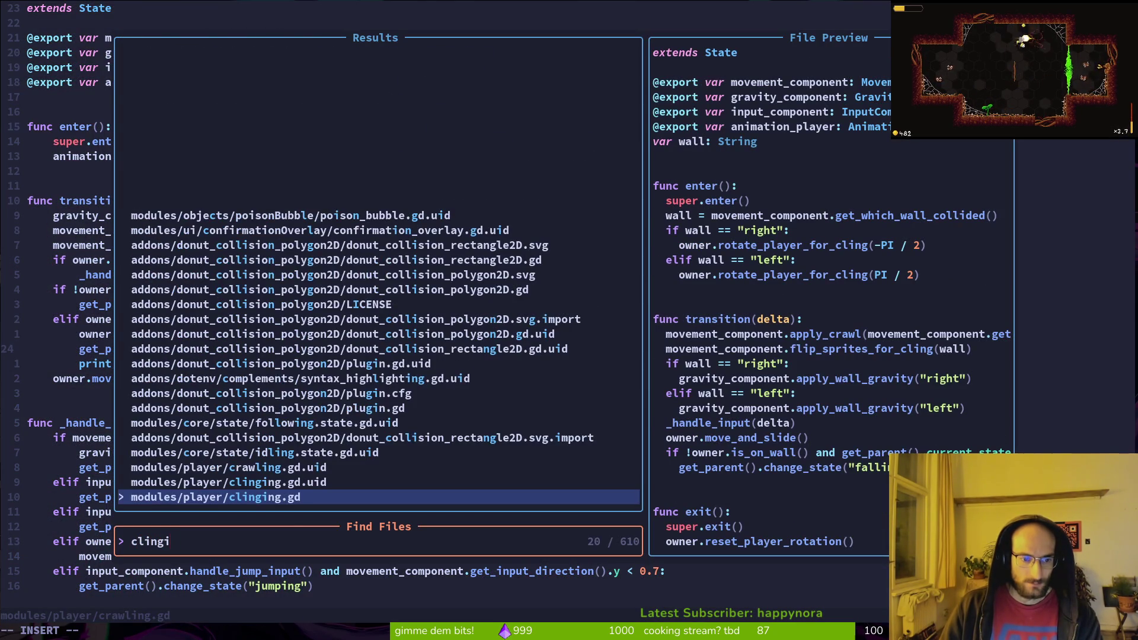
{"action": "key", "text": "Return"}
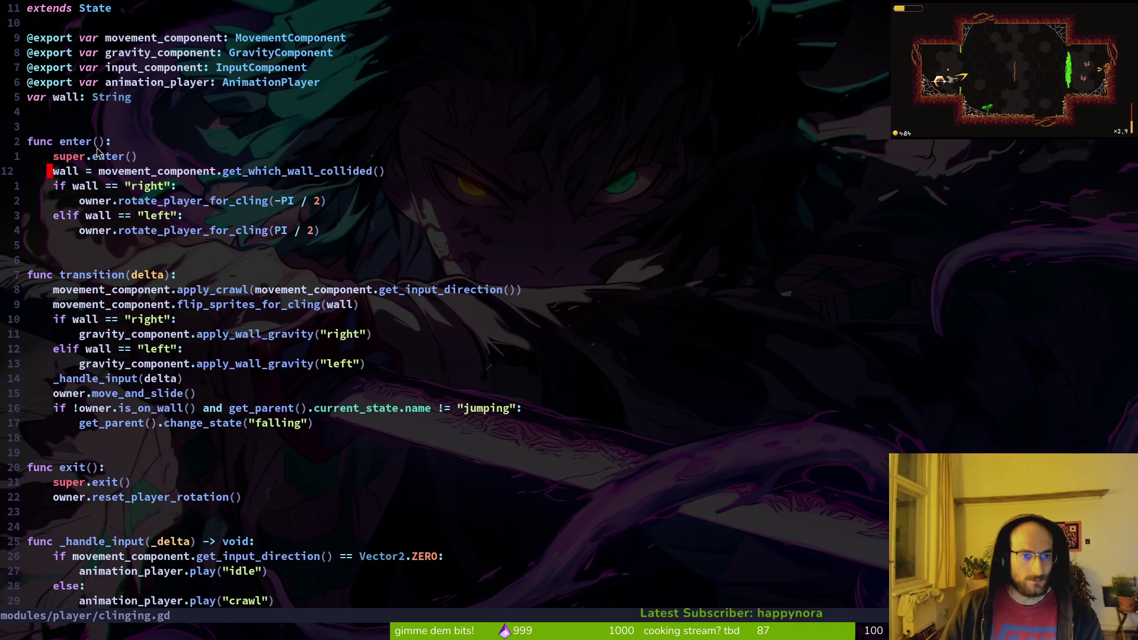
{"action": "left_click", "coordinate": [183, 276]}
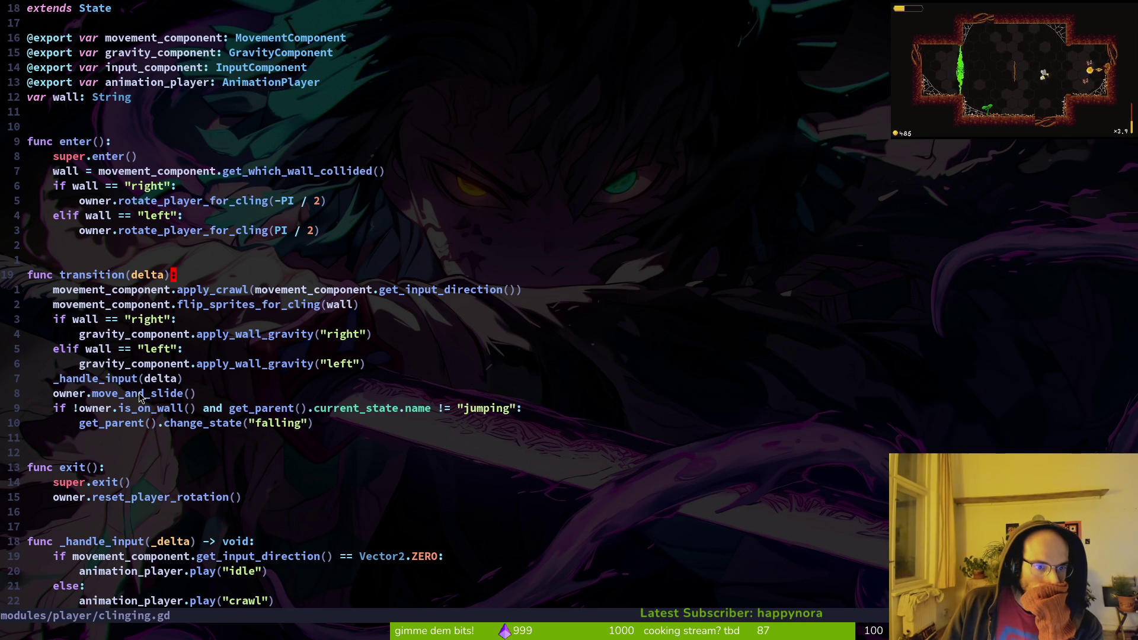
{"action": "scroll", "coordinate": [348, 497], "scroll_direction": "down", "scroll_amount": 3}
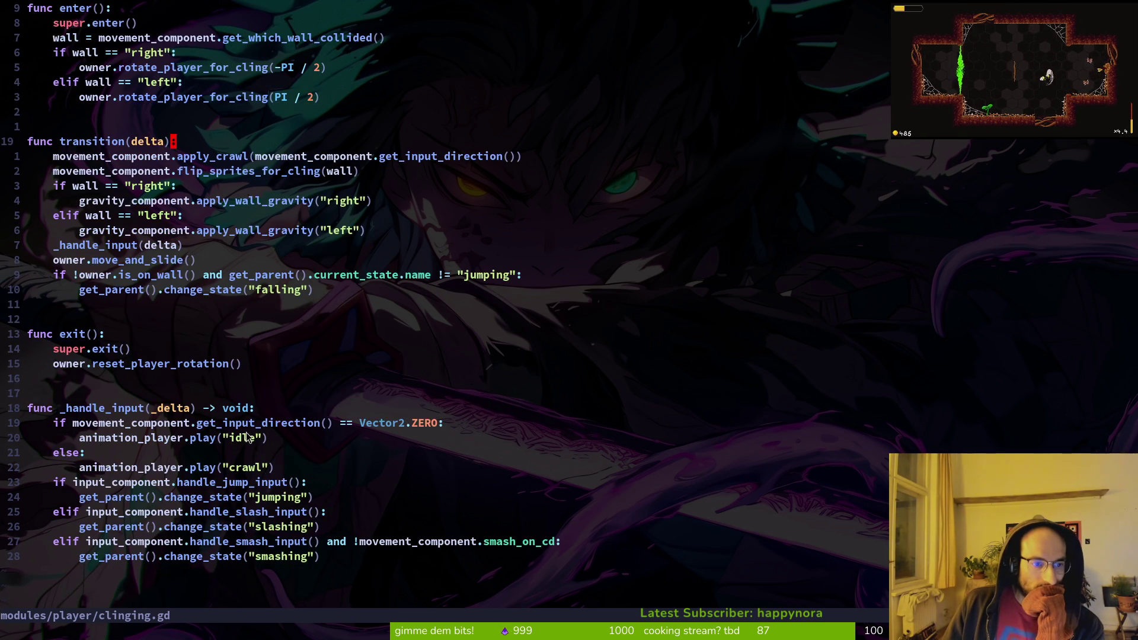
{"action": "scroll", "coordinate": [247, 437], "scroll_direction": "up", "scroll_amount": 3}
{"action": "type", "text": "o"}
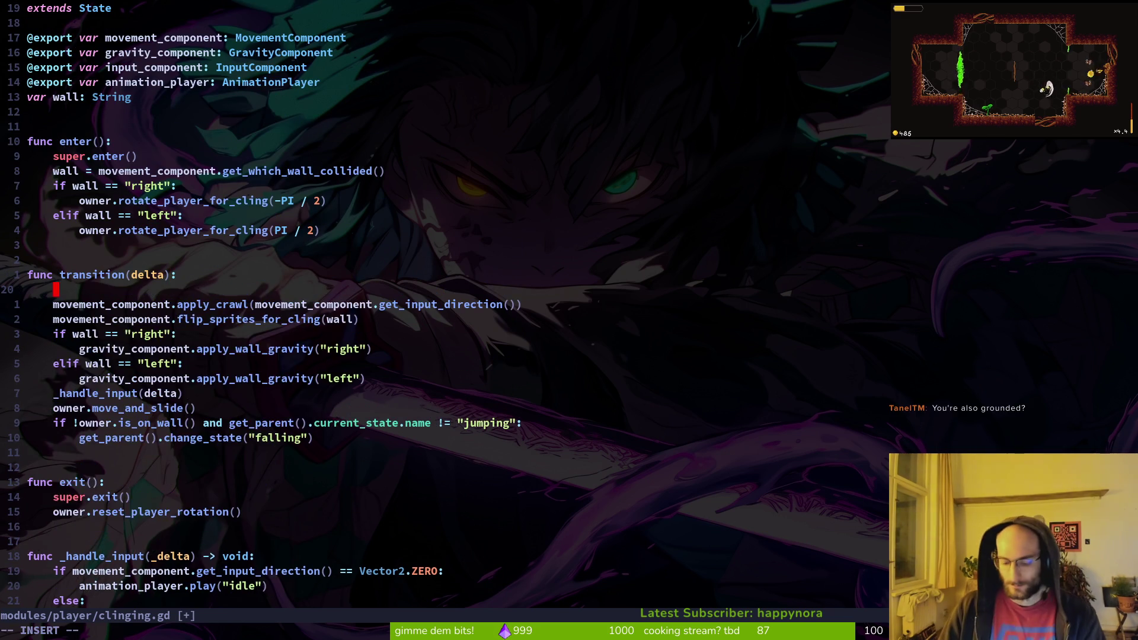
{"action": "type", "text": "prde"}
{"action": "key", "text": "Escape"}
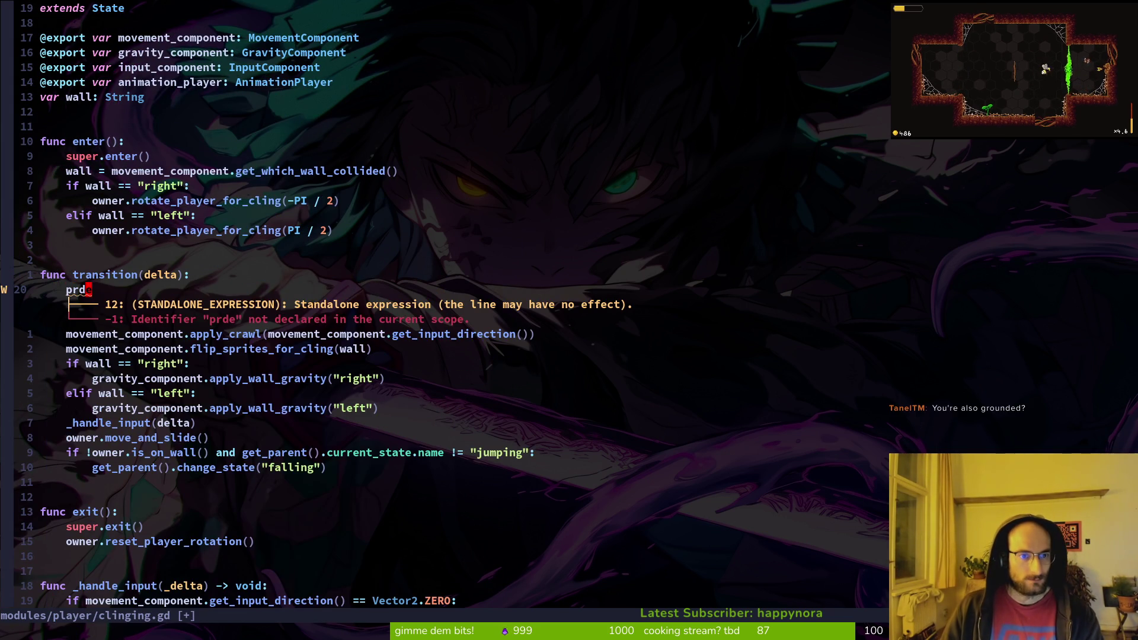
{"action": "key", "text": "d"}
{"action": "key", "text": "d"}
{"action": "type", "text": ":w"}
{"action": "key", "text": "Return"}
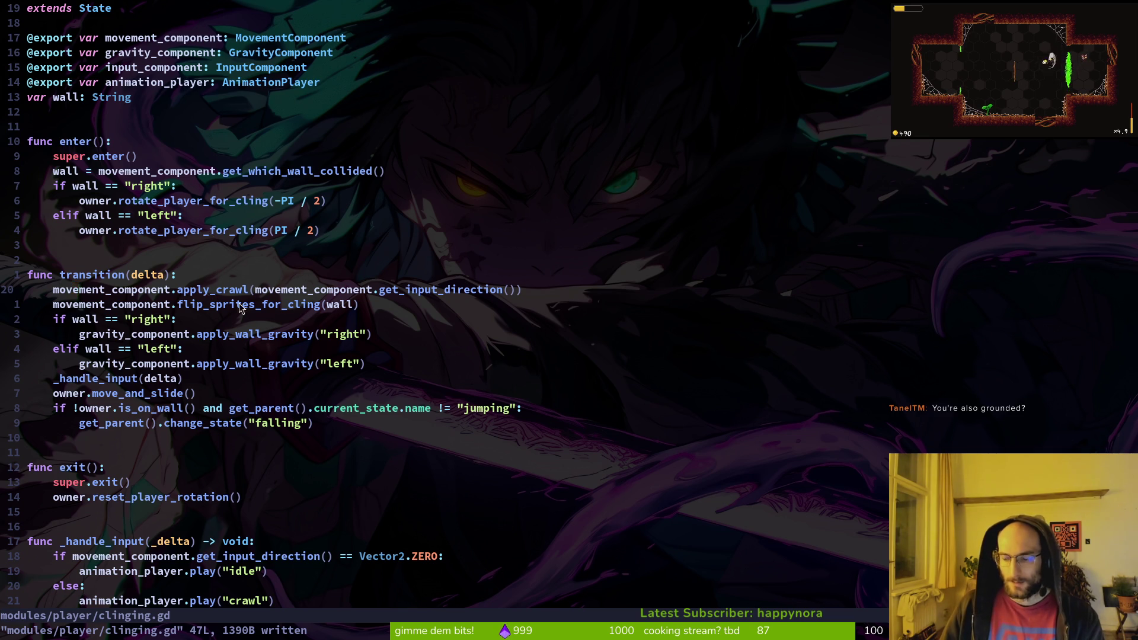
{"action": "key", "text": "ctrl+o"}
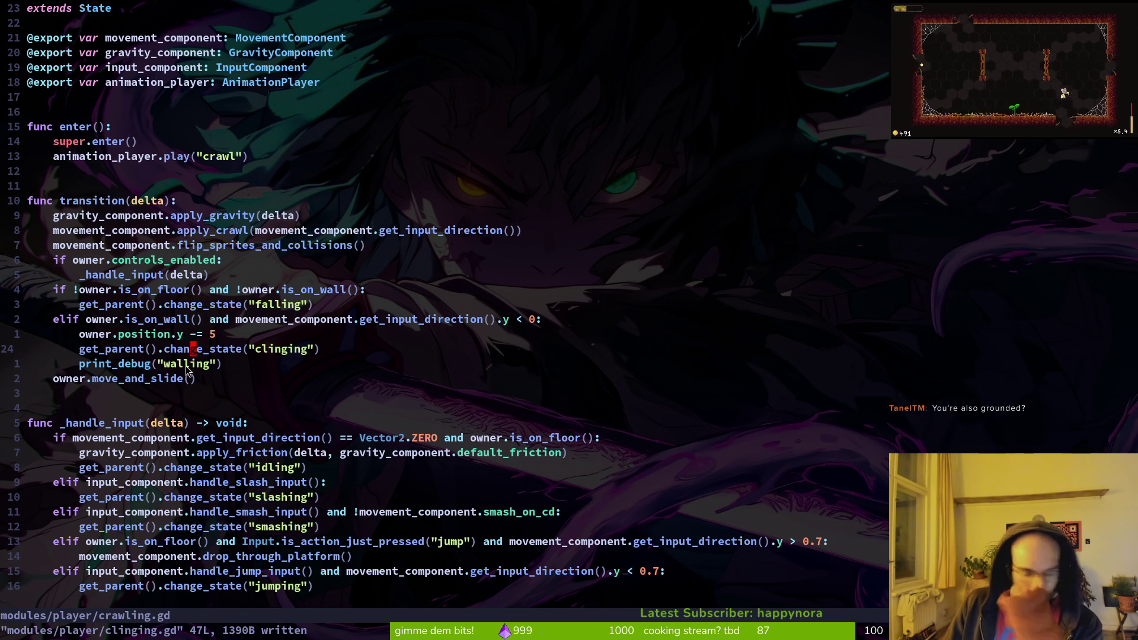
- Find and open modules/player/clinging.gd, scrolling down to its transition function
{"action": "key", "text": "ctrl+p"}
{"action": "type", "text": "clinging"}
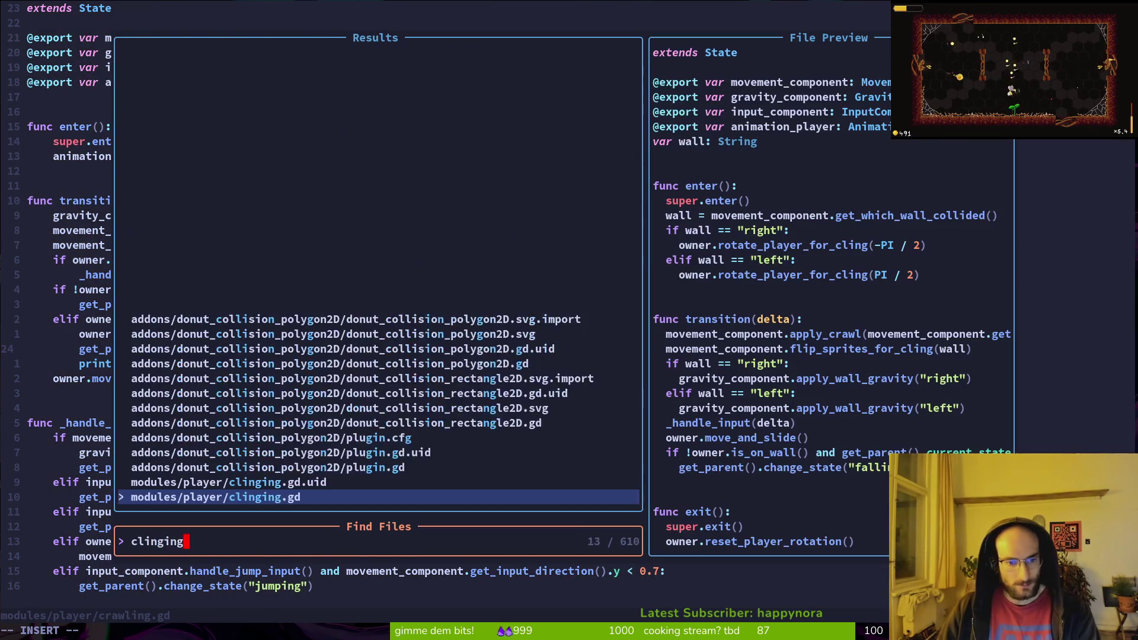
{"action": "key", "text": "Return"}
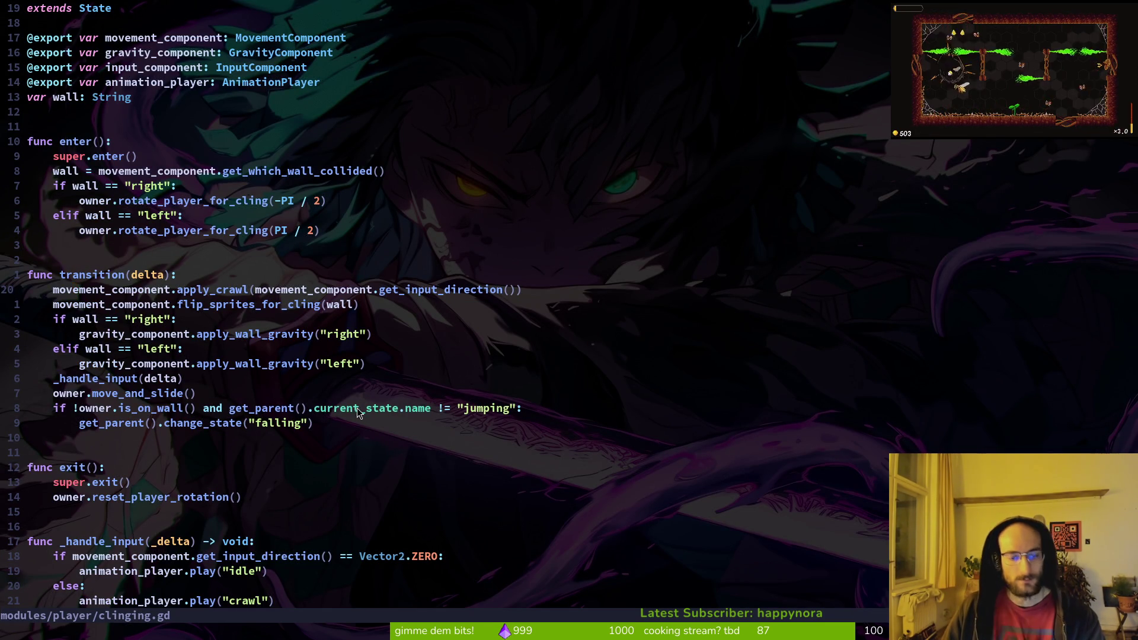
{"action": "scroll", "coordinate": [301, 439], "scroll_direction": "down", "scroll_amount": 3}
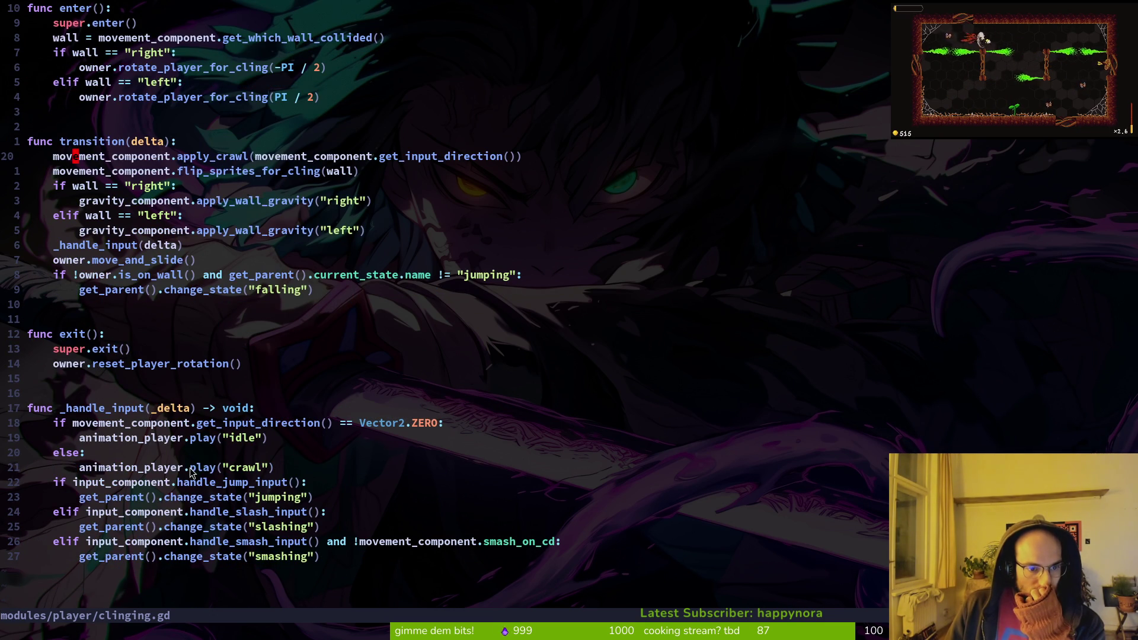
- Insert print_debug(movement_component.get_input_direction()) above the right-wall check, then run the game
{"action": "scroll", "coordinate": [201, 468], "scroll_direction": "up", "scroll_amount": 3}
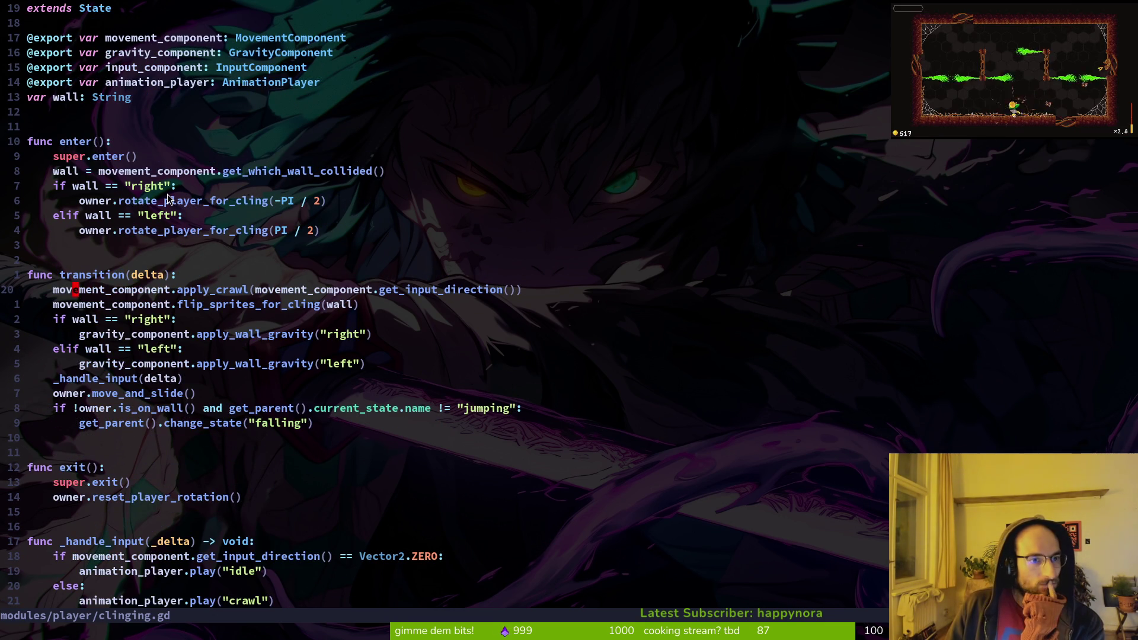
{"action": "left_click", "coordinate": [157, 318]}
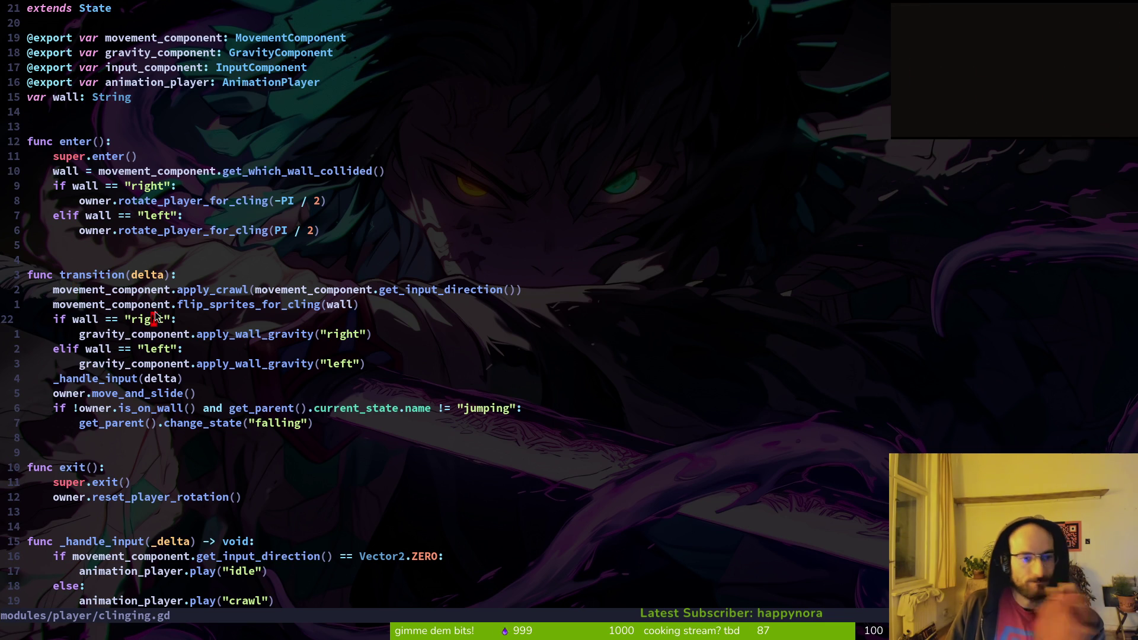
{"action": "type", "text": "Oprint_debug(movement_component.get"}
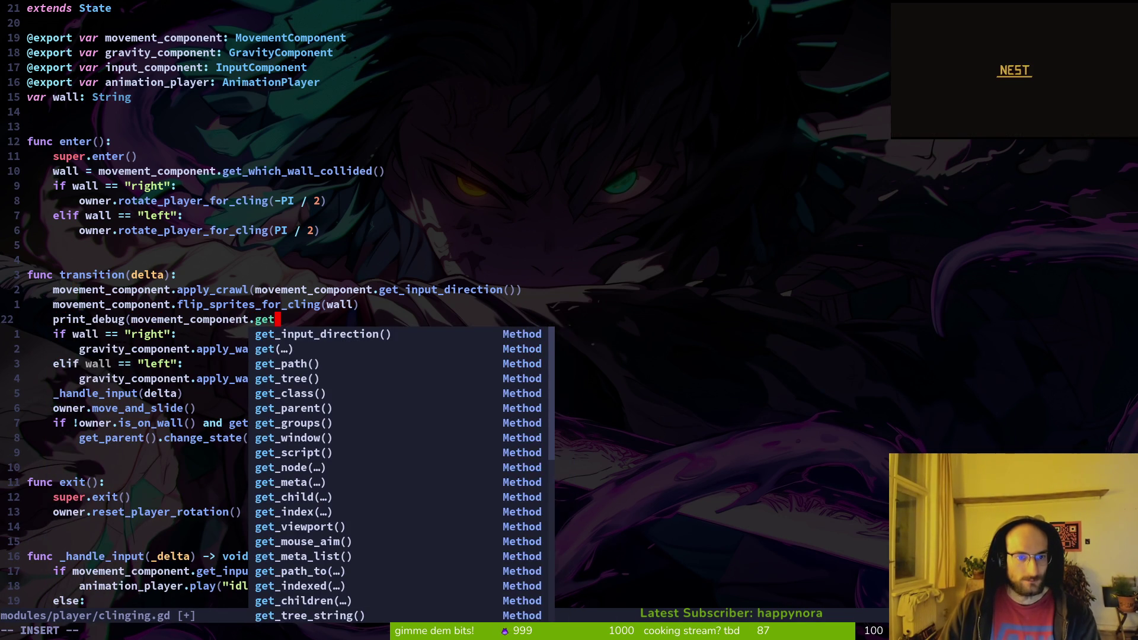
{"action": "key", "text": "Tab"}
{"action": "key", "text": "Return"}
{"action": "key", "text": "Escape"}
{"action": "key", "text": "alt+Tab"}
{"action": "key", "text": "F5"}
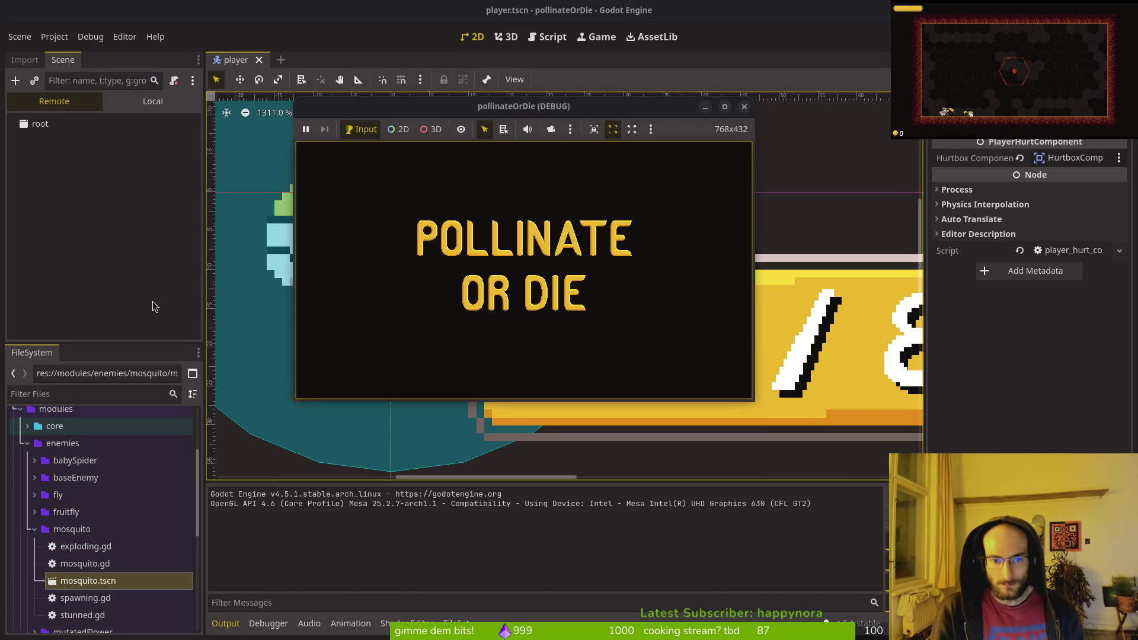
- Cling to the right wall, read the (0.0, 0.0) input direction in Output, then return to clinging.gd
{"action": "key", "text": "Right"}
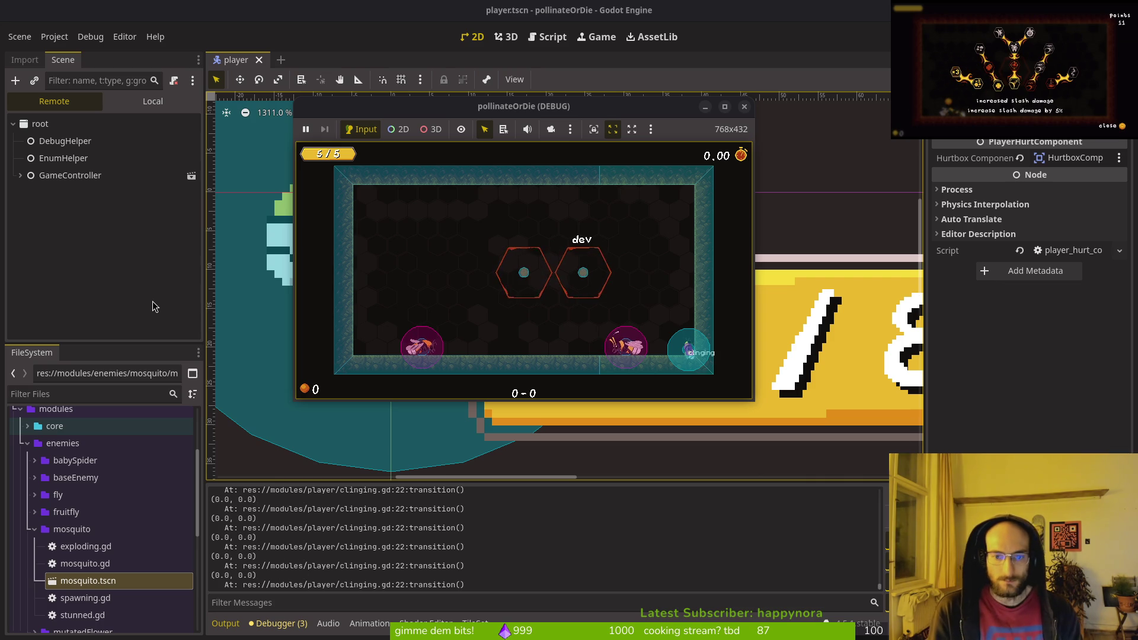
{"action": "left_click", "coordinate": [152, 307]}
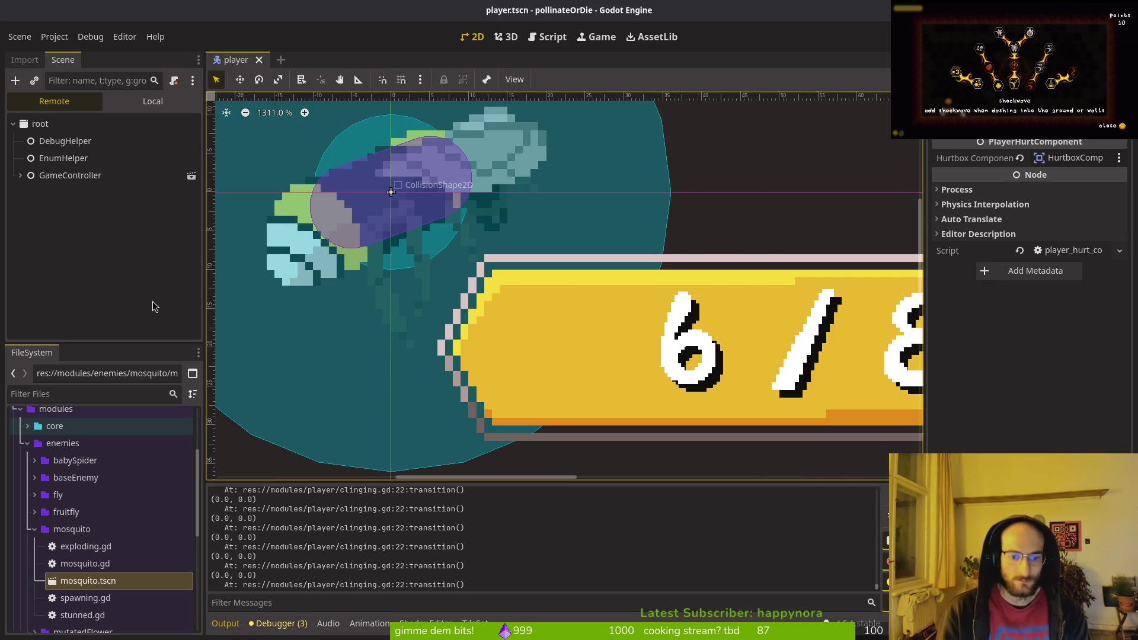
{"action": "key", "text": "alt+Tab"}
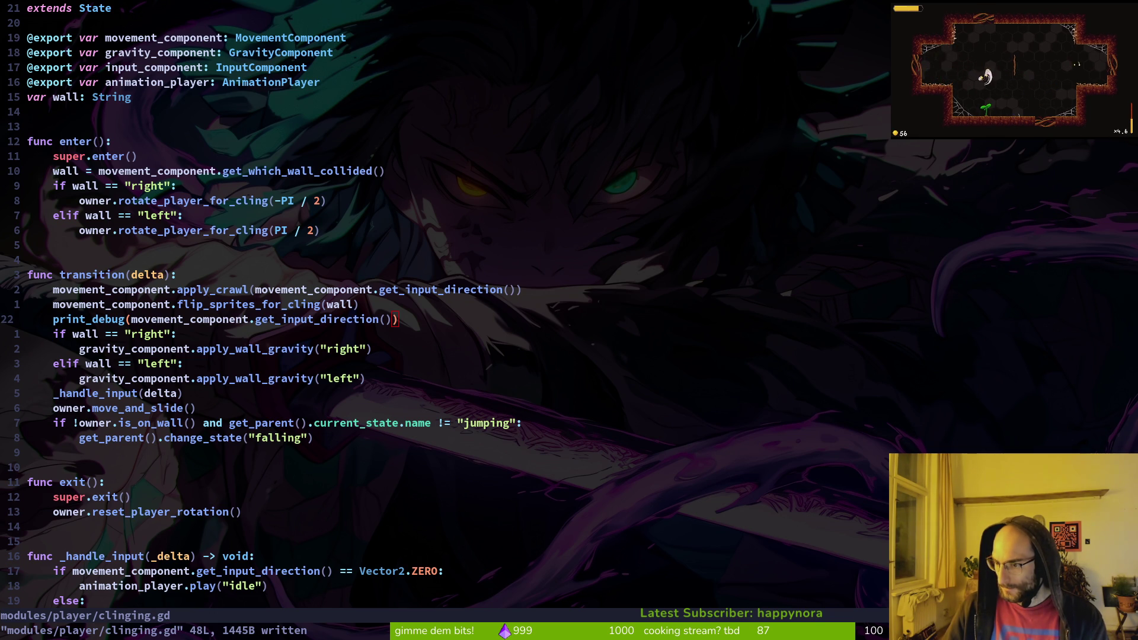
- Grep the project for is_on_floor and open the crawling.gd match
{"action": "key", "text": "k"}
{"action": "key", "text": "space"}
{"action": "type", "text": "fgis"}
{"action": "type", "text": "_"}
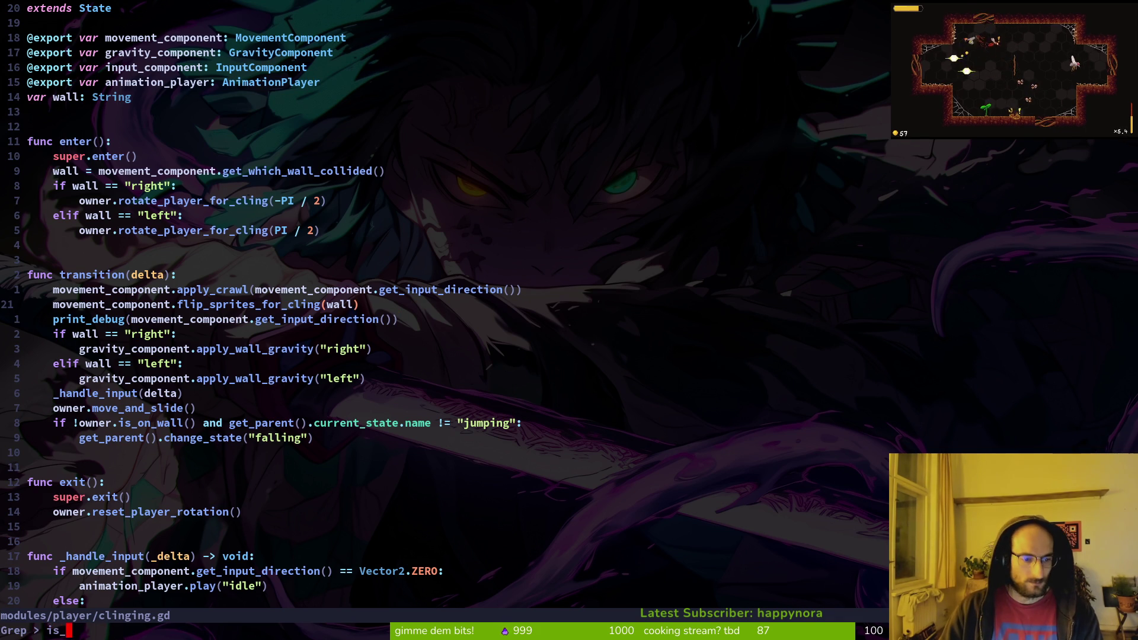
{"action": "type", "text": "floor"}
{"action": "key", "text": "Return"}
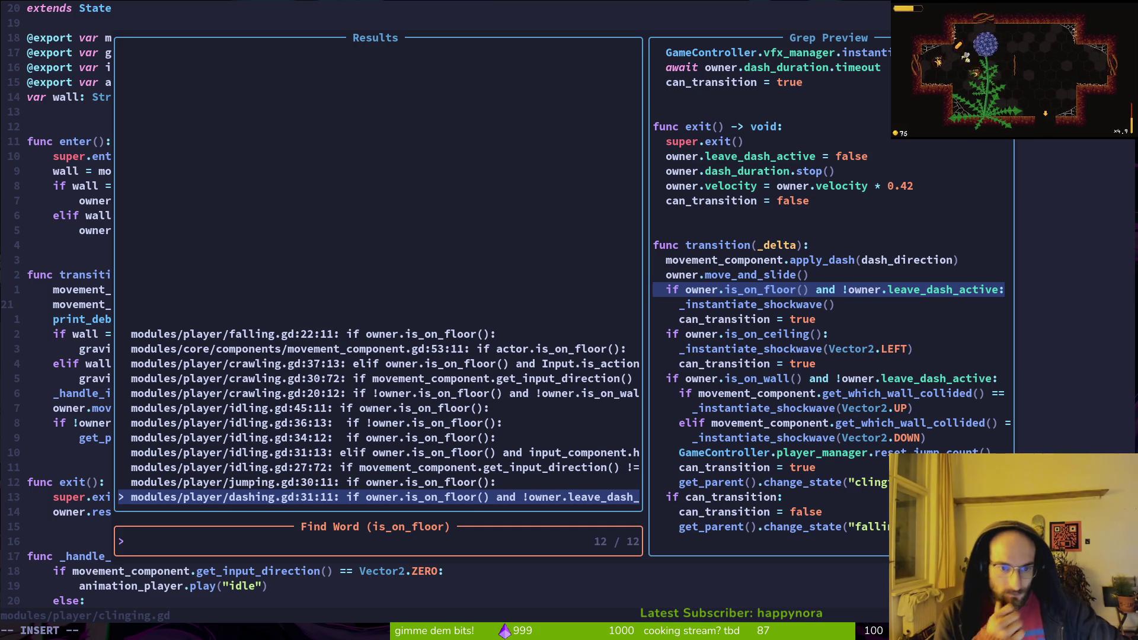
{"action": "key", "text": "Up"}
{"action": "key", "text": "Up"}
{"action": "key", "text": "Up"}
{"action": "key", "text": "Up"}
{"action": "key", "text": "Up"}
{"action": "key", "text": "Up"}
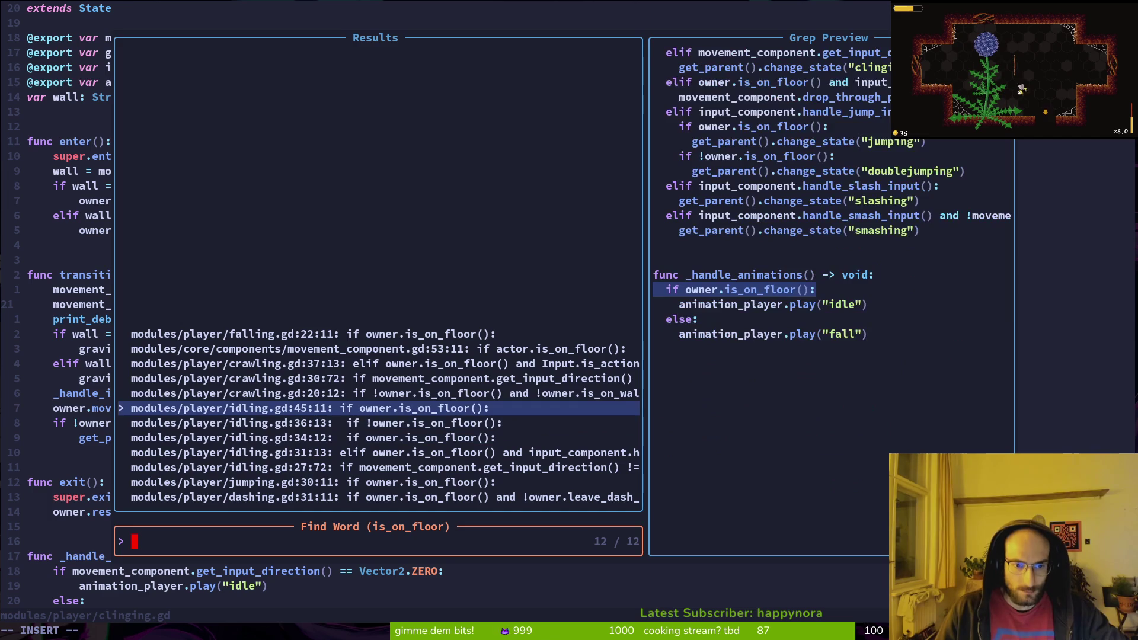
{"action": "key", "text": "Up"}
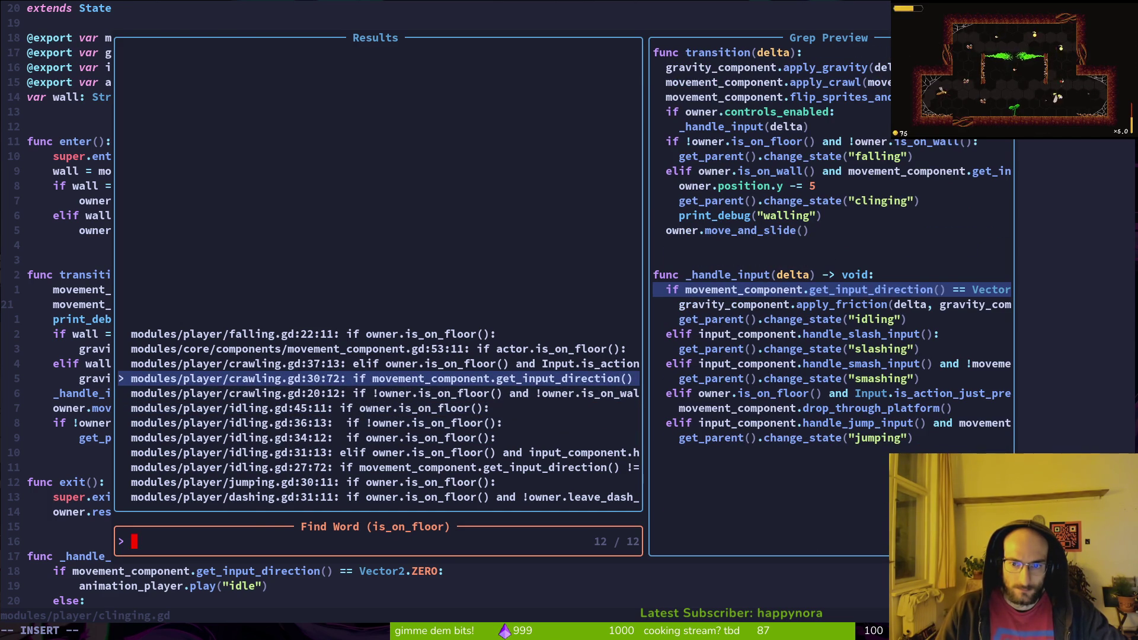
{"action": "key", "text": "Return"}
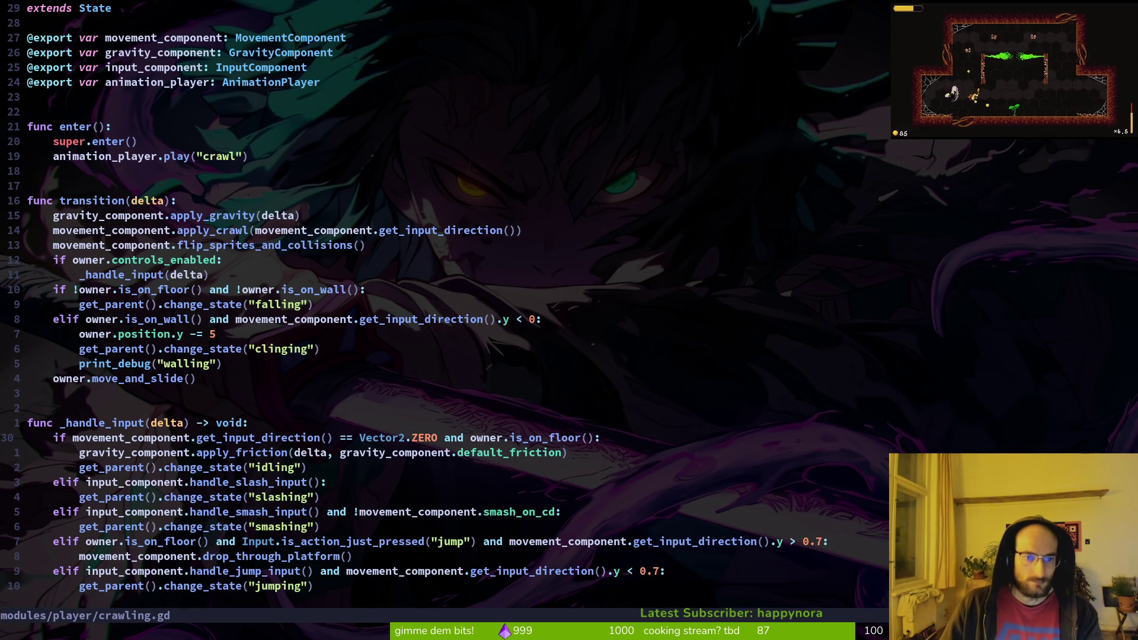
- Try a second project search for 'floor', which returns no results
{"action": "key", "text": "ctrl+p"}
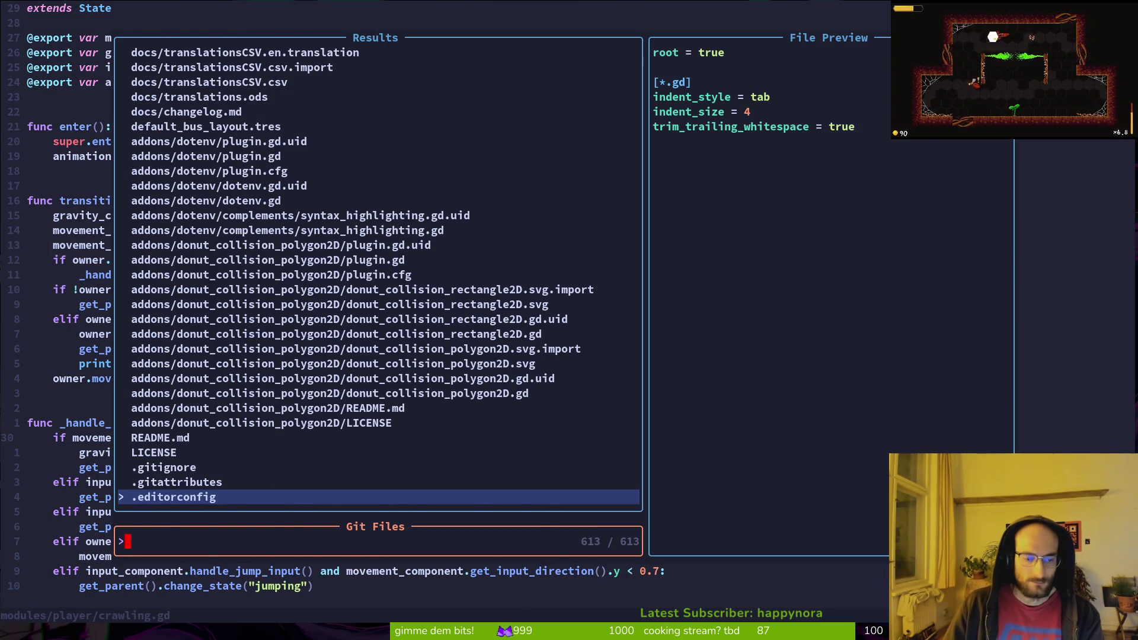
{"action": "key", "text": "Escape"}
{"action": "key", "text": "space"}
{"action": "key", "text": "p"}
{"action": "key", "text": "s"}
{"action": "type", "text": "in_on_"}
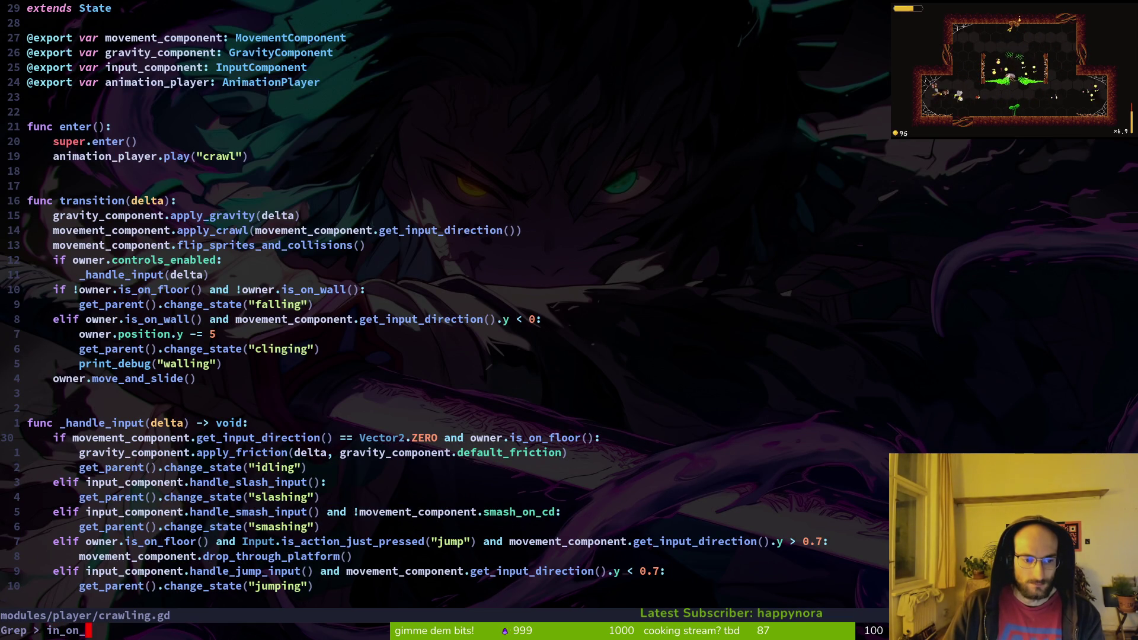
{"action": "type", "text": "floor"}
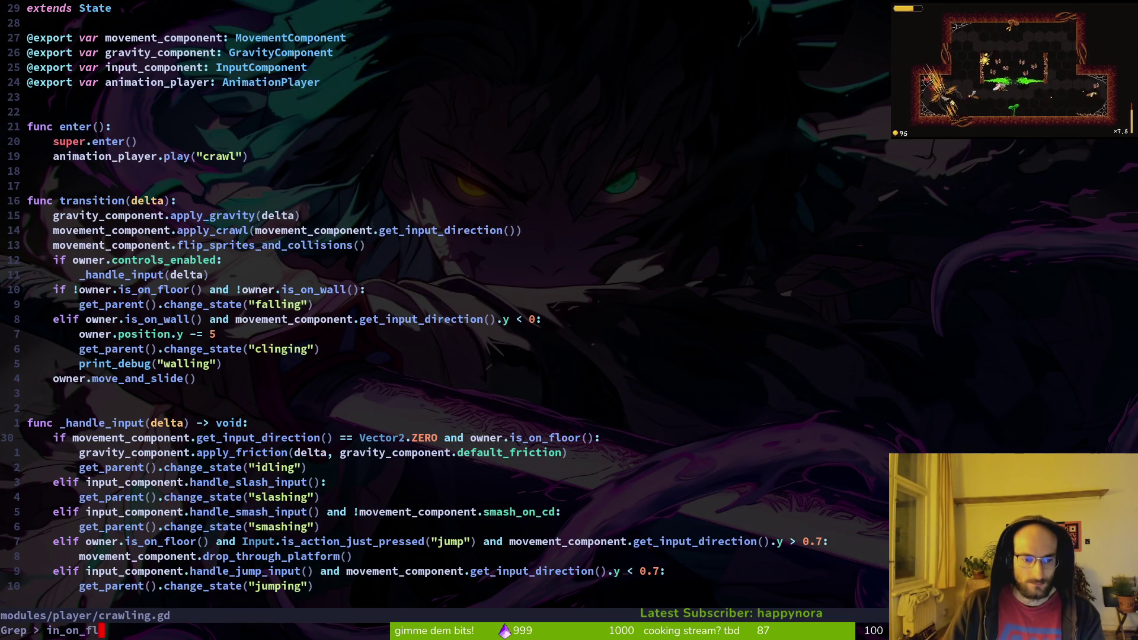
{"action": "key", "text": "Return"}
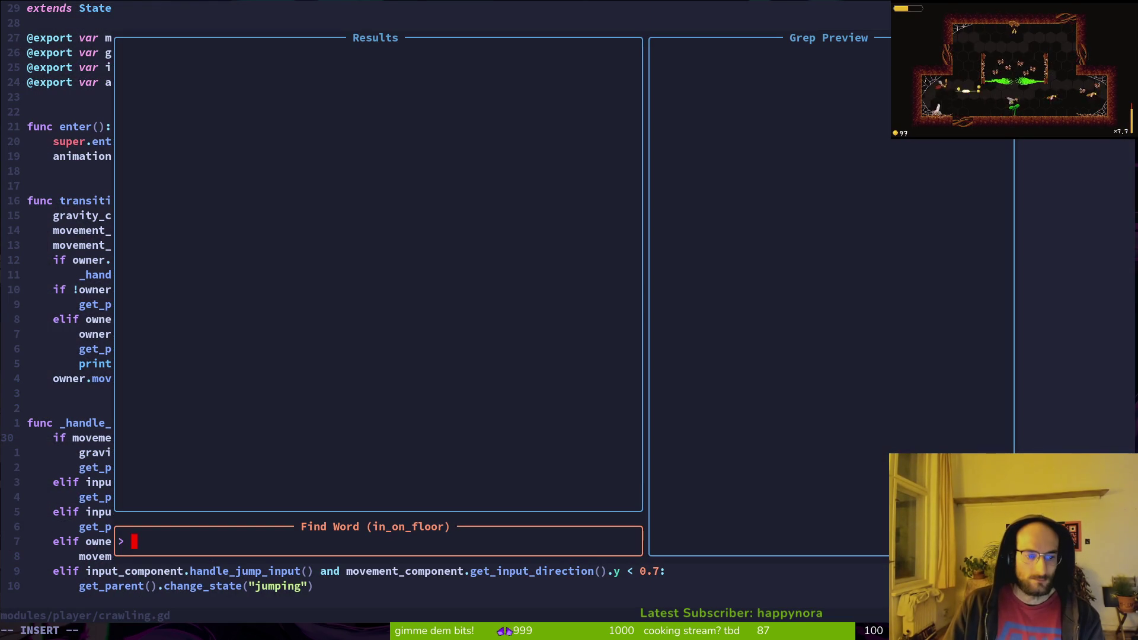
{"action": "key", "text": "Escape"}
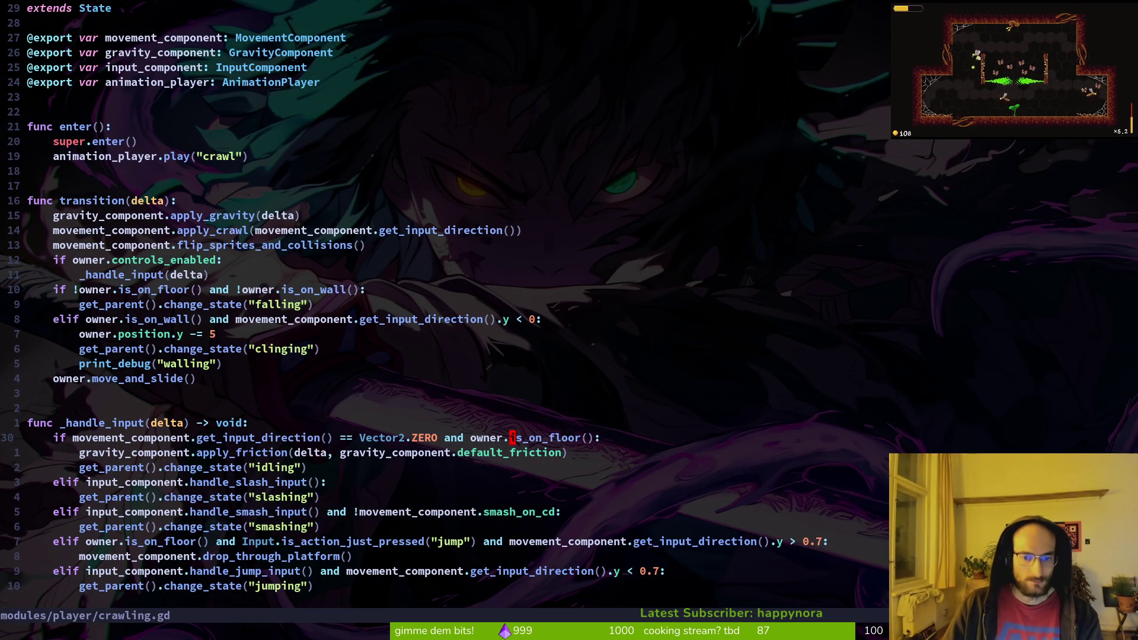
- Grep the word is_on_floor under the cursor and preview the jumping.gd and idling.gd lines 27 and 31 matches
{"action": "key", "text": "space"}
{"action": "key", "text": "f"}
{"action": "key", "text": "w"}
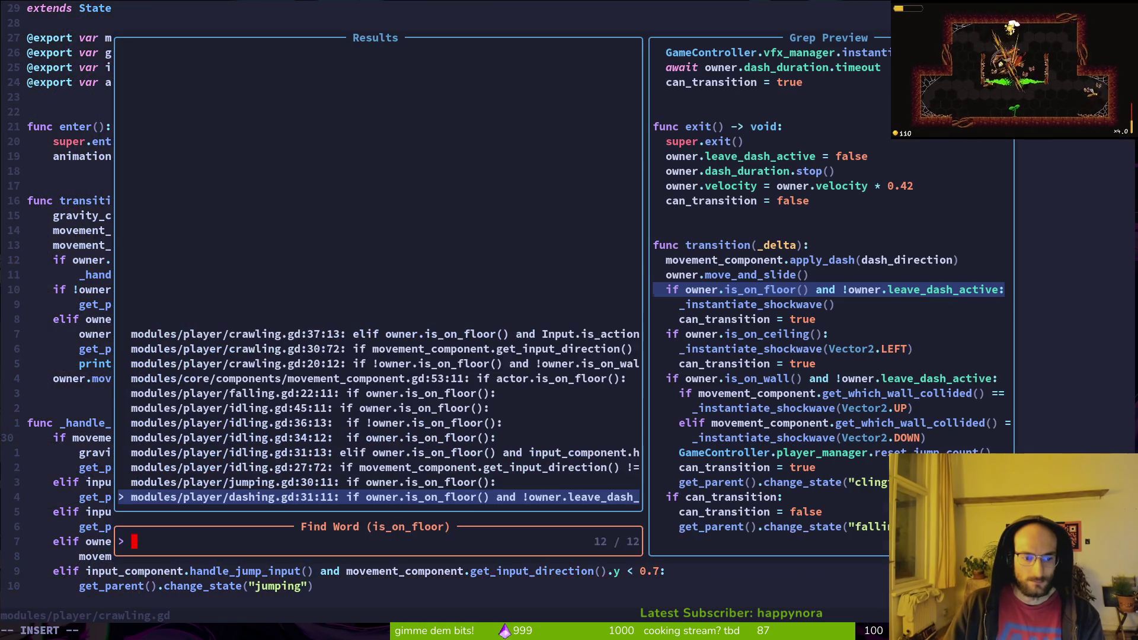
{"action": "key", "text": "ctrl+p"}
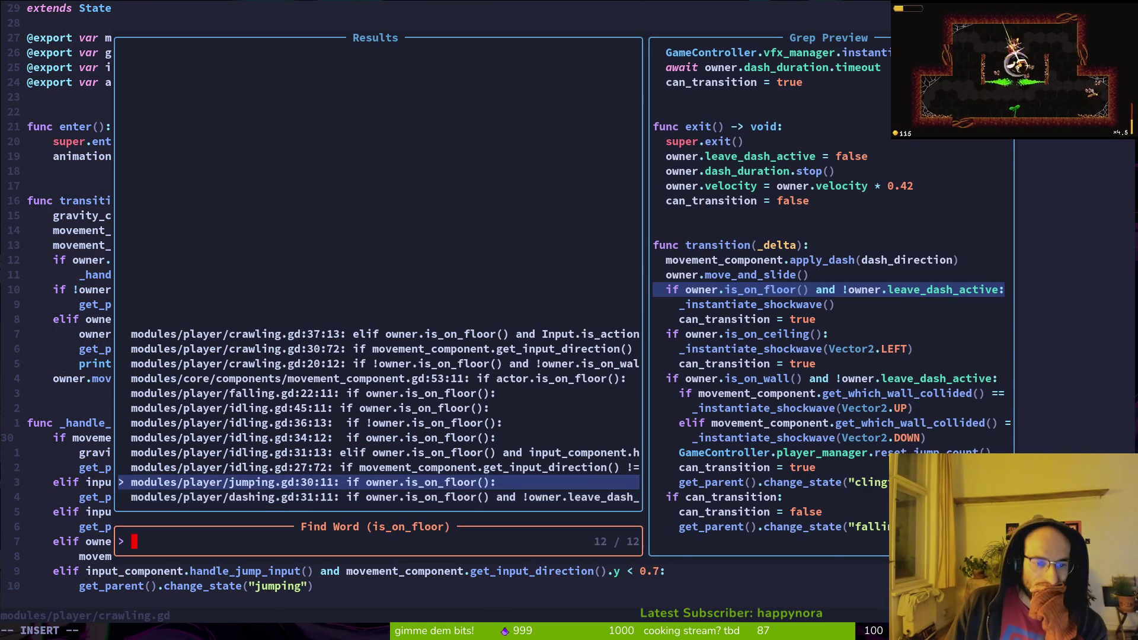
{"action": "key", "text": "ctrl+p"}
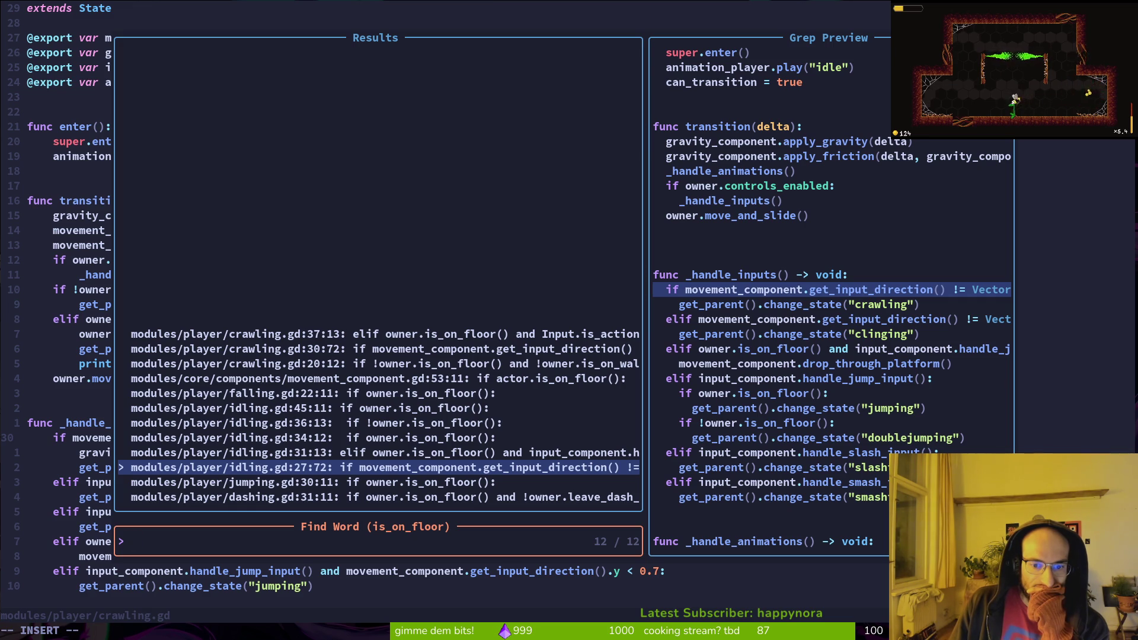
{"action": "key", "text": "ctrl+p"}
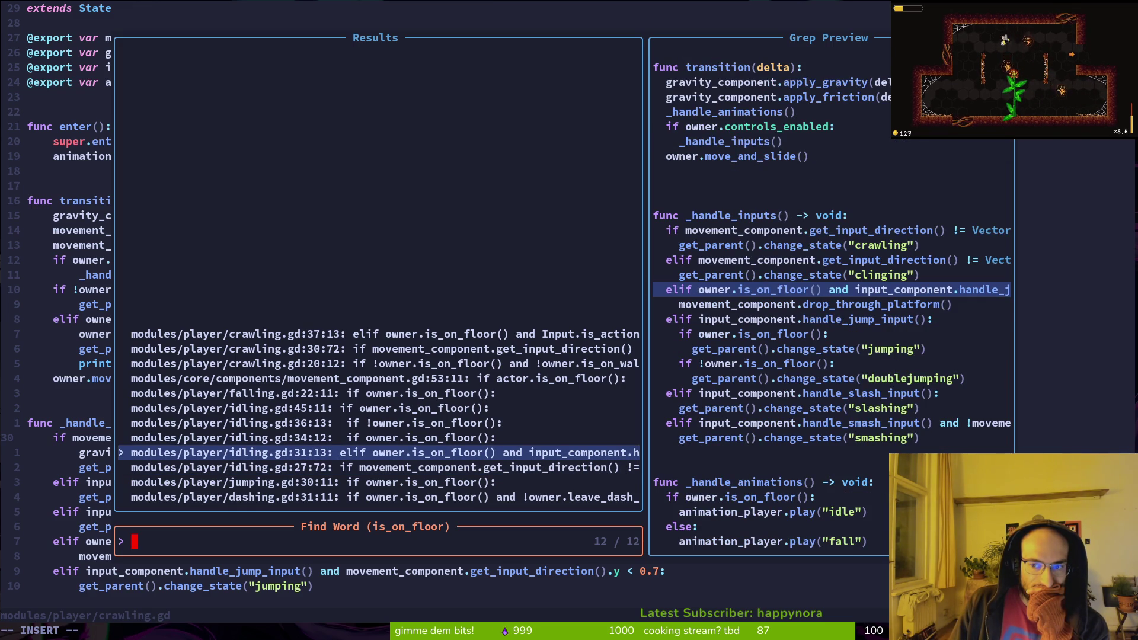
{"action": "key", "text": "ctrl+n"}
- Open idling.gd at line 27 and insert print_debug("idling") above the switch to crawling
{"action": "key", "text": "Return"}
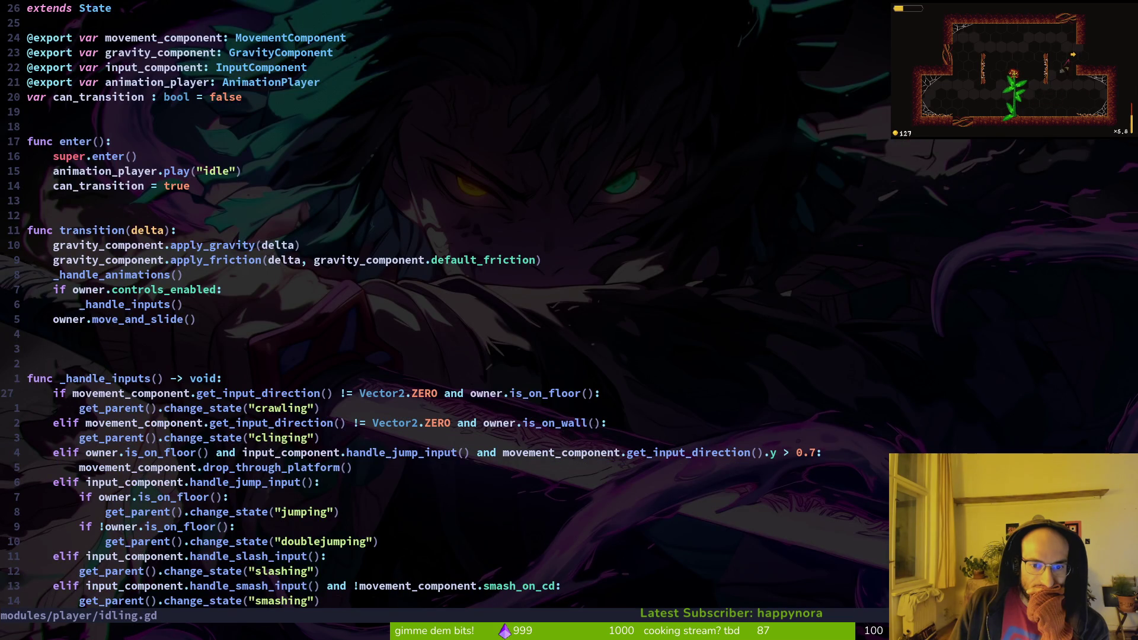
{"action": "key", "text": "j"}
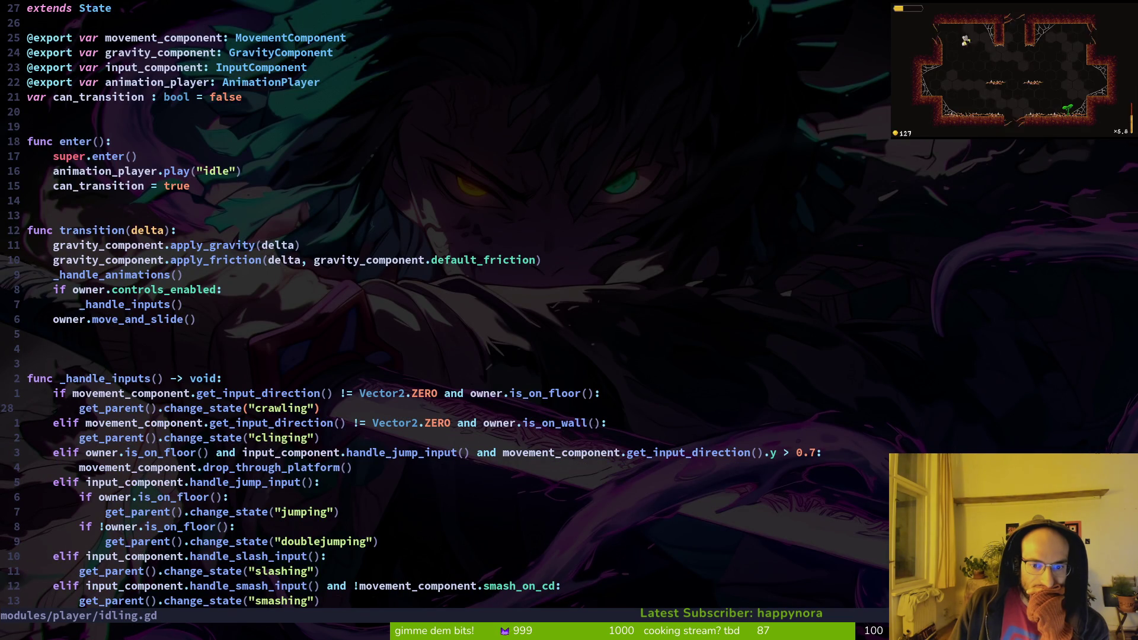
{"action": "type", "text": "Opr"}
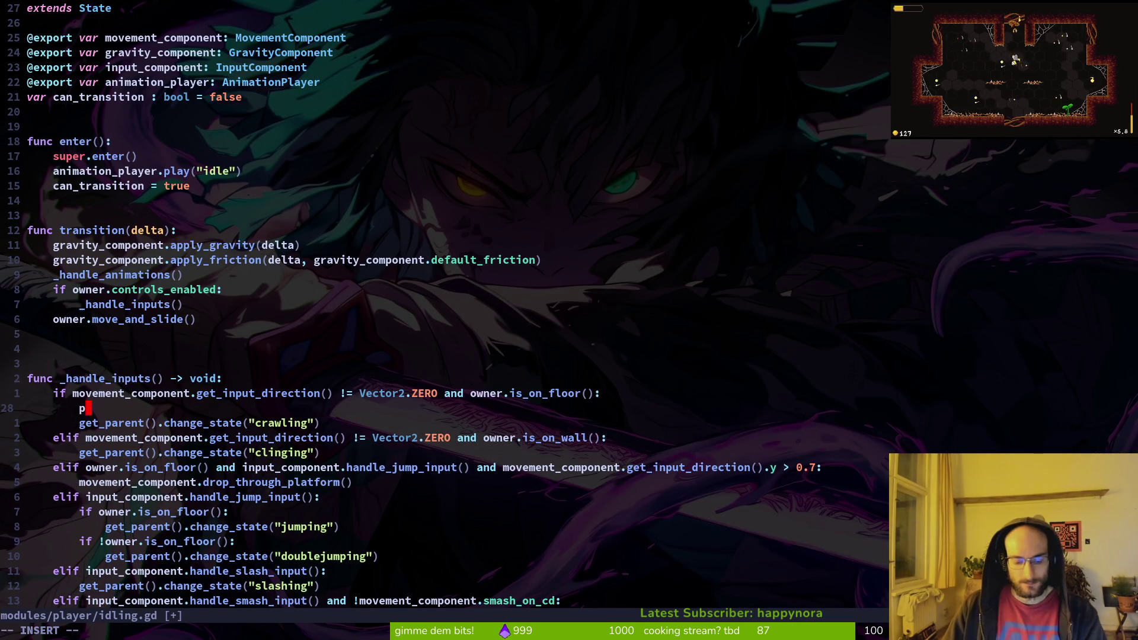
{"action": "key", "text": "Tab"}
{"action": "key", "text": "Return"}
{"action": "type", "text": "idling\")"}
- Save idling.gd and run the game again in Godot
{"action": "key", "text": "Escape"}
{"action": "type", "text": ":w"}
{"action": "key", "text": "Return"}
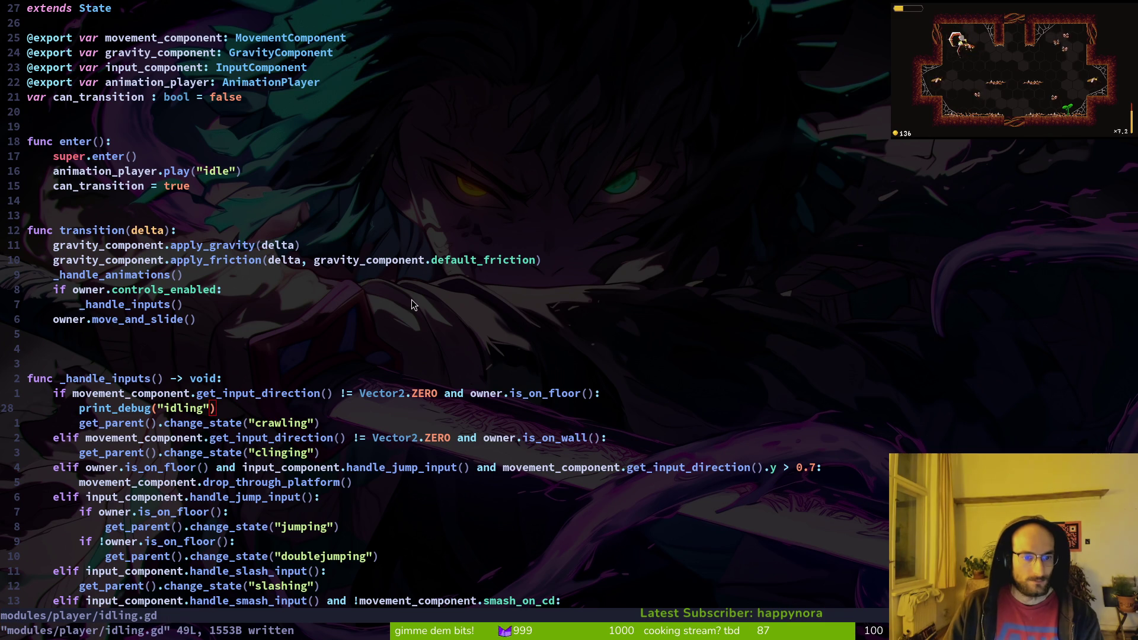
{"action": "key", "text": "alt+Tab"}
{"action": "key", "text": "F5"}
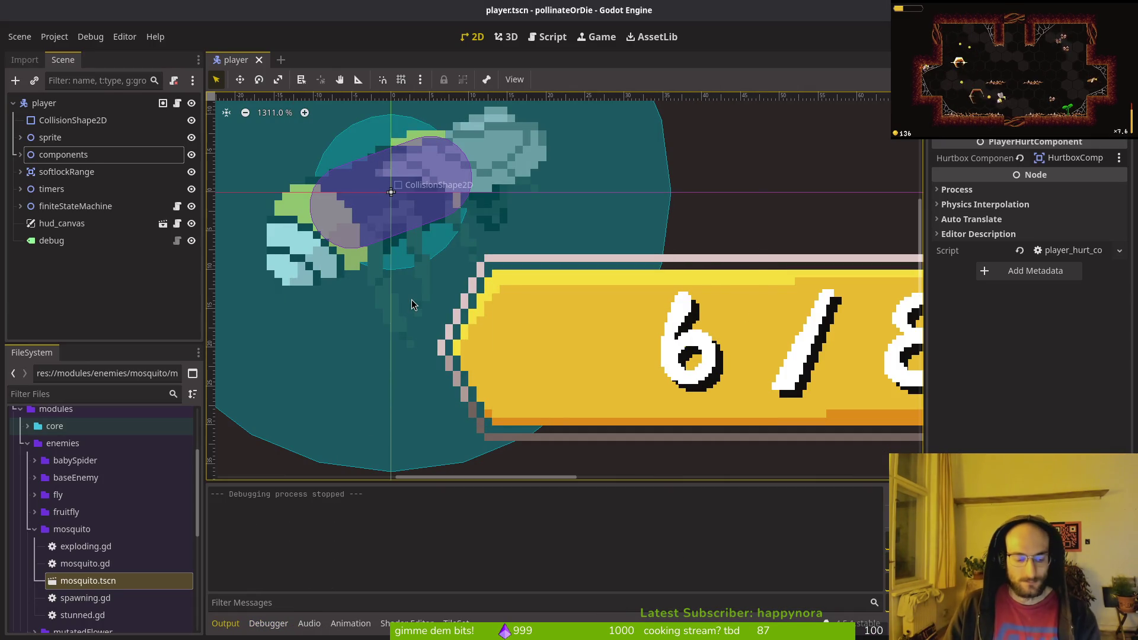
- Run the game several times, moving the player right and up onto the wall, pausing and restarting
{"action": "key", "text": "F5"}
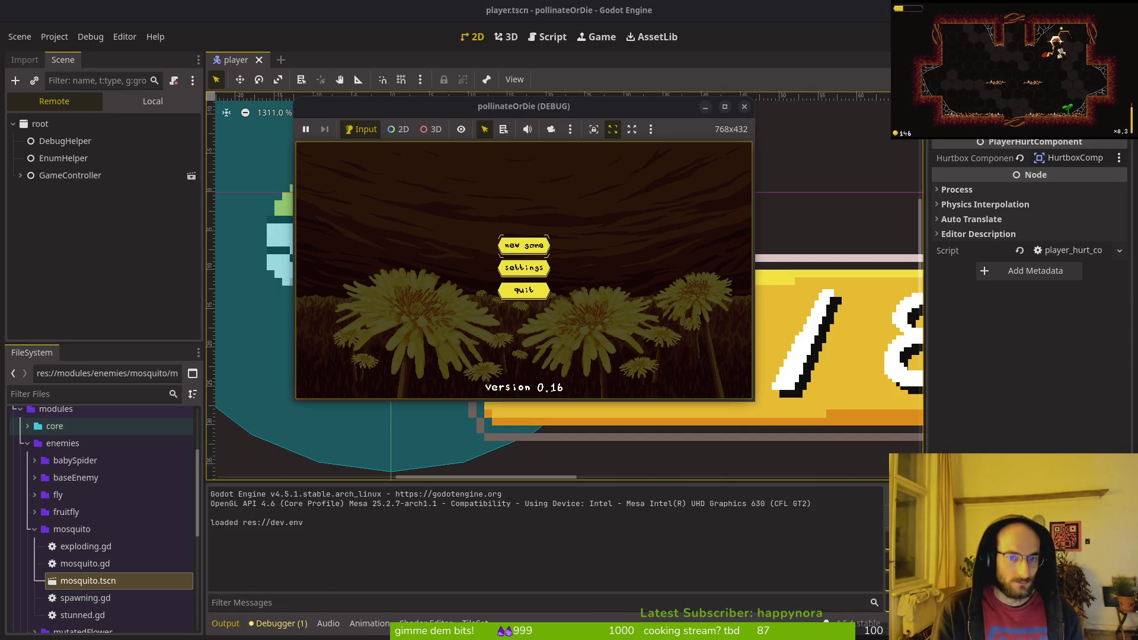
{"action": "key", "text": "Return"}
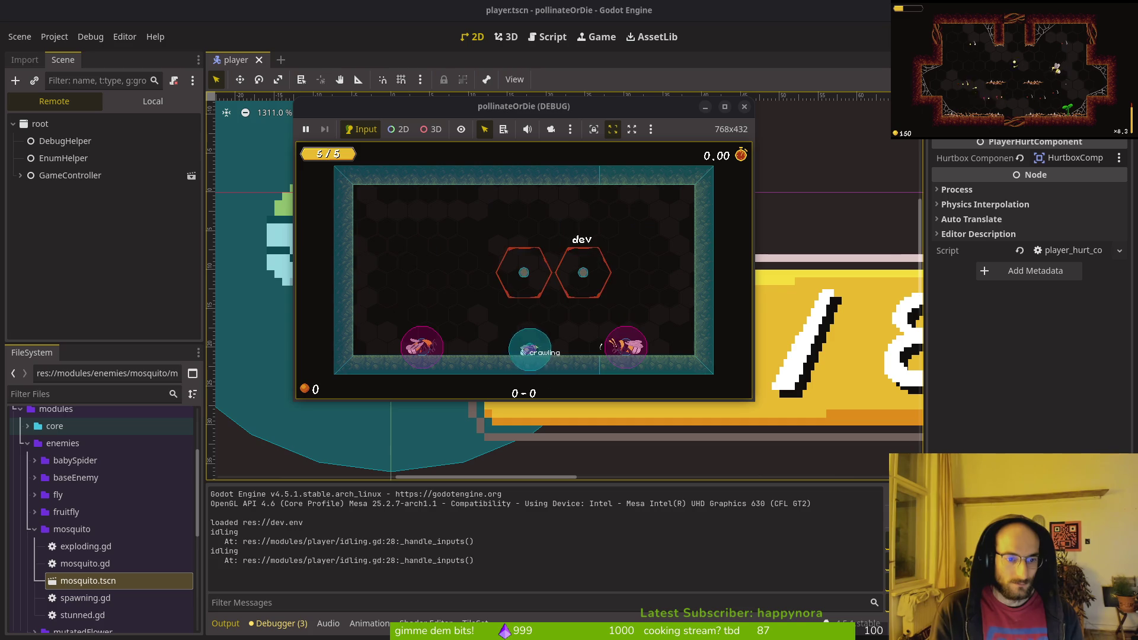
{"action": "key", "text": "Right"}
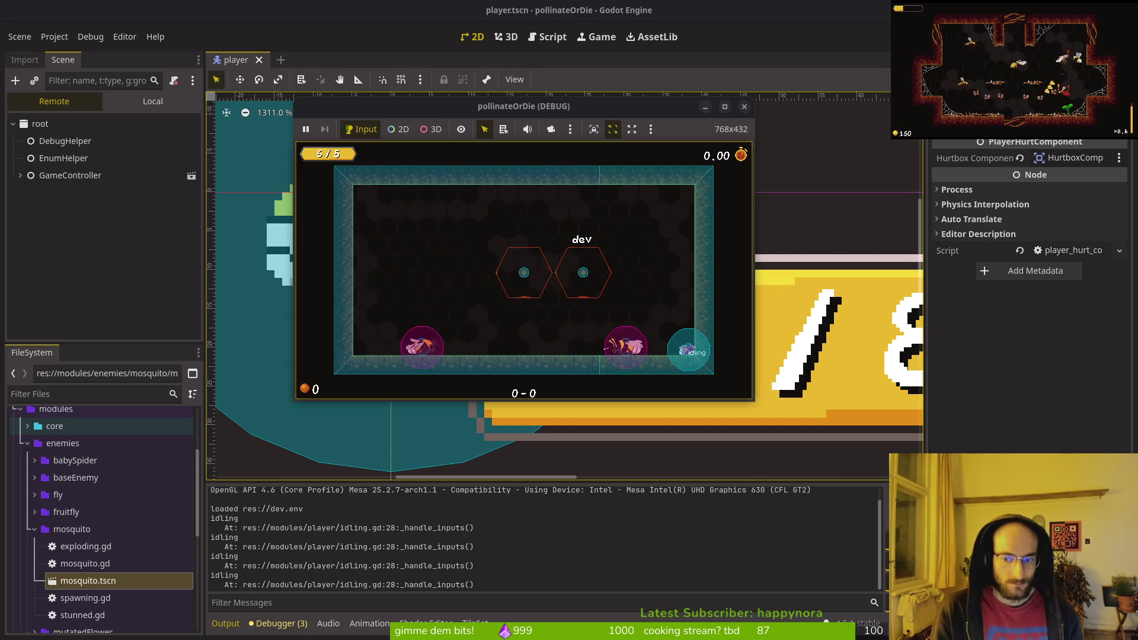
{"action": "key", "text": "F8"}
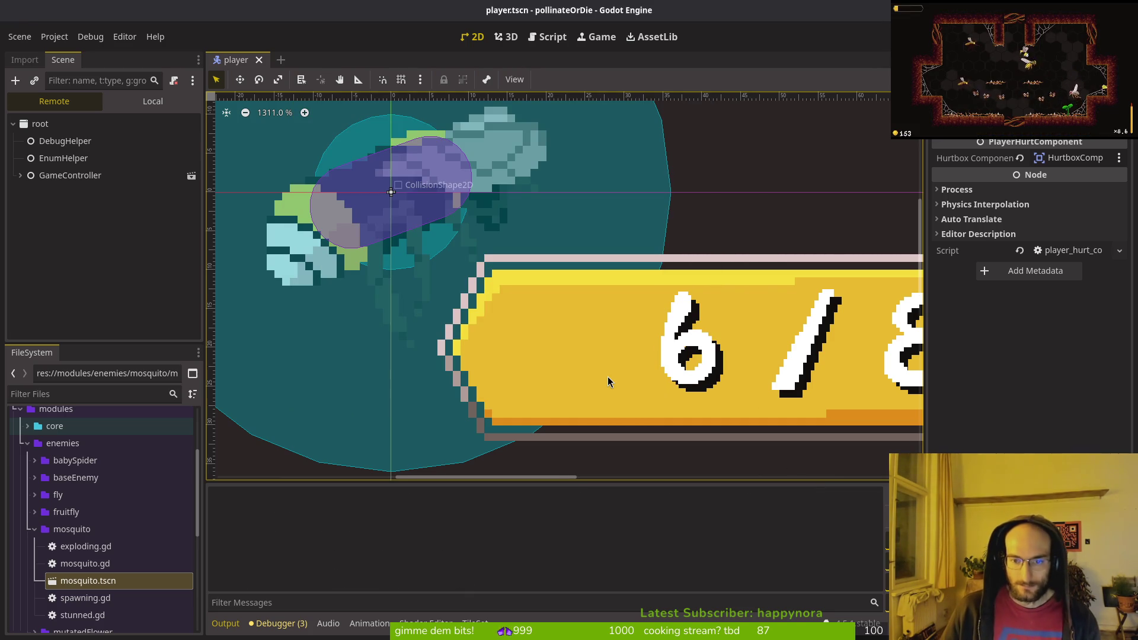
{"action": "key", "text": "F5"}
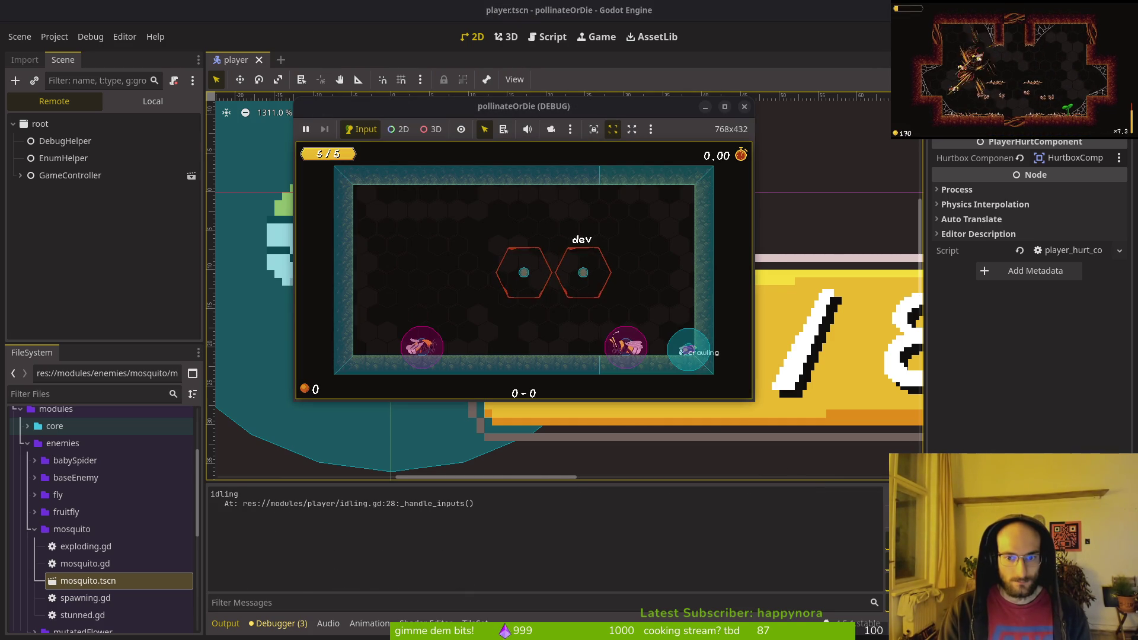
{"action": "key", "text": "Up"}
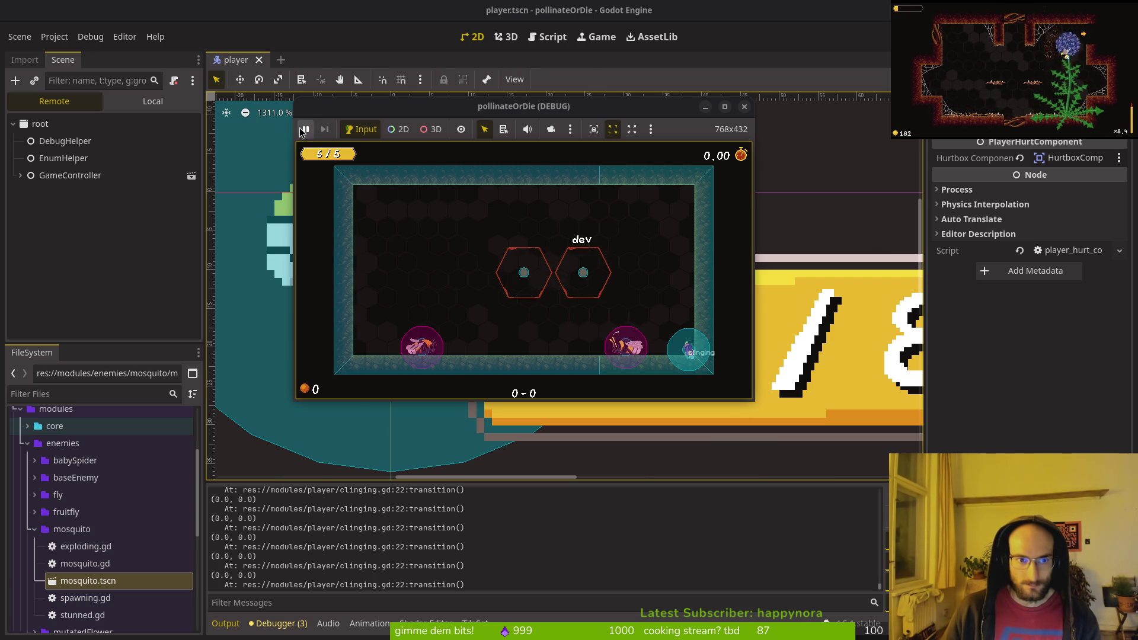
{"action": "key", "text": "F7"}
{"action": "key", "text": "F5"}
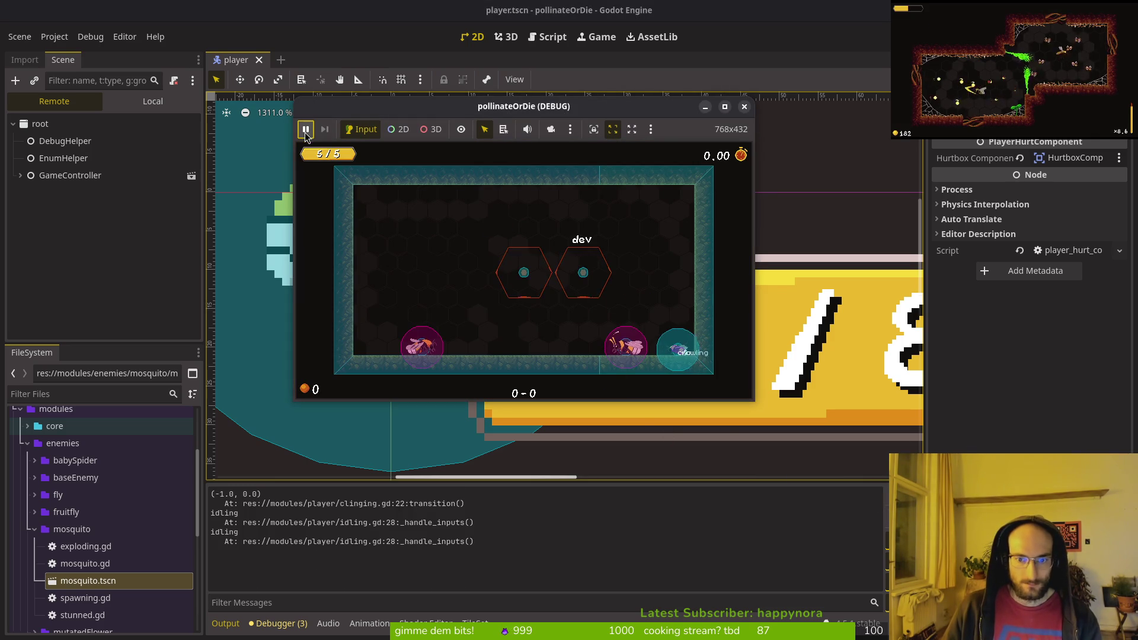
{"action": "key", "text": "F5"}
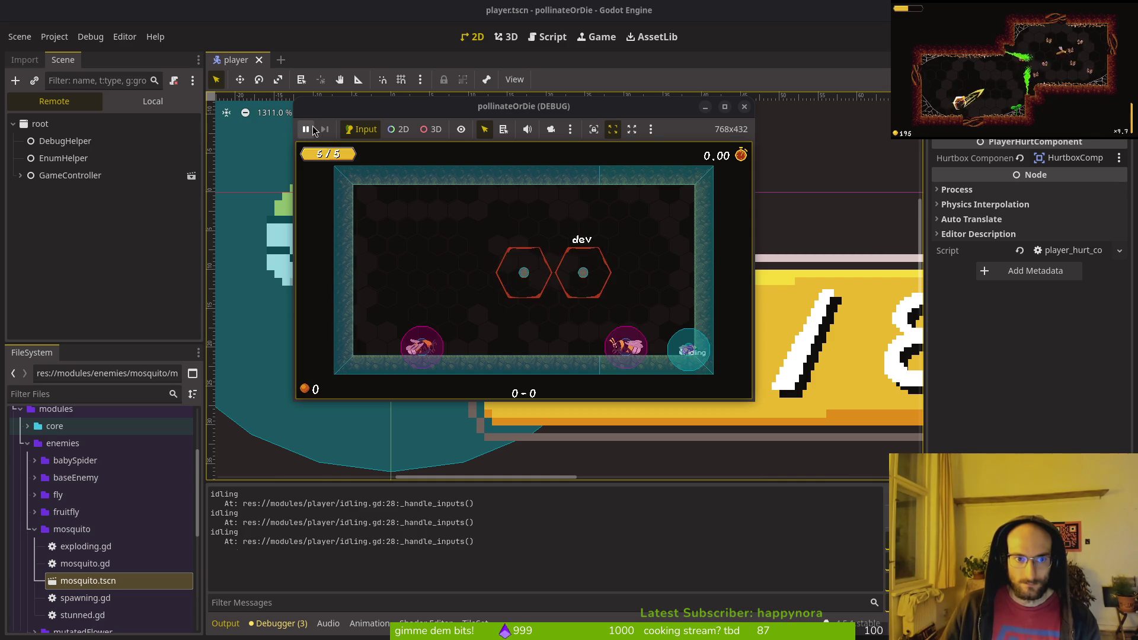
- Back in the editor, scroll the Output log to review the idling, walling and clinging prints
{"action": "left_click", "coordinate": [343, 568]}
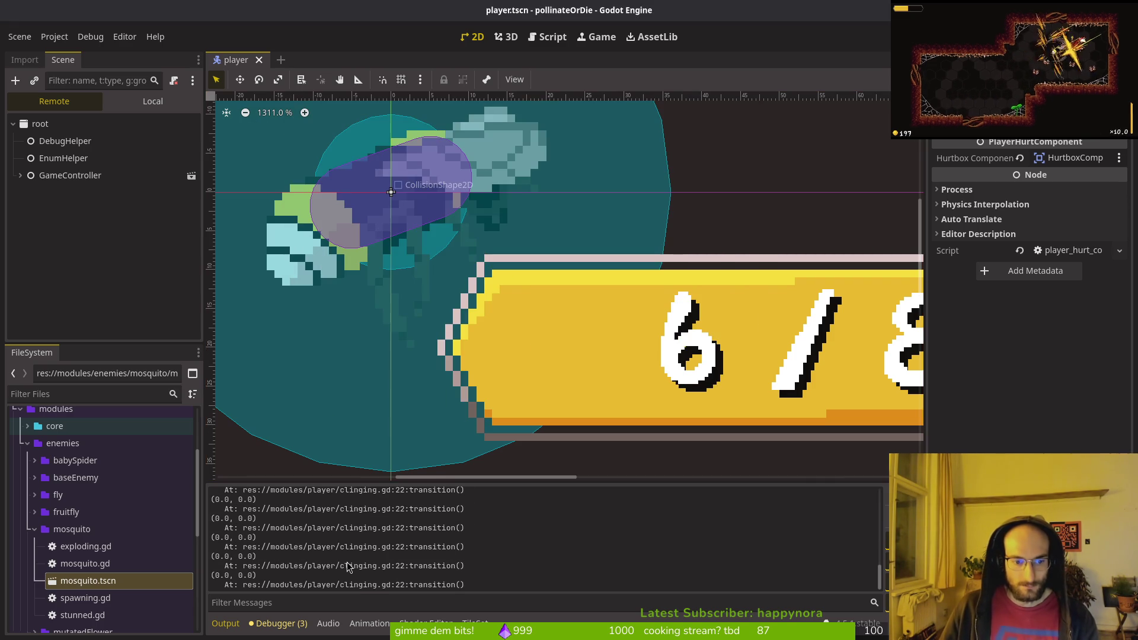
{"action": "scroll", "coordinate": [279, 569], "scroll_direction": "up", "scroll_amount": 5}
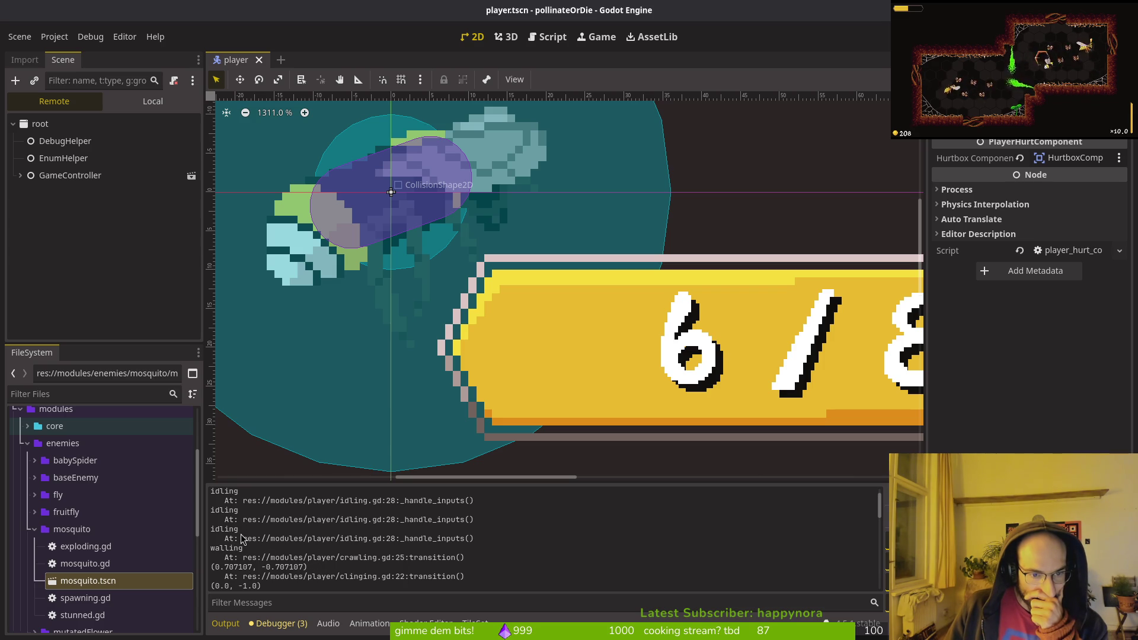
{"action": "scroll", "coordinate": [241, 542], "scroll_direction": "down", "scroll_amount": 3}
{"action": "scroll", "coordinate": [279, 551], "scroll_direction": "up", "scroll_amount": 1}
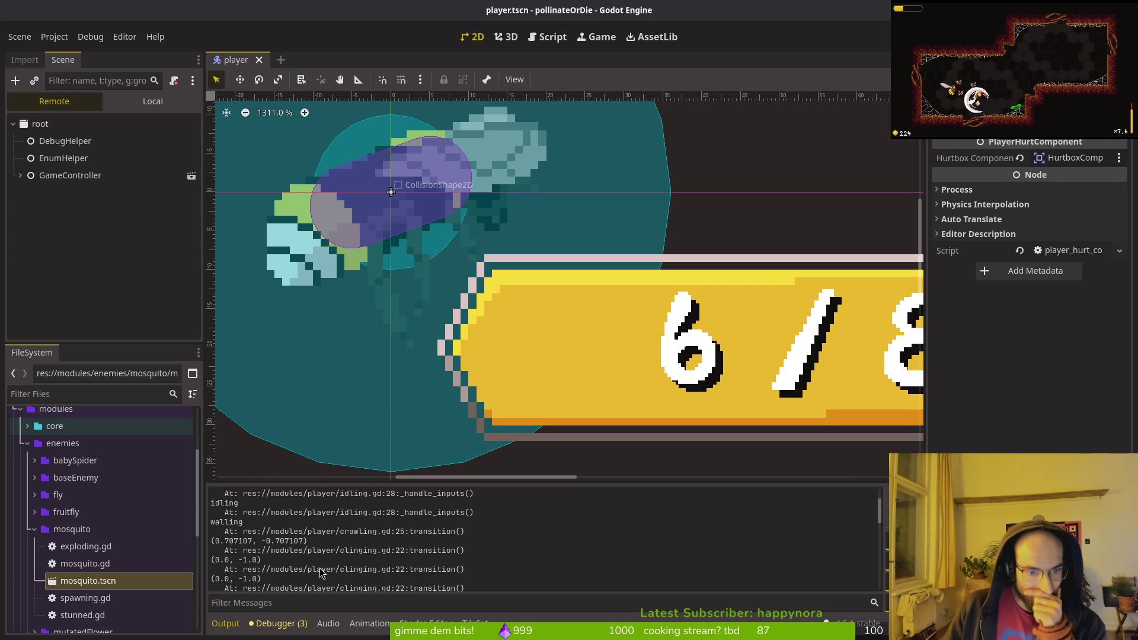
{"action": "scroll", "coordinate": [308, 566], "scroll_direction": "down", "scroll_amount": 3}
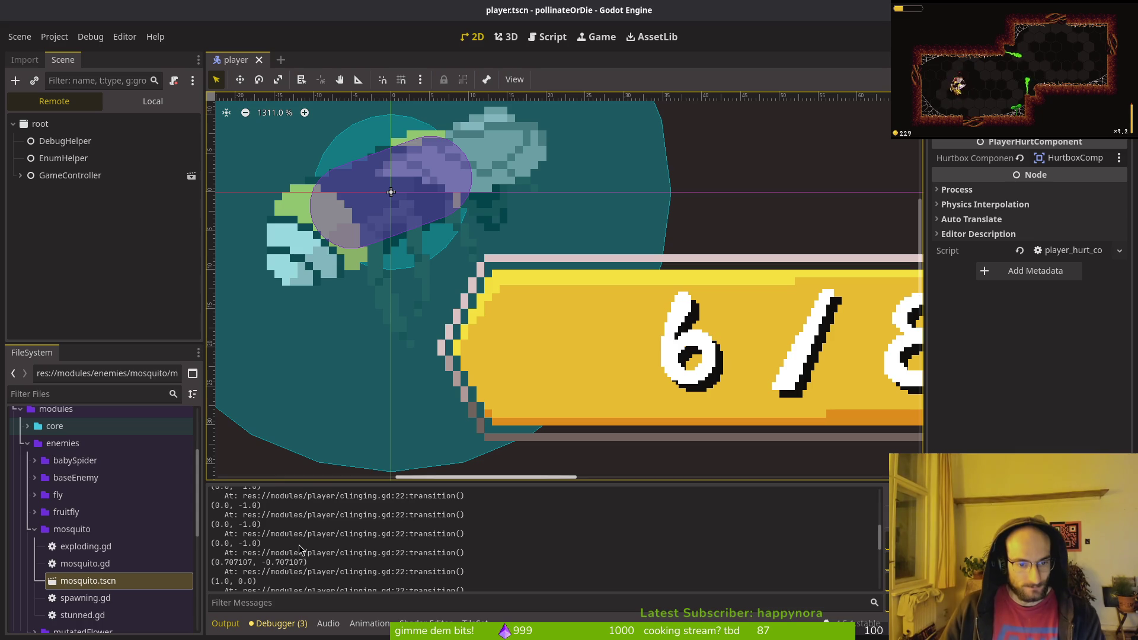
{"action": "scroll", "coordinate": [300, 549], "scroll_direction": "down", "scroll_amount": 5}
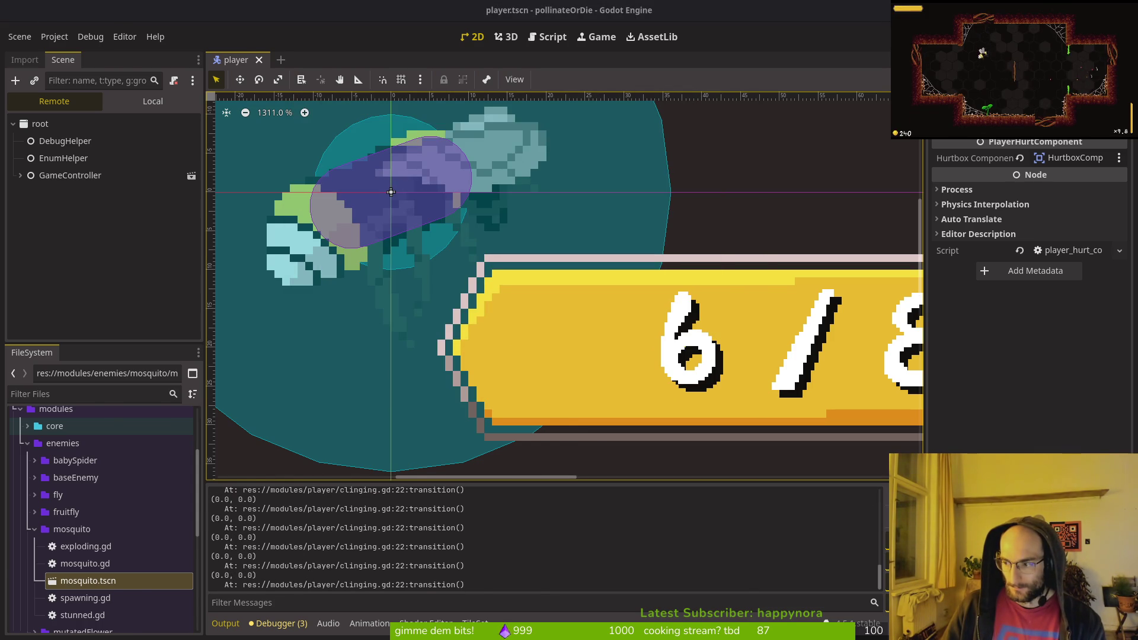
{"action": "key", "text": "alt+Tab"}
- Grep the project for is_on_floor and open the crawling.gd match
{"action": "key", "text": "space"}
{"action": "key", "text": "f"}
{"action": "key", "text": "w"}
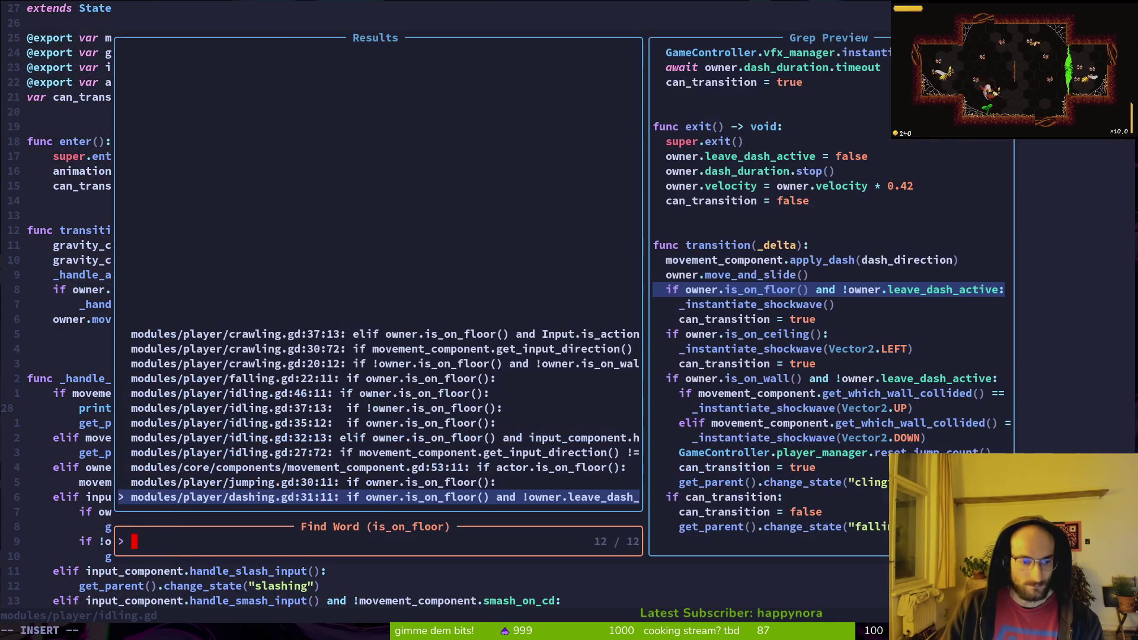
{"action": "key", "text": "ctrl+n"}
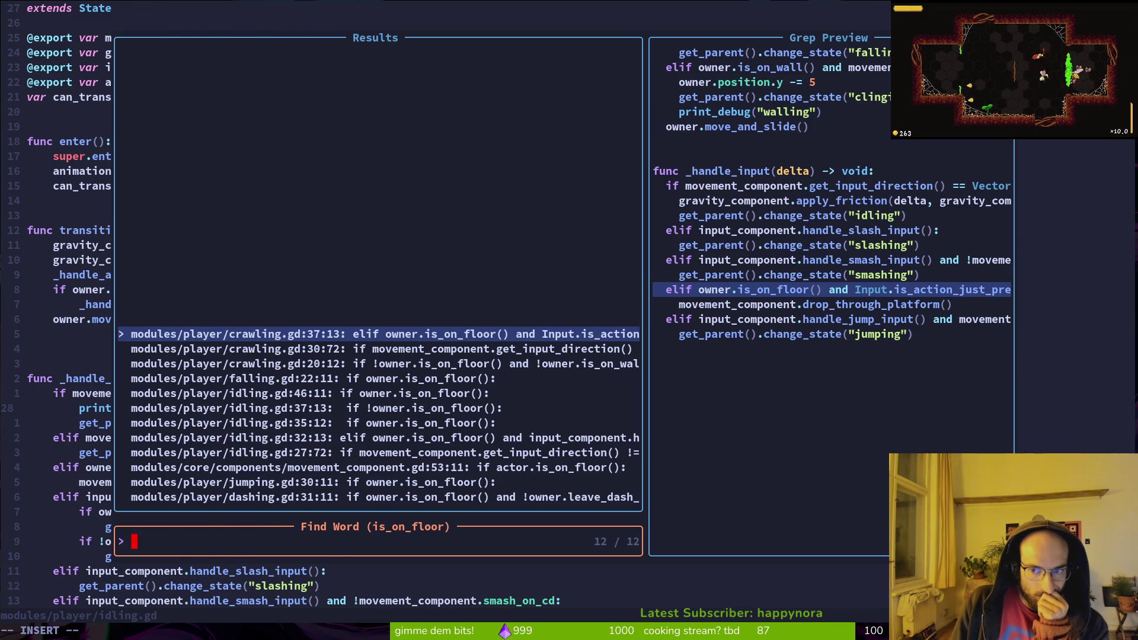
{"action": "key", "text": "Return"}
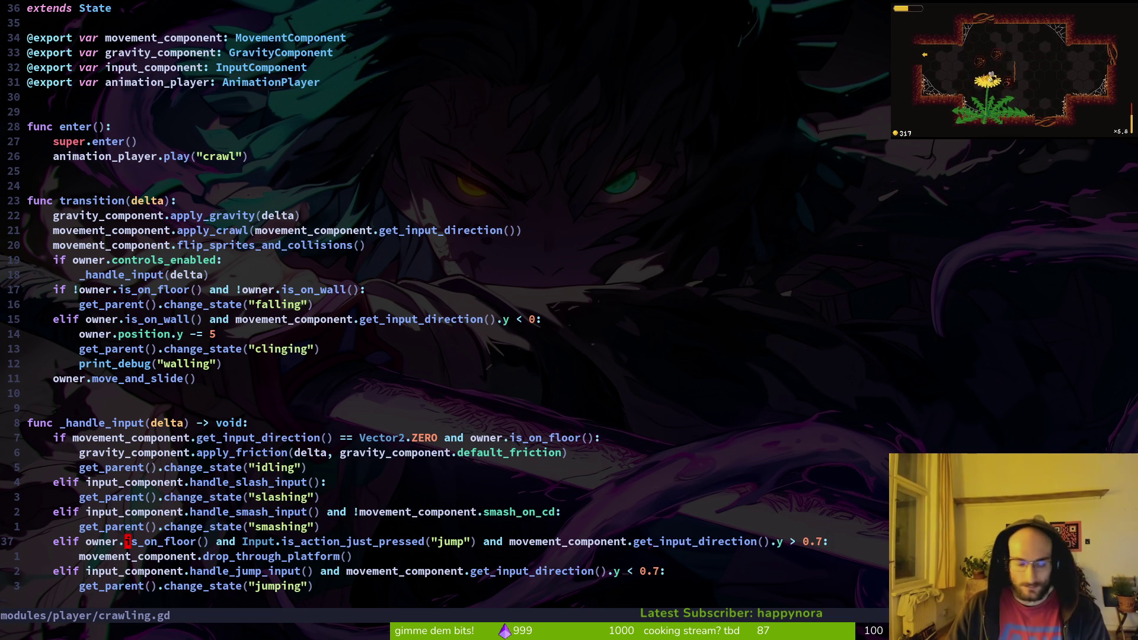
- Search is_on_floor again, preview the falling.gd match, and open movement_component.gd at line 53
{"action": "key", "text": "space"}
{"action": "key", "text": "f"}
{"action": "key", "text": "w"}
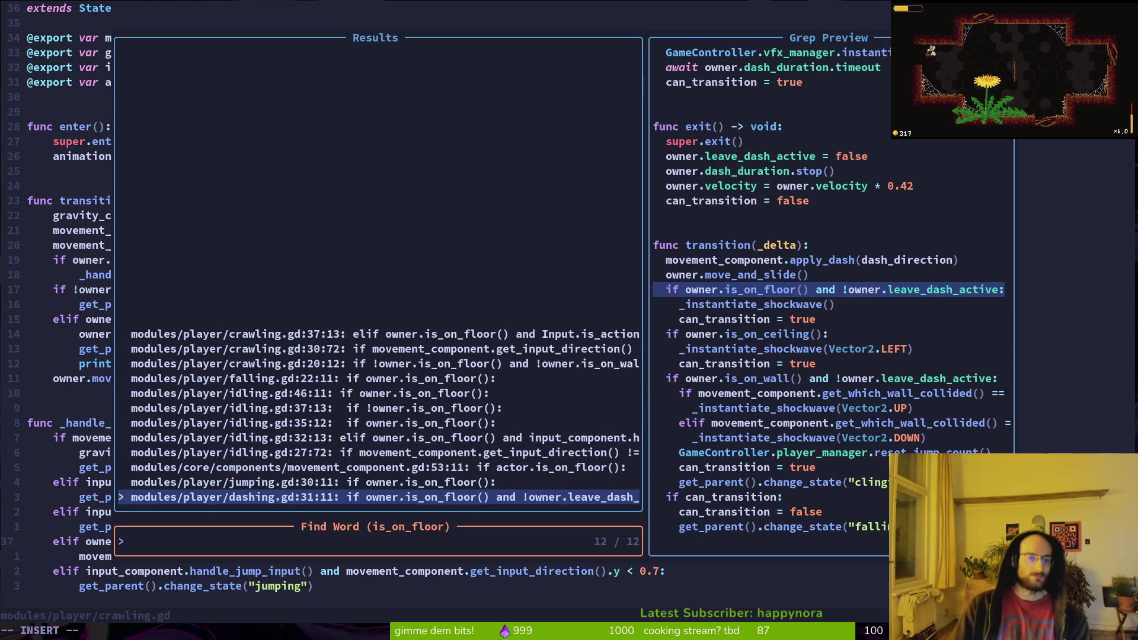
{"action": "key", "text": "Up"}
{"action": "key", "text": "Up"}
{"action": "key", "text": "Up"}
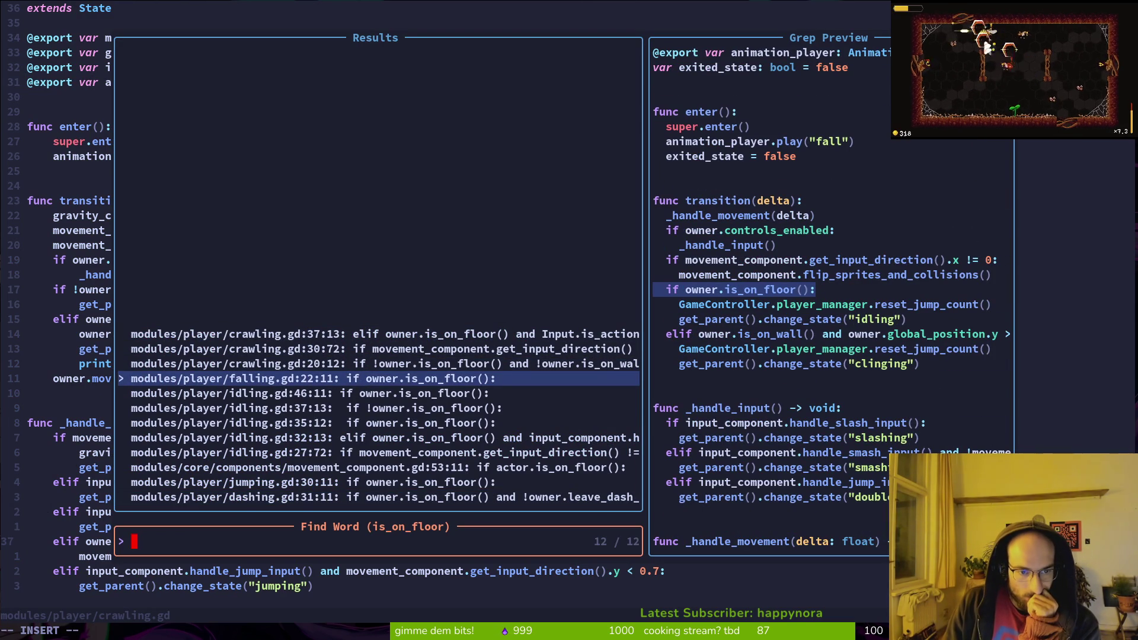
{"action": "key", "text": "Down"}
{"action": "key", "text": "Down"}
{"action": "key", "text": "Down"}
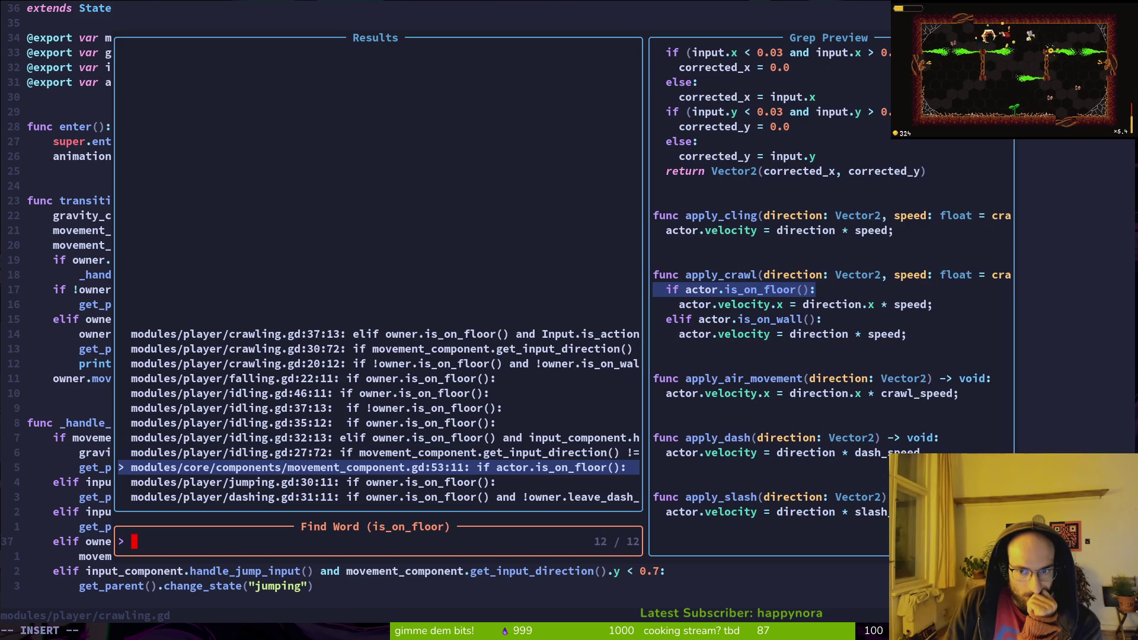
{"action": "key", "text": "Return"}
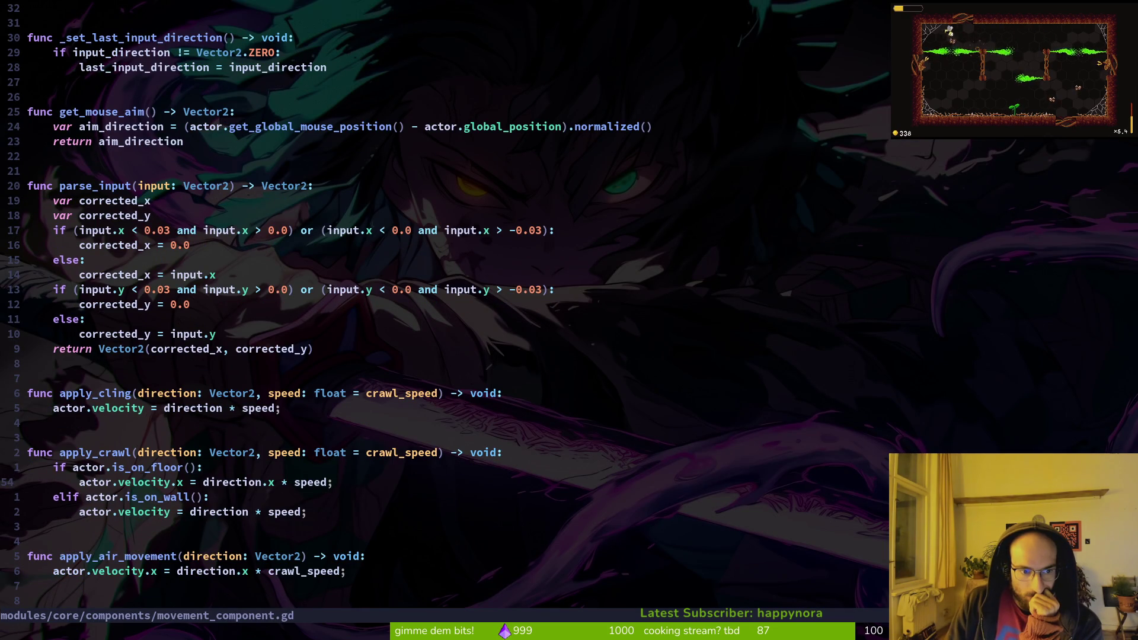
- Extend line 53's condition to 'is_on_floor() and !actor.in_on_wall()'
{"action": "key", "text": "j"}
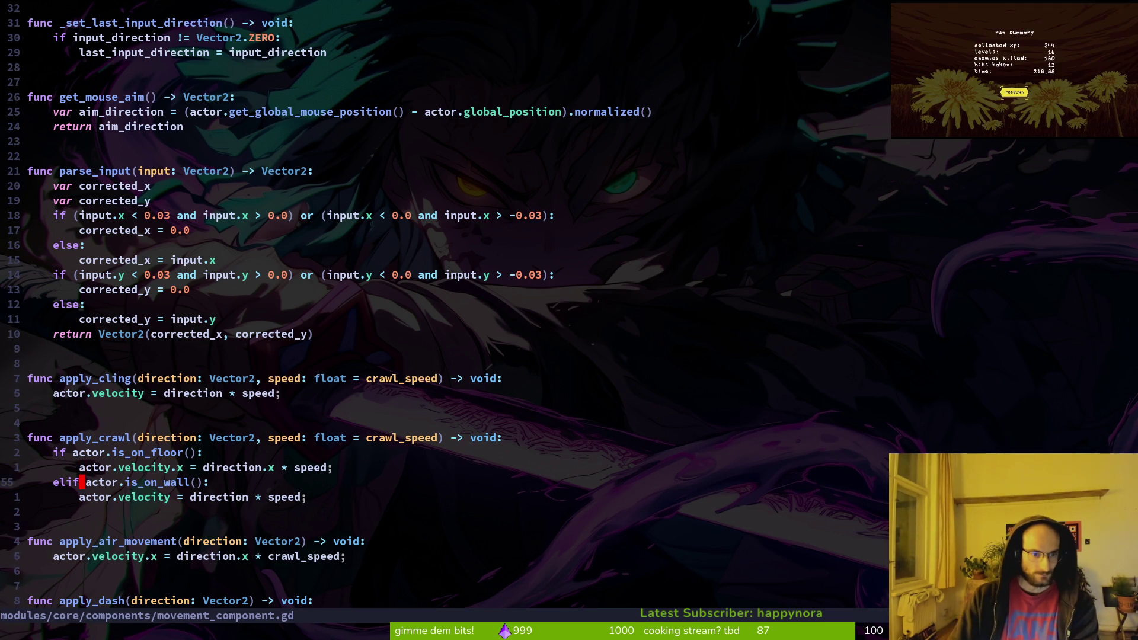
{"action": "key", "text": "k"}
{"action": "type", "text": "loor() and actor"}
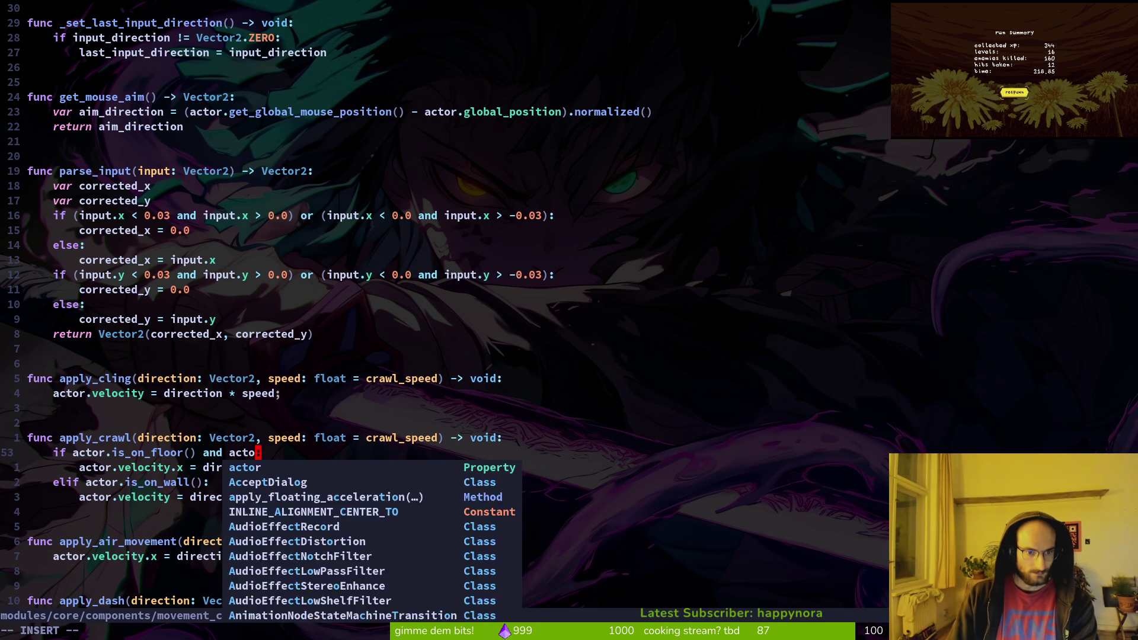
{"action": "type", "text": ".inon"}
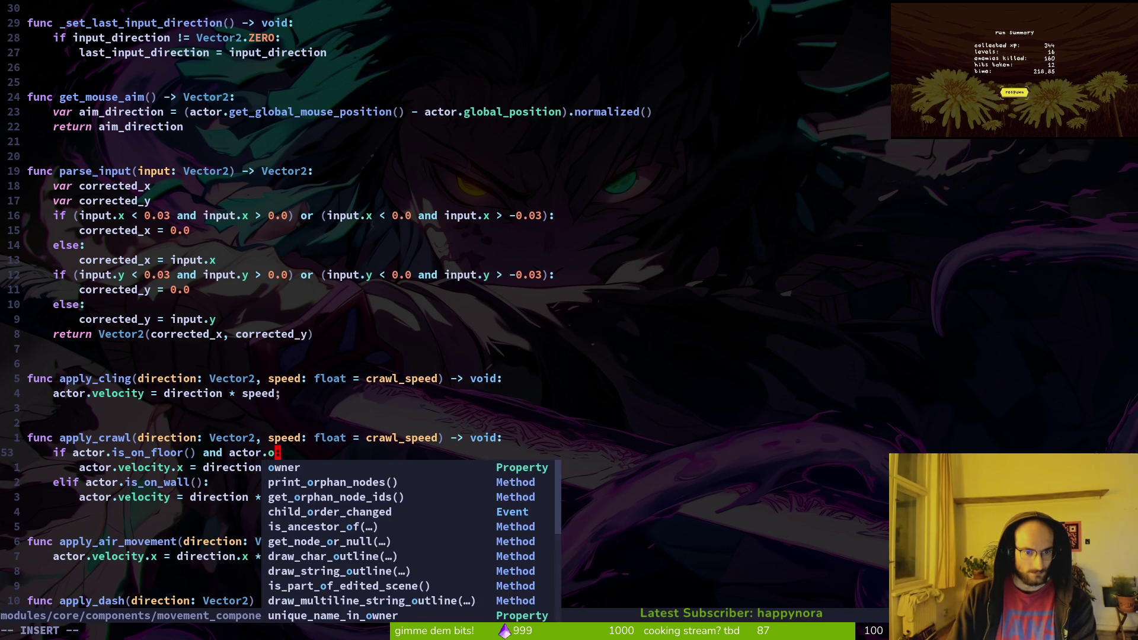
{"action": "type", "text": "wall"}
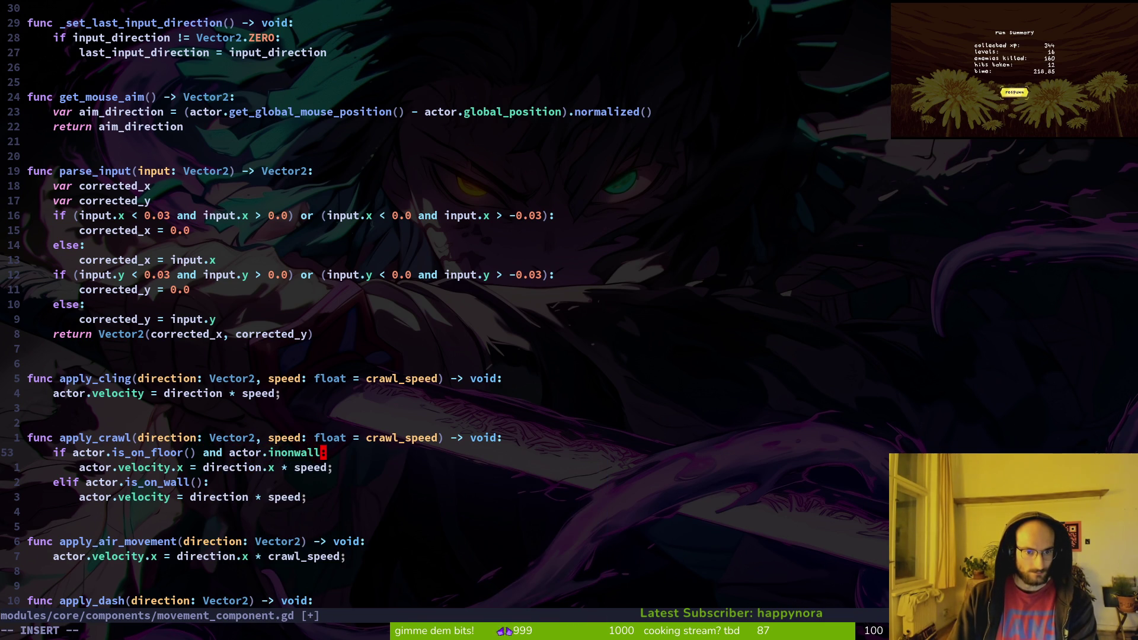
{"action": "key", "text": "BackSpace"}
{"action": "key", "text": "BackSpace"}
{"action": "key", "text": "BackSpace"}
{"action": "type", "text": "_"}
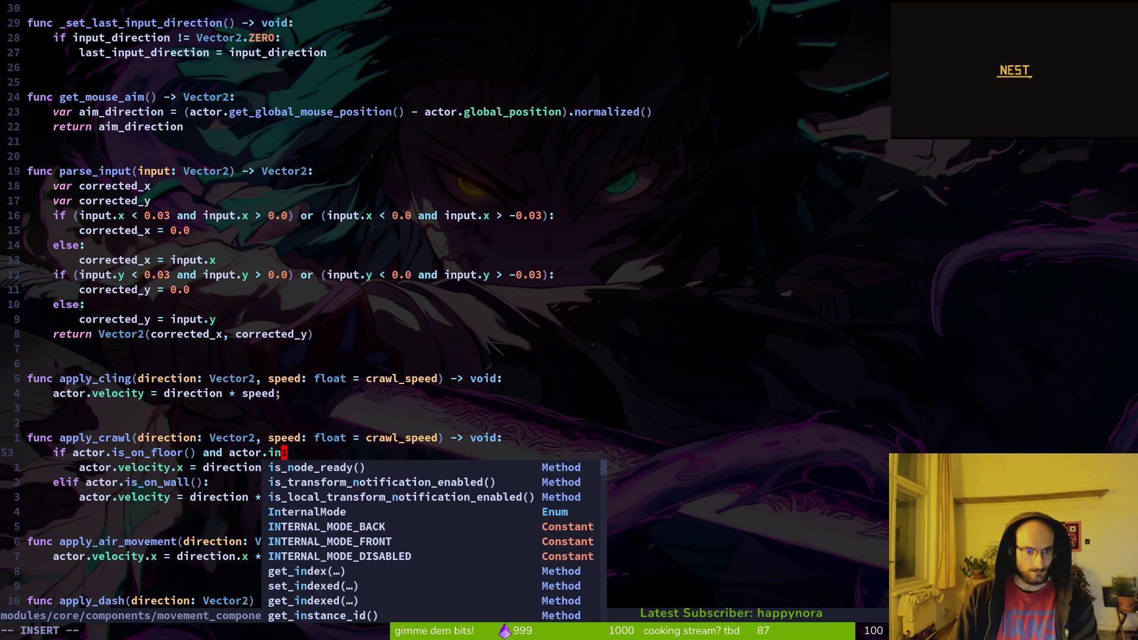
{"action": "type", "text": "on_wall"}
{"action": "key", "text": "Escape"}
{"action": "key", "text": "b"}
{"action": "key", "text": "b"}
{"action": "key", "text": "b"}
{"action": "type", "text": "i!"}
{"action": "key", "text": "Escape"}
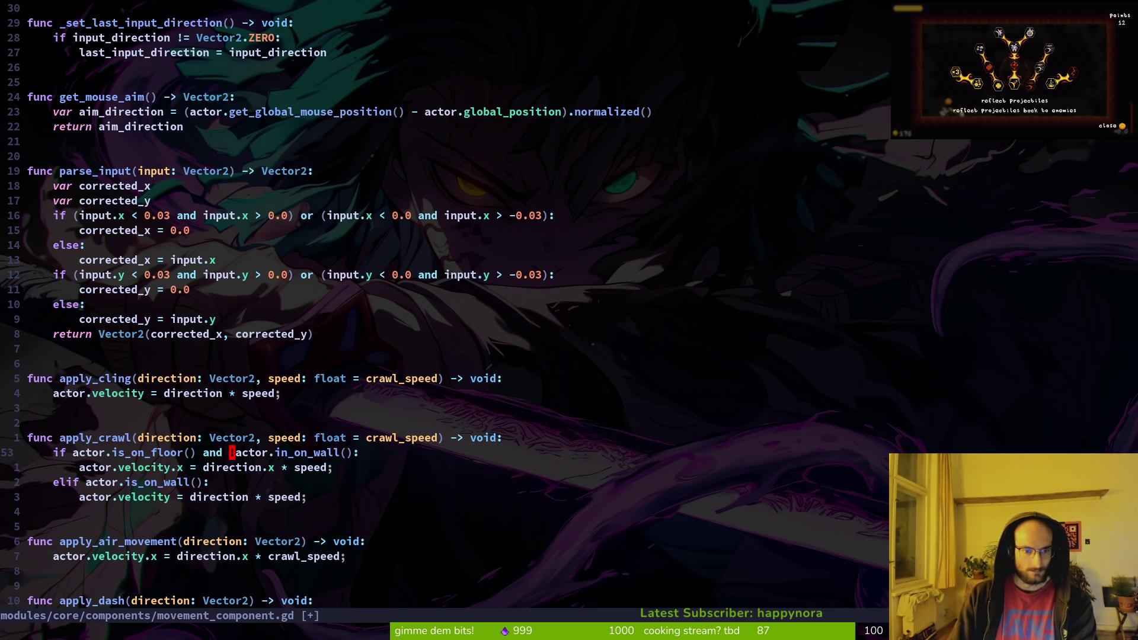
- Save movement_component.gd and launch the game
{"action": "type", "text": ":w"}
{"action": "key", "text": "Return"}
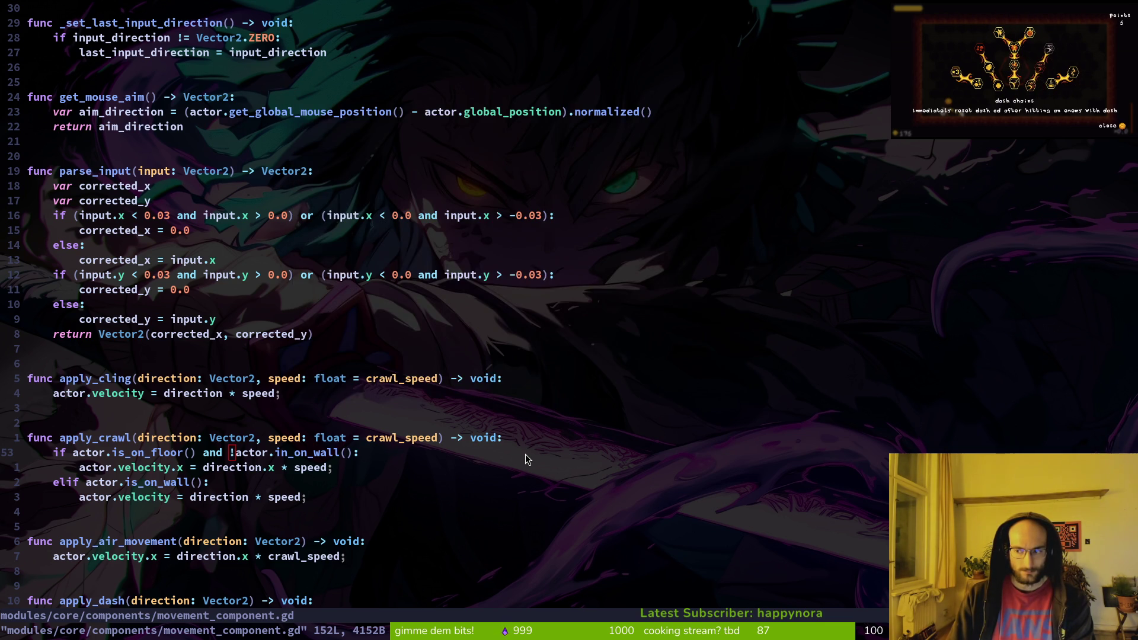
{"action": "key", "text": "F5"}
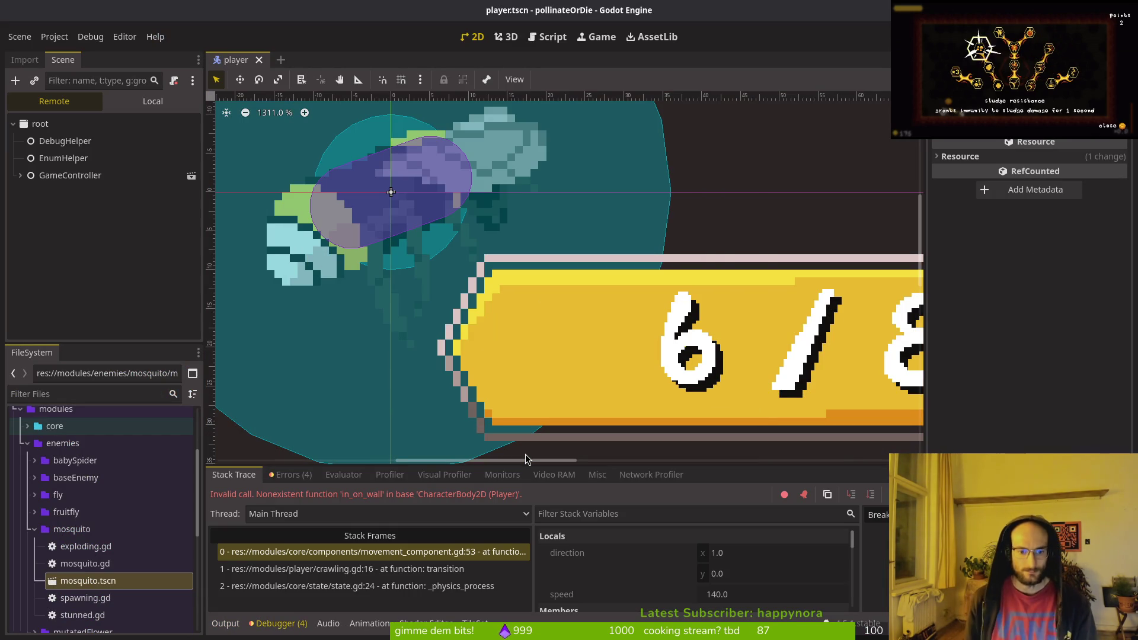
- Relaunch the game and start gameplay from the main menu
{"action": "key", "text": "F5"}
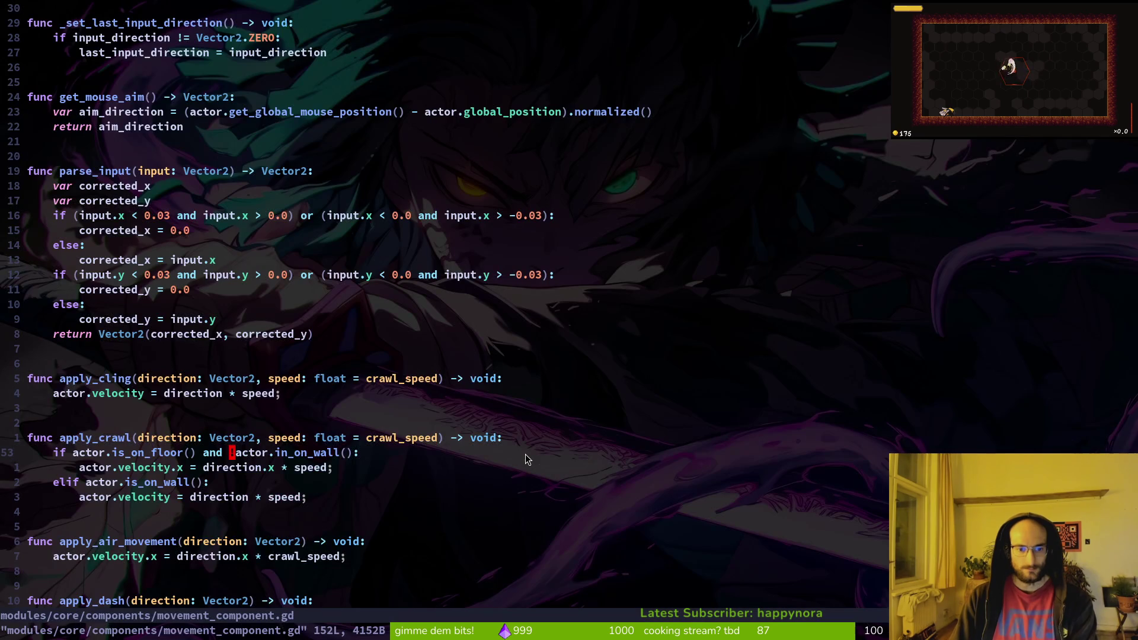
{"action": "type", "text": "w"}
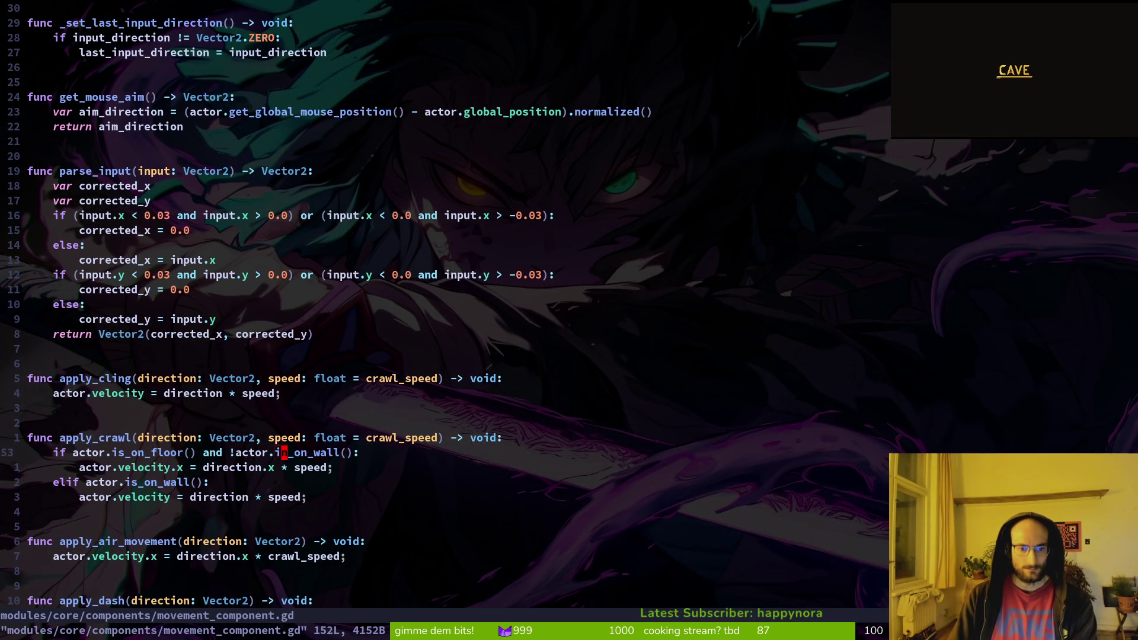
{"action": "type", "text": "lss"}
{"action": "key", "text": "Escape"}
{"action": "key", "text": "F5"}
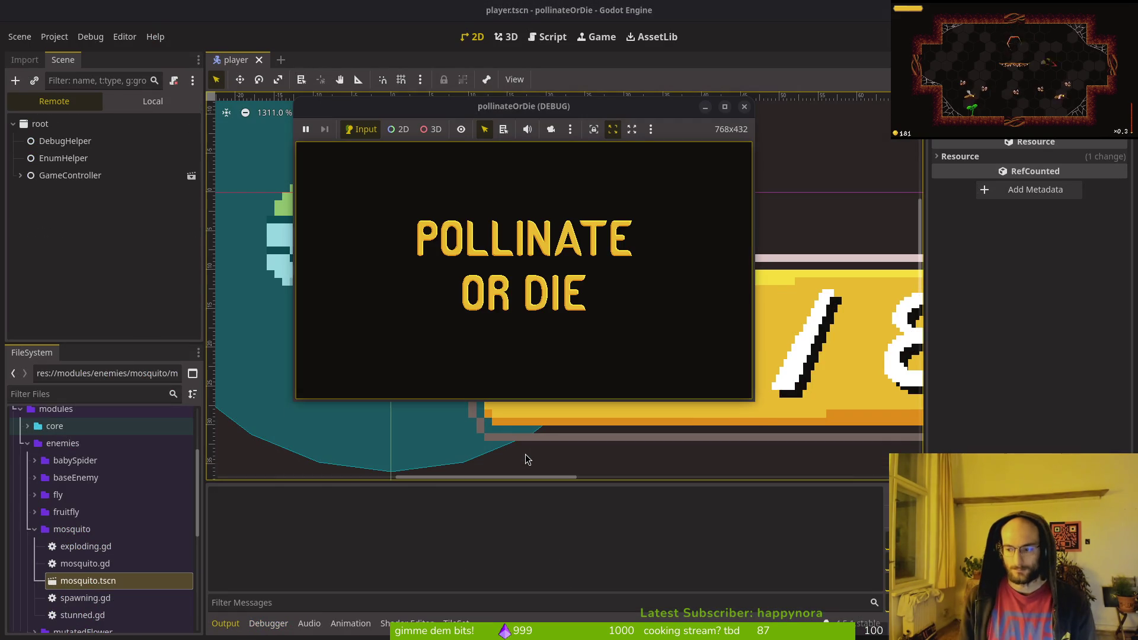
{"action": "key", "text": "Return"}
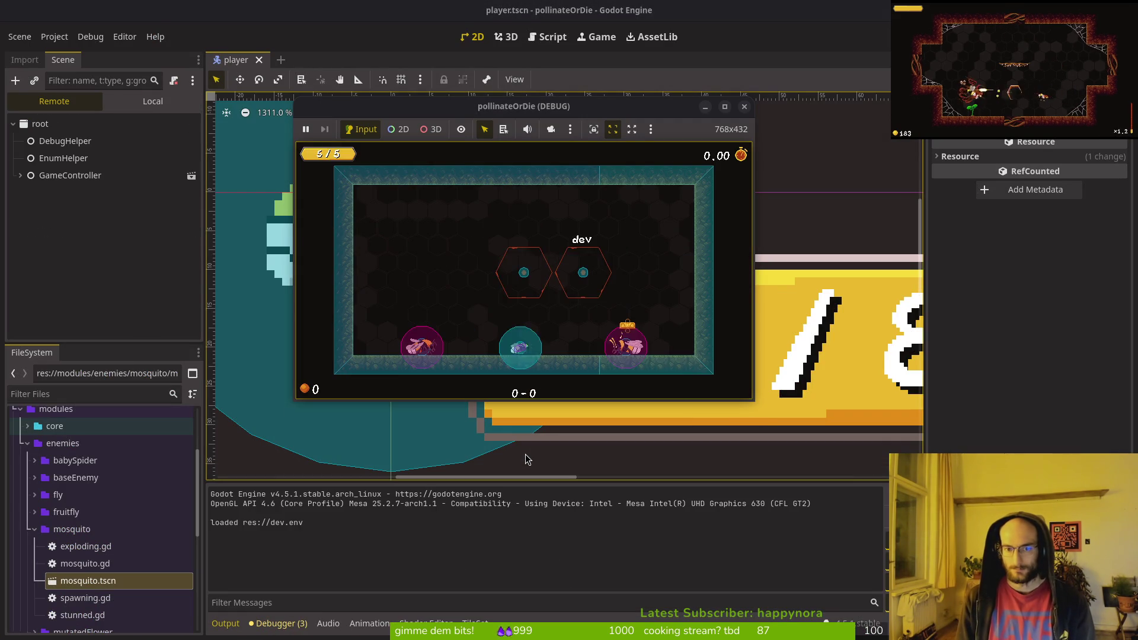
- Move the player onto the right wall, climb up and down it, drop off, and stop the game
{"action": "key", "text": "Right"}
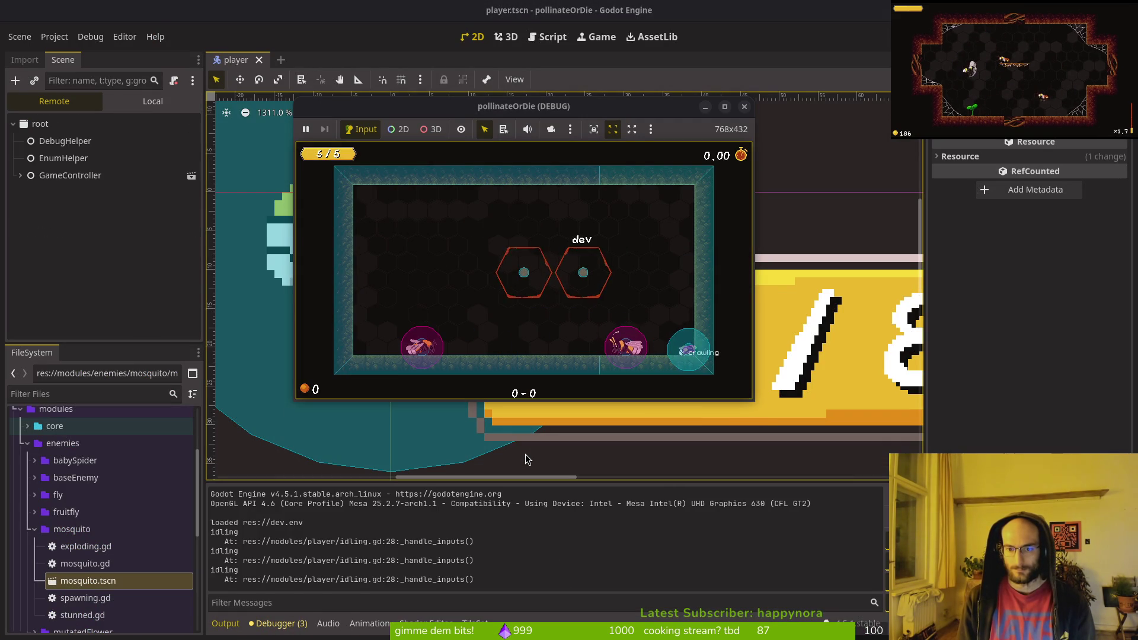
{"action": "key", "text": "Down"}
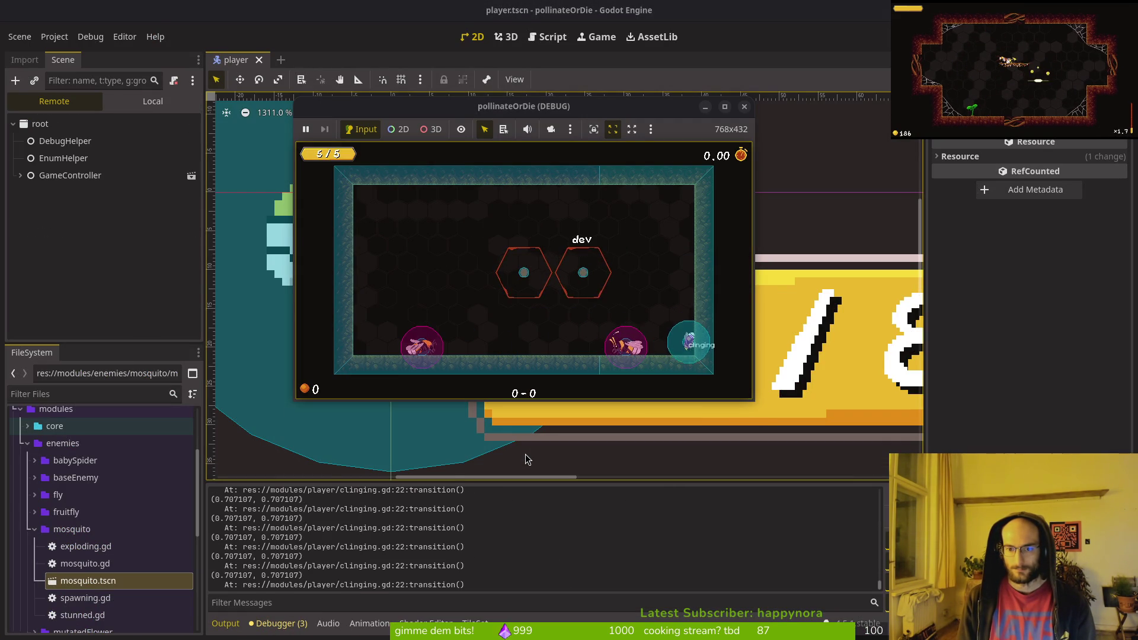
{"action": "key", "text": "Up"}
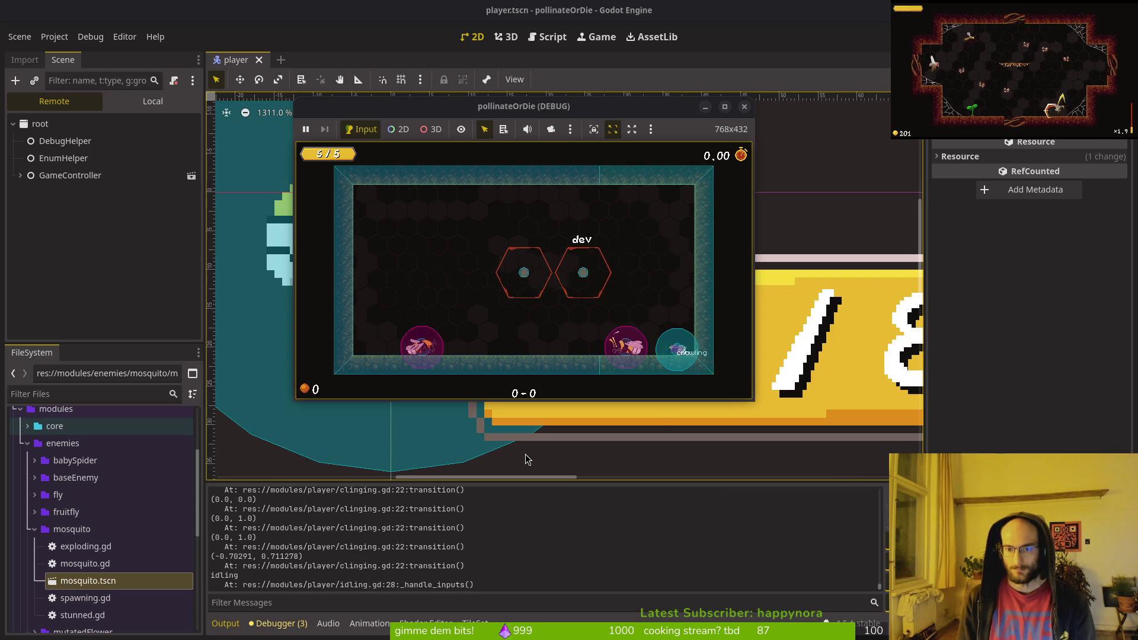
{"action": "key", "text": "Up"}
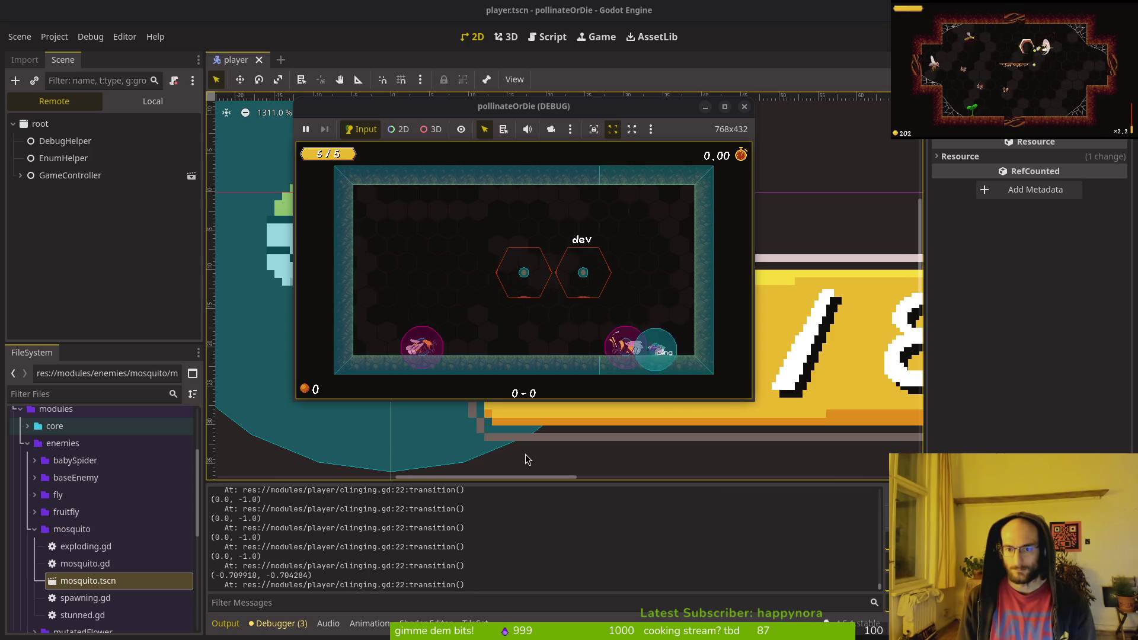
{"action": "key", "text": "Up"}
{"action": "key", "text": "Right"}
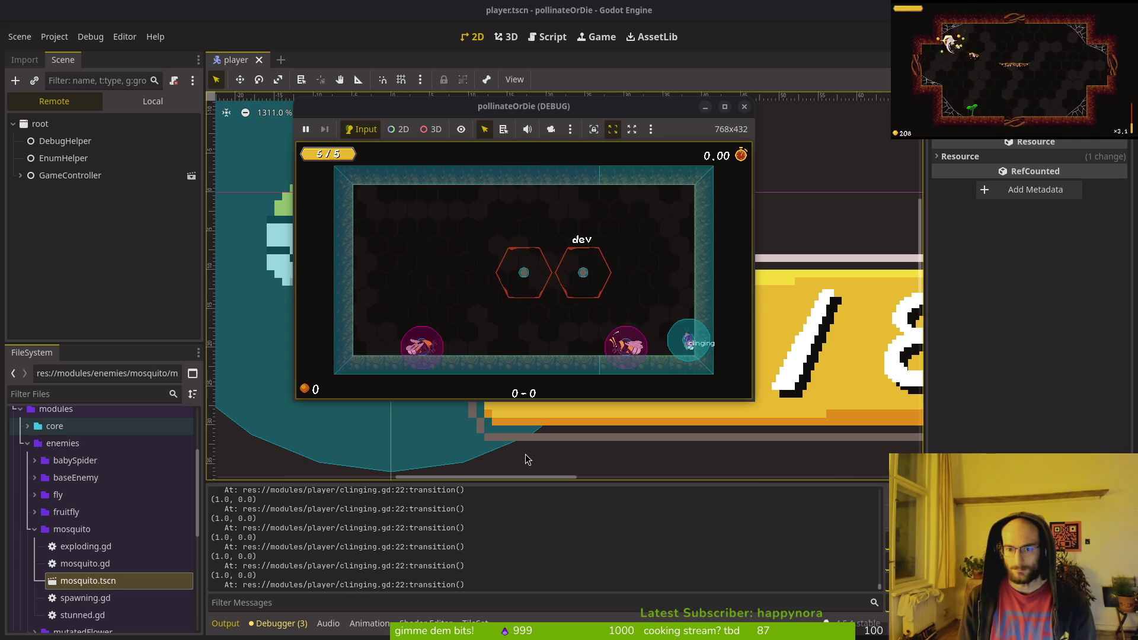
{"action": "key", "text": "Down"}
{"action": "key", "text": "Left"}
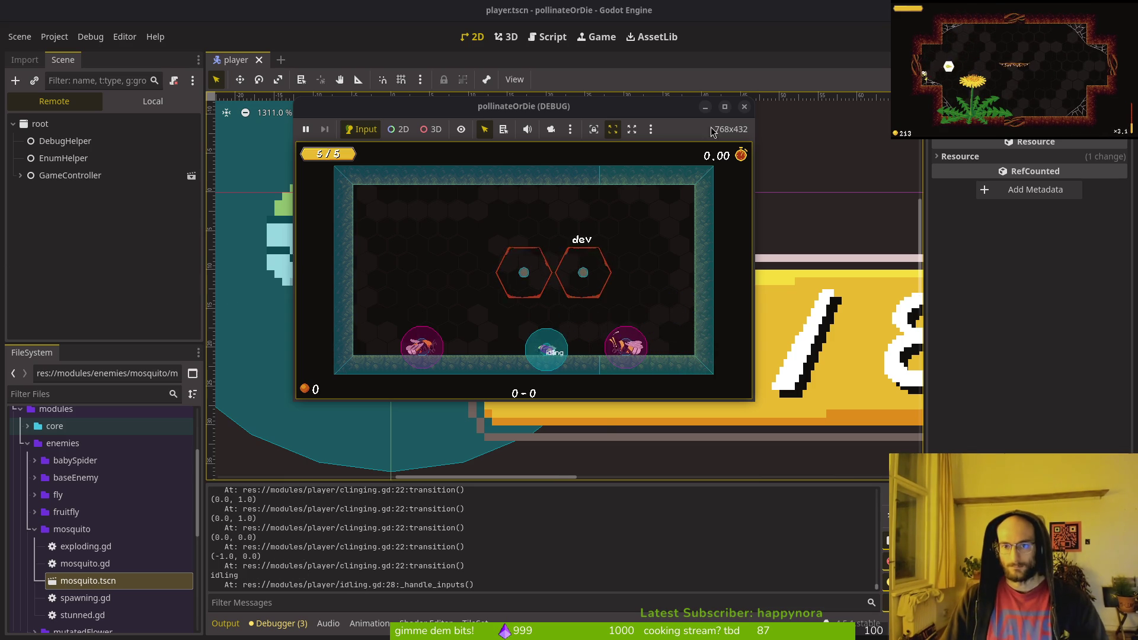
{"action": "key", "text": "F8"}
{"action": "key", "text": "alt+Tab"}
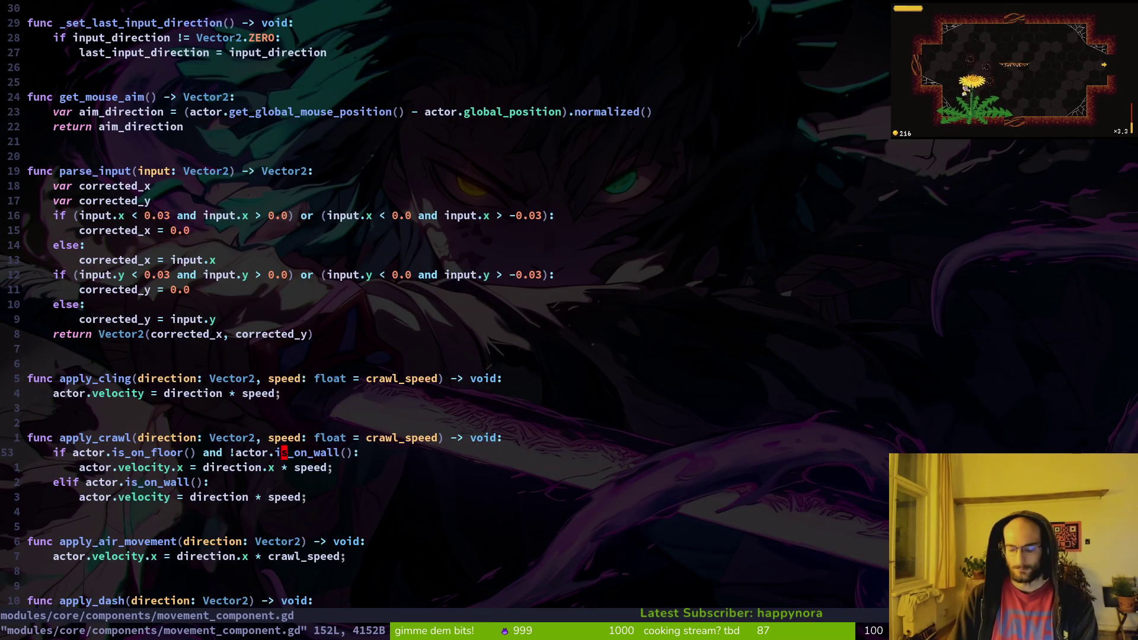
- Delete the position.y nudge and walling print_debug lines in crawling.gd, save, and relaunch the game
{"action": "key", "text": "ctrl+6"}
{"action": "key", "text": "k"}
{"action": "key", "text": "k"}
{"action": "key", "text": "k"}
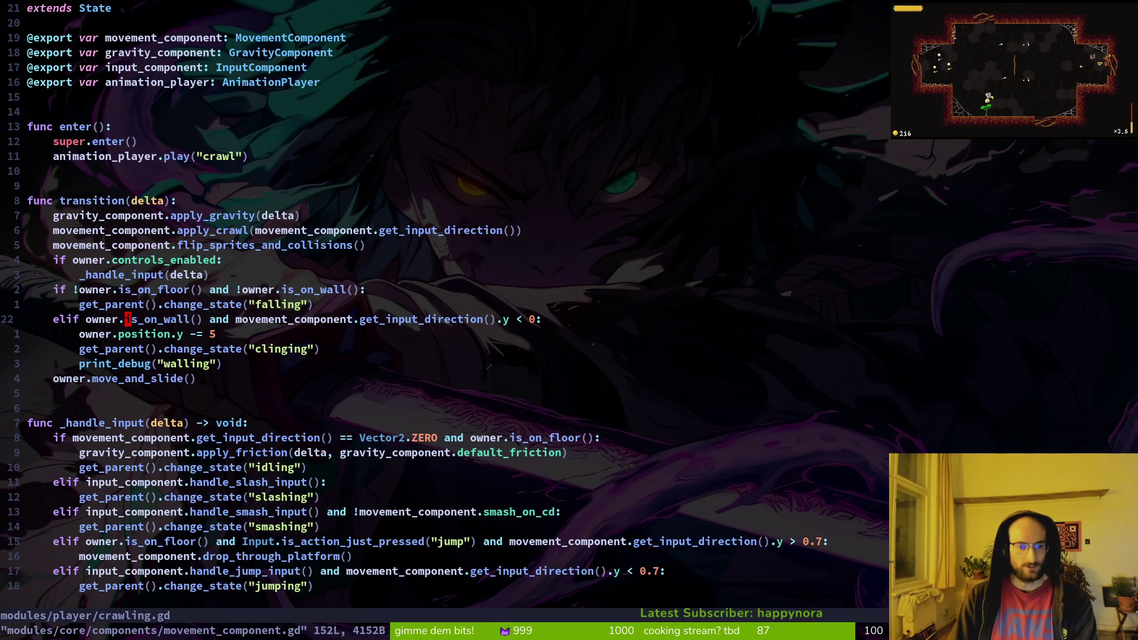
{"action": "key", "text": "j"}
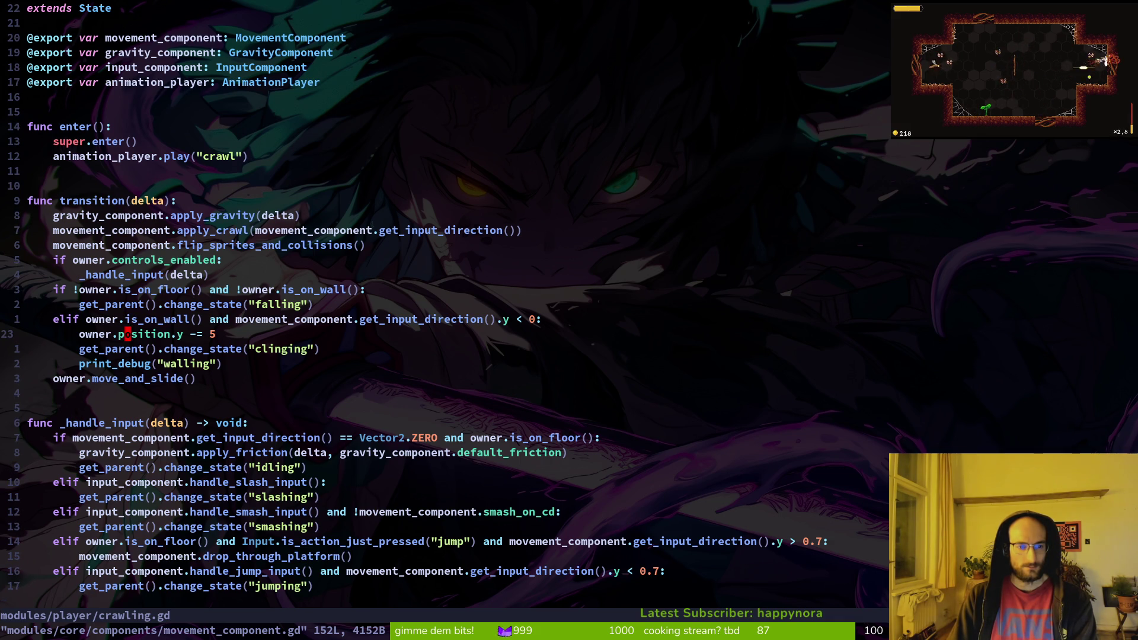
{"action": "key", "text": "d"}
{"action": "key", "text": "d"}
{"action": "key", "text": "j"}
{"action": "key", "text": "d"}
{"action": "key", "text": "d"}
{"action": "key", "text": "alt+Tab"}
{"action": "key", "text": "F5"}
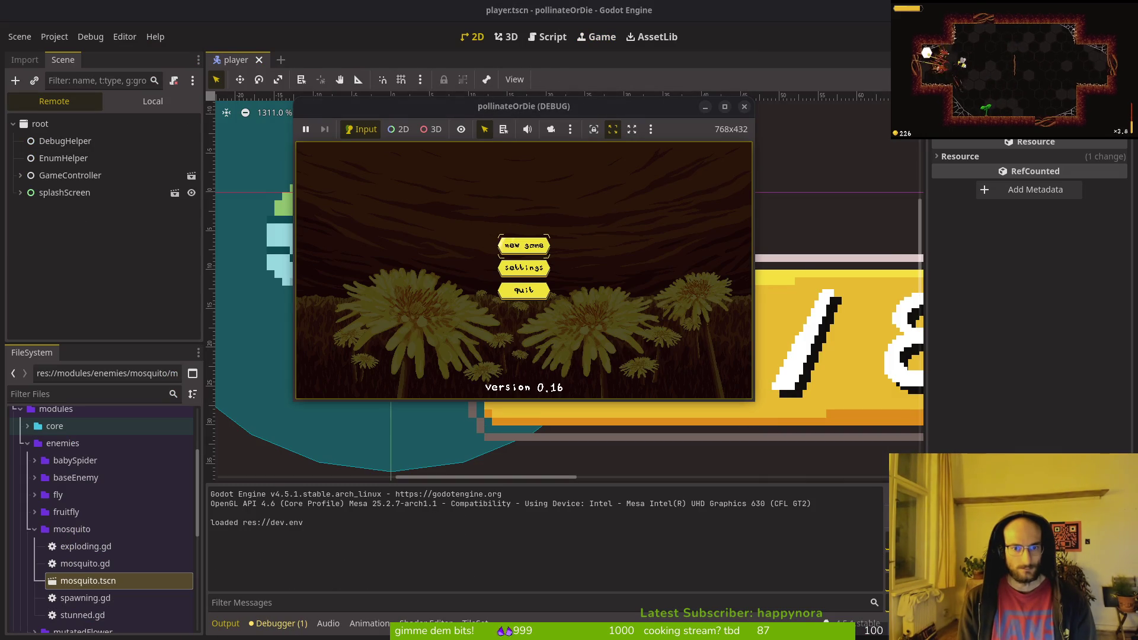
- Start a new game, walk the player onto the right wall, move off it leftward, then stop the game
{"action": "key", "text": "Return"}
{"action": "key", "text": "Right"}
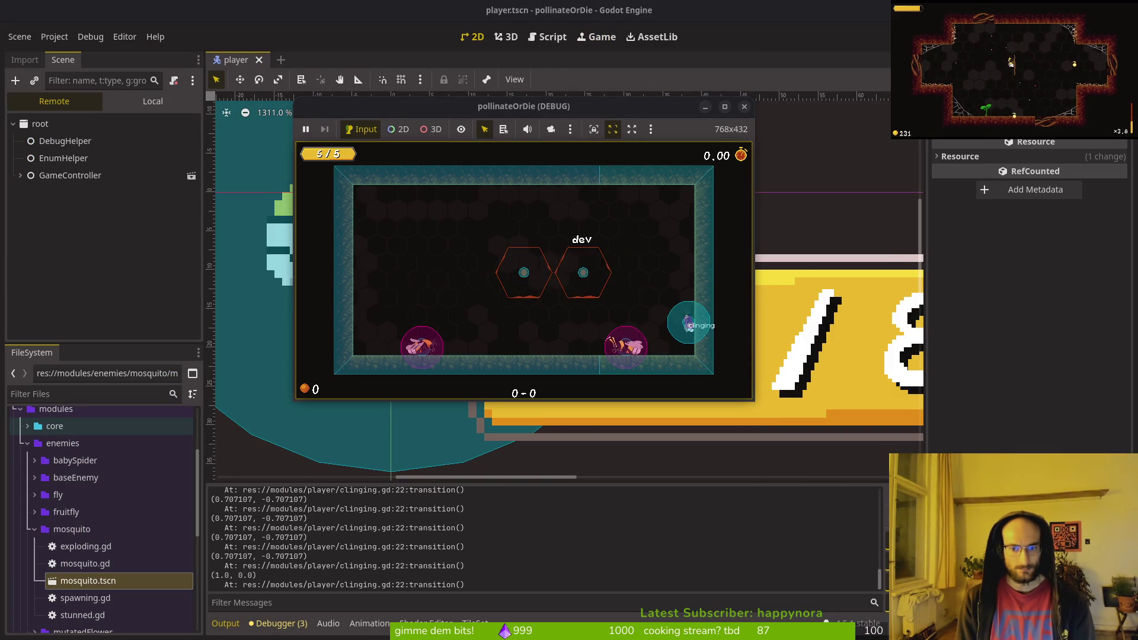
{"action": "key", "text": "Left"}
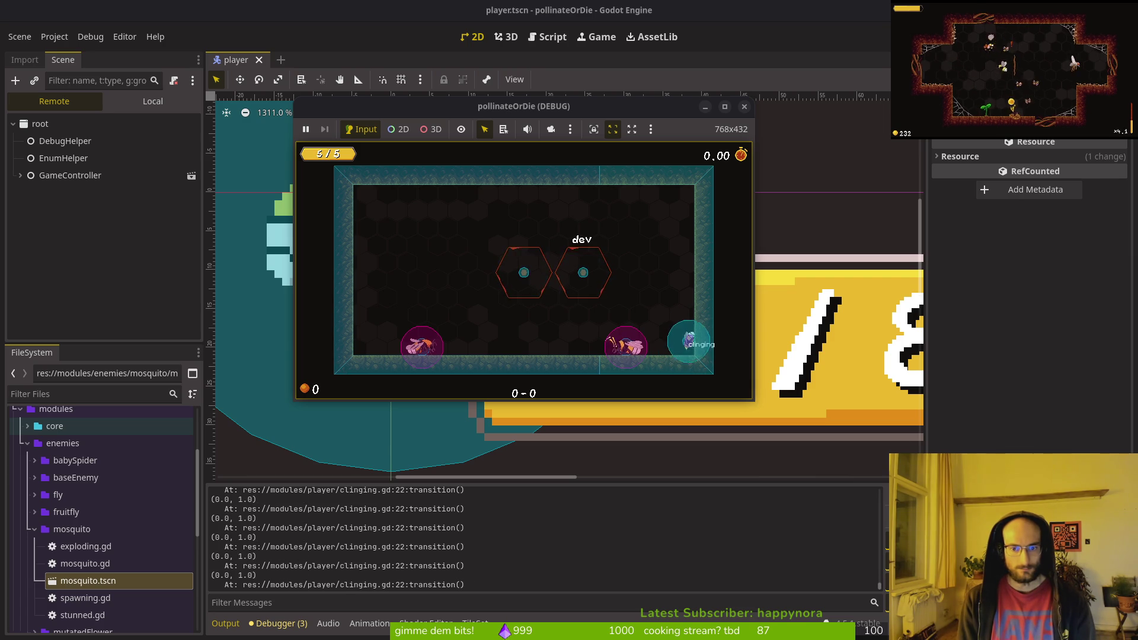
{"action": "key", "text": "Down"}
{"action": "key", "text": "Left"}
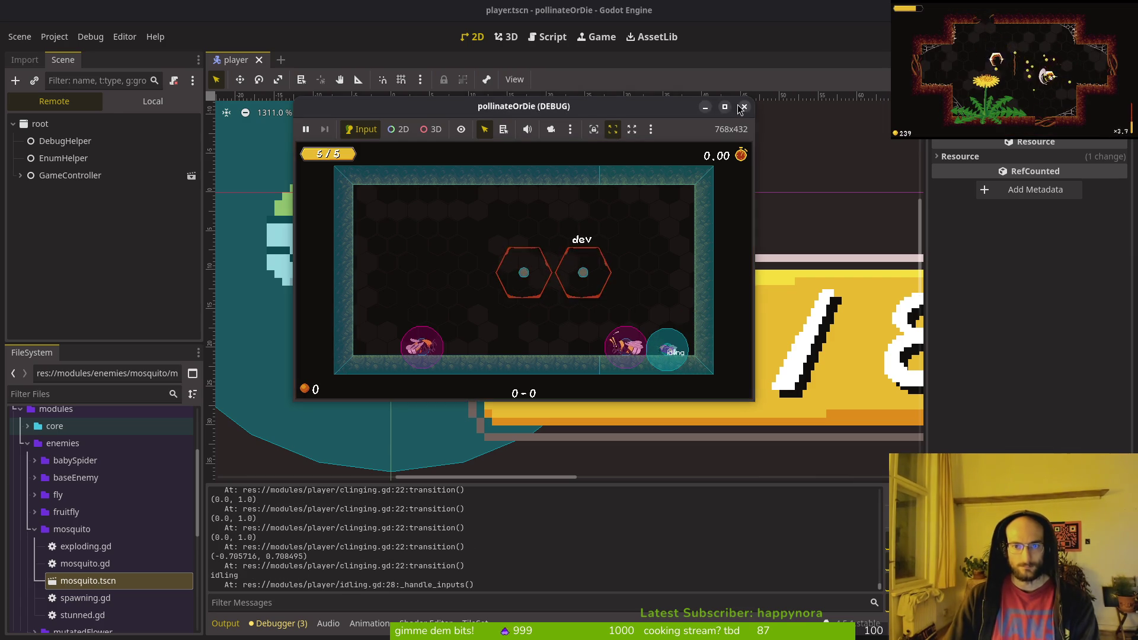
{"action": "key", "text": "F8"}
{"action": "key", "text": "alt+Tab"}
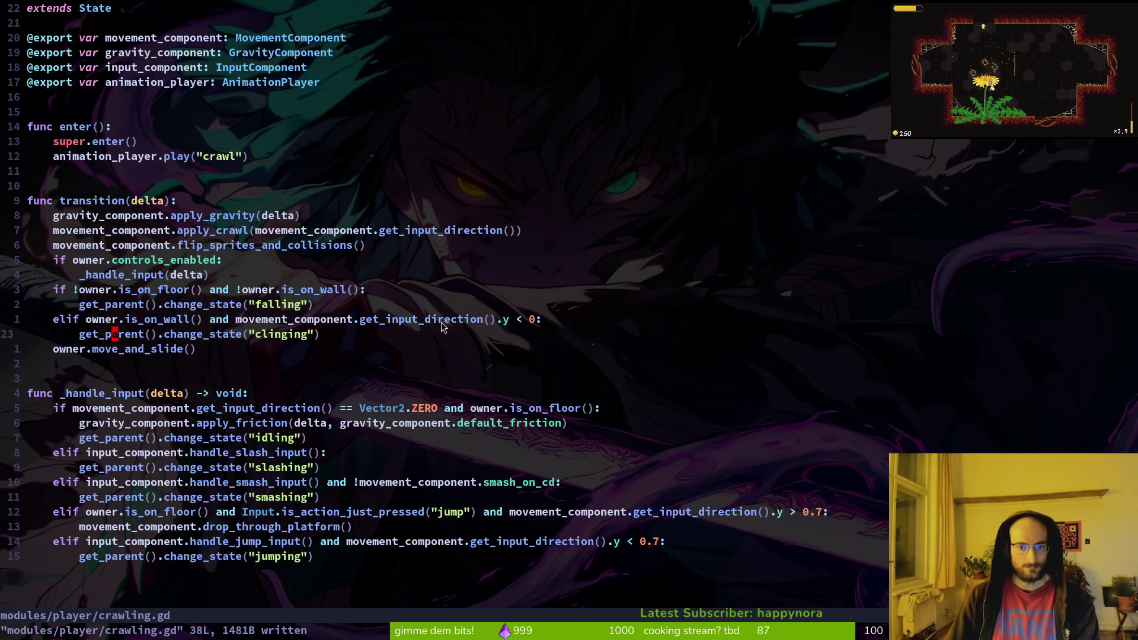
- Delete the elif is_on_wall line, undo the deletion, and save crawling.gd
{"action": "left_click", "coordinate": [360, 320]}
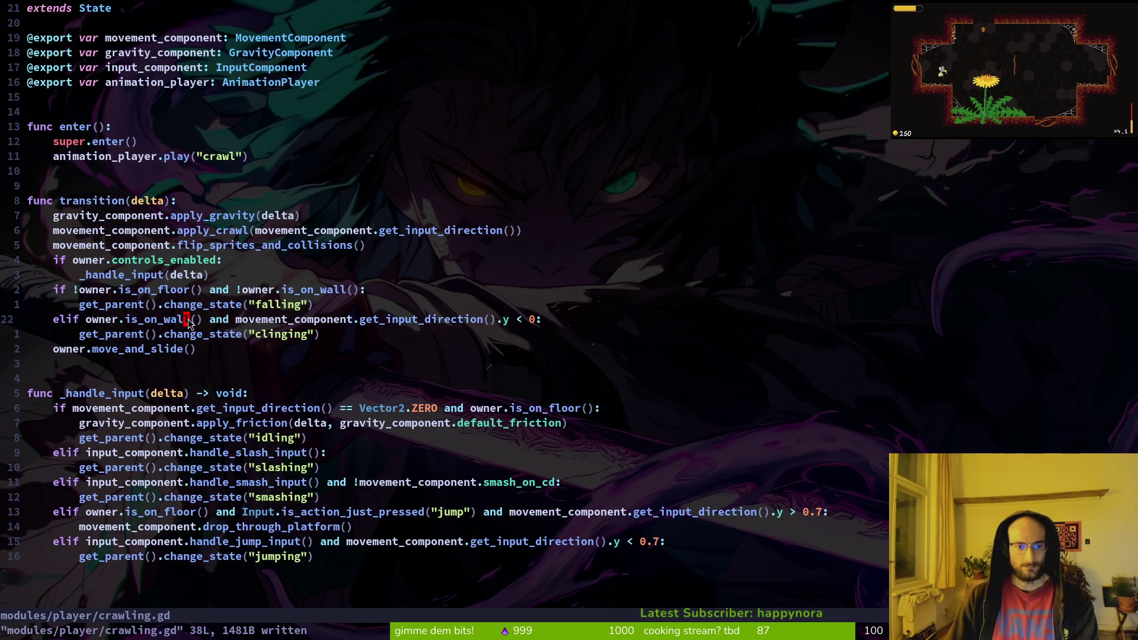
{"action": "key", "text": "d"}
{"action": "key", "text": "d"}
{"action": "key", "text": "shift+c"}
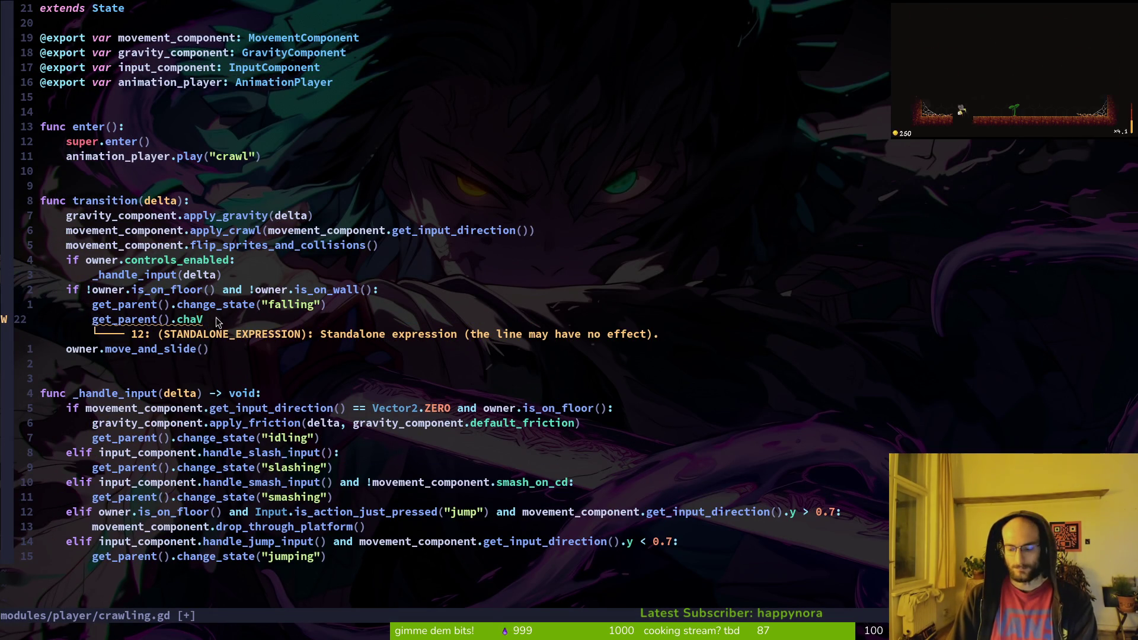
{"action": "key", "text": "Escape"}
{"action": "key", "text": "u"}
{"action": "key", "text": "u"}
{"action": "type", "text": ":w"}
{"action": "key", "text": "Return"}
- Step through the undo history back to the latest version, then save and quit Vim
{"action": "key", "text": "j"}
{"action": "key", "text": "k"}
{"action": "key", "text": "k"}
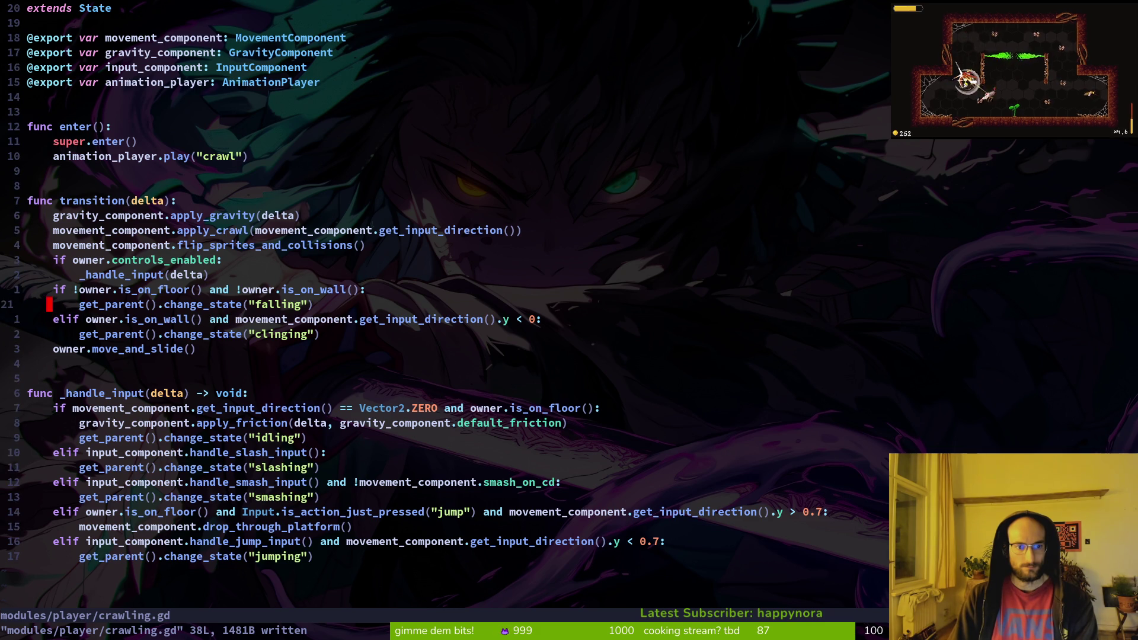
{"action": "key", "text": "j"}
{"action": "key", "text": "j"}
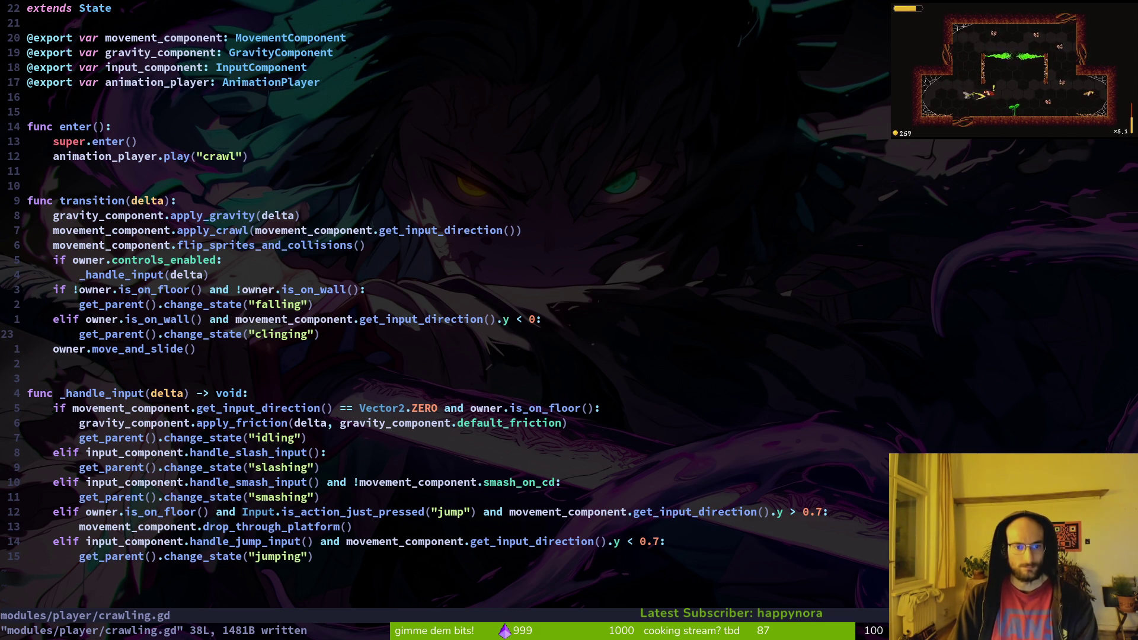
{"action": "key", "text": "k"}
{"action": "key", "text": "k"}
{"action": "key", "text": "k"}
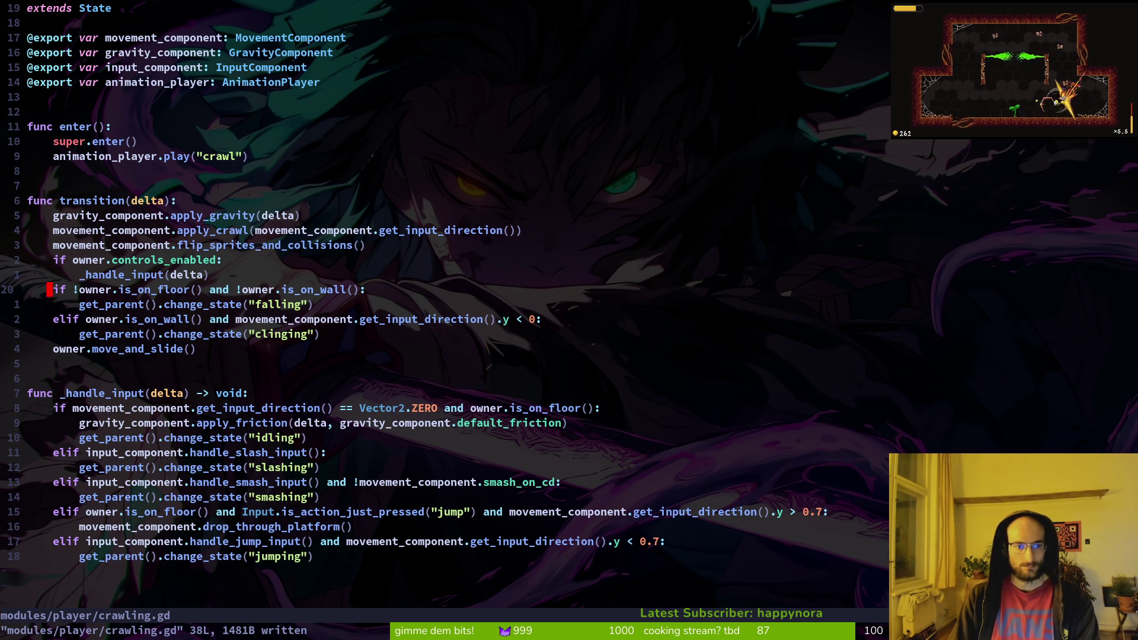
{"action": "key", "text": "u"}
{"action": "key", "text": "u"}
{"action": "key", "text": "u"}
{"action": "key", "text": "ctrl+r"}
{"action": "key", "text": "ctrl+r"}
{"action": "key", "text": "ctrl+r"}
{"action": "key", "text": "ctrl+r"}
{"action": "key", "text": "u"}
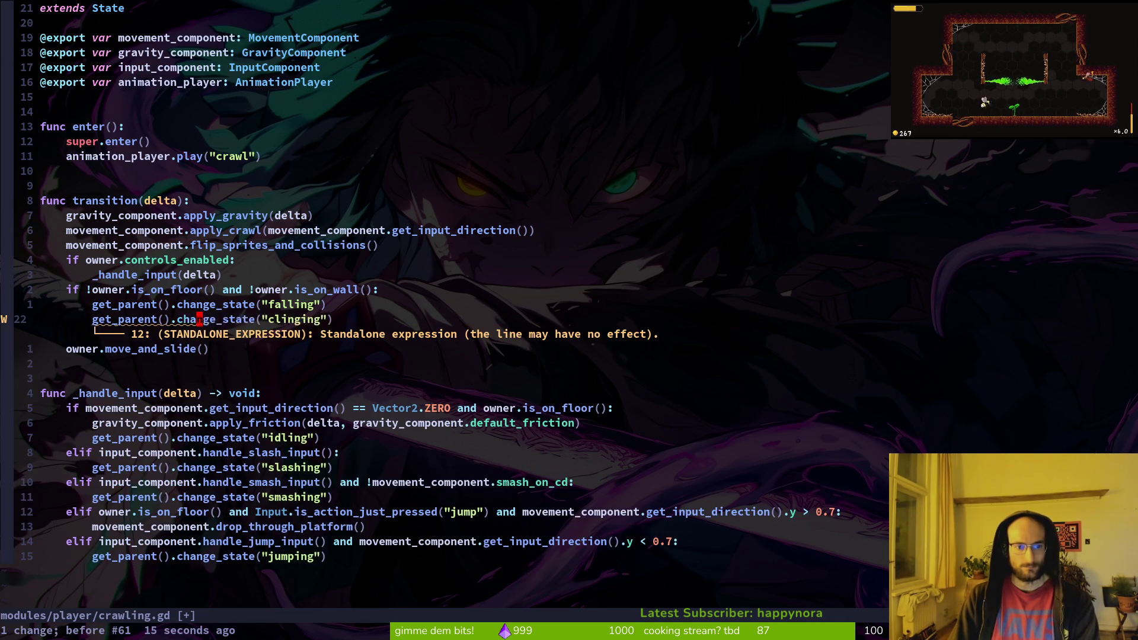
{"action": "key", "text": "colon"}
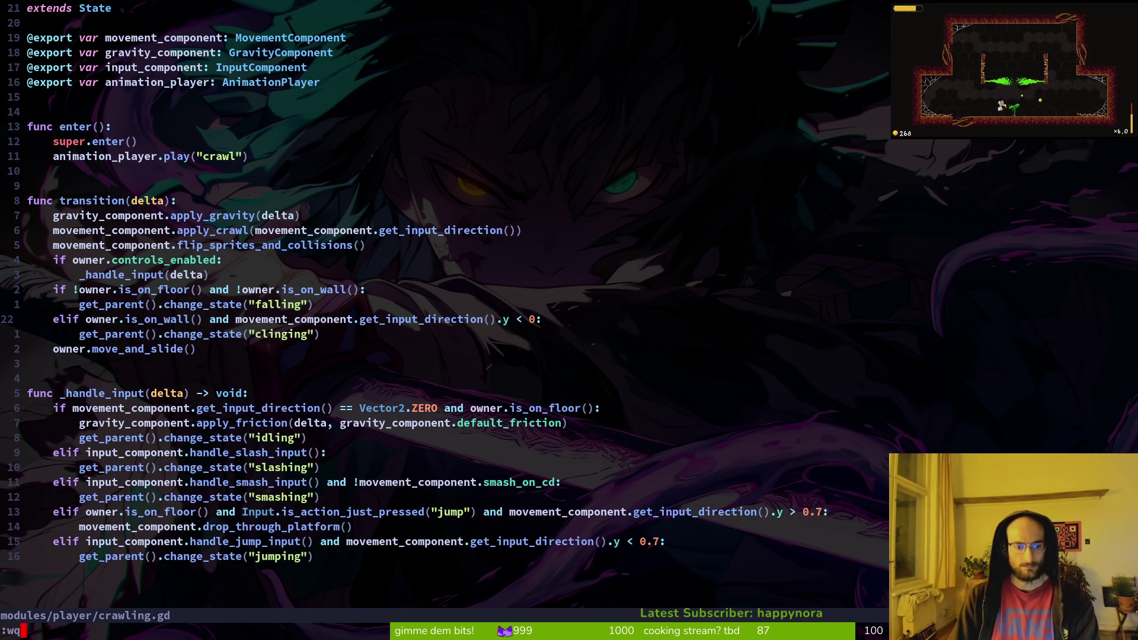
{"action": "key", "text": "Return"}
- Open the crawling.gd diff in the tig status view
{"action": "key", "text": "s"}
{"action": "key", "text": "Down"}
{"action": "key", "text": "Down"}
{"action": "key", "text": "Down"}
{"action": "key", "text": "Return"}
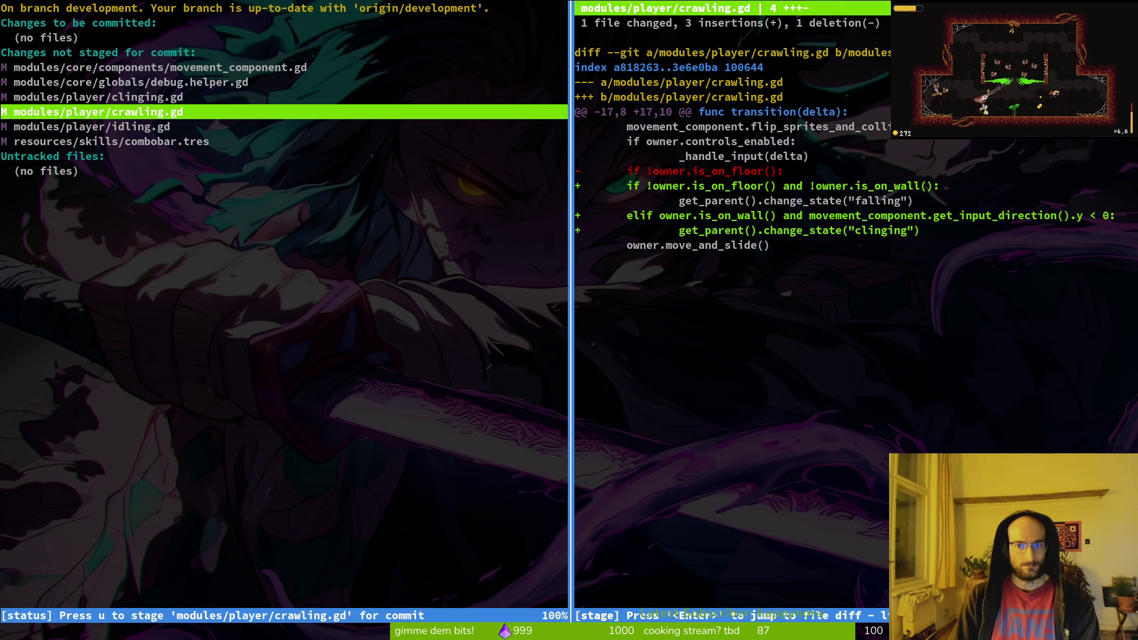
- Stage crawling.gd, discard idling.gd and clinging.gd debug changes, stage movement_component.gd, then quit tig
{"action": "key", "text": "u"}
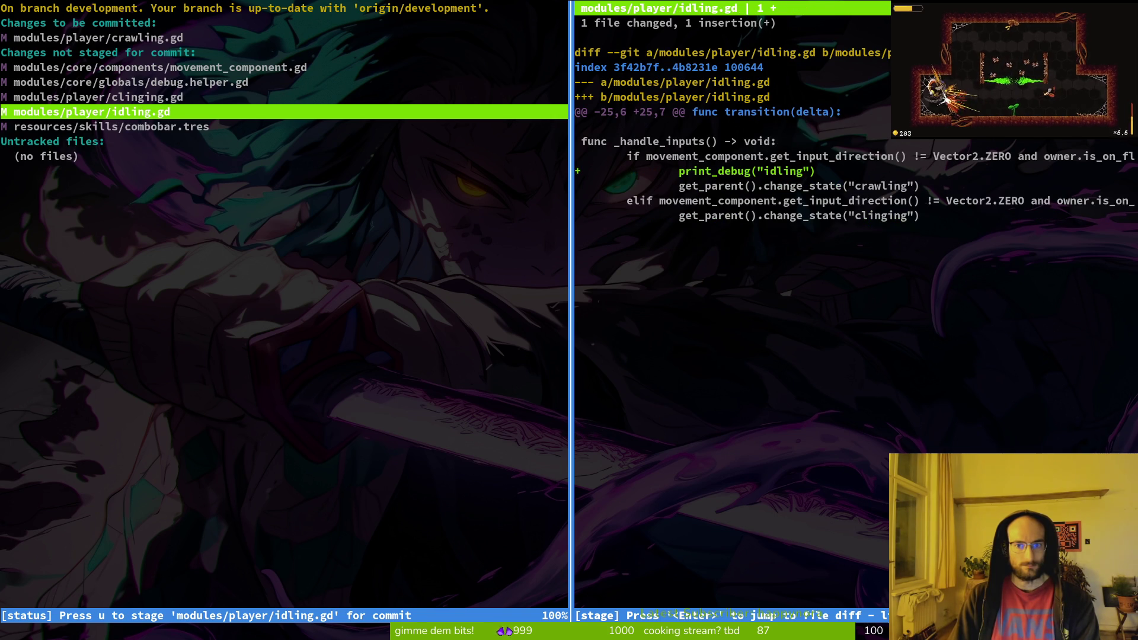
{"action": "key", "text": "exclam"}
{"action": "key", "text": "y"}
{"action": "key", "text": "Up"}
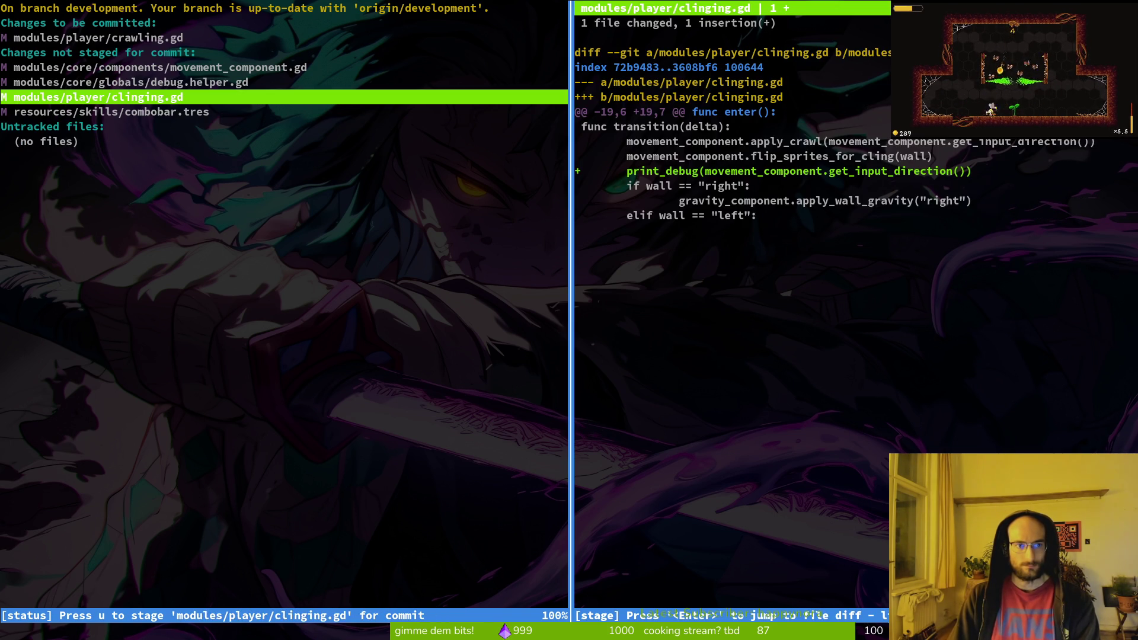
{"action": "key", "text": "exclam"}
{"action": "key", "text": "y"}
{"action": "key", "text": "Up"}
{"action": "key", "text": "Up"}
{"action": "key", "text": "u"}
{"action": "key", "text": "q"}
{"action": "key", "text": "q"}
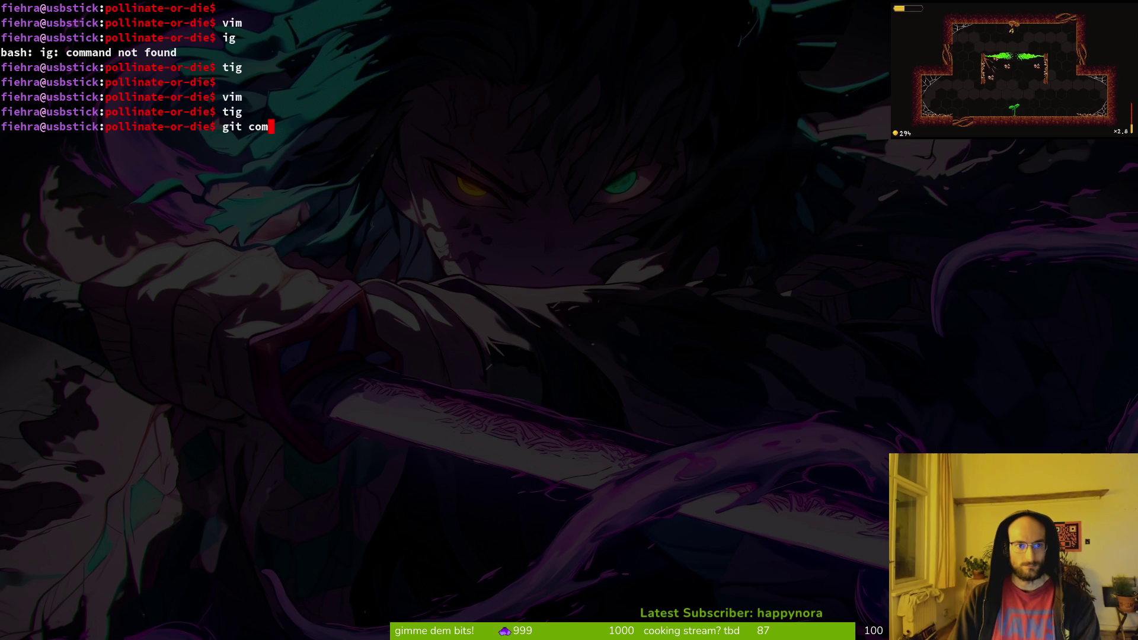
- Commit the crawl-to-clinging wall change and push it to the development branch
{"action": "type", "text": "mit -m \"allow player"}
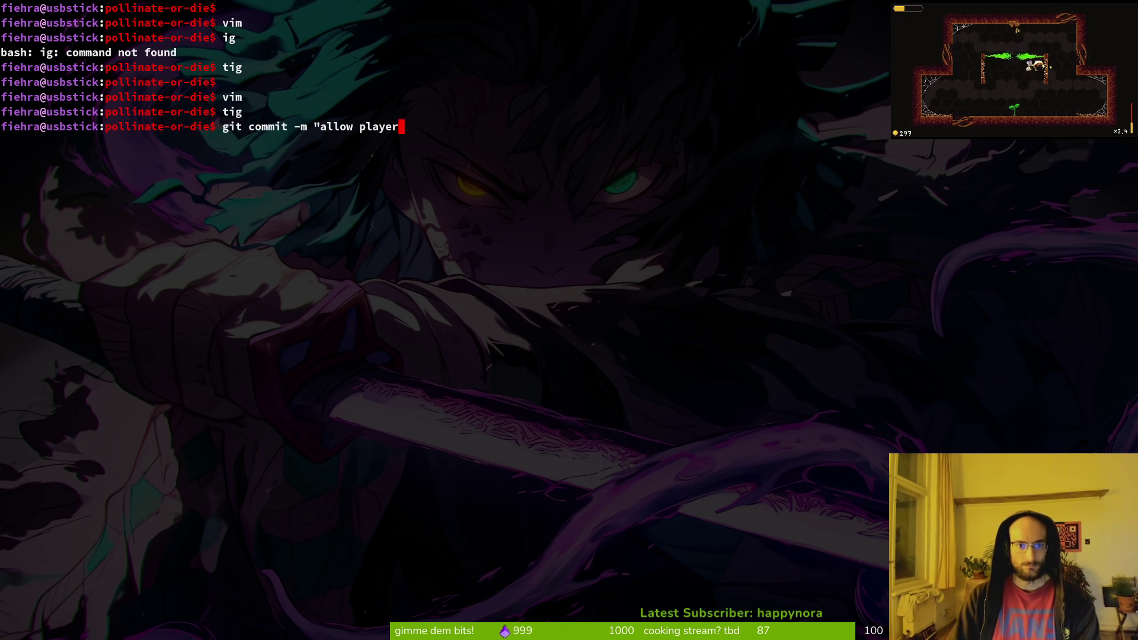
{"action": "type", "text": " to swtich into cli"}
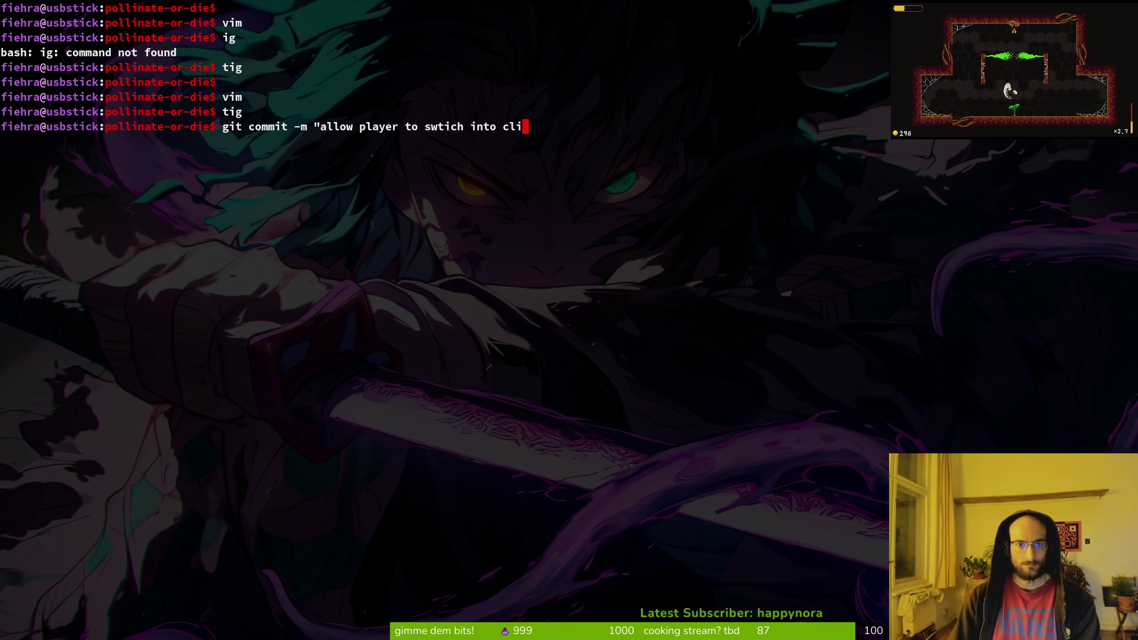
{"action": "type", "text": "awl when on f"}
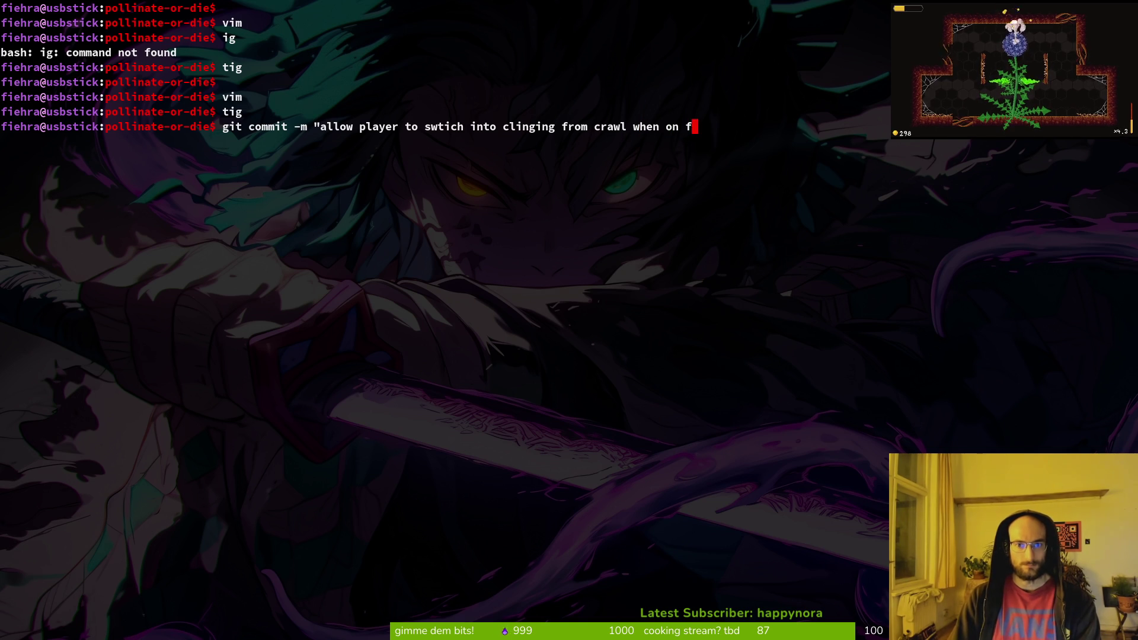
{"action": "type", "text": "t"}
{"action": "key", "text": "BackSpace"}
{"action": "key", "text": "BackSpace"}
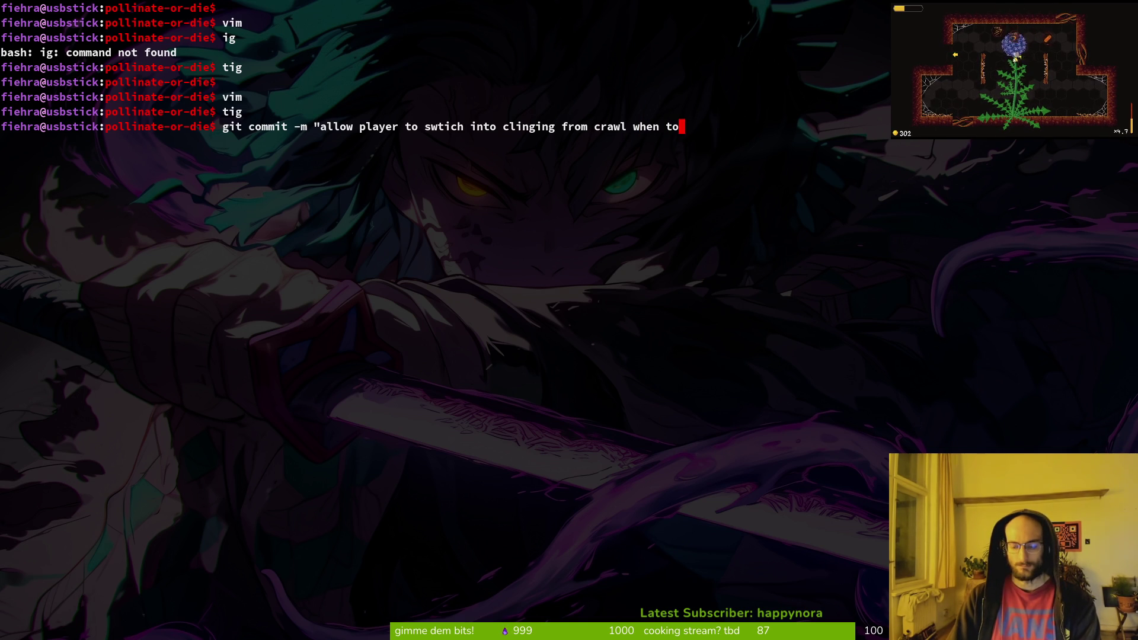
{"action": "type", "text": "uching the walls"}
{"action": "type", "text": "\""}
{"action": "key", "text": "Return"}
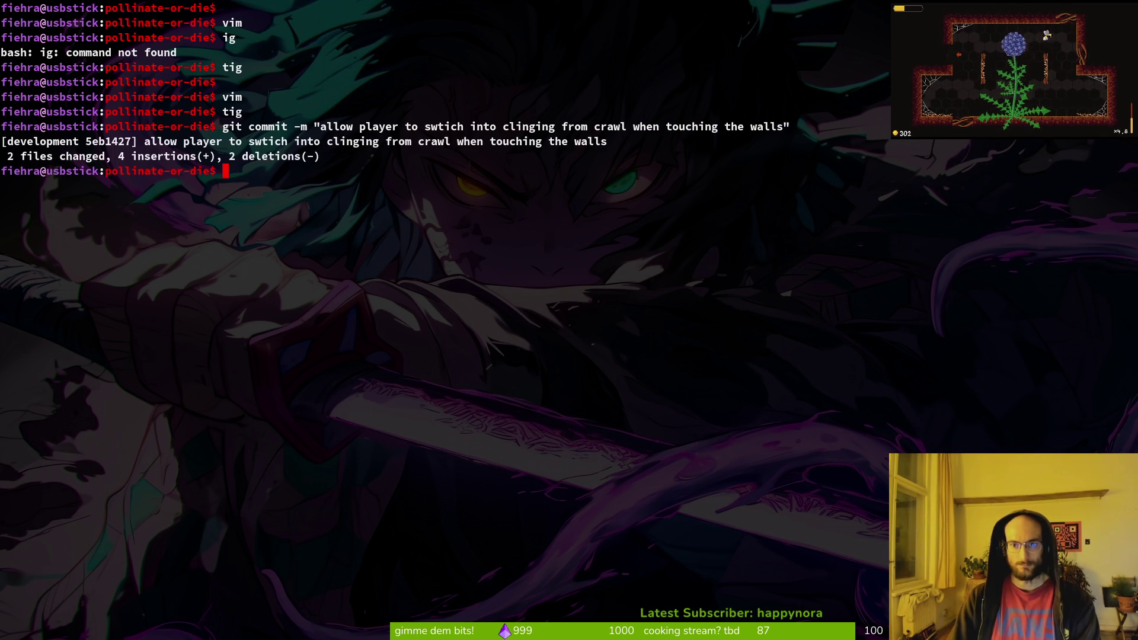
{"action": "type", "text": "git push"}
{"action": "key", "text": "Return"}
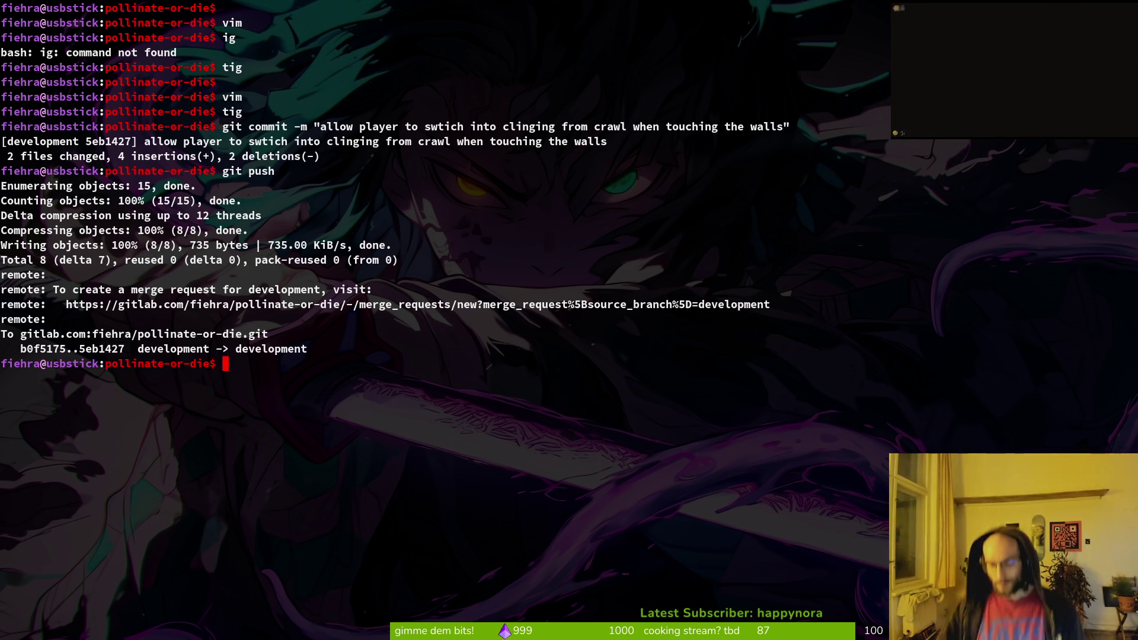
- Bring up the Discord programming channel
{"action": "key", "text": "super"}
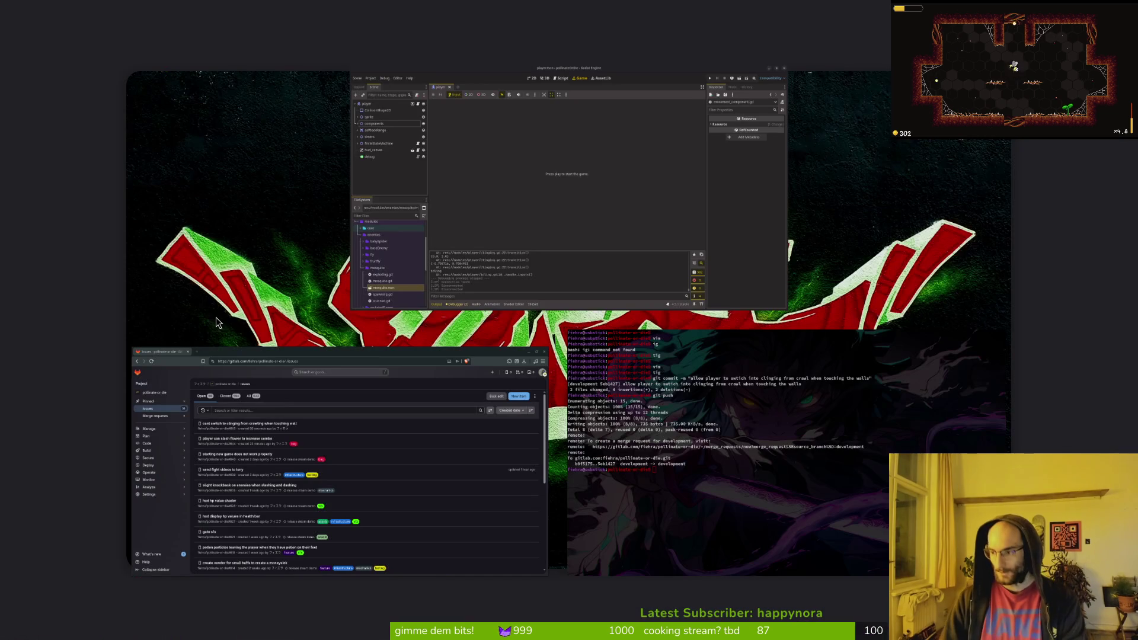
{"action": "key", "text": "super"}
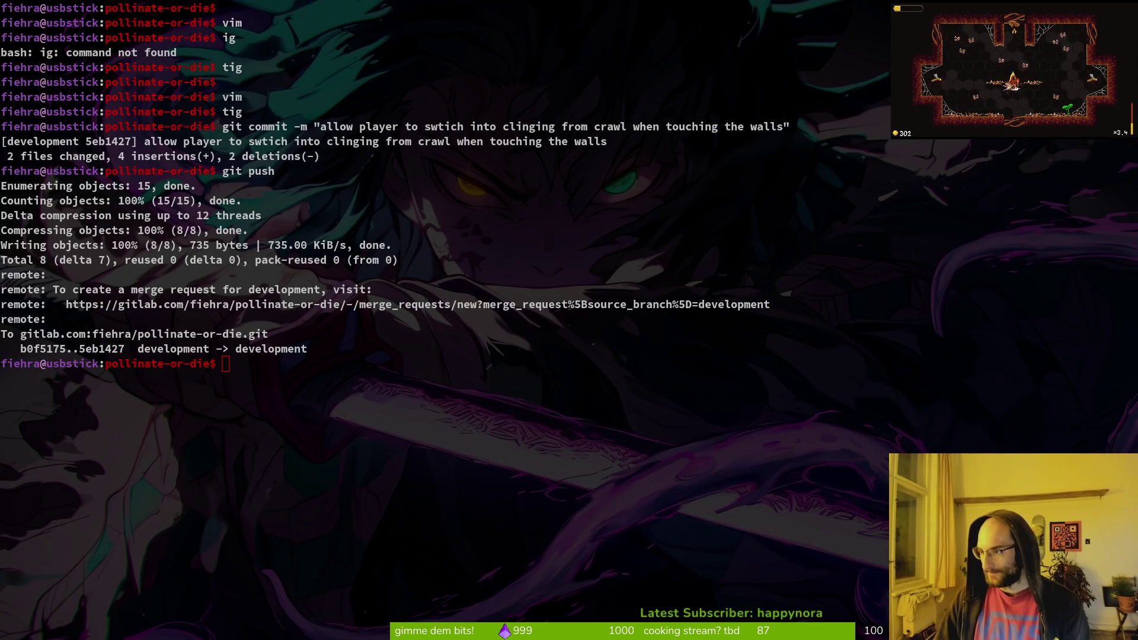
{"action": "key", "text": "alt+Tab"}
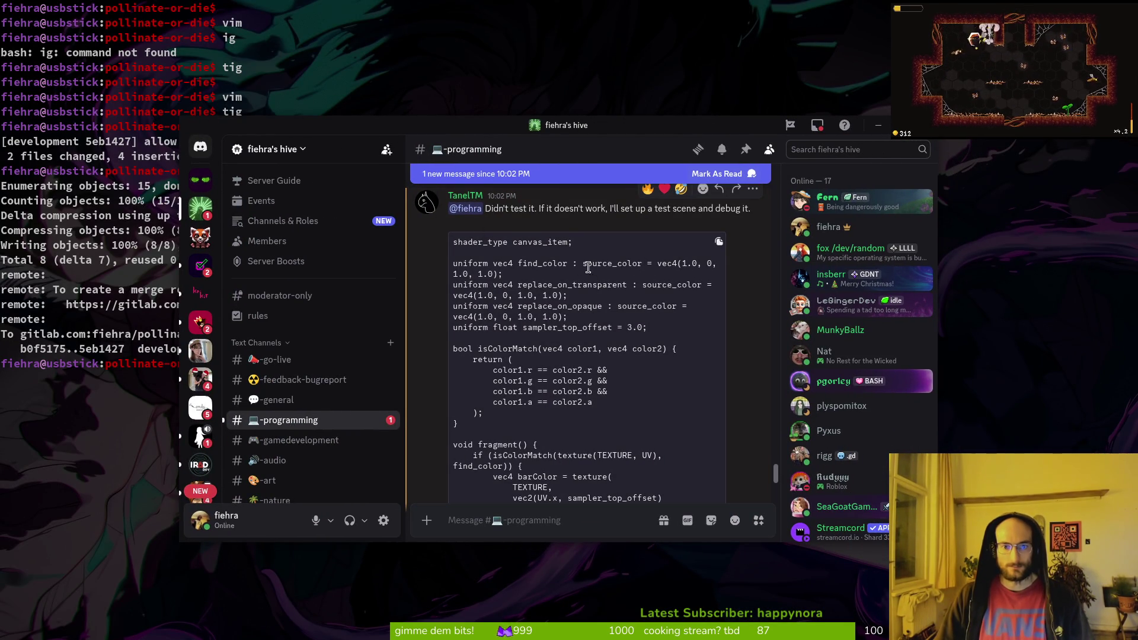
- Scroll through the canvas_item shader code shared in Discord and select it for copying
{"action": "scroll", "coordinate": [569, 340], "scroll_direction": "down", "scroll_amount": 3}
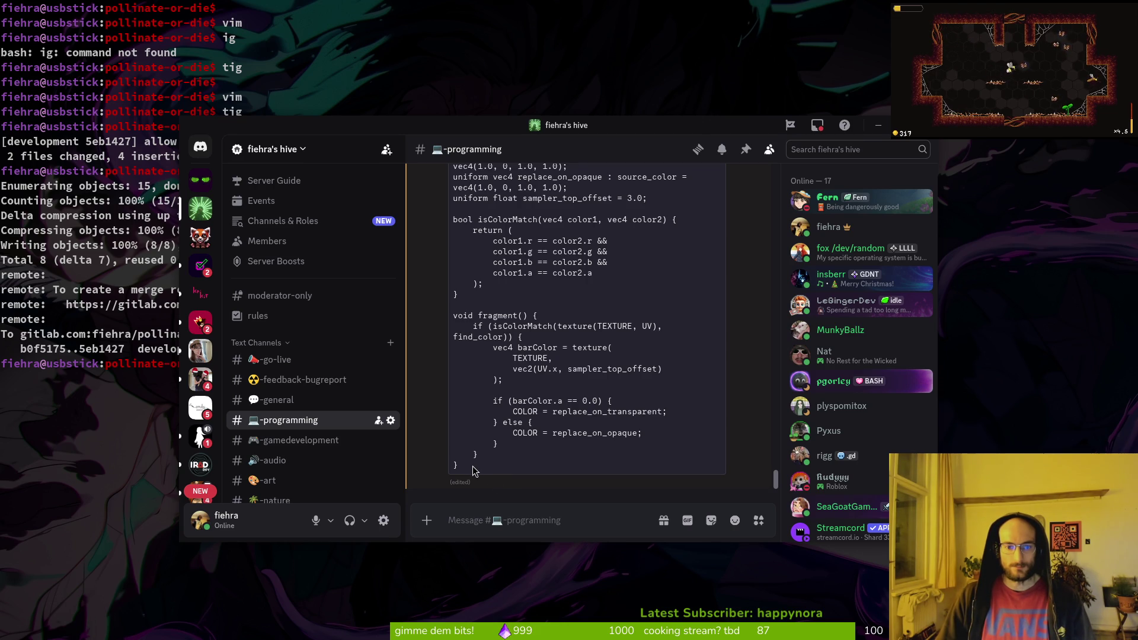
{"action": "scroll", "coordinate": [474, 471], "scroll_direction": "up", "scroll_amount": 6}
{"action": "scroll", "coordinate": [482, 384], "scroll_direction": "down", "scroll_amount": 3}
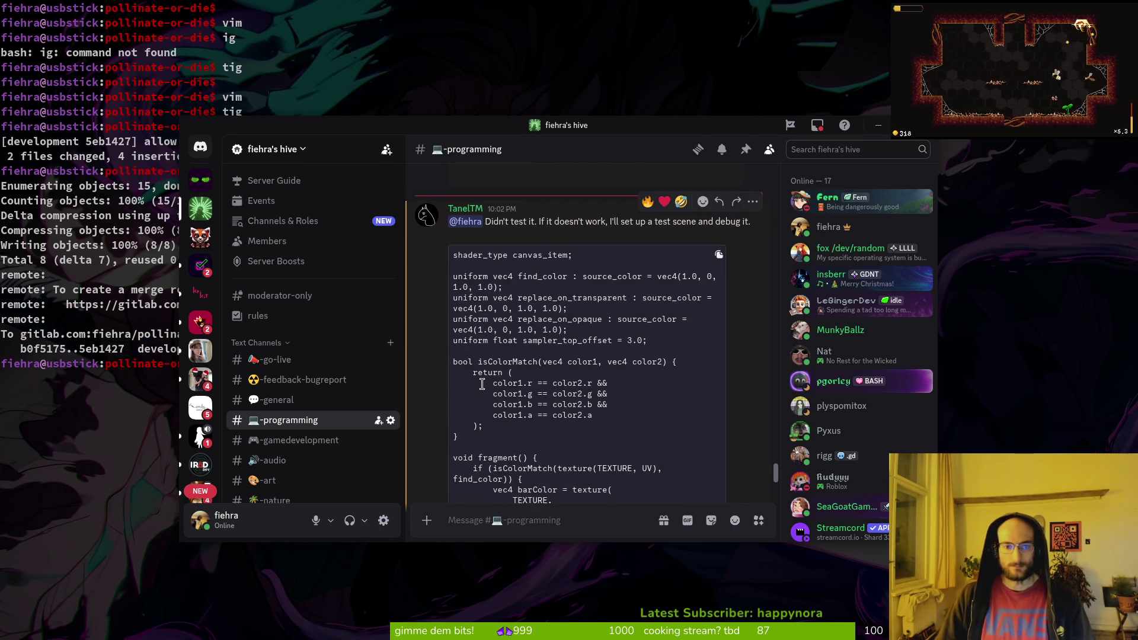
{"action": "scroll", "coordinate": [487, 382], "scroll_direction": "down", "scroll_amount": 3}
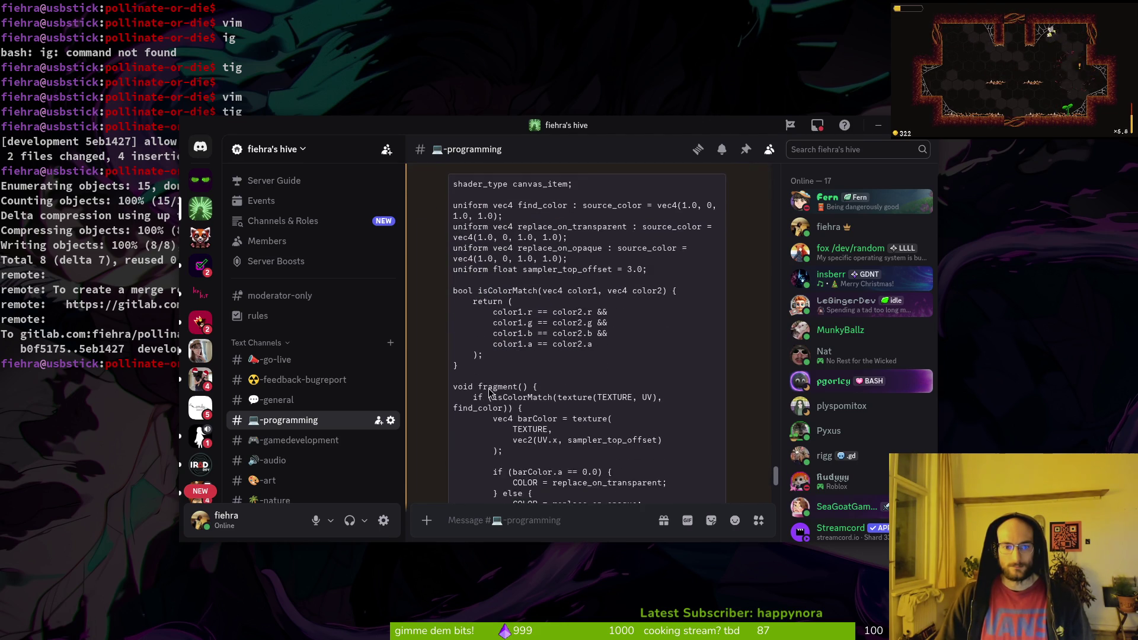
{"action": "left_click_drag", "start_coordinate": [466, 449], "coordinate": [446, 244]}
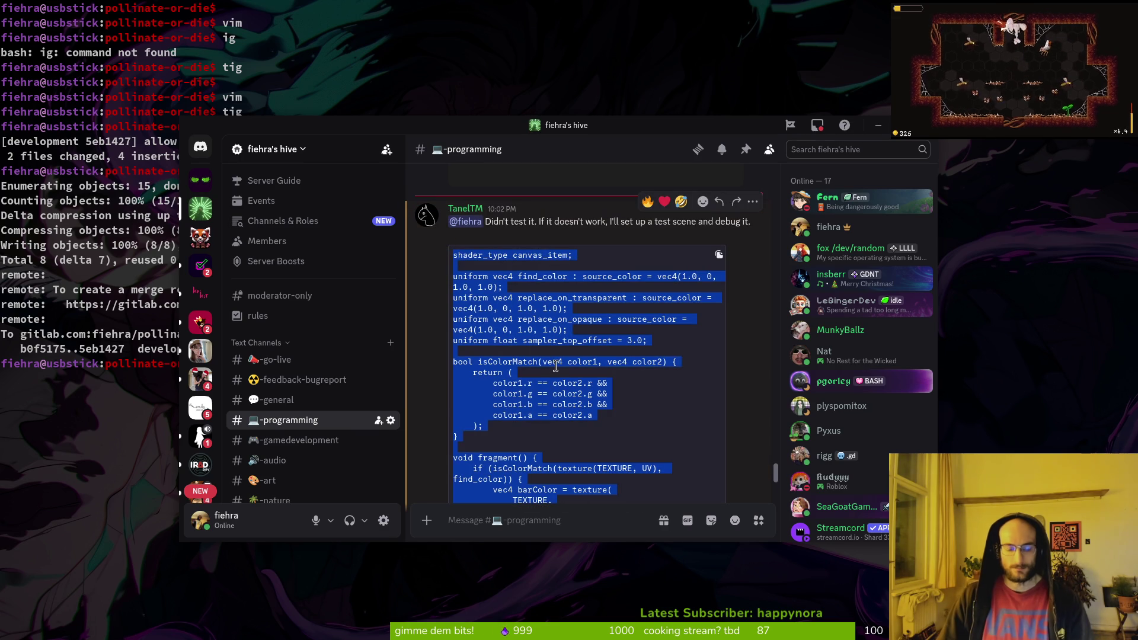
- Launch vim in the project, open blur.gdshader, and start a new file in modules/shaders
{"action": "left_click", "coordinate": [672, 106]}
{"action": "type", "text": "vim"}
{"action": "key", "text": "Return"}
{"action": "key", "text": "ctrl+p"}
{"action": "type", "text": "shad"}
{"action": "key", "text": "Return"}
{"action": "key", "text": "space"}
{"action": "key", "text": "p"}
{"action": "key", "text": "v"}
{"action": "key", "text": "percent"}
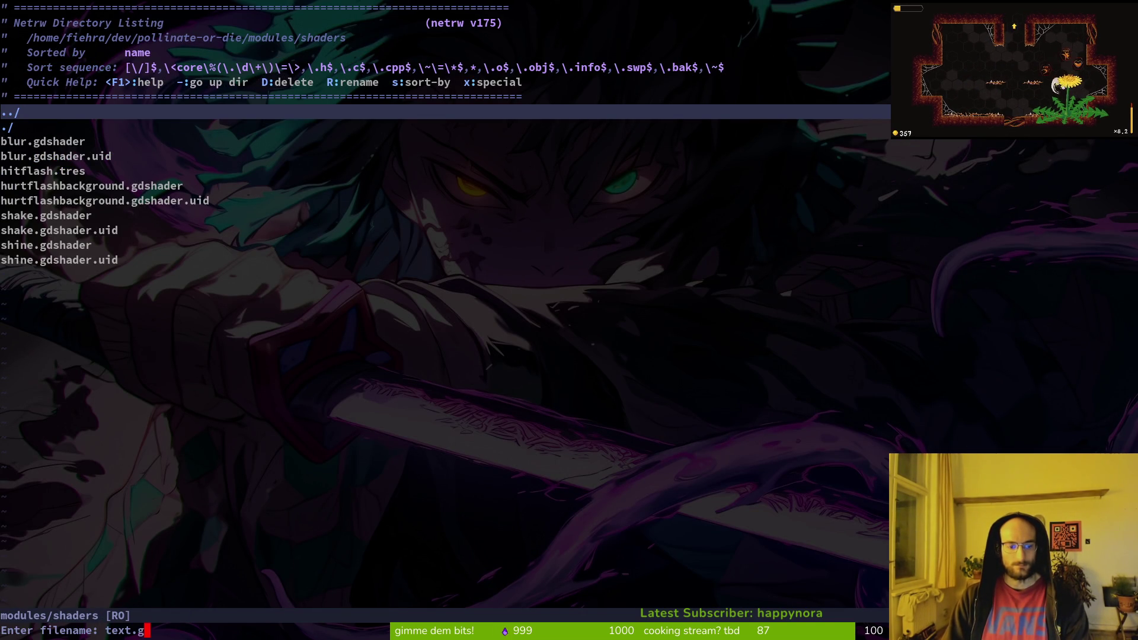
- Name the new file hpbar.gdshader, paste the copied shader into it, and save
{"action": "key", "text": "BackSpace"}
{"action": "key", "text": "BackSpace"}
{"action": "key", "text": "BackSpace"}
{"action": "type", "text": "hpbar"}
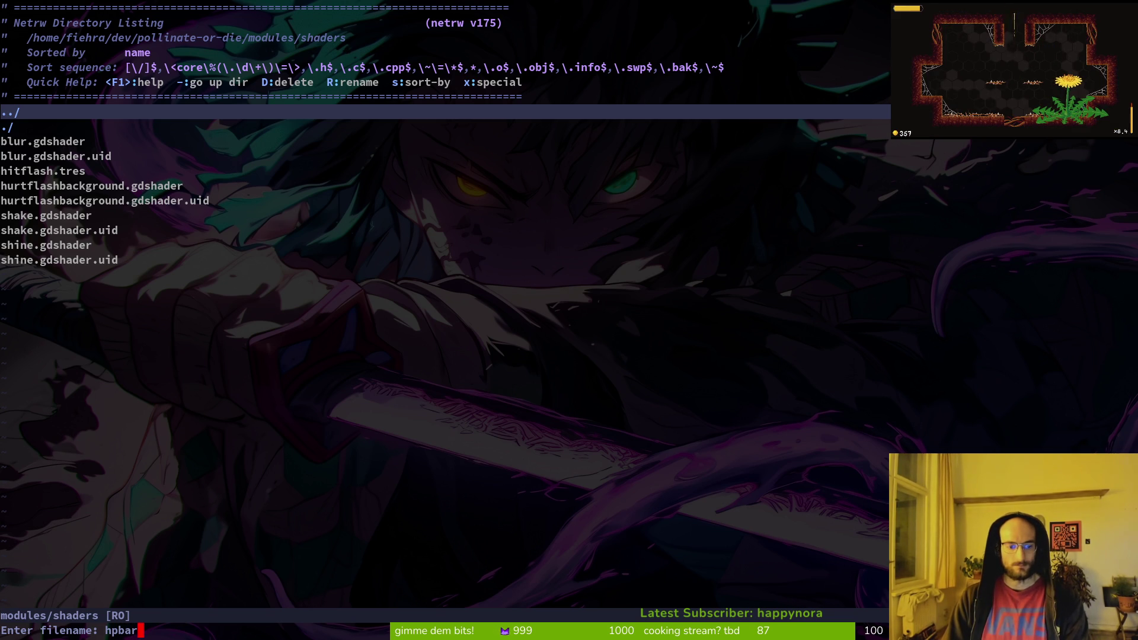
{"action": "type", "text": ".gdshader"}
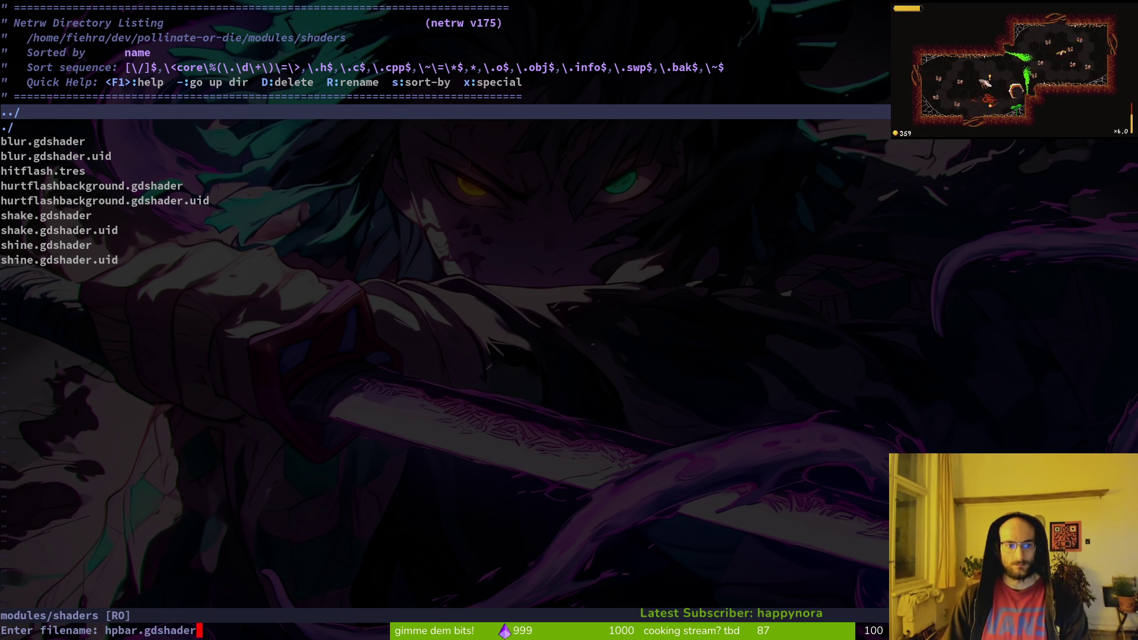
{"action": "key", "text": "Return"}
{"action": "type", "text": "P"}
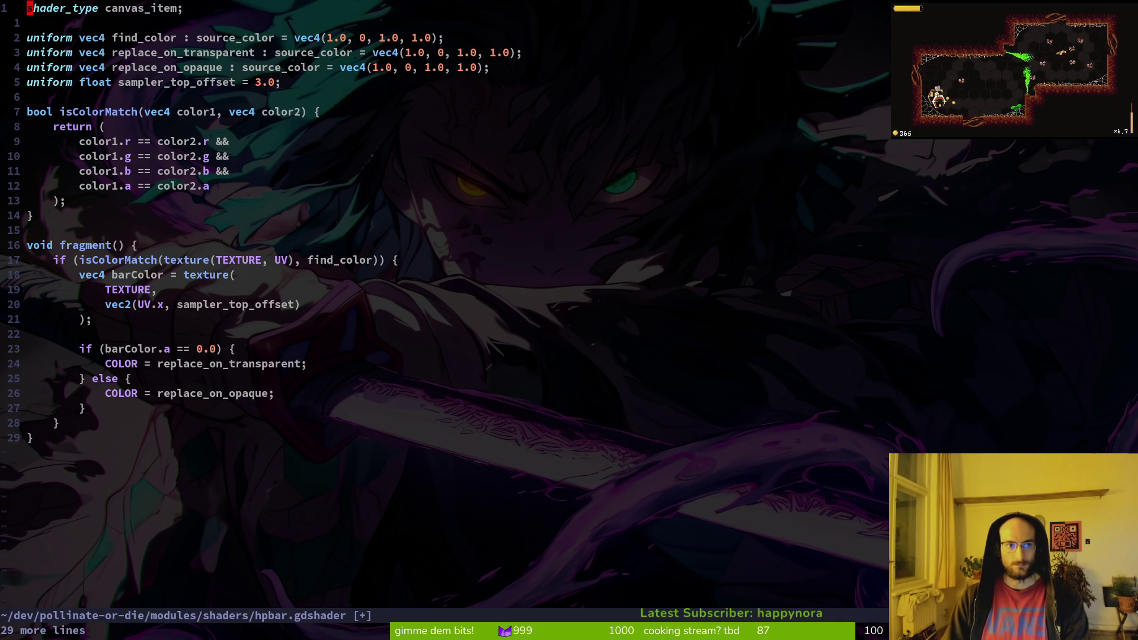
{"action": "type", "text": ":w"}
{"action": "key", "text": "Return"}
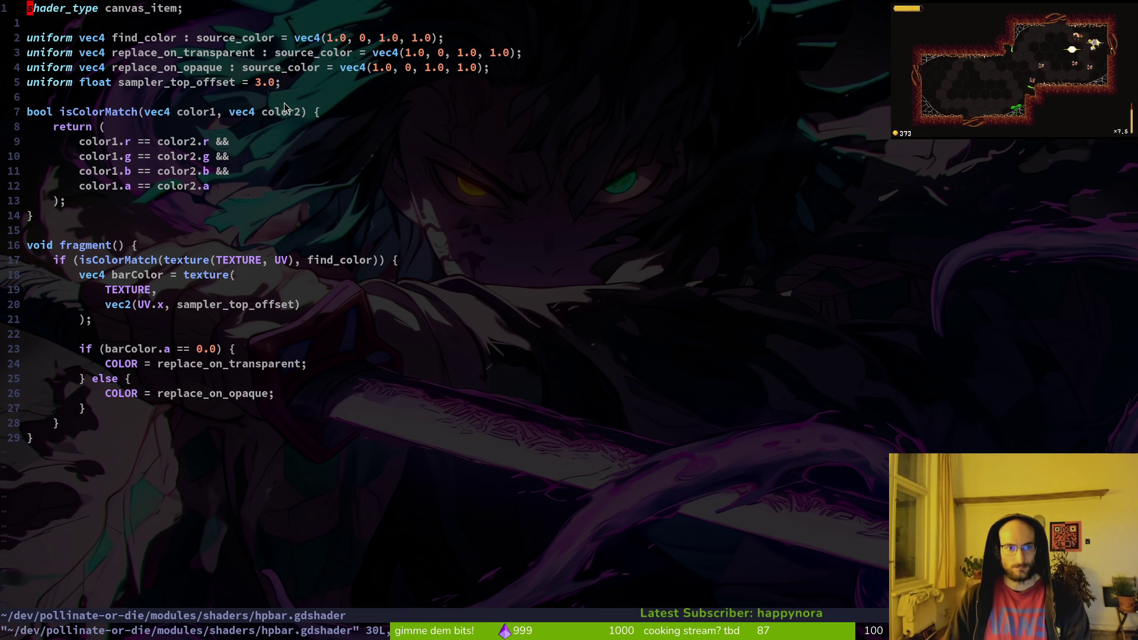
{"action": "key", "text": "alt+Tab"}
{"action": "key", "text": "alt+Tab"}
{"action": "key", "text": "alt+Tab"}
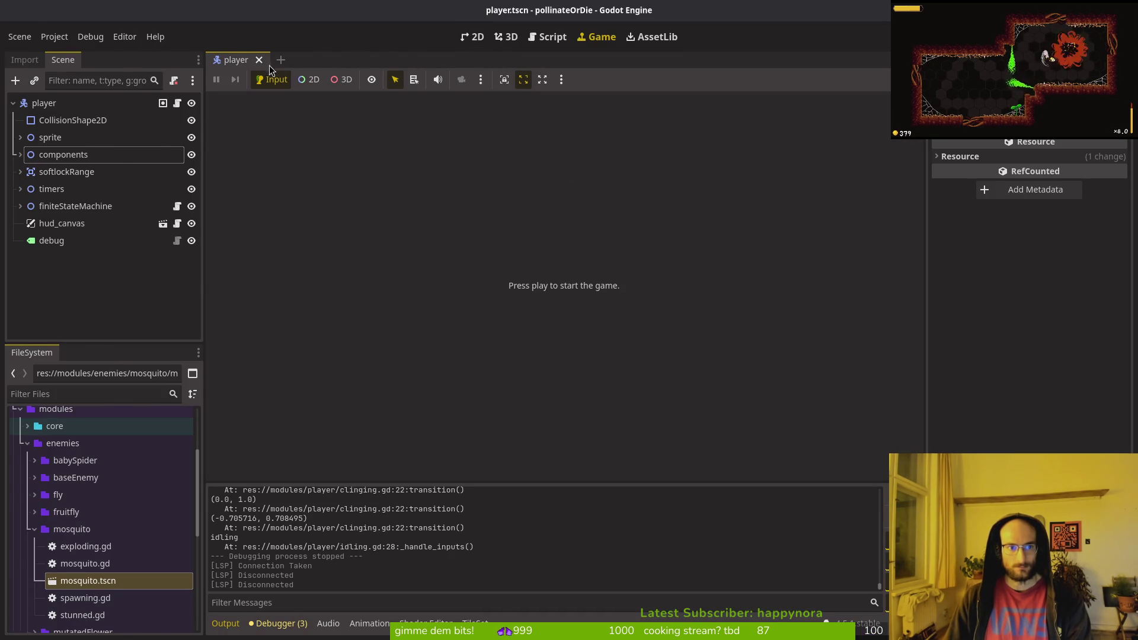
- Glance at the hpbar shader again, then quick-open hud_overlay.tscn in Godot
{"action": "key", "text": "alt+Tab"}
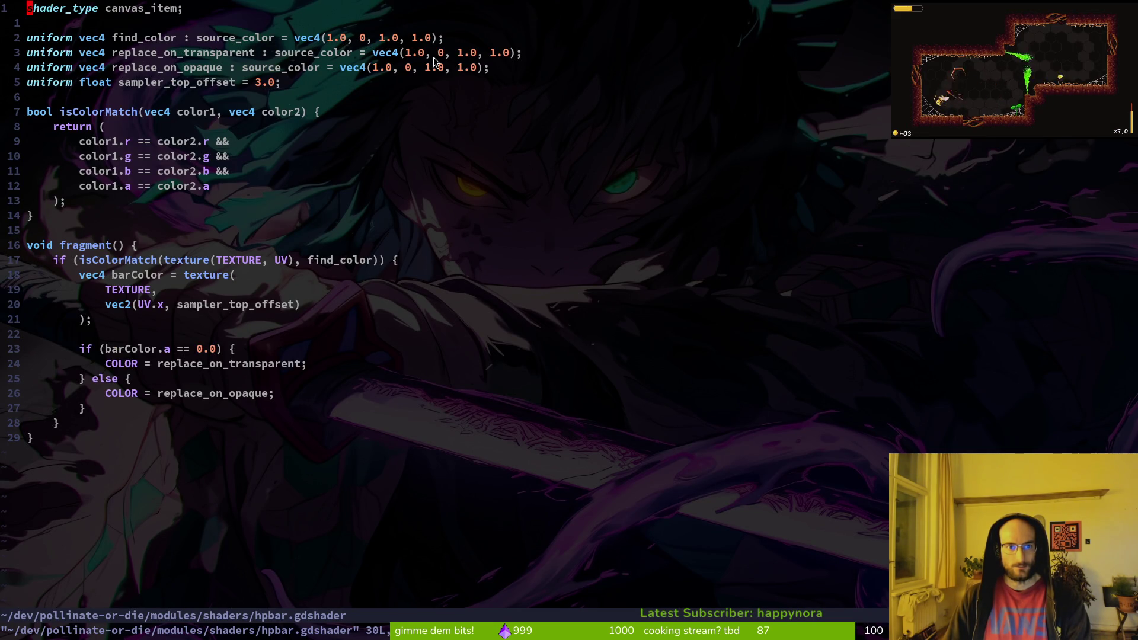
{"action": "key", "text": "alt+Tab"}
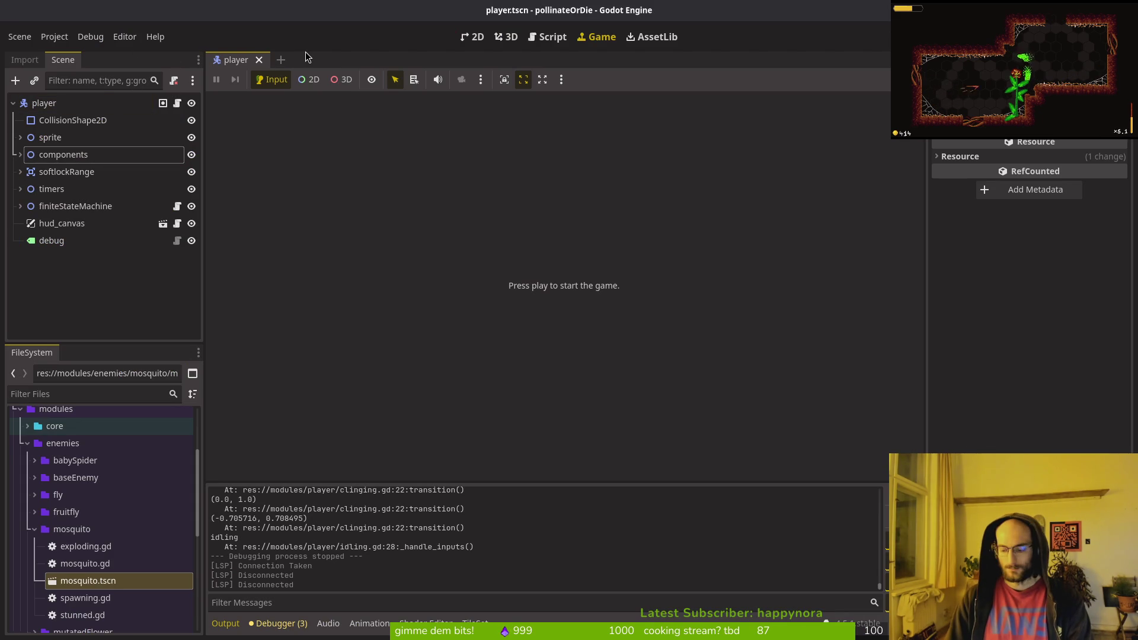
{"action": "key", "text": "shift+alt+o"}
{"action": "type", "text": "hud"}
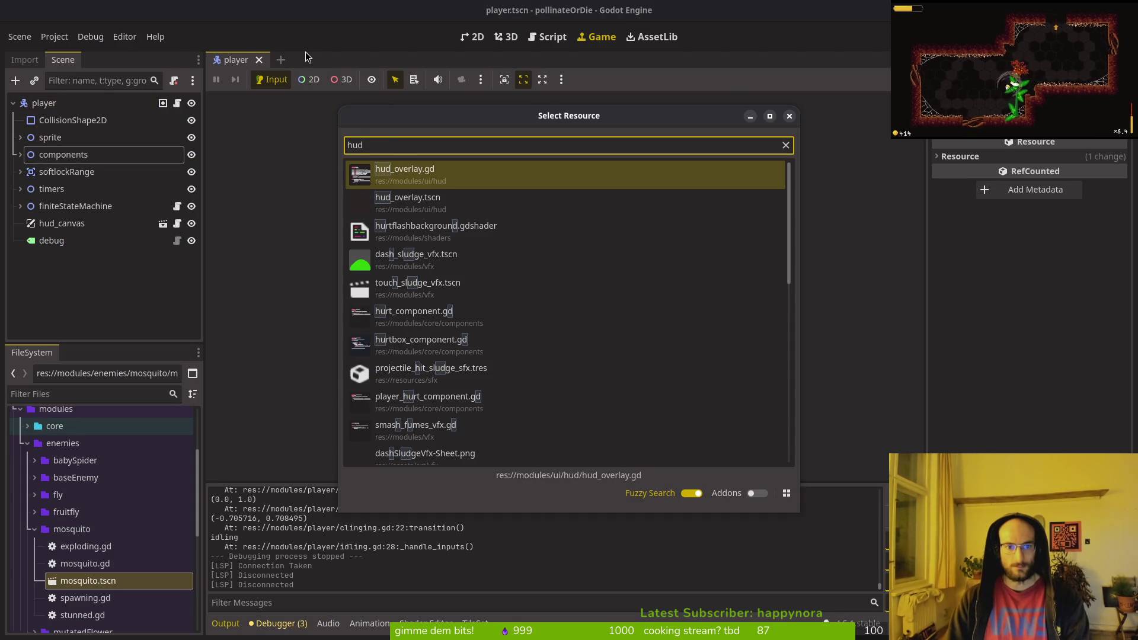
{"action": "key", "text": "Down"}
{"action": "key", "text": "Return"}
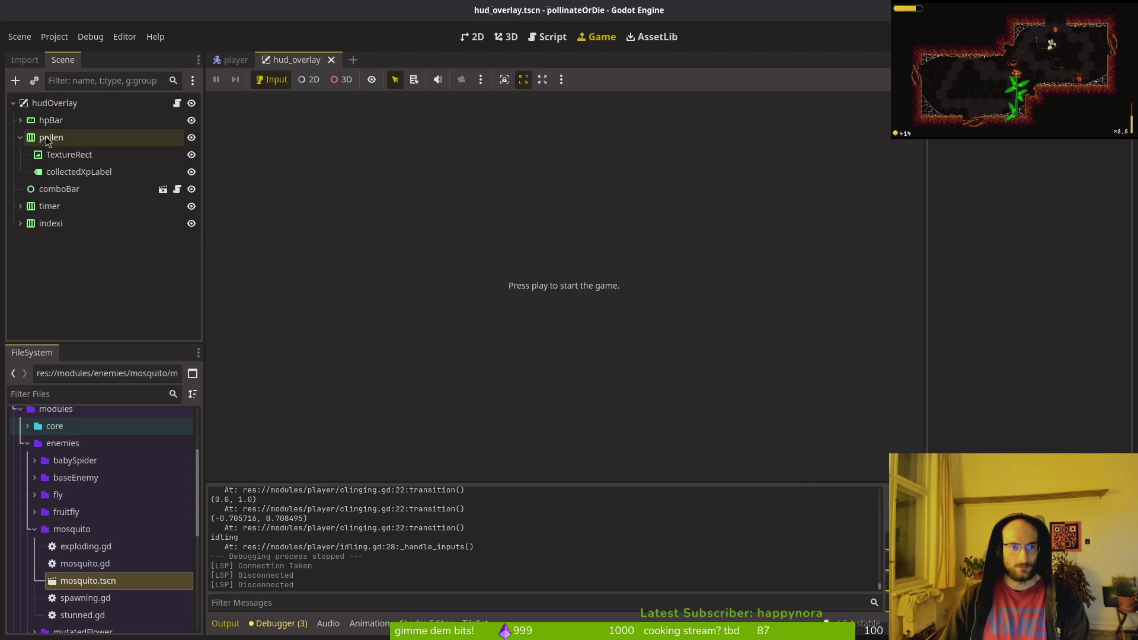
- In the 2D view, expand hpBar and select the currentValue label's font colour
{"action": "left_click", "coordinate": [21, 138]}
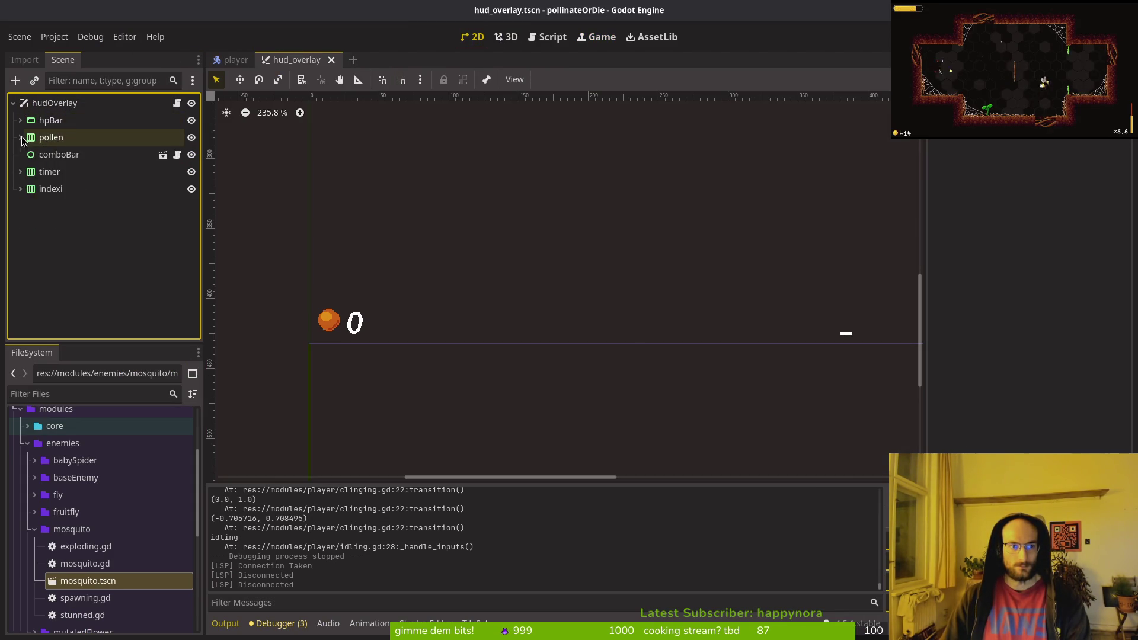
{"action": "left_click", "coordinate": [21, 120]}
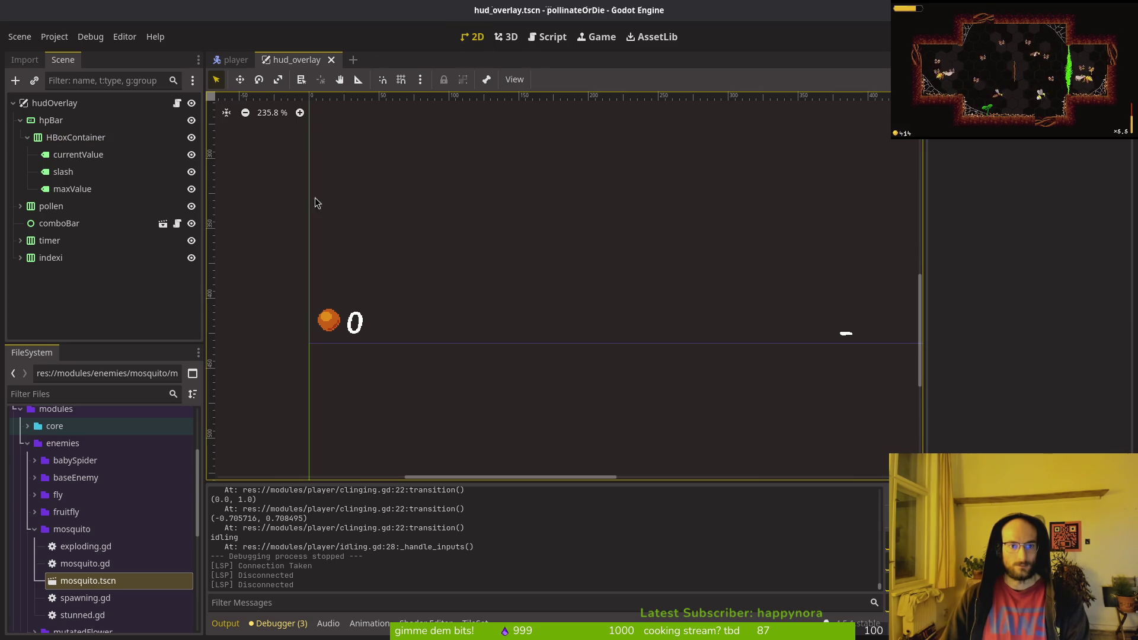
{"action": "scroll", "coordinate": [315, 203], "scroll_direction": "left", "scroll_amount": 10}
{"action": "scroll", "coordinate": [582, 211], "scroll_direction": "up", "scroll_amount": 8}
{"action": "scroll", "coordinate": [818, 274], "scroll_direction": "down", "scroll_amount": 1}
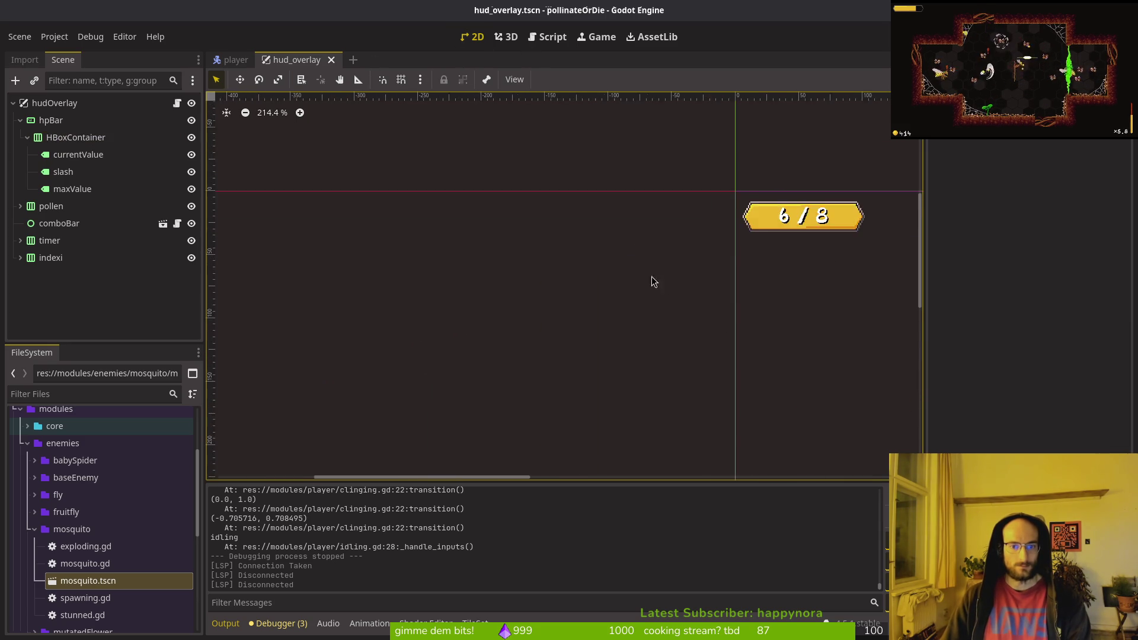
{"action": "scroll", "coordinate": [635, 216], "scroll_direction": "up", "scroll_amount": 5}
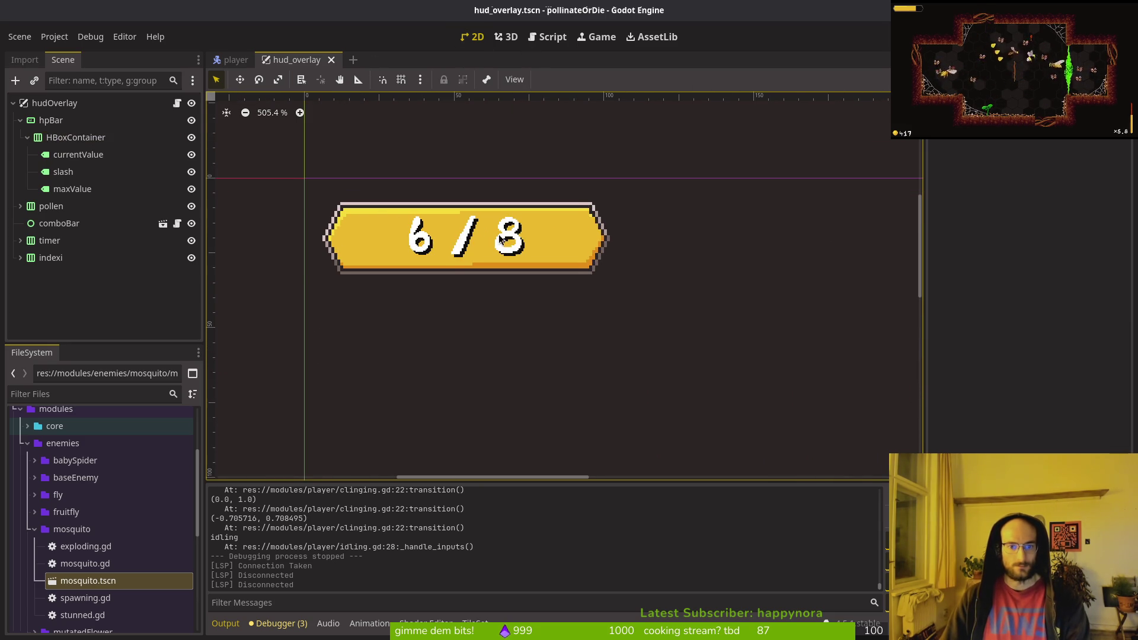
{"action": "left_click", "coordinate": [58, 157]}
{"action": "scroll", "coordinate": [1043, 426], "scroll_direction": "down", "scroll_amount": 10}
{"action": "left_click", "coordinate": [1055, 416]}
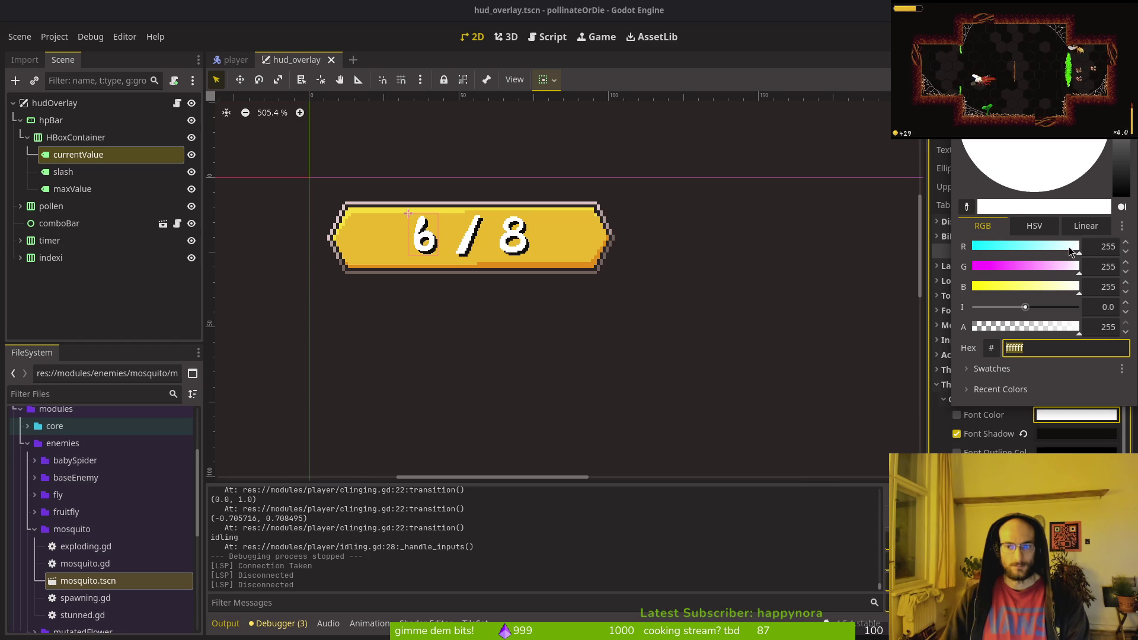
- Set the currentValue label's font colour to magenta ff00ff
{"action": "left_click_drag", "start_coordinate": [1067, 247], "coordinate": [972, 246]}
{"action": "left_click_drag", "start_coordinate": [1001, 288], "coordinate": [942, 289]}
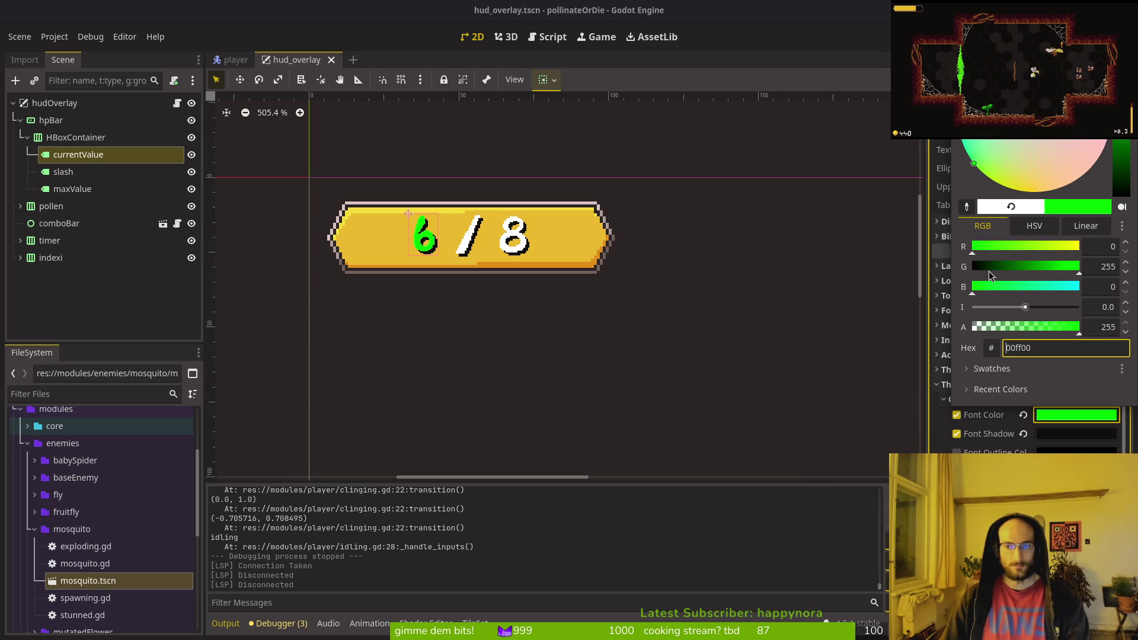
{"action": "left_click_drag", "start_coordinate": [1053, 287], "coordinate": [1081, 287]}
{"action": "mouse_move", "coordinate": [1065, 246]}
{"action": "left_mouse_down"}
{"action": "mouse_move", "coordinate": [1082, 247]}
{"action": "mouse_move", "coordinate": [1032, 271]}
{"action": "left_mouse_up"}
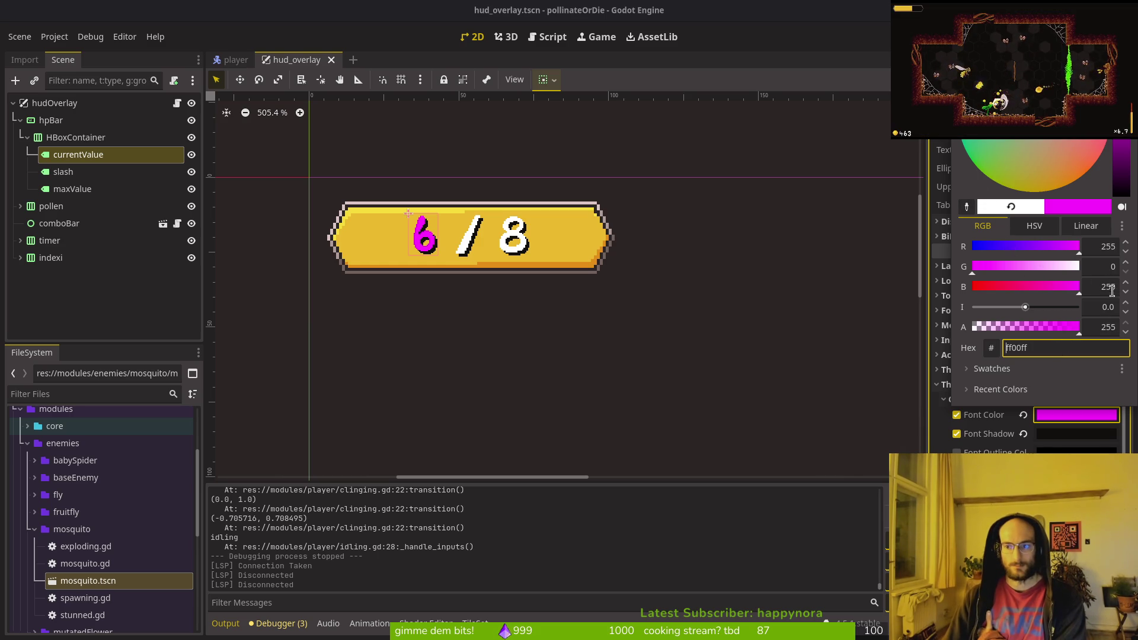
{"action": "left_click", "coordinate": [1126, 143]}
{"action": "left_click_drag", "start_coordinate": [1125, 142], "coordinate": [1125, 147]}
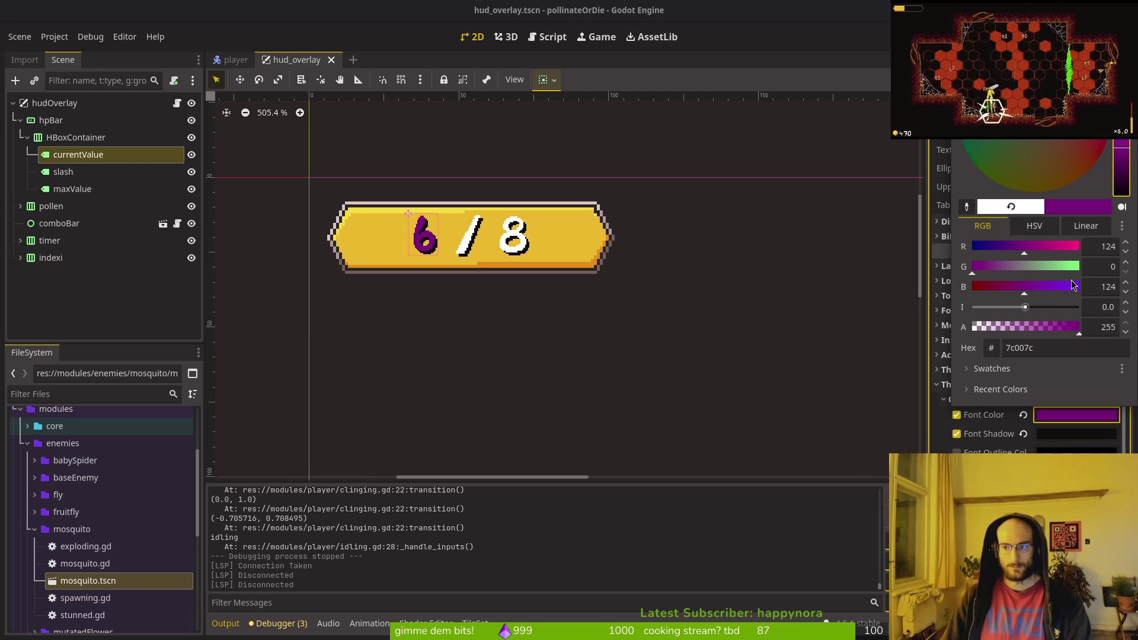
{"action": "key", "text": "ctrl+z"}
{"action": "key", "text": "ctrl+z"}
{"action": "key", "text": "ctrl+z"}
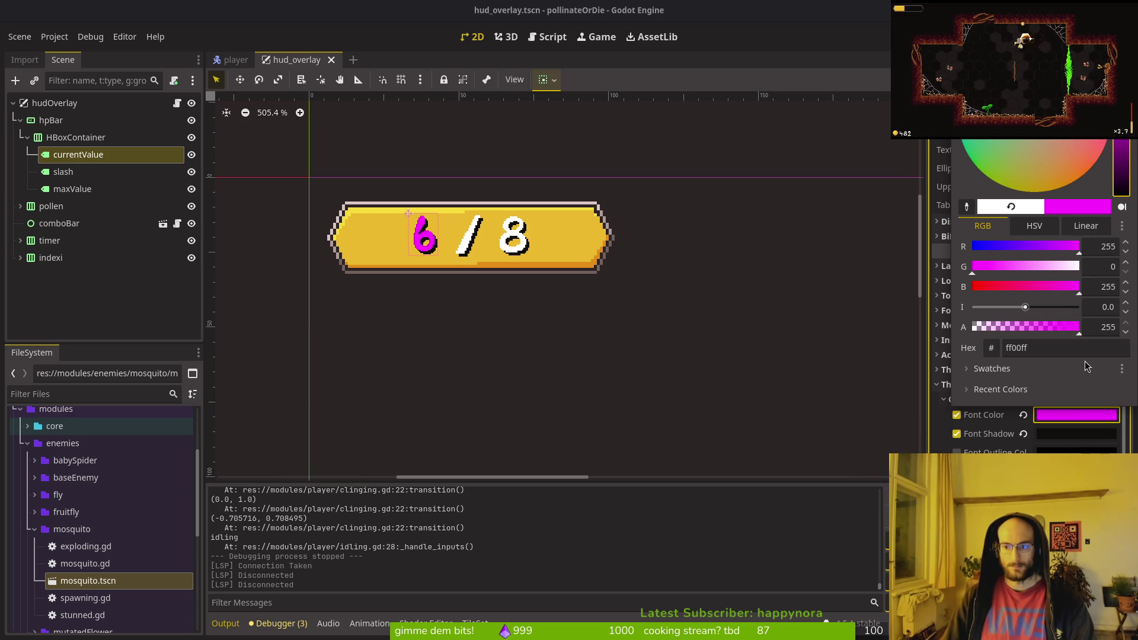
{"action": "key", "text": "Escape"}
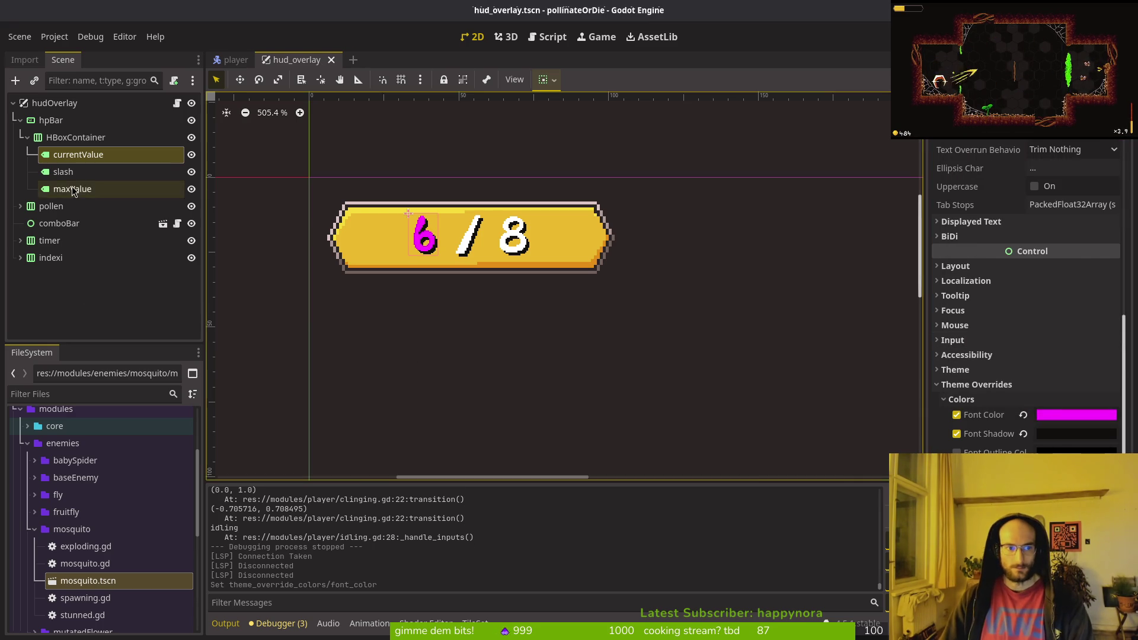
- Override the slash label's font colour to magenta and save the scene
{"action": "left_click", "coordinate": [74, 187]}
{"action": "left_click", "coordinate": [64, 172]}
{"action": "scroll", "coordinate": [1001, 355], "scroll_direction": "down", "scroll_amount": 10}
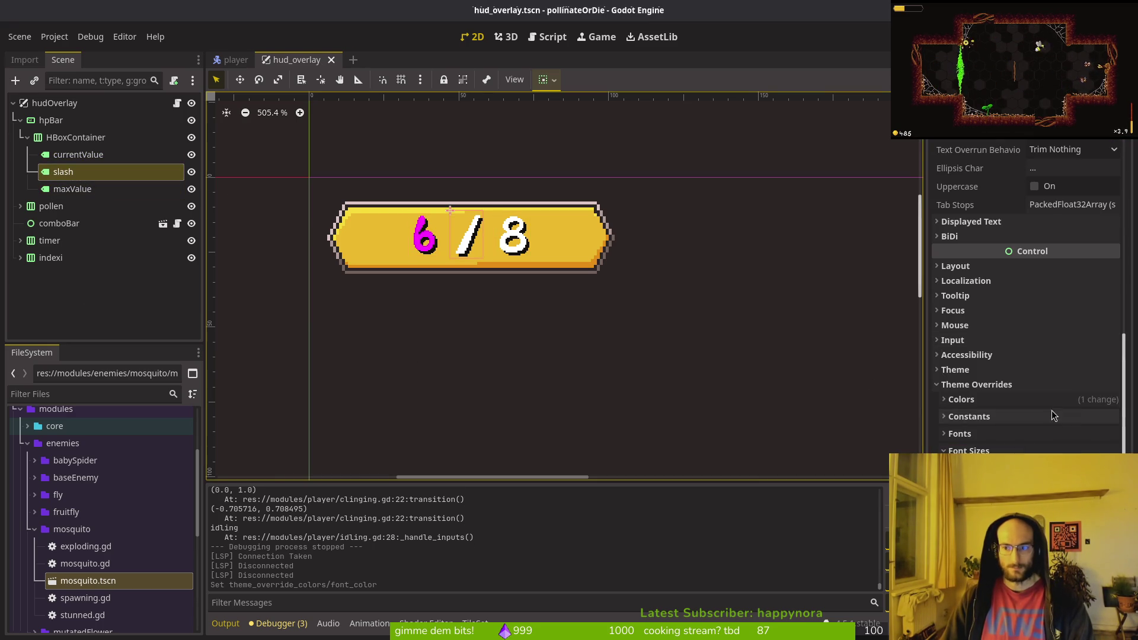
{"action": "left_click", "coordinate": [961, 400]}
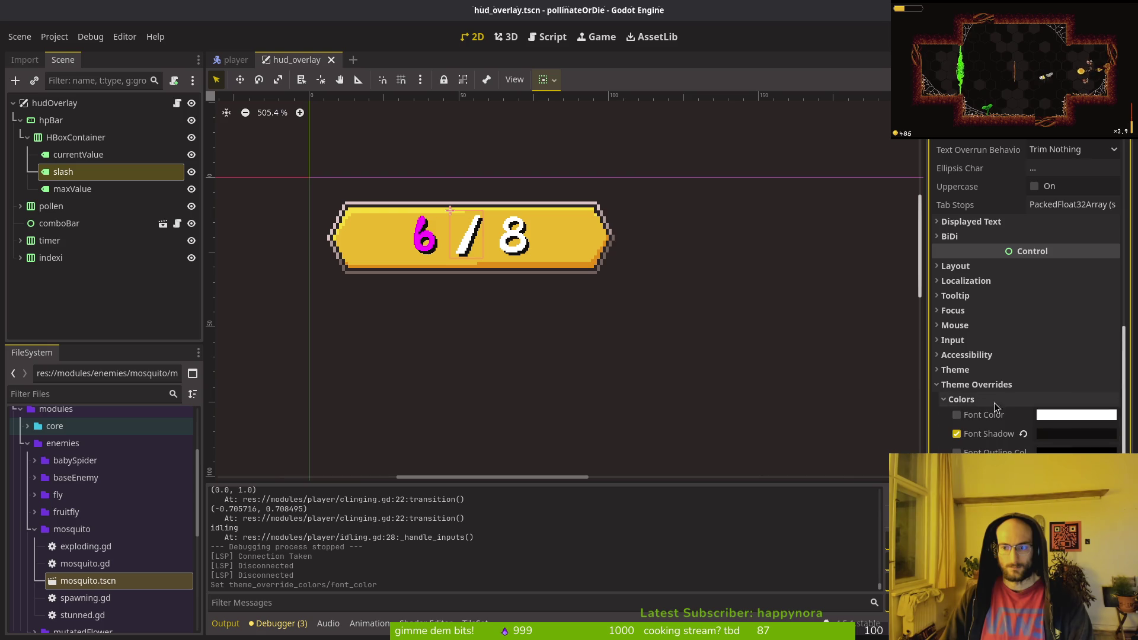
{"action": "left_click", "coordinate": [1061, 414]}
{"action": "key", "text": "ctrl+s"}
{"action": "left_click_drag", "start_coordinate": [1065, 266], "coordinate": [972, 267]}
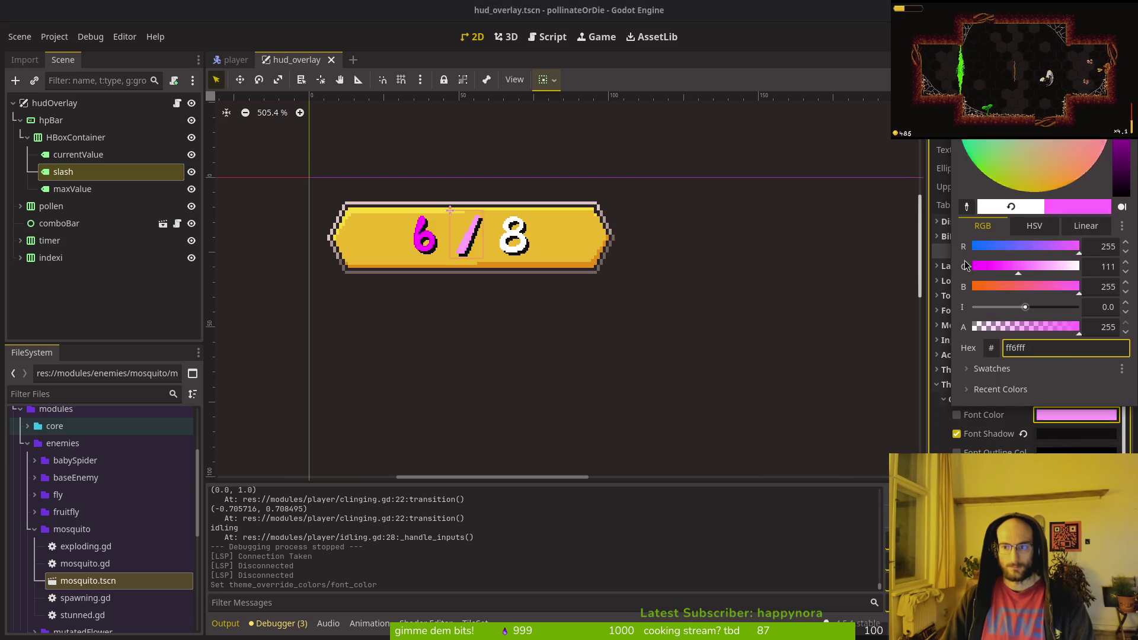
{"action": "key", "text": "Escape"}
{"action": "key", "text": "ctrl+s"}
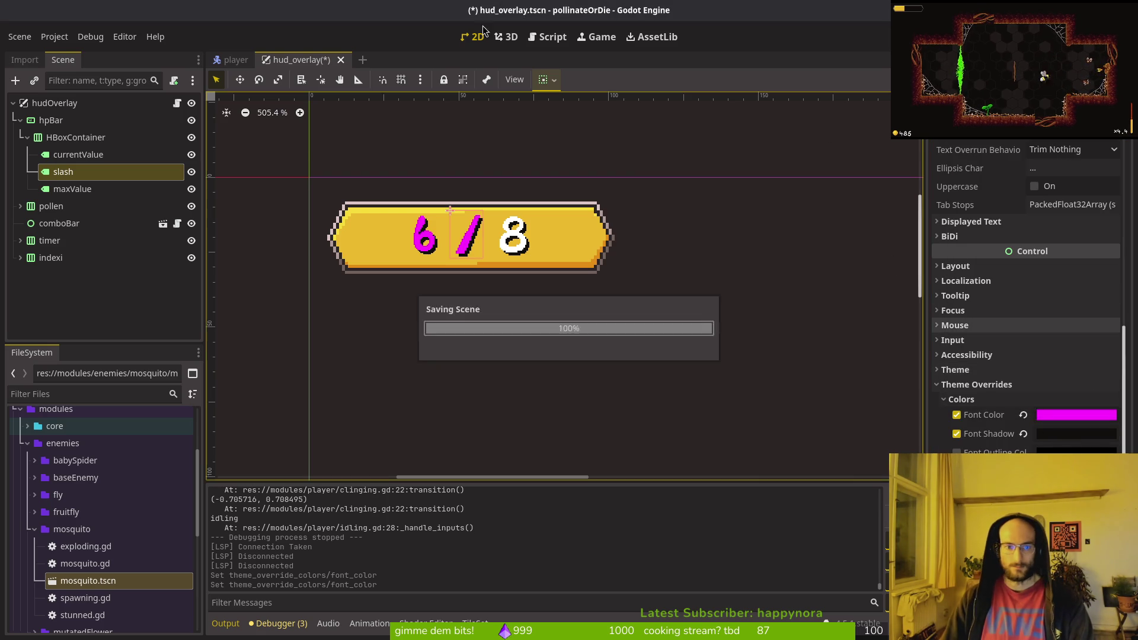
- Enable the maxValue label's Font Color override, set it to magenta, and save
{"action": "left_click", "coordinate": [73, 188]}
{"action": "scroll", "coordinate": [972, 356], "scroll_direction": "down", "scroll_amount": 8}
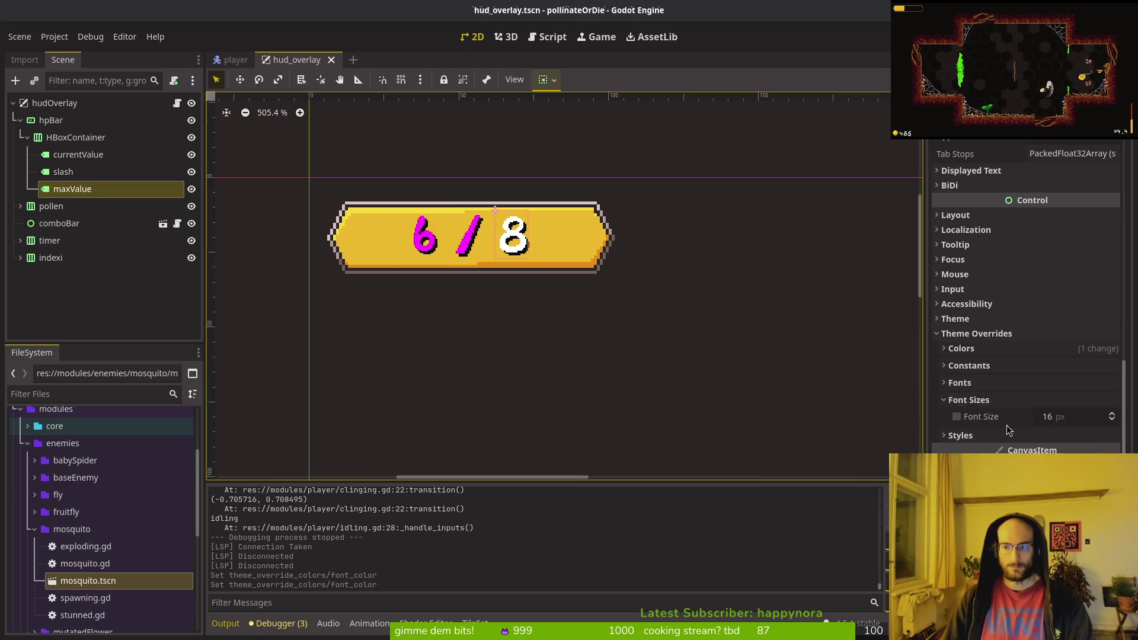
{"action": "left_click", "coordinate": [972, 362]}
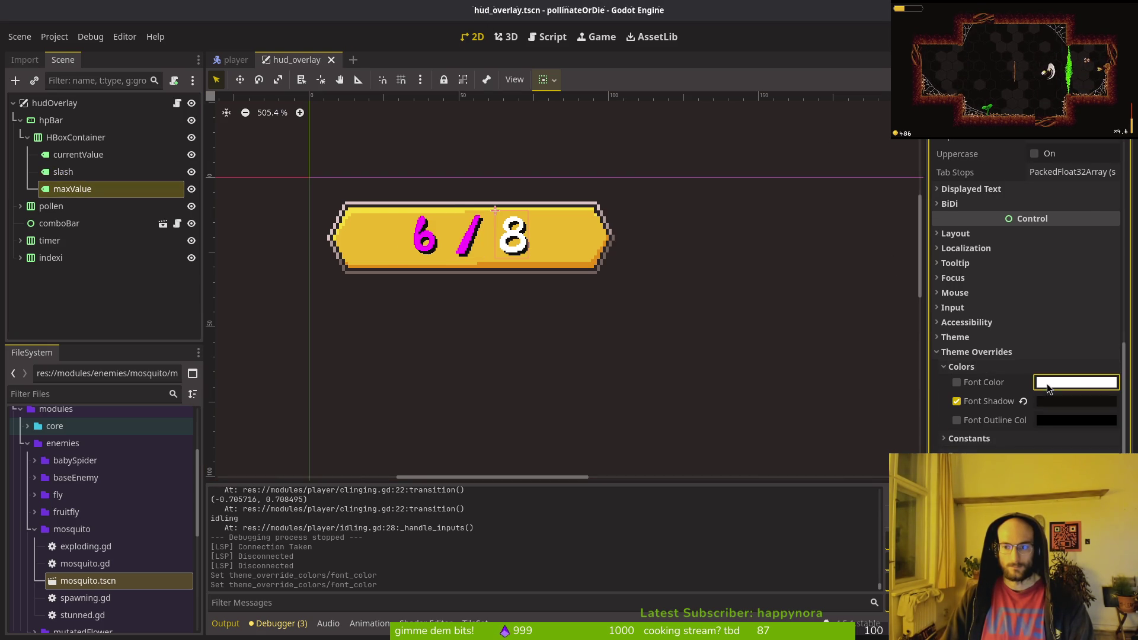
{"action": "left_click", "coordinate": [1046, 383]}
{"action": "left_click_drag", "start_coordinate": [1076, 238], "coordinate": [846, 228]}
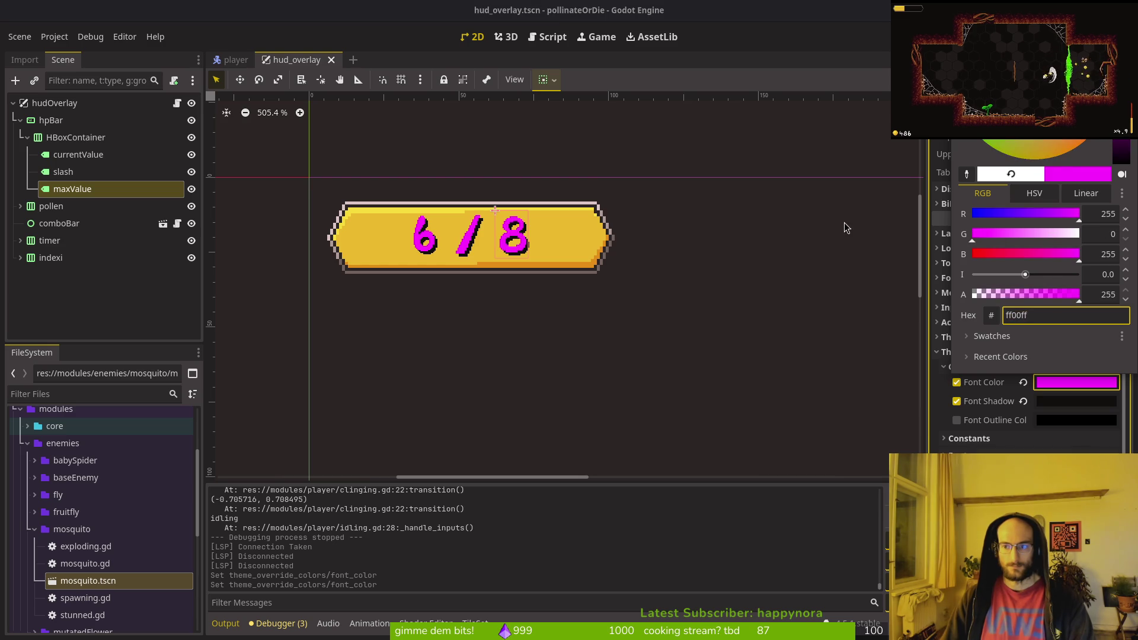
{"action": "key", "text": "Escape"}
{"action": "key", "text": "ctrl+s"}
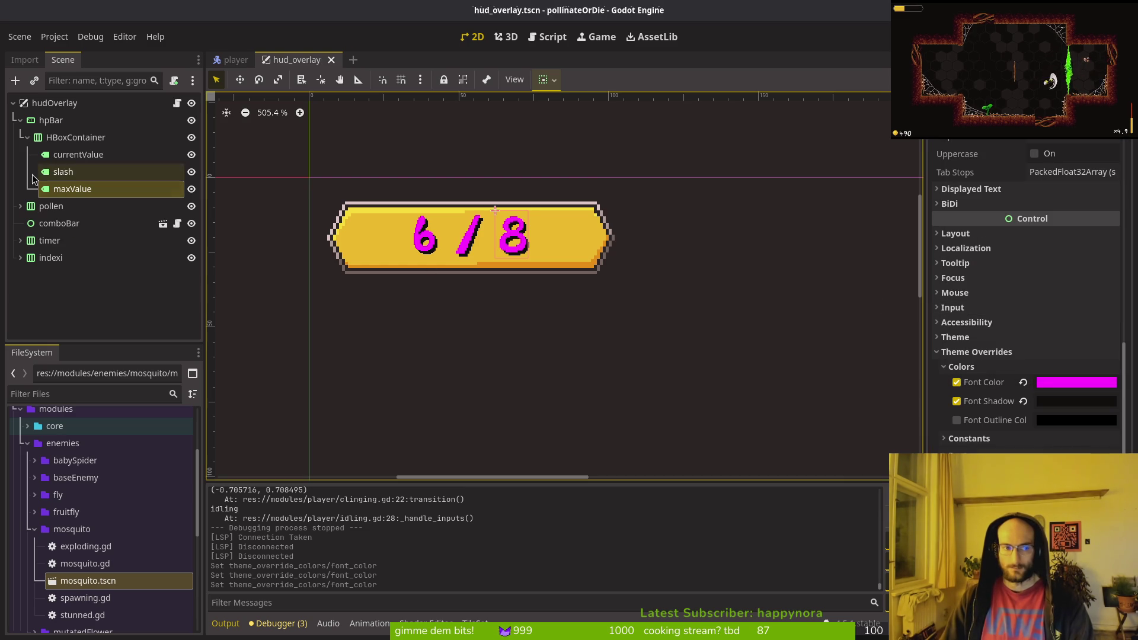
{"action": "left_click", "coordinate": [54, 143]}
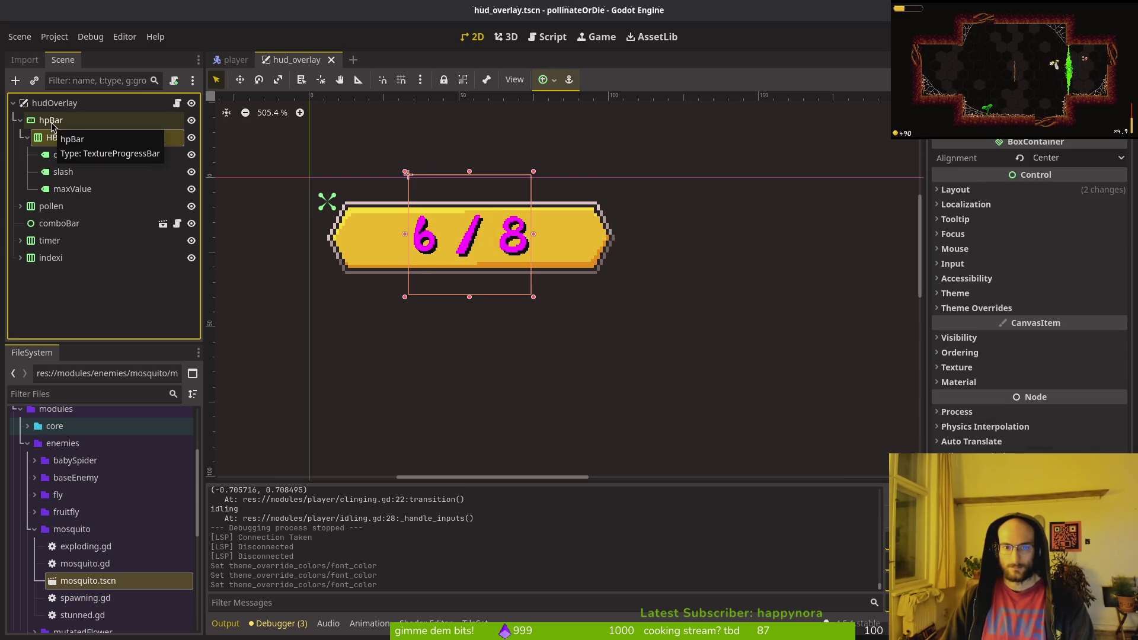
{"action": "left_click", "coordinate": [52, 124]}
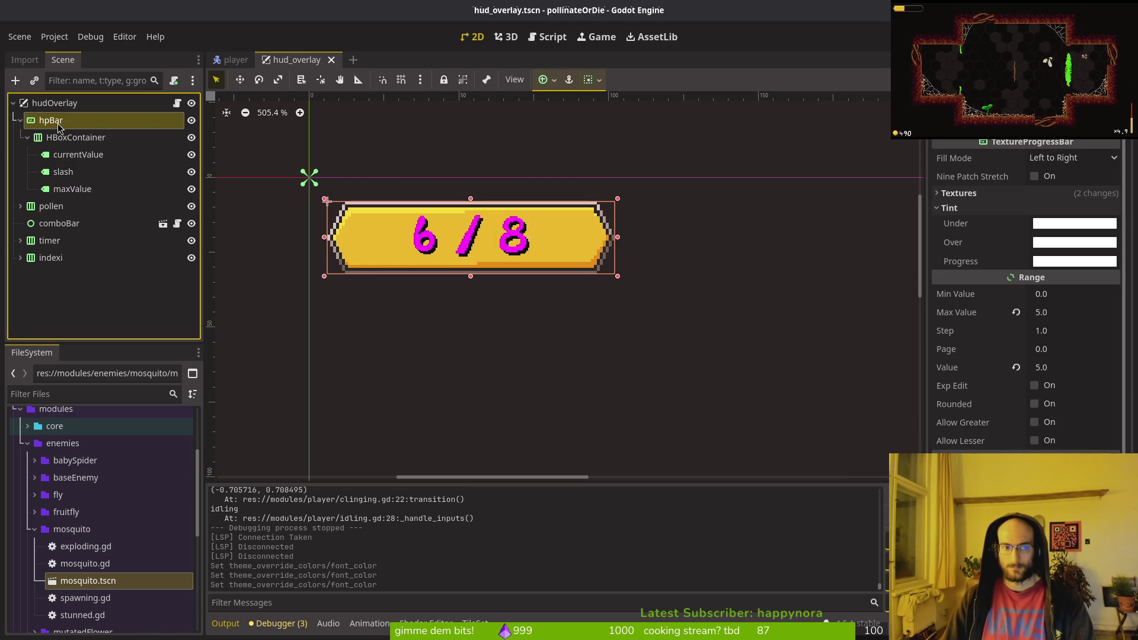
{"action": "key", "text": "alt+Tab"}
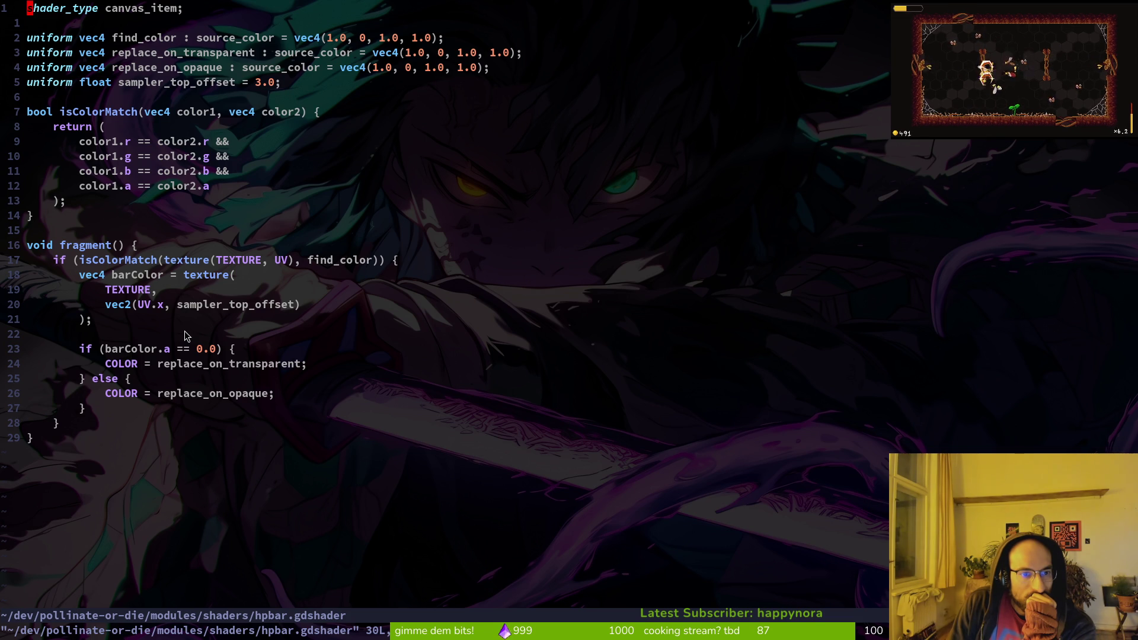
{"action": "left_click", "coordinate": [217, 308]}
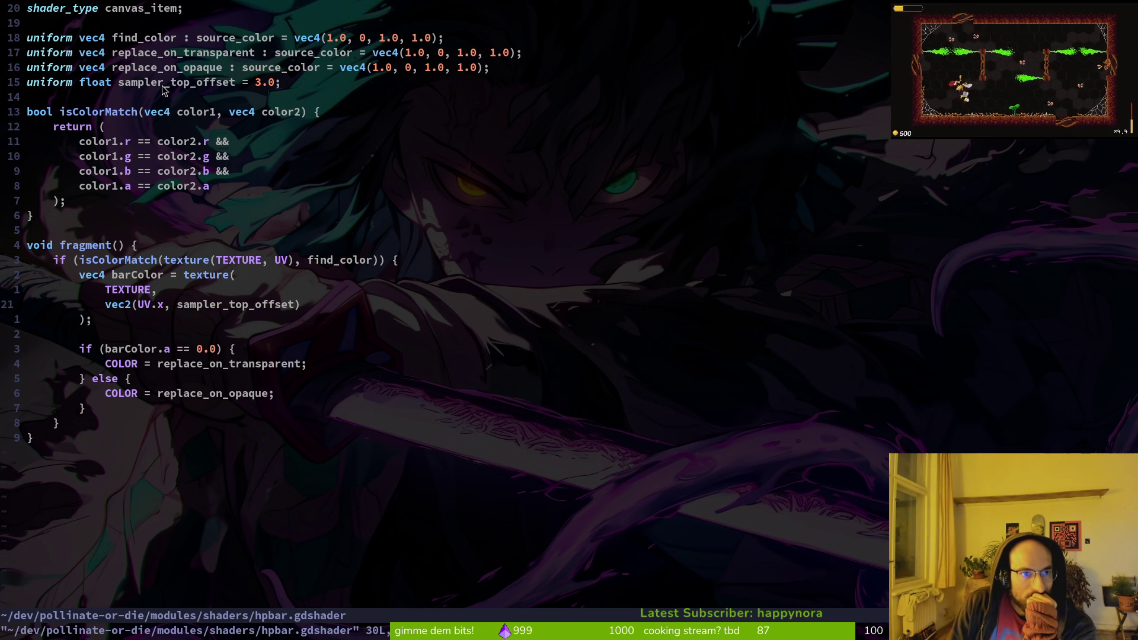
{"action": "key", "text": "alt+Tab"}
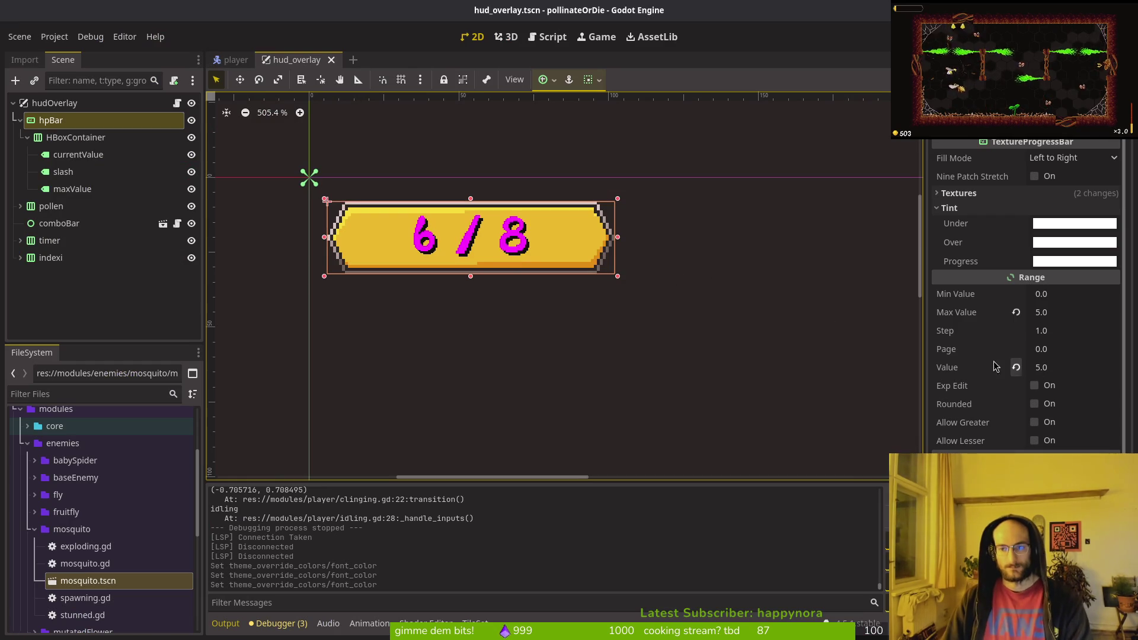
- Select the hpBar node and scroll the Inspector toward its Material property
{"action": "left_click", "coordinate": [56, 138]}
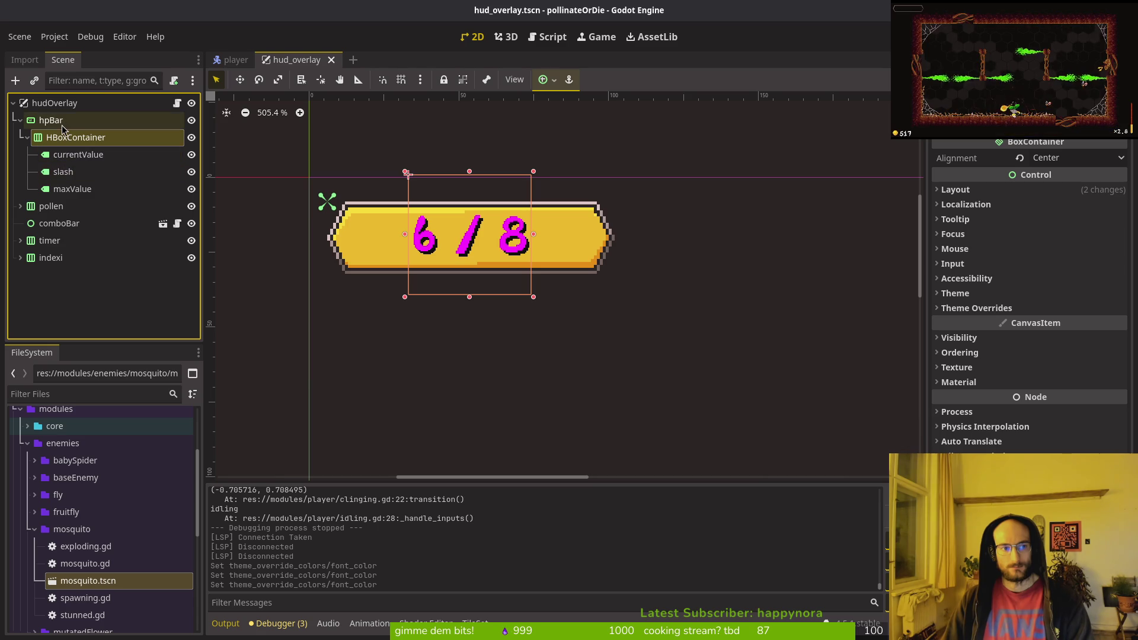
{"action": "left_click", "coordinate": [62, 124]}
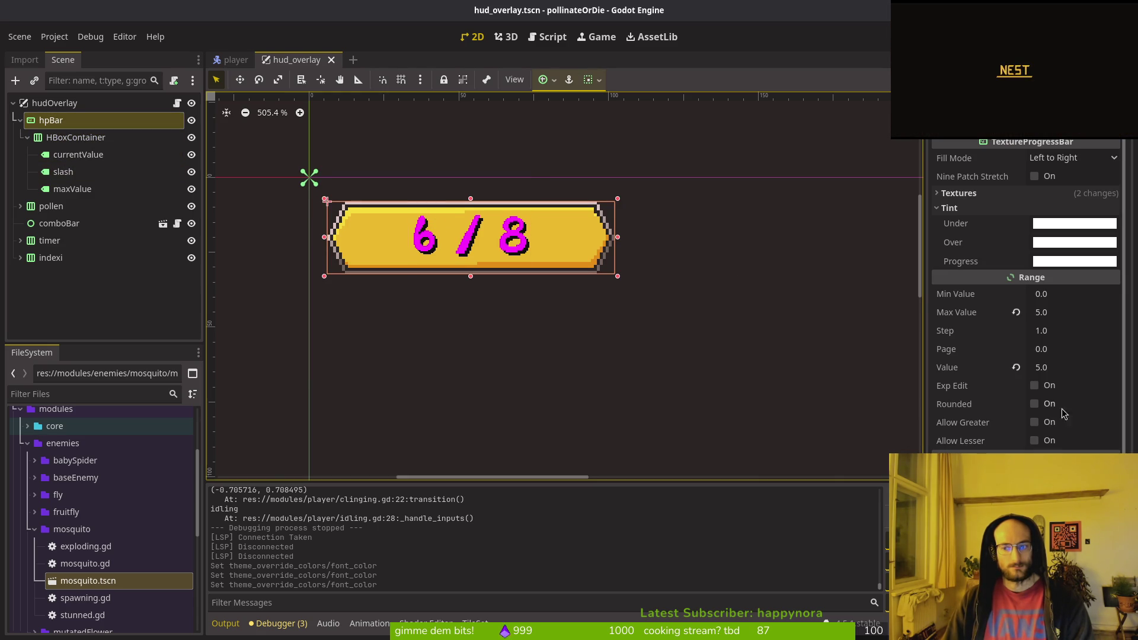
{"action": "scroll", "coordinate": [1063, 414], "scroll_direction": "down", "scroll_amount": 5}
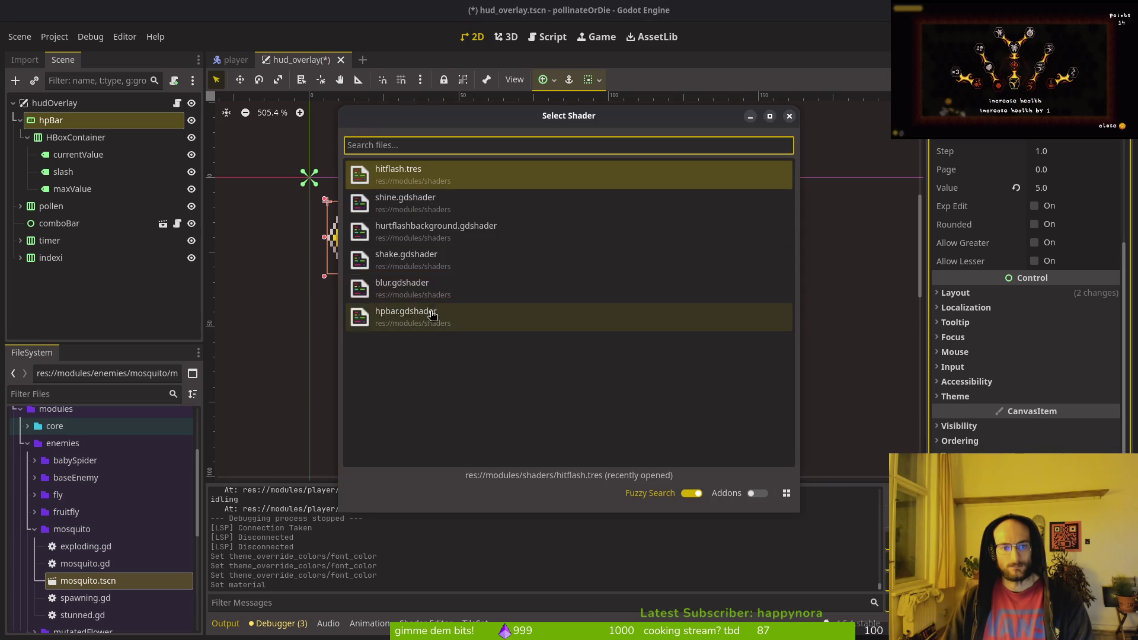
- Assign hpbar.gdshader to the material and set Replace On Transparent to orange dc8900
{"action": "left_click", "coordinate": [432, 314]}
{"action": "scroll", "coordinate": [705, 362], "scroll_direction": "down", "scroll_amount": 2}
{"action": "scroll", "coordinate": [1025, 297], "scroll_direction": "down", "scroll_amount": 4}
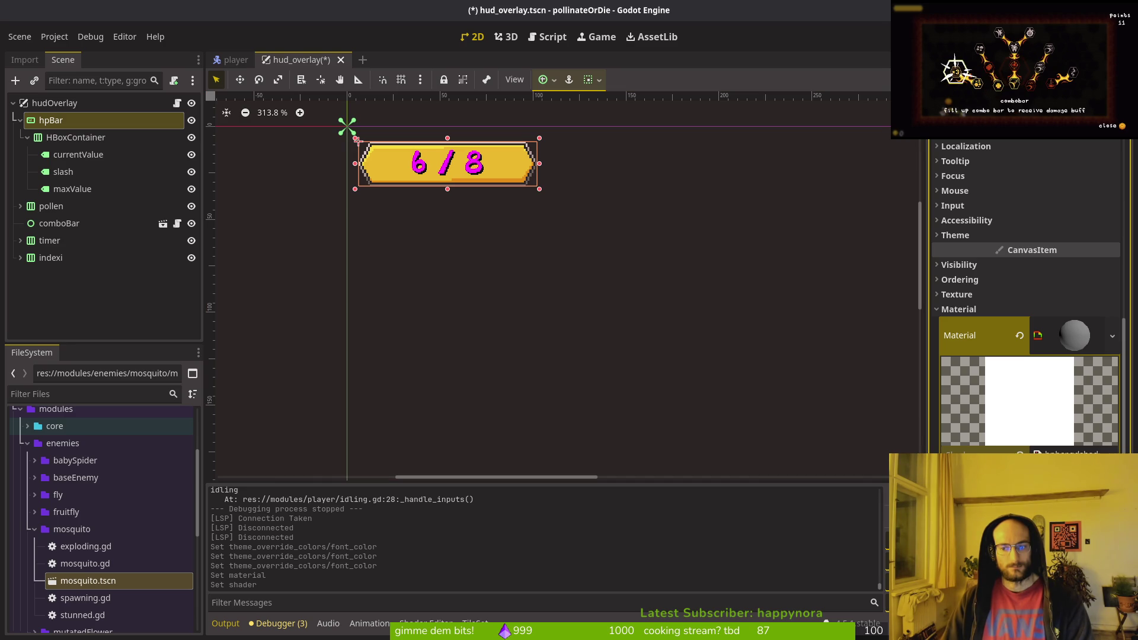
{"action": "left_click", "coordinate": [1037, 465]}
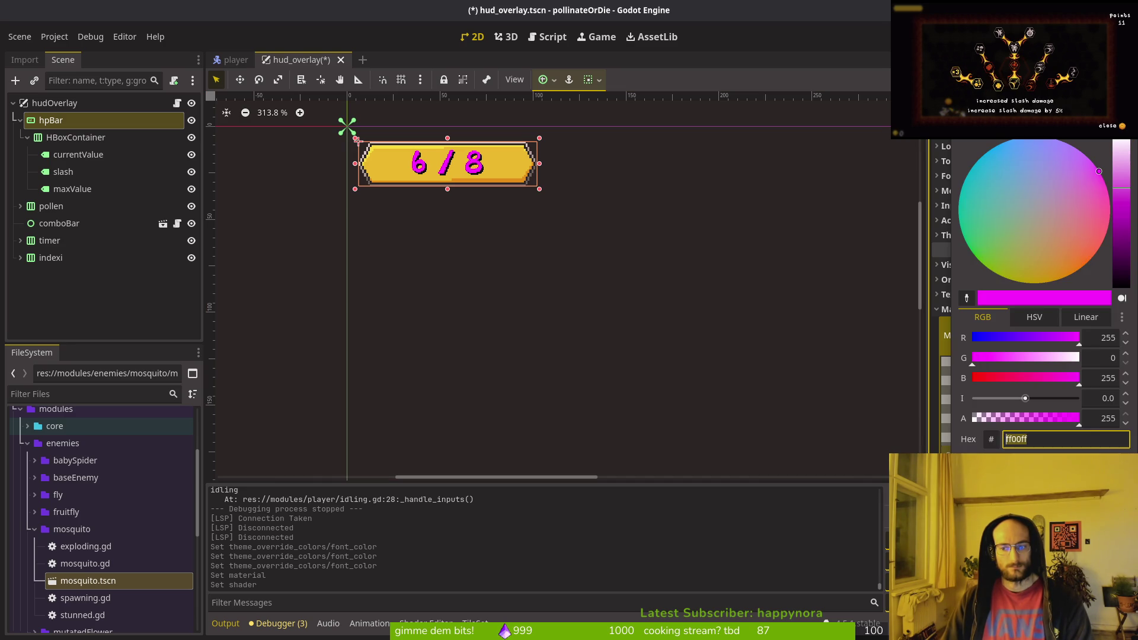
{"action": "left_click", "coordinate": [1062, 278]}
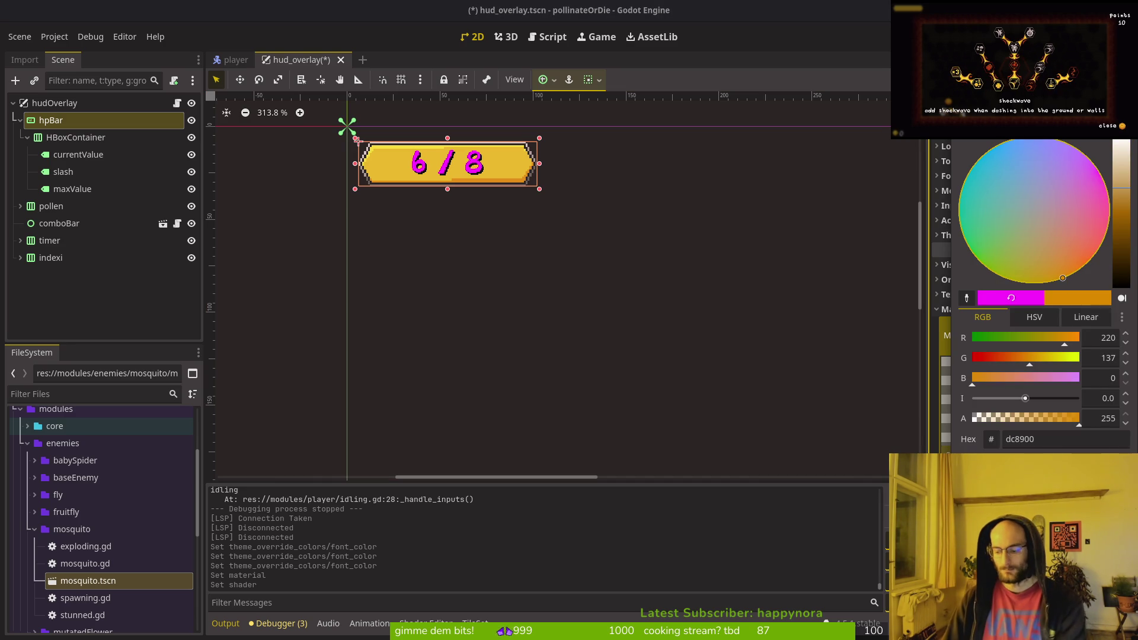
- Set Replace On Opaque to pale pink (248,201,255), save the scene, and run the game
{"action": "key", "text": "Escape"}
{"action": "left_click", "coordinate": [1037, 465]}
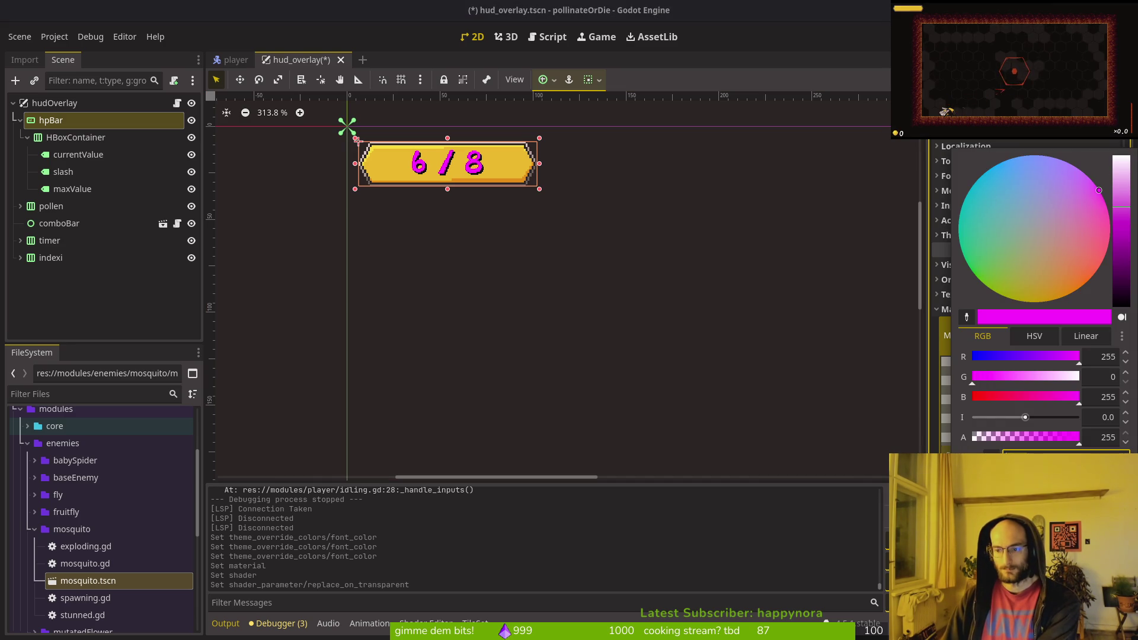
{"action": "left_click", "coordinate": [1085, 182]}
{"action": "left_click", "coordinate": [1124, 176]}
{"action": "key", "text": "ctrl+s"}
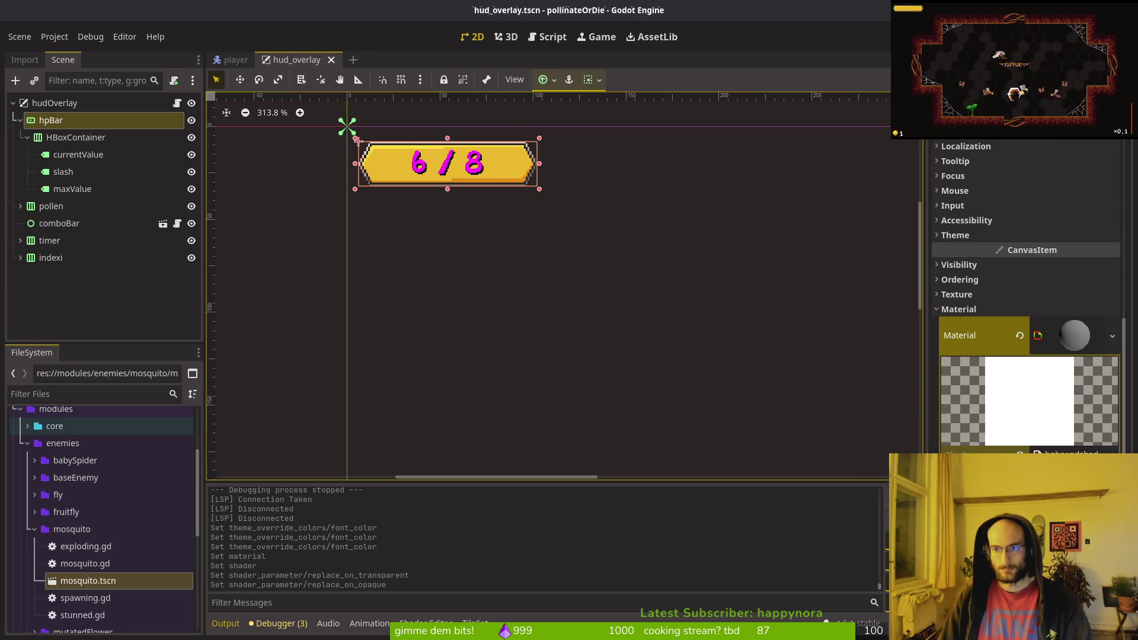
{"action": "key", "text": "F5"}
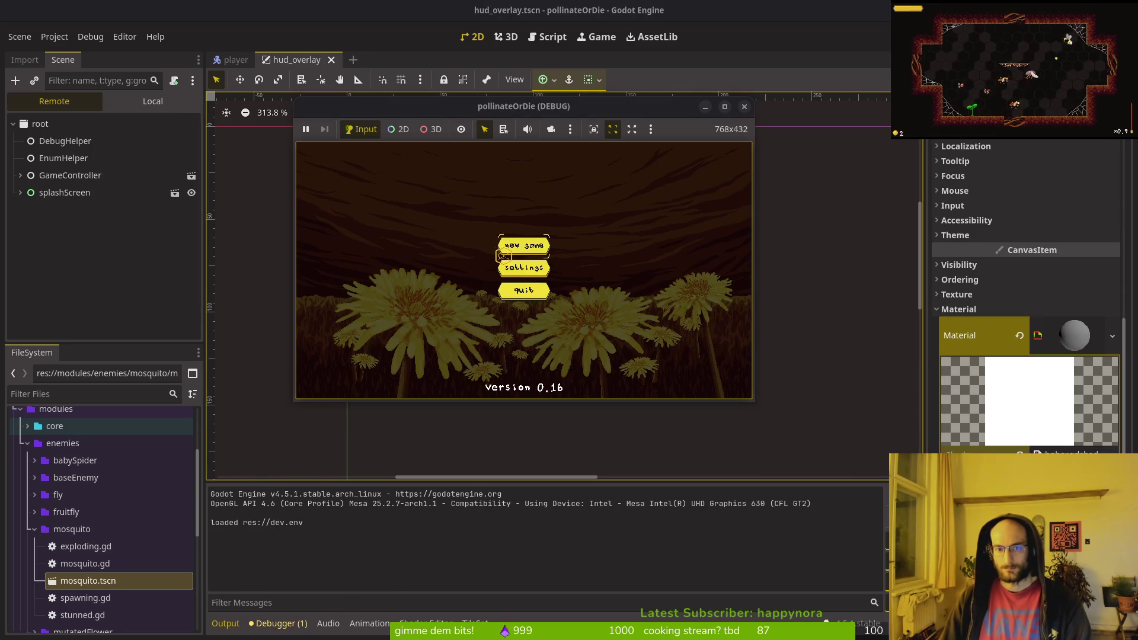
- Start a new game, restart the run, and play into the level to see the 5 / 5 HP bar
{"action": "left_click", "coordinate": [522, 244]}
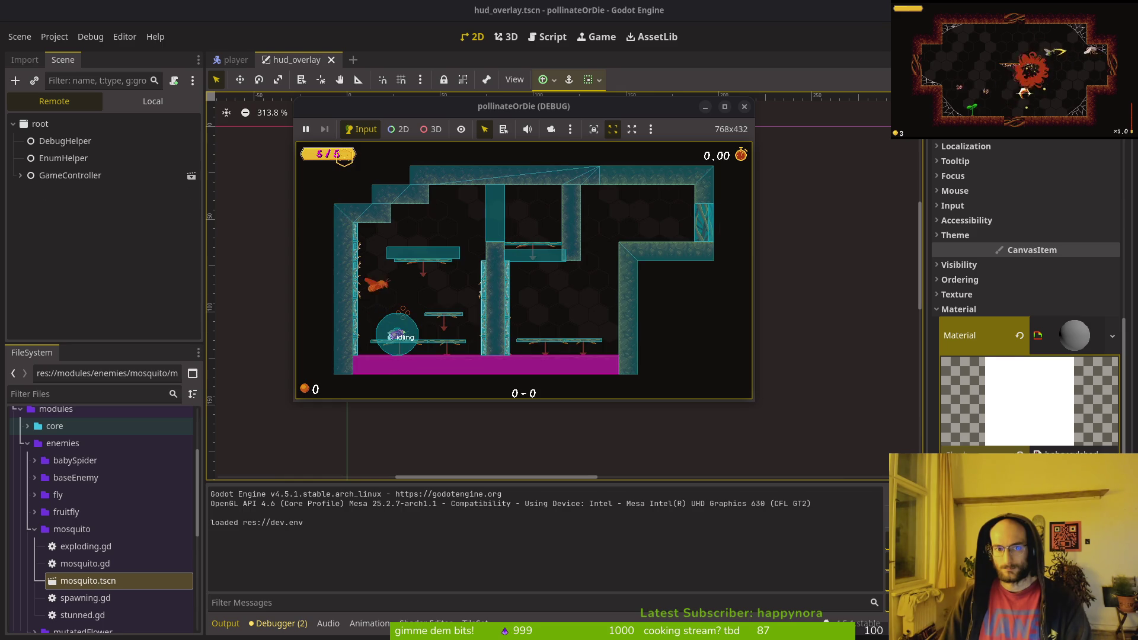
{"action": "left_click", "coordinate": [744, 106]}
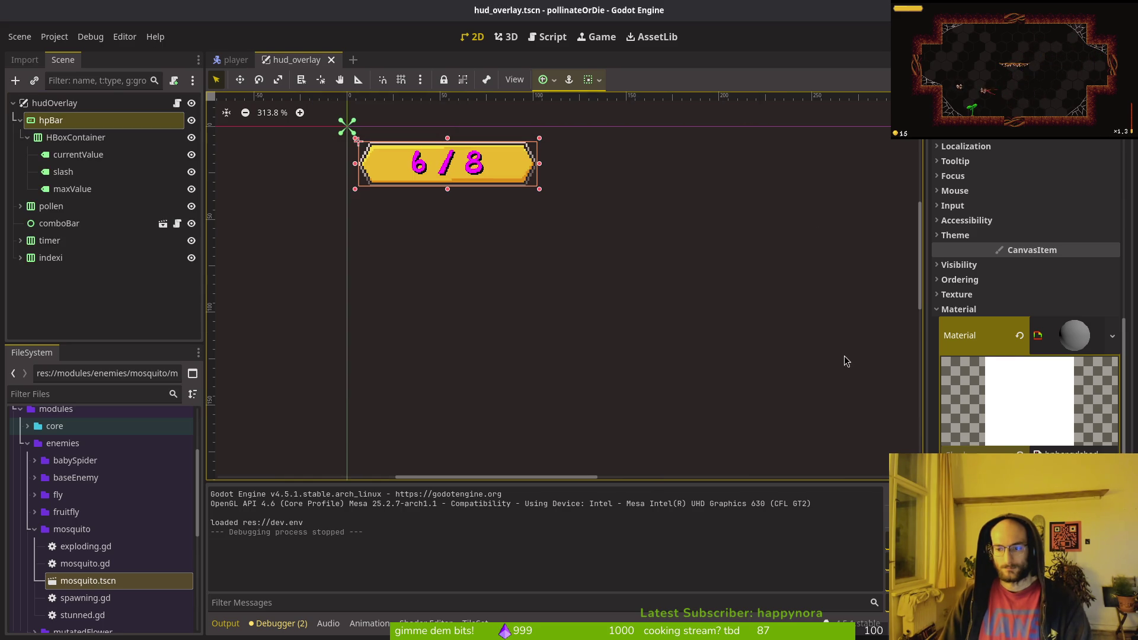
{"action": "key", "text": "F5"}
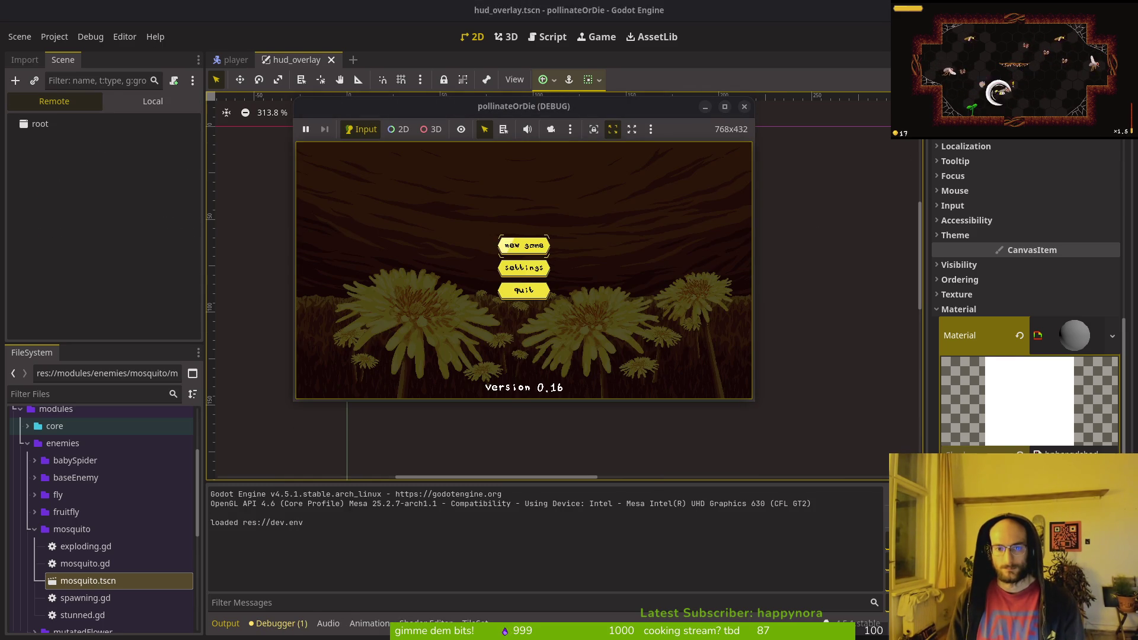
{"action": "left_click", "coordinate": [523, 244]}
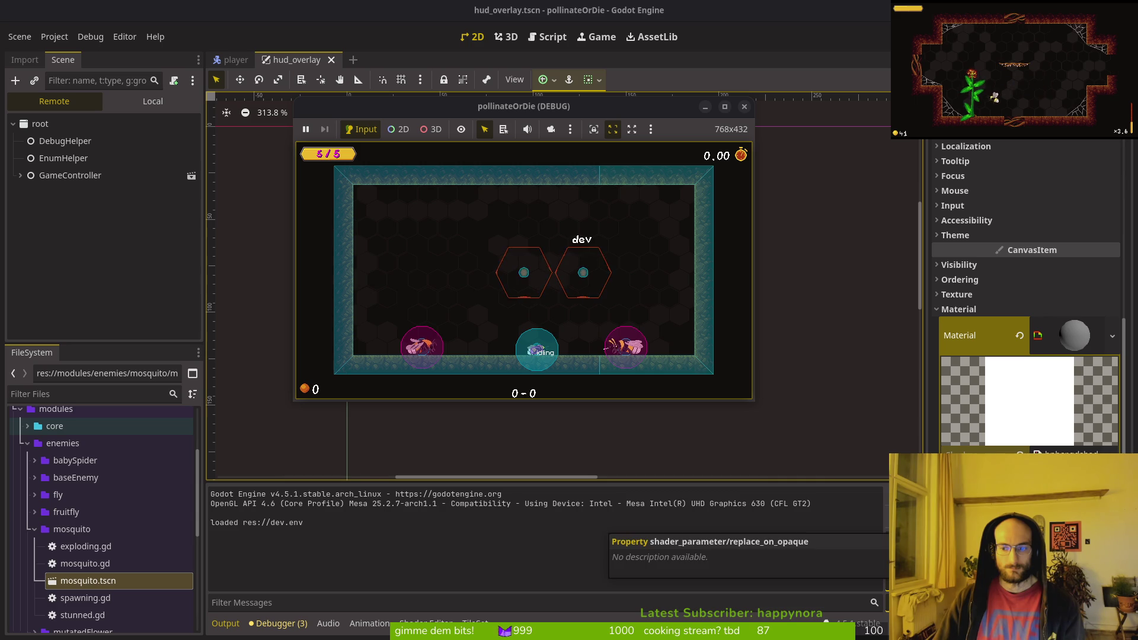
{"action": "key", "text": "super+2"}
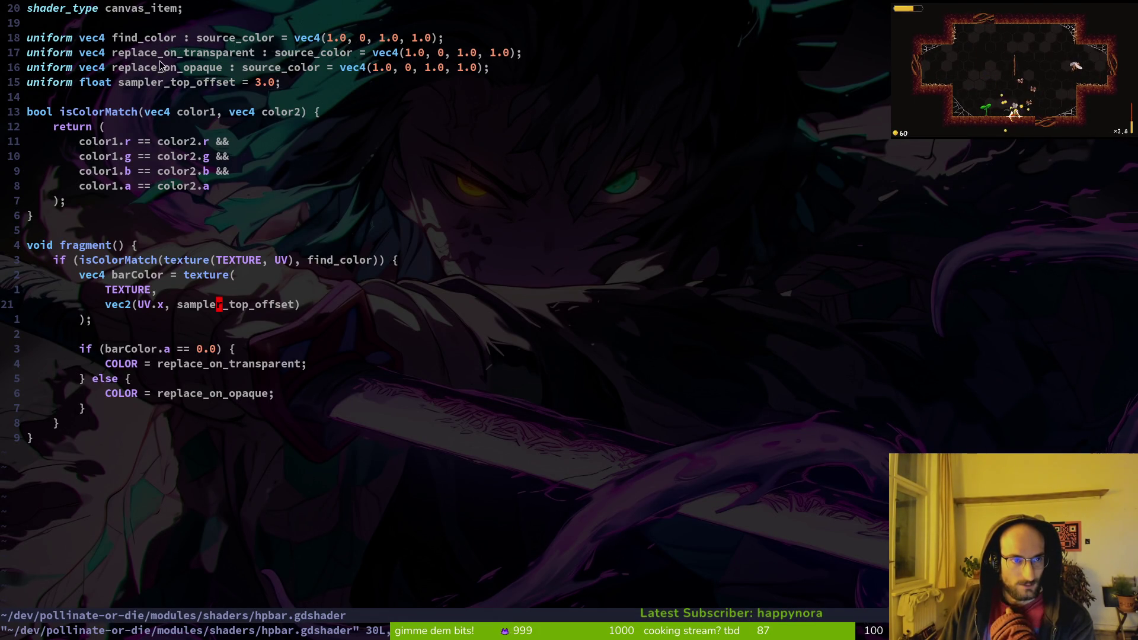
- Highlight the replace_on_transparent and replace_on_opaque uniforms and the barColor.a == 0.0 check
{"action": "left_click_drag", "start_coordinate": [109, 39], "coordinate": [261, 49]}
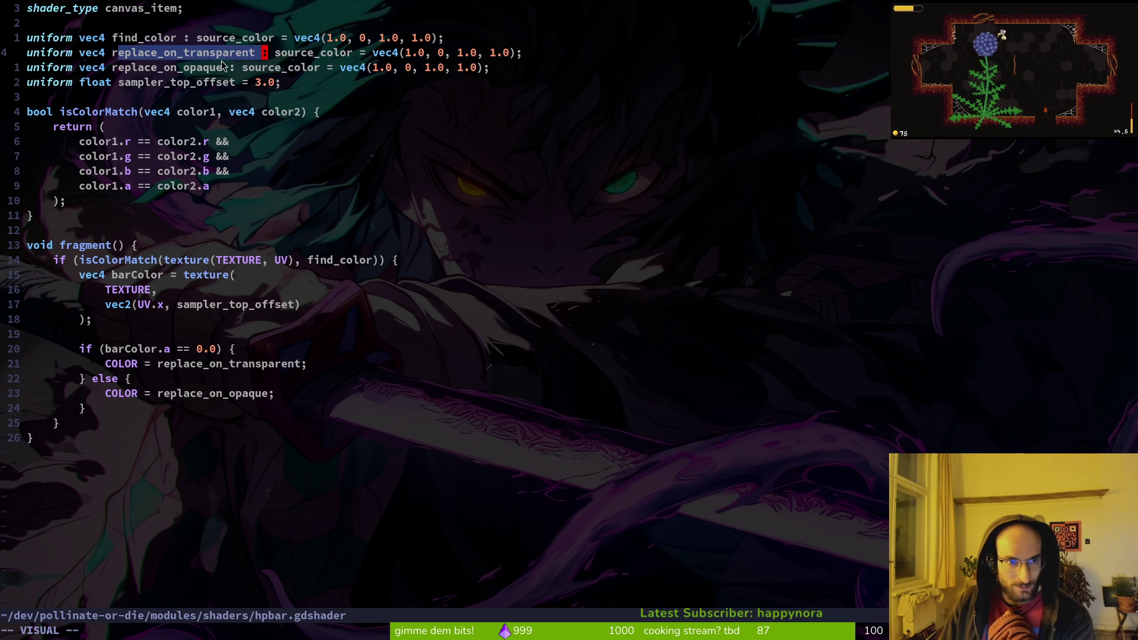
{"action": "left_click", "coordinate": [184, 70]}
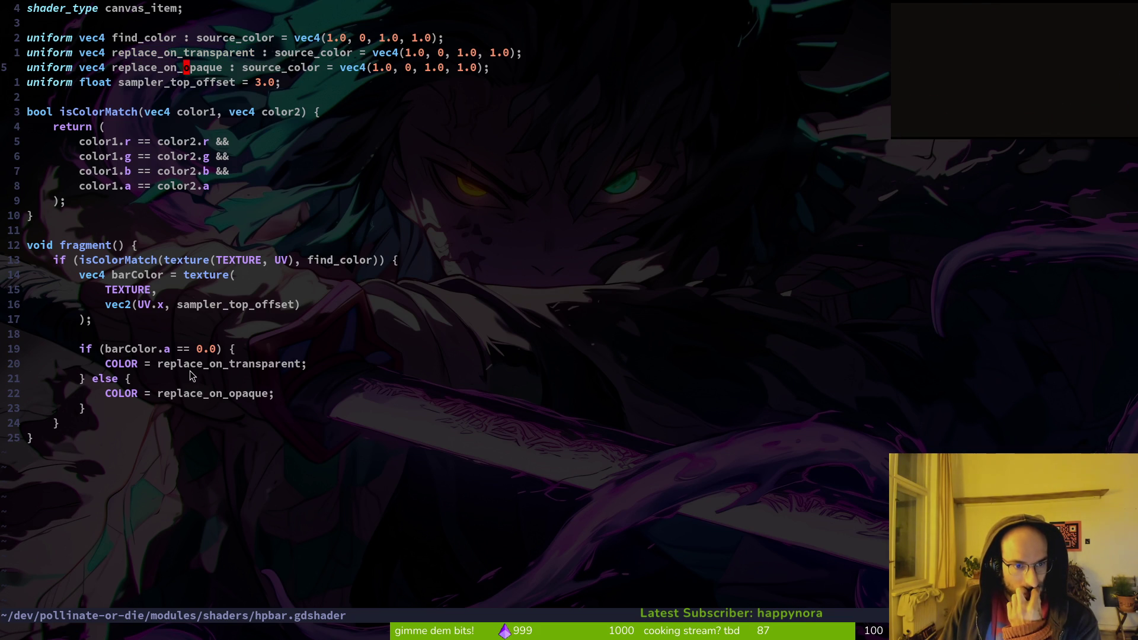
{"action": "left_click_drag", "start_coordinate": [218, 350], "coordinate": [169, 350]}
{"action": "left_click", "coordinate": [164, 350]}
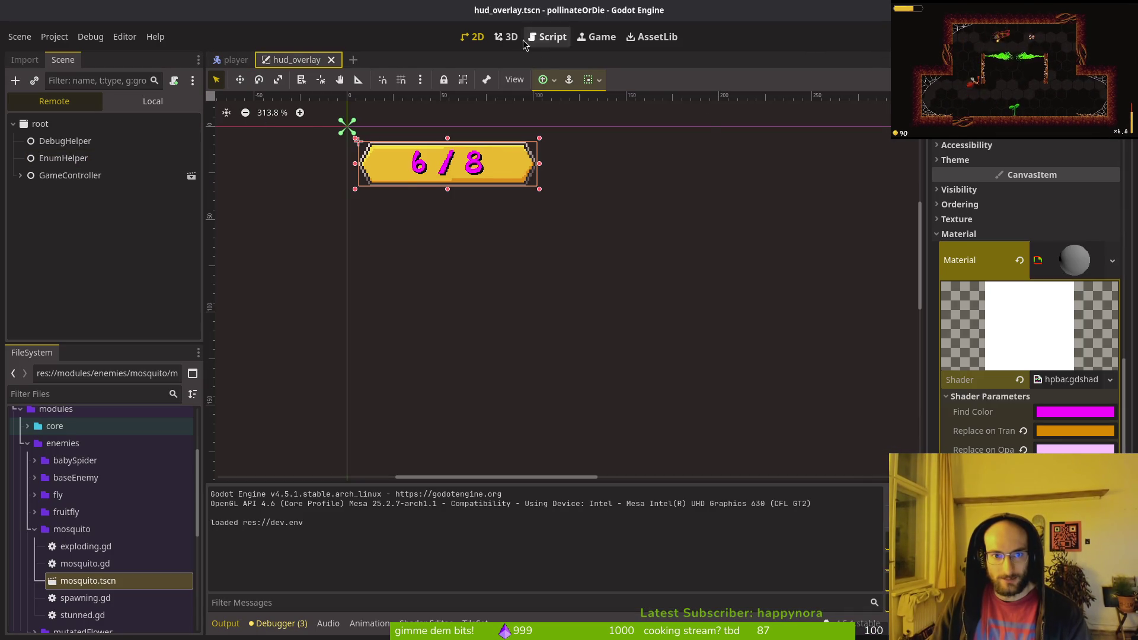
- Select hpBar, collapse Tint, and expand Layout to confirm its 96×24 size
{"action": "left_click", "coordinate": [153, 100]}
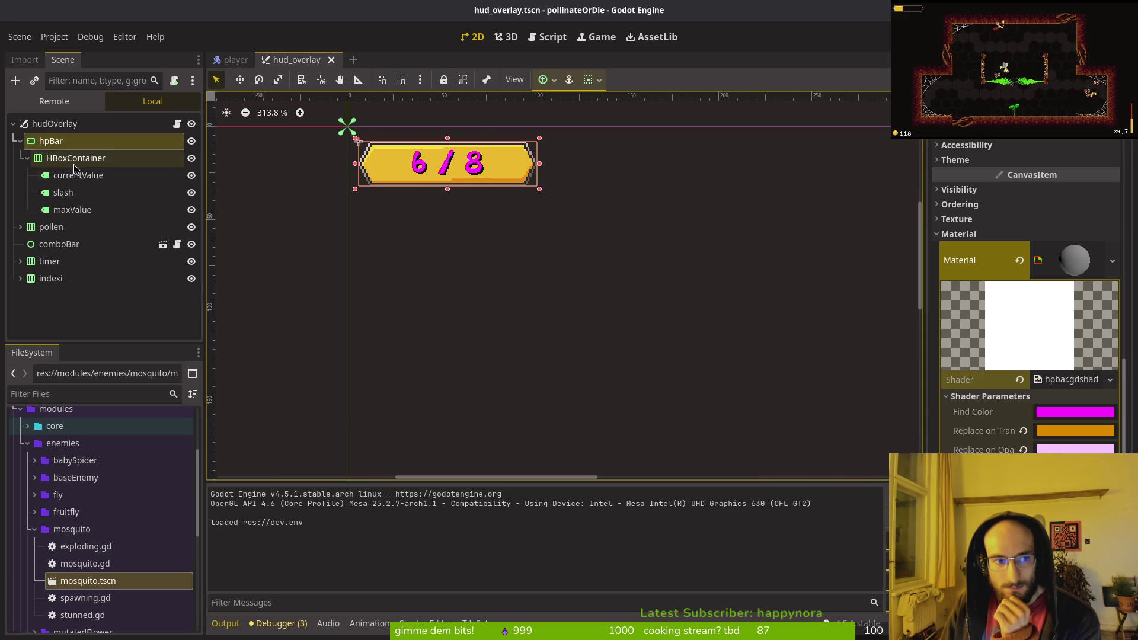
{"action": "left_click", "coordinate": [53, 158]}
{"action": "left_click", "coordinate": [50, 144]}
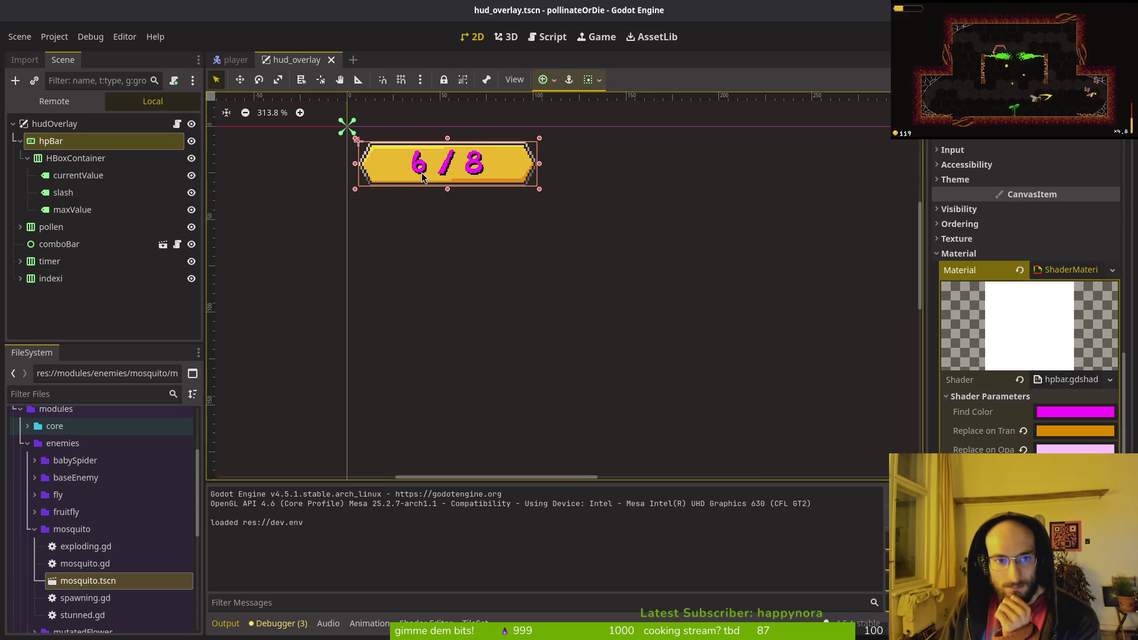
{"action": "scroll", "coordinate": [439, 124], "scroll_direction": "up", "scroll_amount": 8}
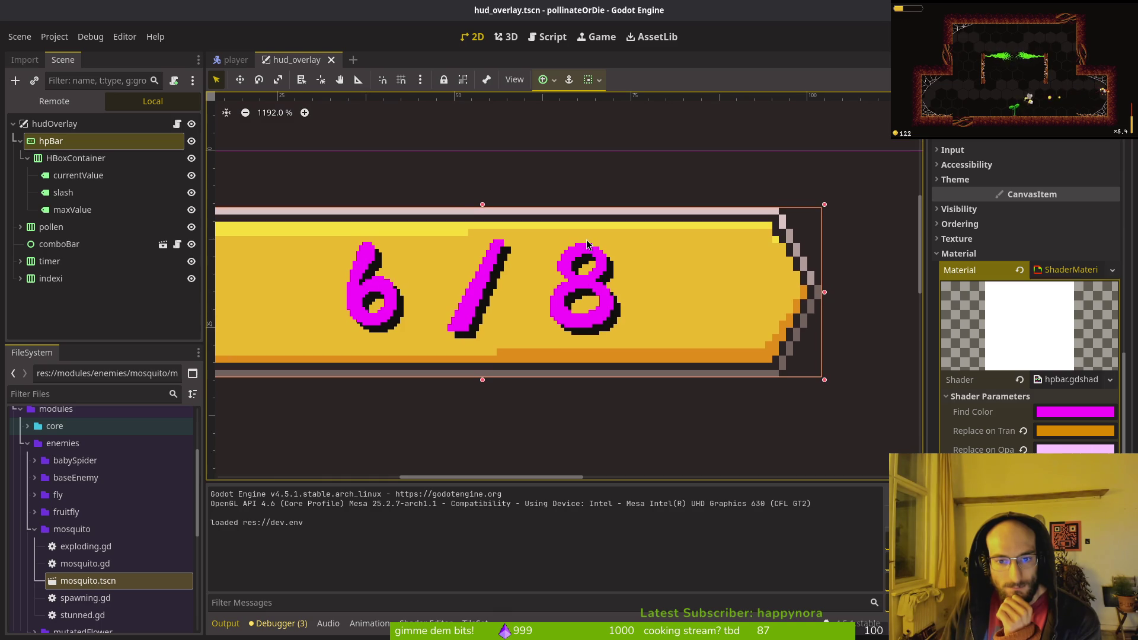
{"action": "scroll", "coordinate": [587, 249], "scroll_direction": "up", "scroll_amount": 2}
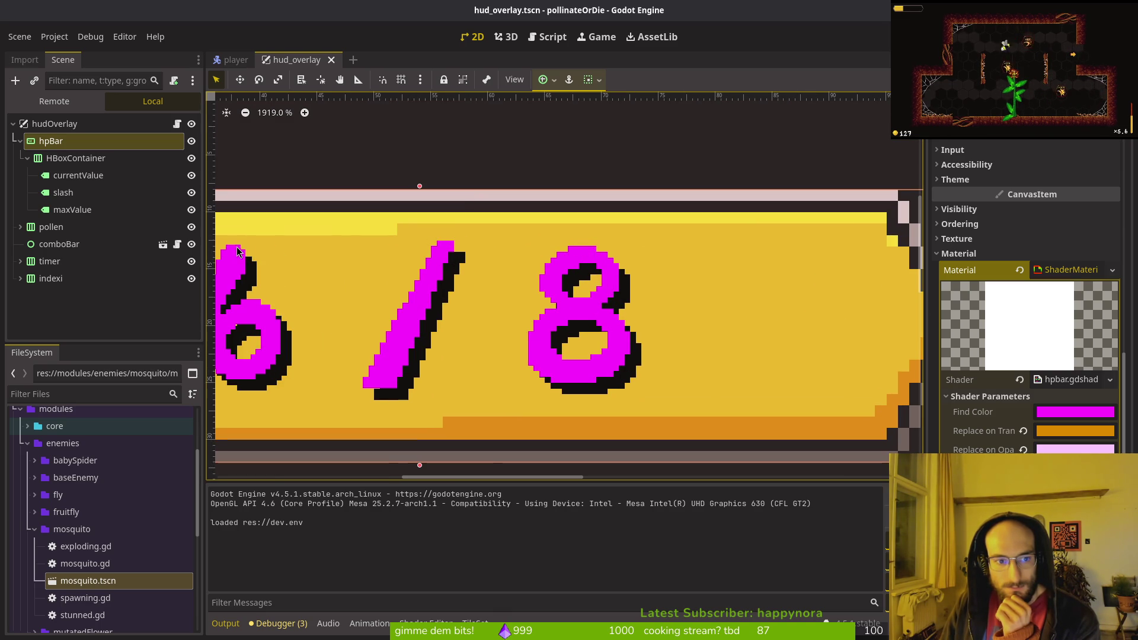
{"action": "scroll", "coordinate": [237, 252], "scroll_direction": "down", "scroll_amount": 1}
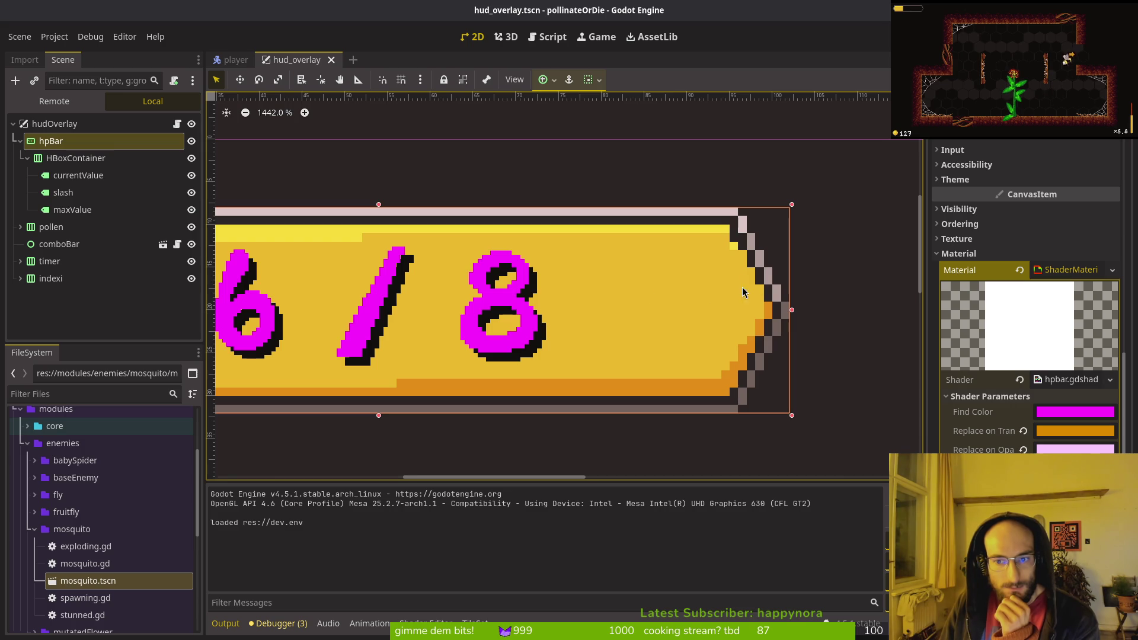
{"action": "scroll", "coordinate": [770, 297], "scroll_direction": "down", "scroll_amount": 3}
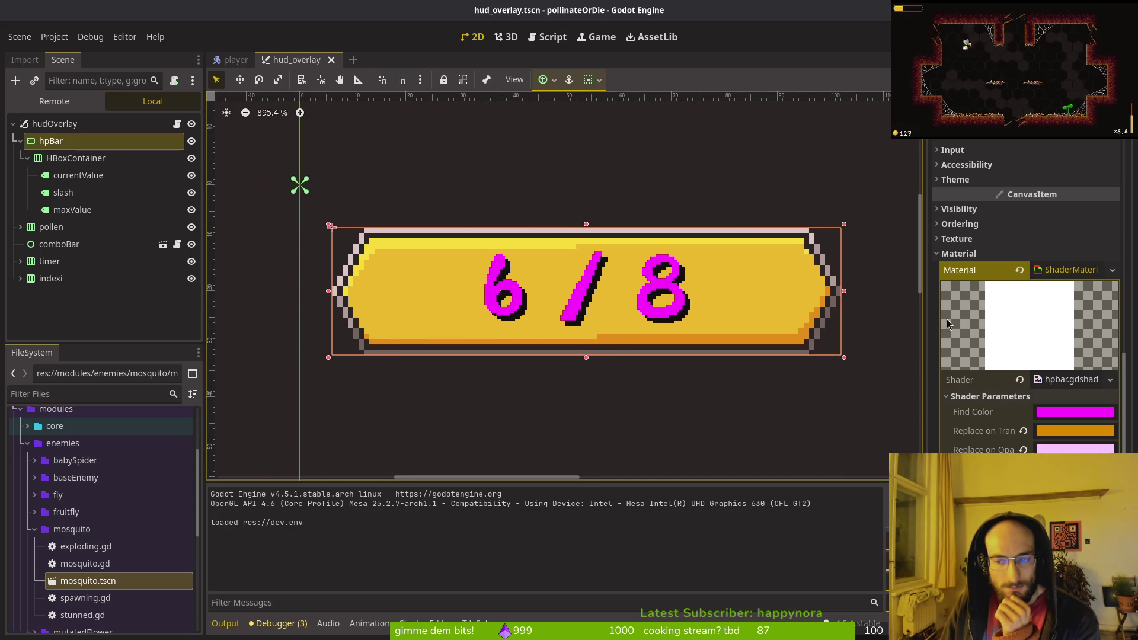
{"action": "scroll", "coordinate": [983, 225], "scroll_direction": "up", "scroll_amount": 8}
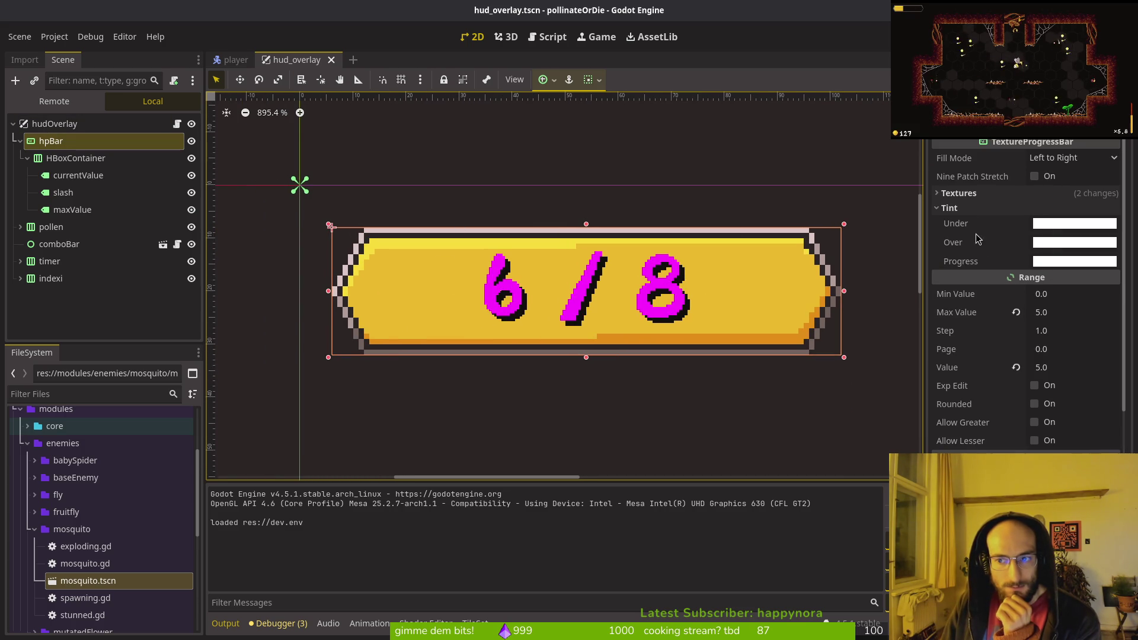
{"action": "left_click", "coordinate": [966, 207]}
{"action": "left_click", "coordinate": [964, 418]}
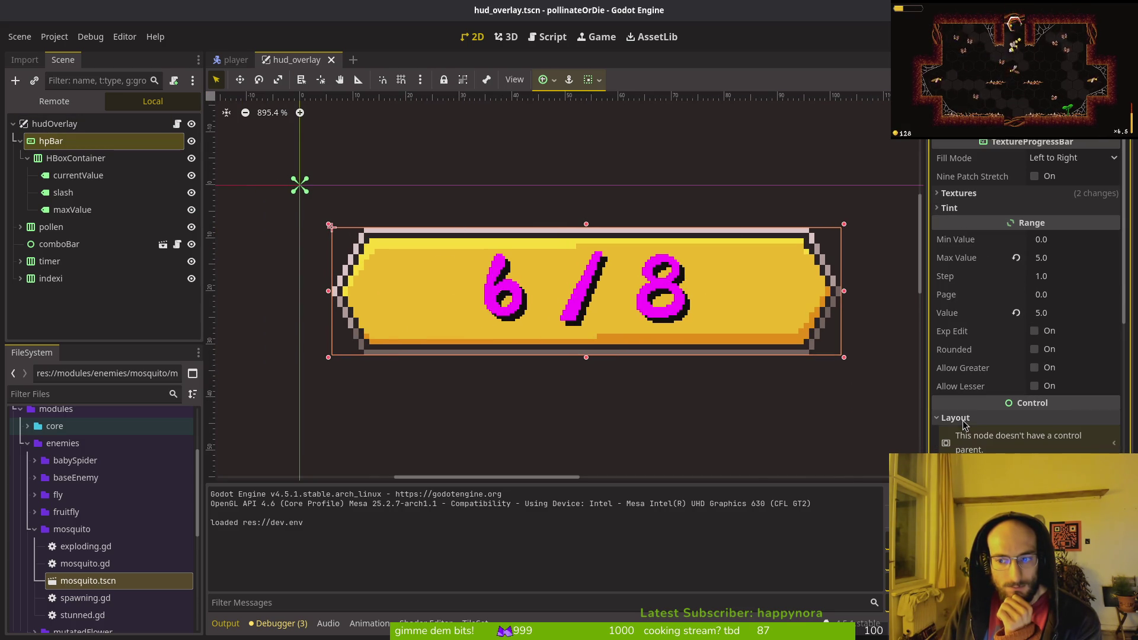
{"action": "scroll", "coordinate": [1007, 326], "scroll_direction": "down", "scroll_amount": 5}
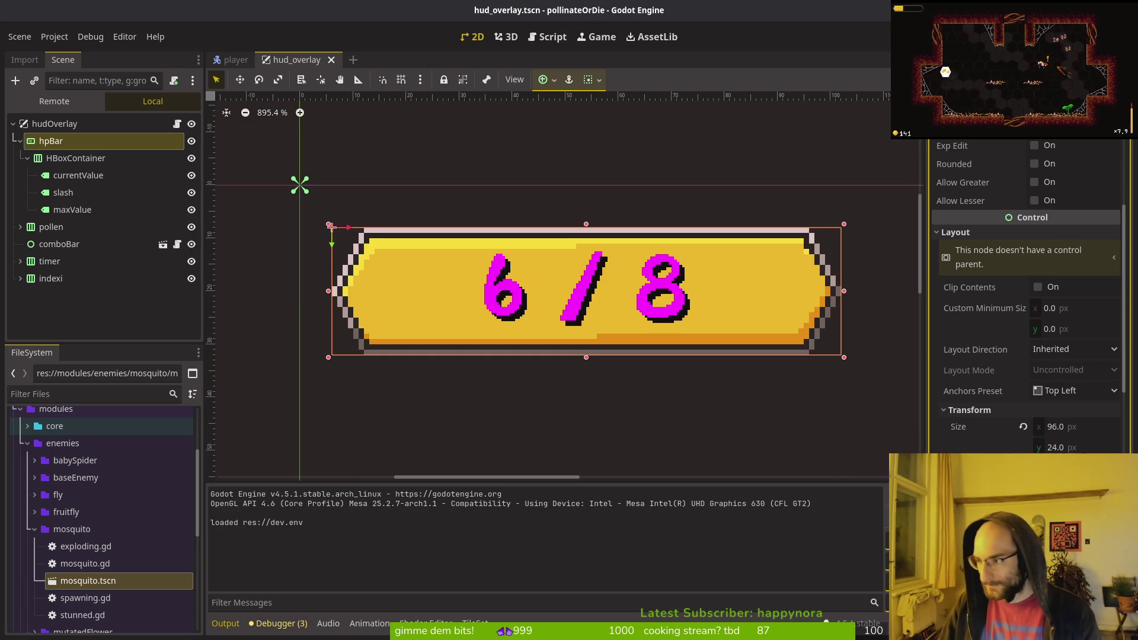
{"action": "key", "text": "alt+Tab"}
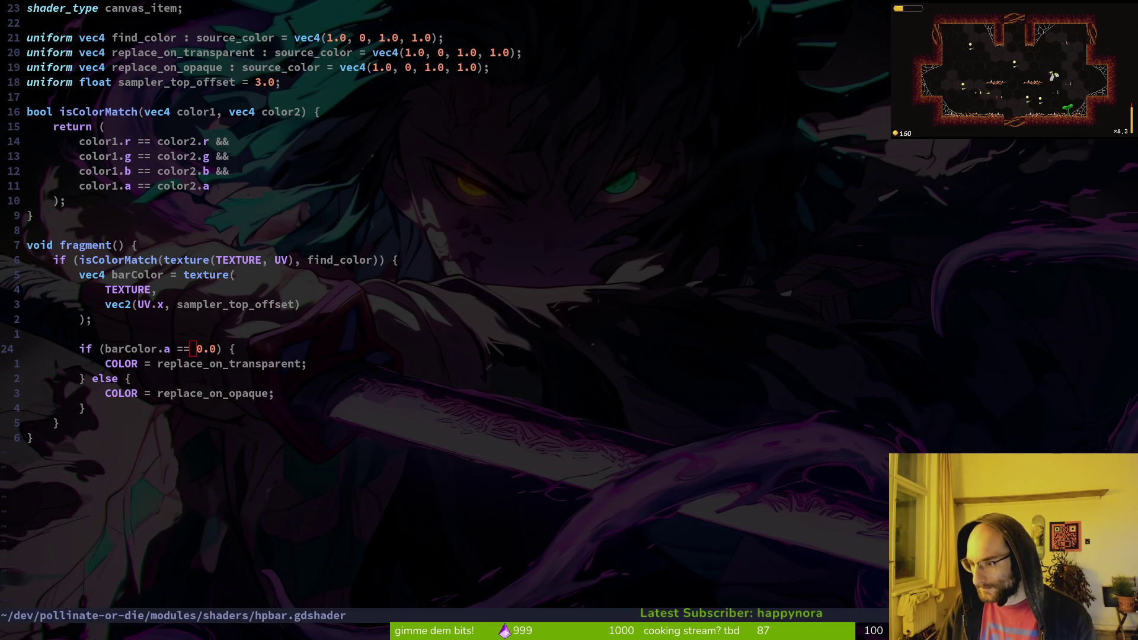
- Leave hpbar.gdshader in Neovim and return to the Godot editor showing hud_overlay.tscn
{"action": "key", "text": "alt+Tab"}
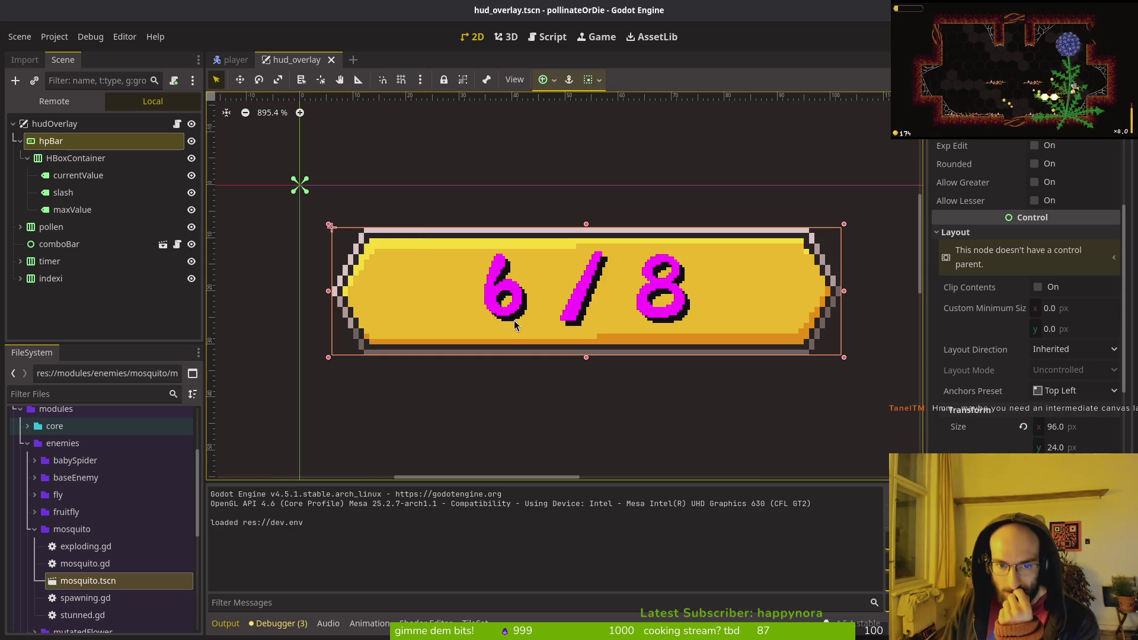
- Set the currentValue label's Theme Overrides font size to 16 px
{"action": "scroll", "coordinate": [493, 315], "scroll_direction": "up", "scroll_amount": 8}
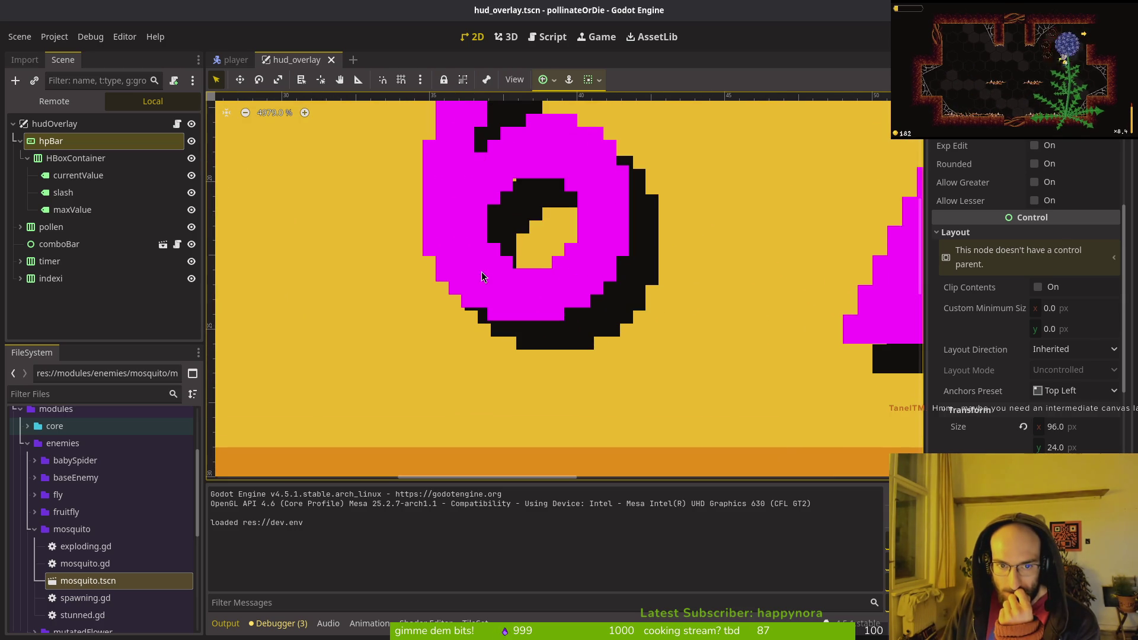
{"action": "left_click", "coordinate": [468, 237]}
{"action": "scroll", "coordinate": [457, 228], "scroll_direction": "down", "scroll_amount": 3}
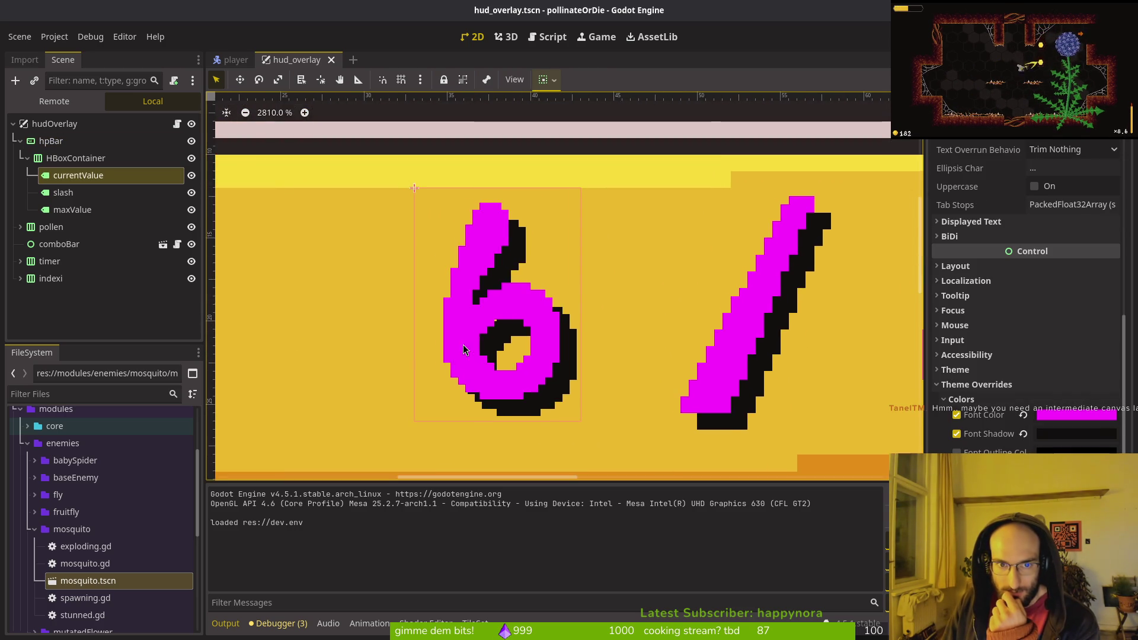
{"action": "scroll", "coordinate": [500, 243], "scroll_direction": "up", "scroll_amount": 4}
{"action": "scroll", "coordinate": [456, 240], "scroll_direction": "up", "scroll_amount": 3}
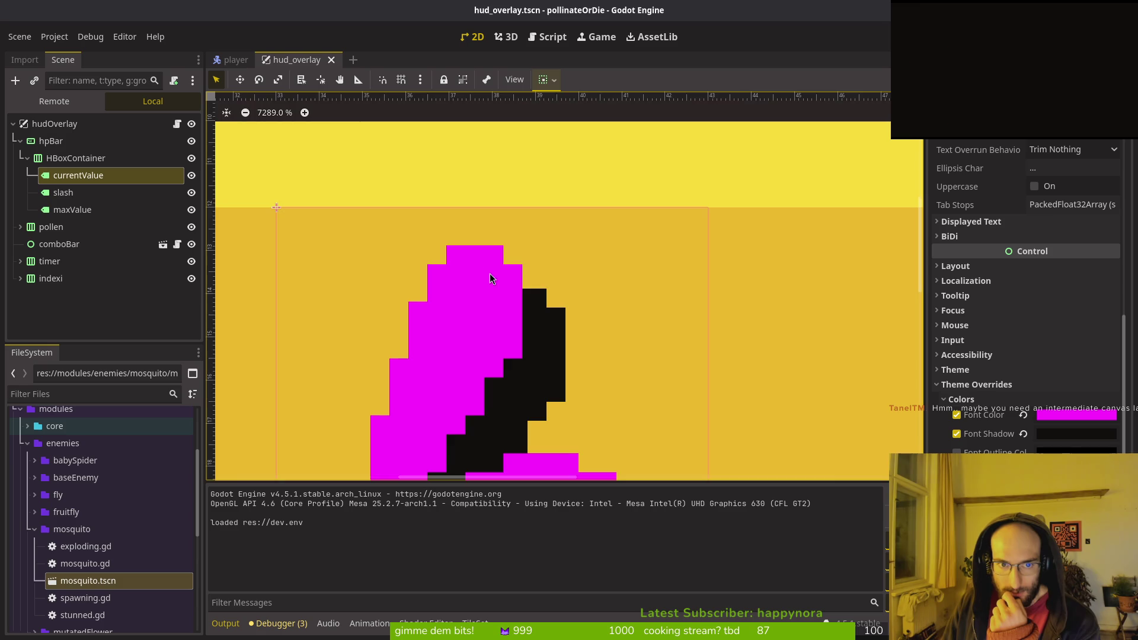
{"action": "scroll", "coordinate": [457, 240], "scroll_direction": "right", "scroll_amount": 5}
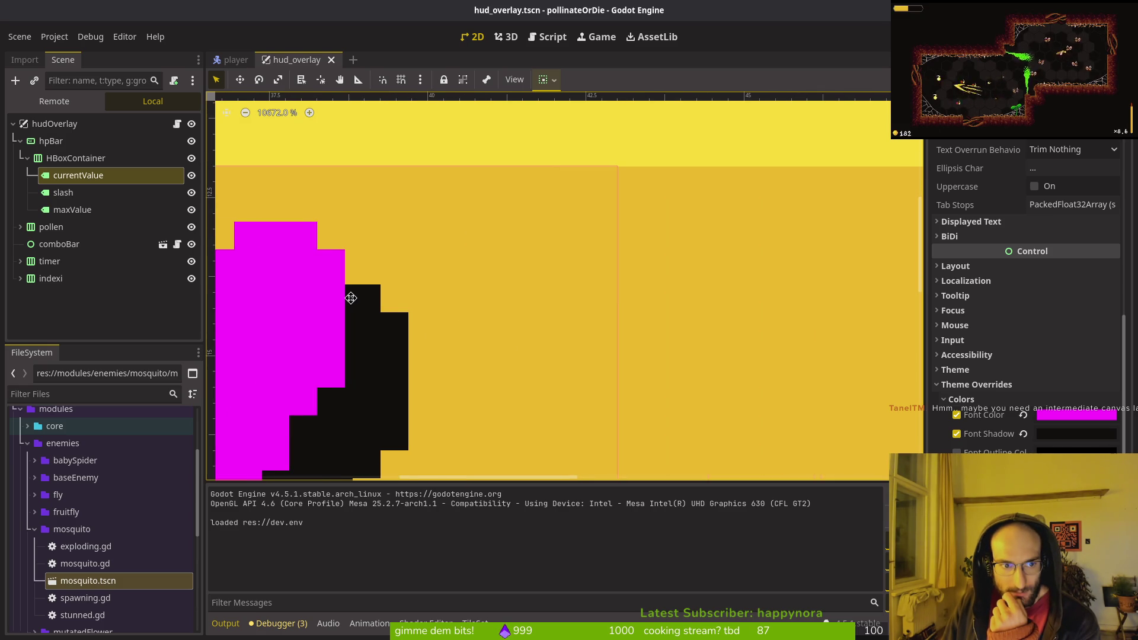
{"action": "scroll", "coordinate": [359, 303], "scroll_direction": "down", "scroll_amount": 1}
{"action": "scroll", "coordinate": [1055, 388], "scroll_direction": "down", "scroll_amount": 3}
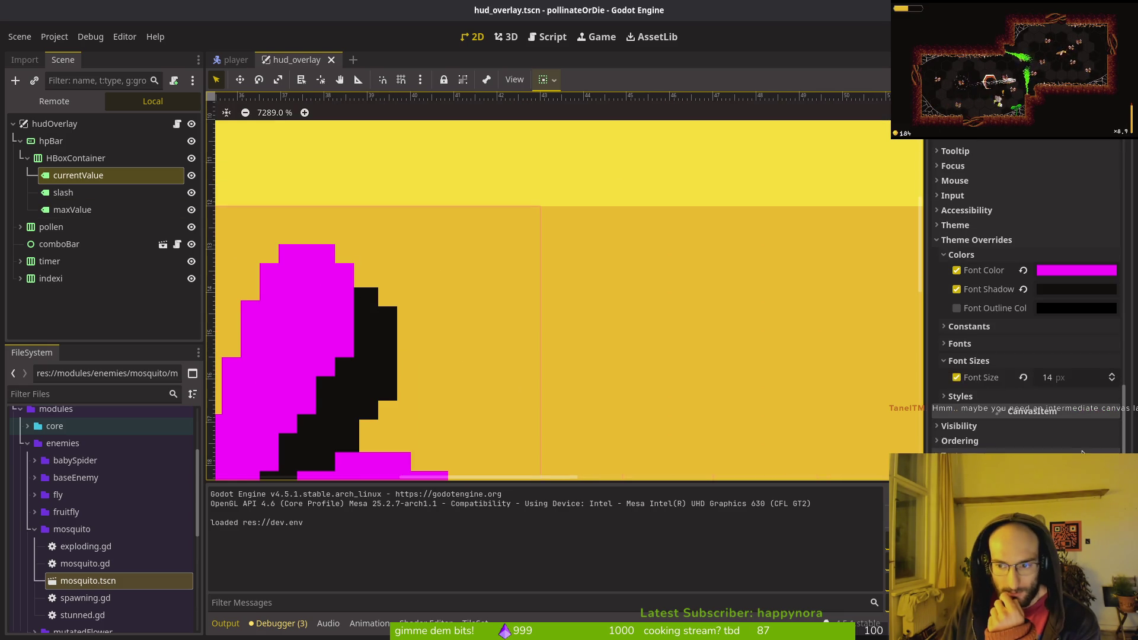
{"action": "left_click", "coordinate": [1112, 375]}
{"action": "left_click", "coordinate": [1112, 375]}
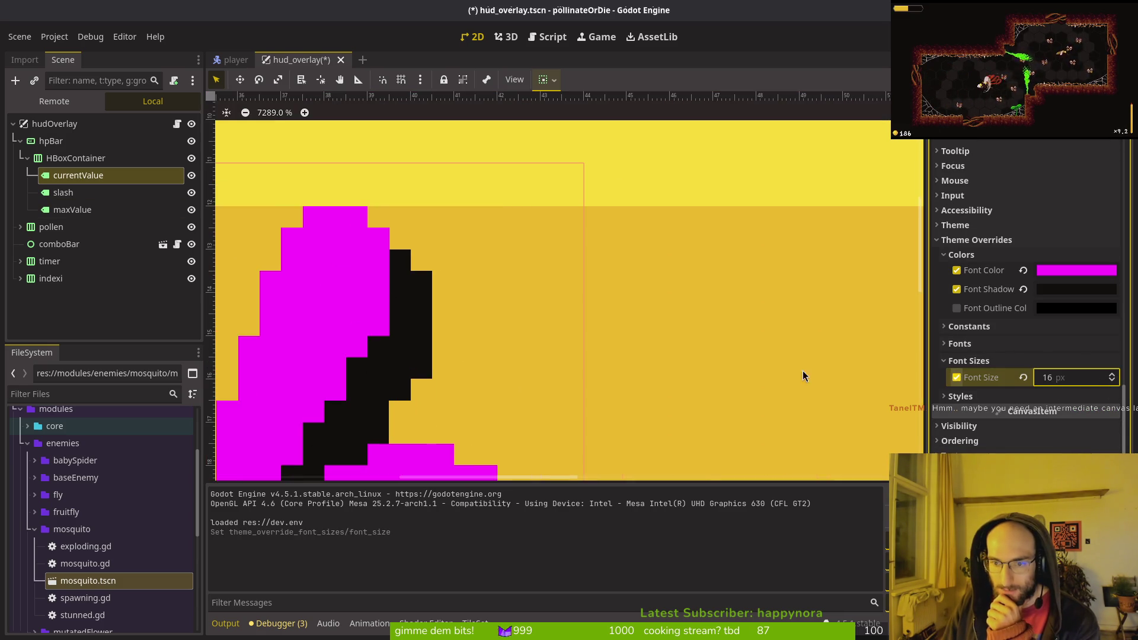
- Compare the font settings of the maxValue and slash labels, then reselect currentValue
{"action": "scroll", "coordinate": [519, 308], "scroll_direction": "down", "scroll_amount": 1}
{"action": "left_click", "coordinate": [73, 210]}
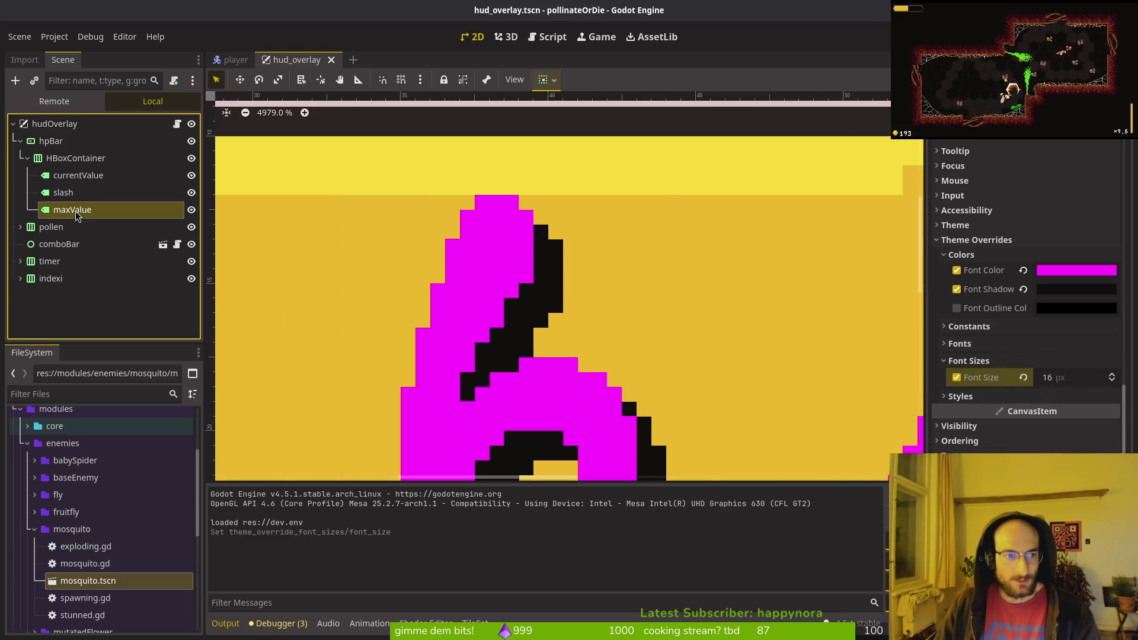
{"action": "scroll", "coordinate": [1008, 403], "scroll_direction": "down", "scroll_amount": 2}
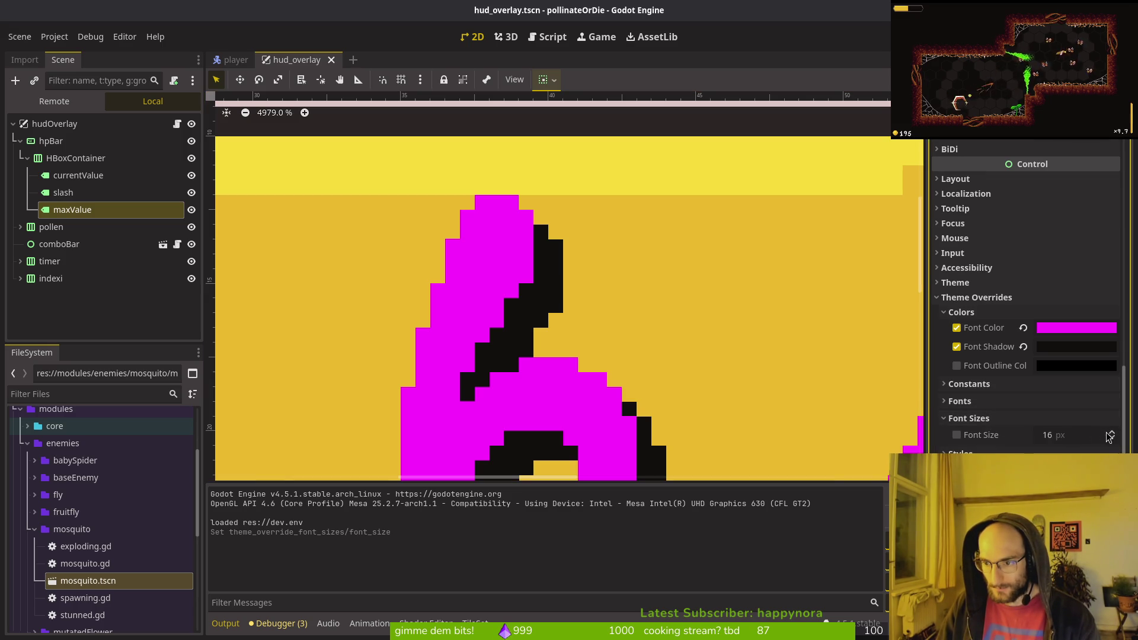
{"action": "left_click", "coordinate": [65, 192]}
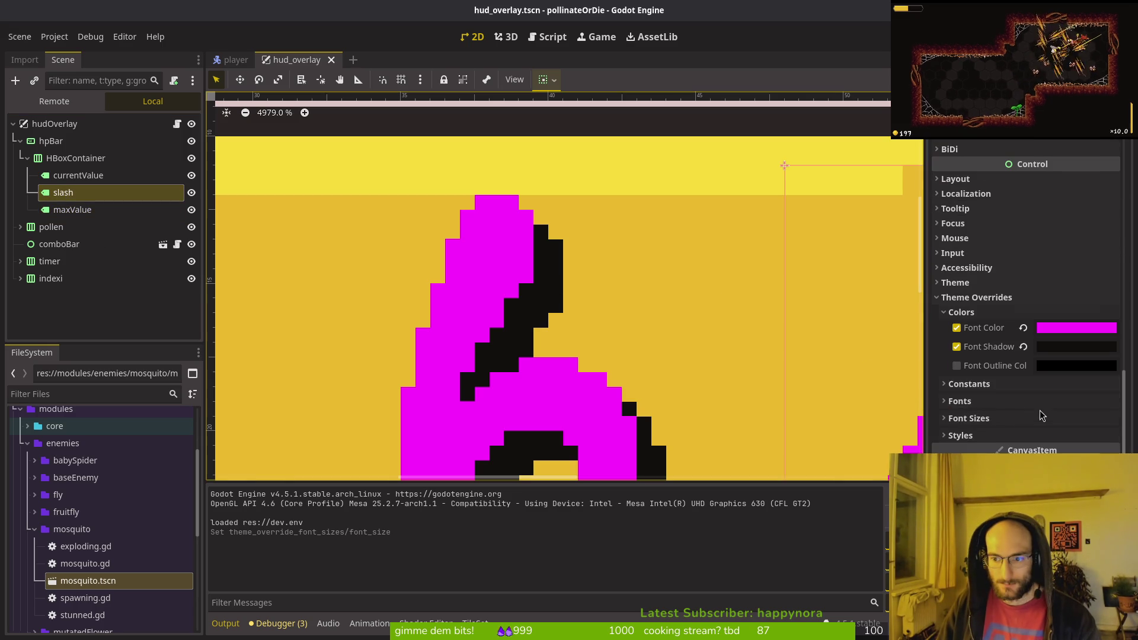
{"action": "left_click", "coordinate": [79, 175]}
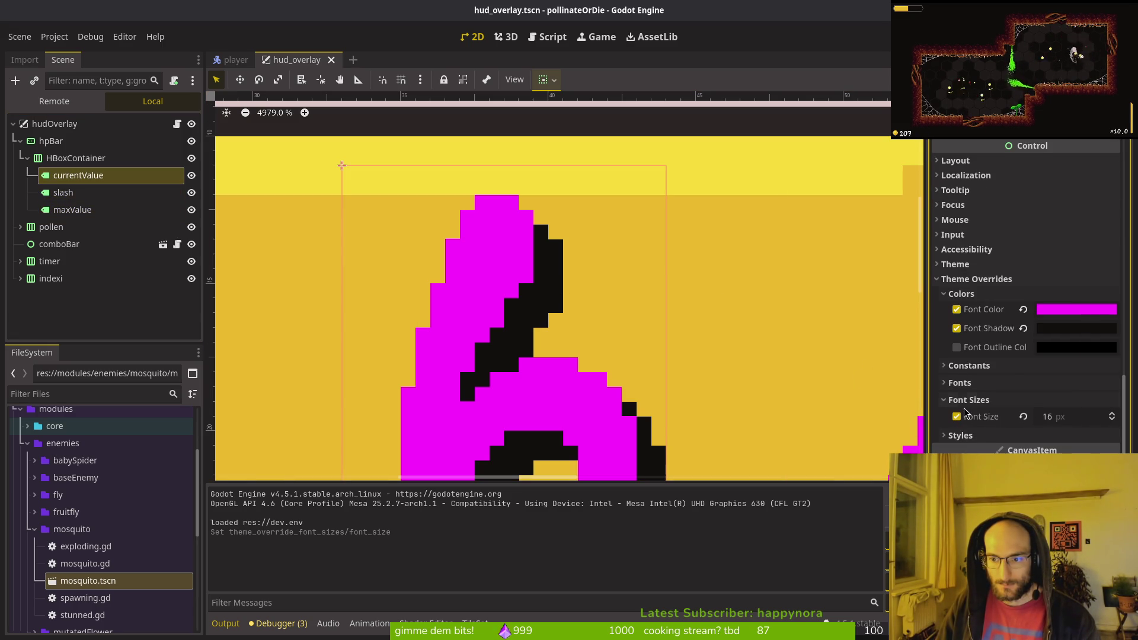
- Remove currentValue's font size override, save hud_overlay, and run the game with F5
{"action": "scroll", "coordinate": [974, 415], "scroll_direction": "up", "scroll_amount": 1}
{"action": "left_click", "coordinate": [956, 435]}
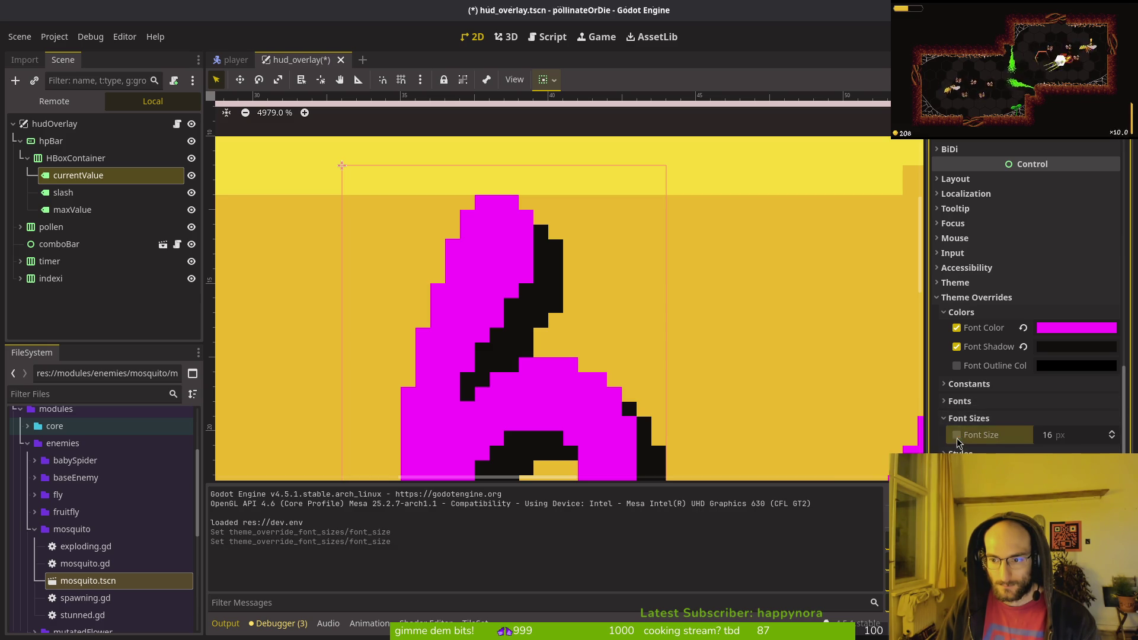
{"action": "scroll", "coordinate": [495, 326], "scroll_direction": "down", "scroll_amount": 3}
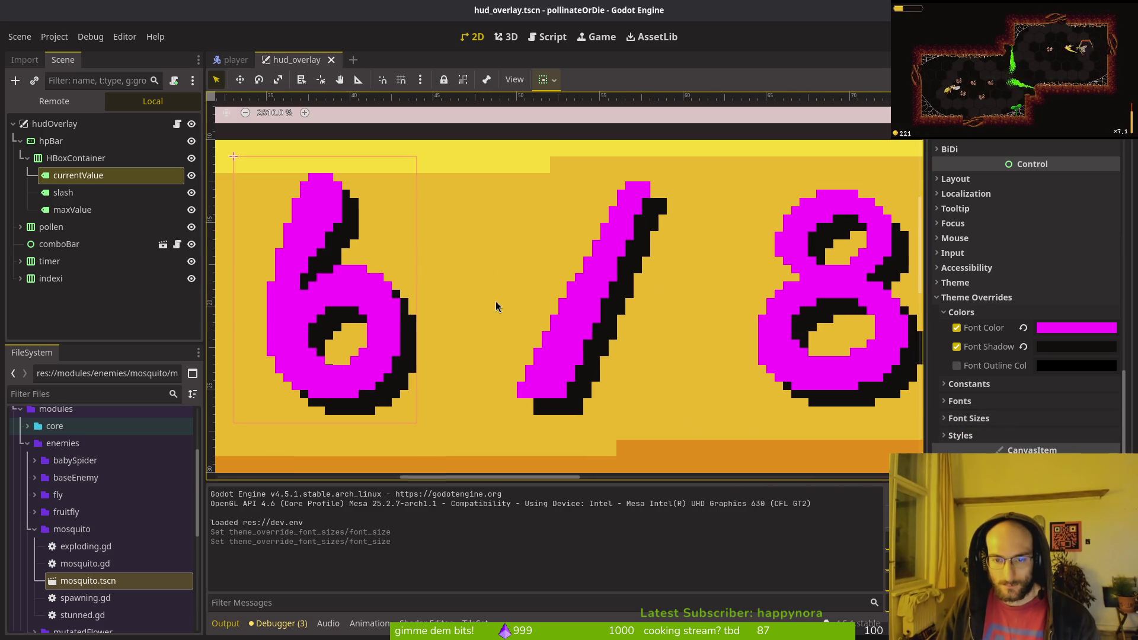
{"action": "left_click", "coordinate": [922, 156]}
{"action": "key", "text": "ctrl+s"}
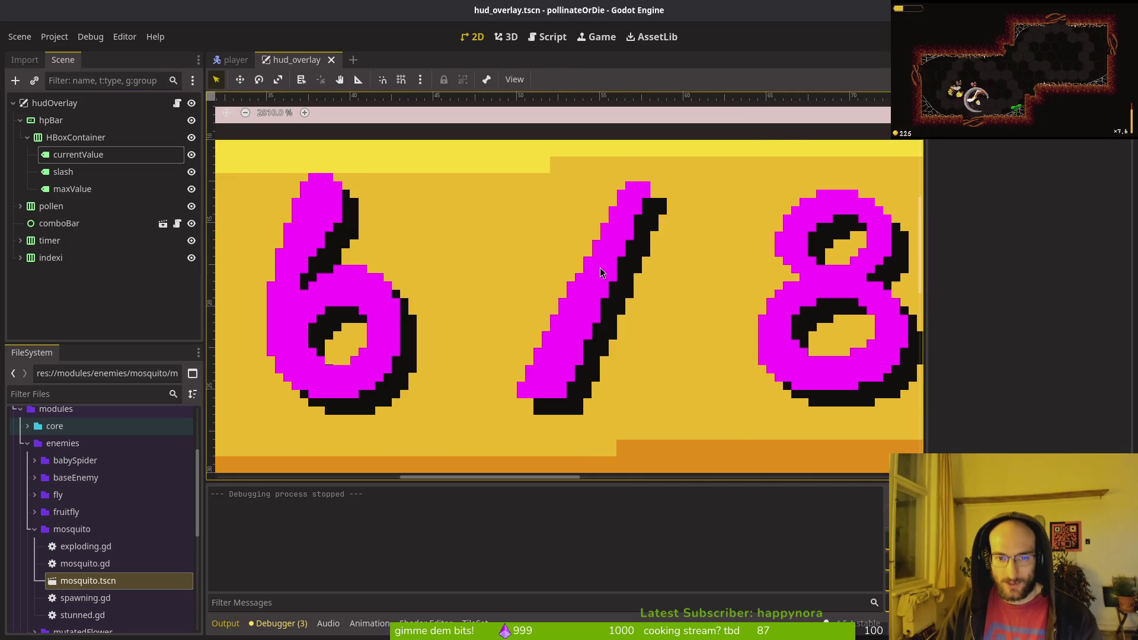
{"action": "key", "text": "F5"}
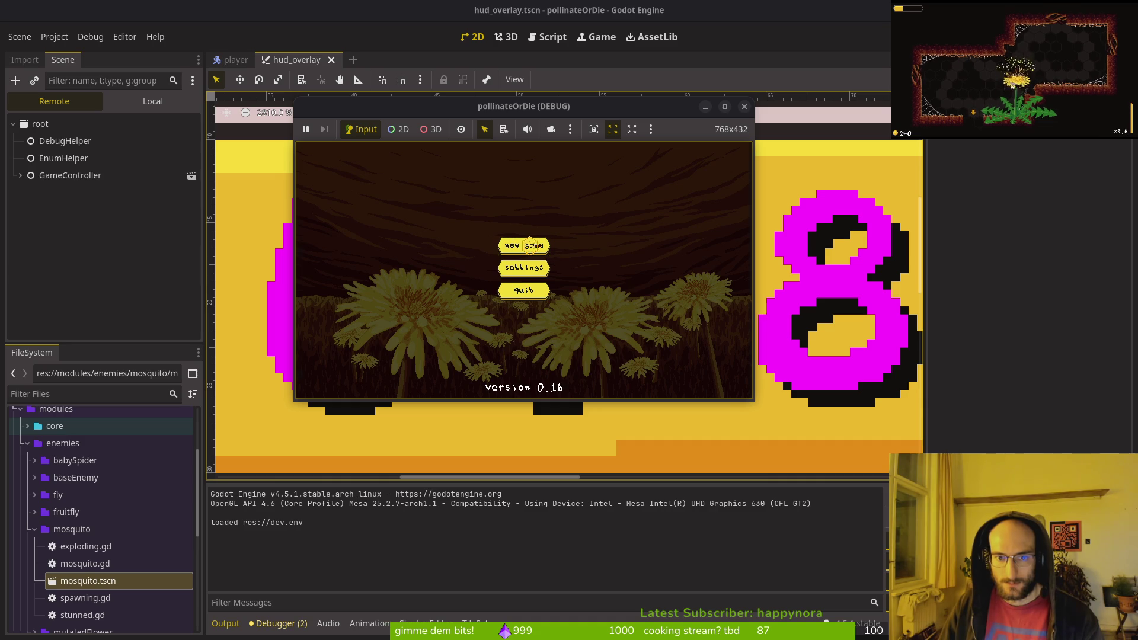
- Start a new game and steer the bee into the teleport hexagon
{"action": "left_click", "coordinate": [530, 245]}
{"action": "key", "text": "Up"}
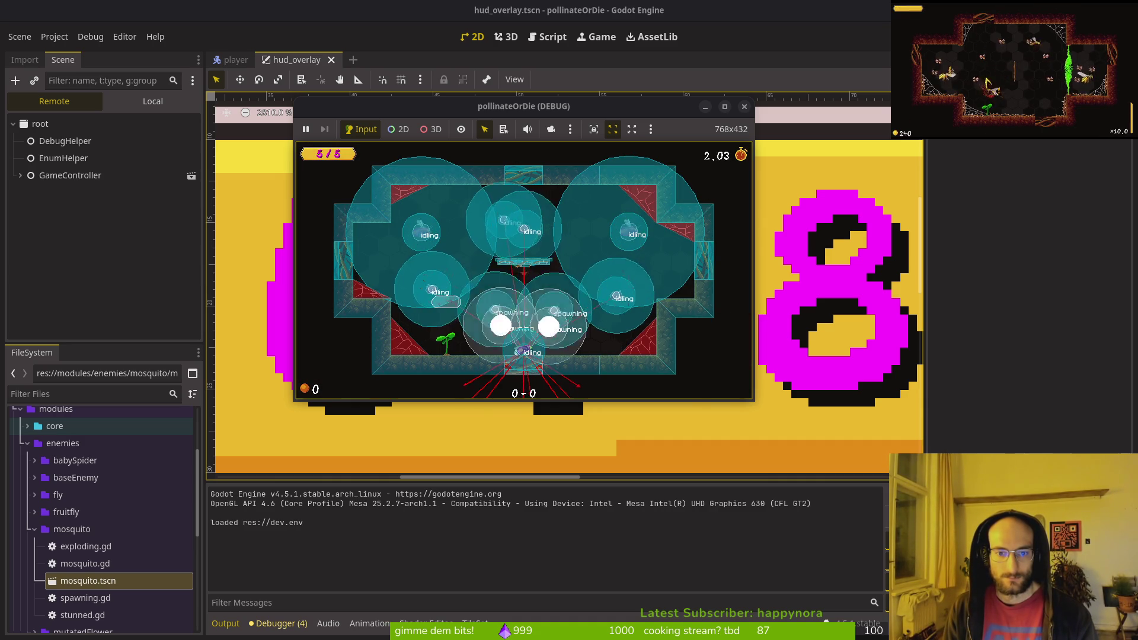
{"action": "key", "text": "Right"}
{"action": "key", "text": "Up"}
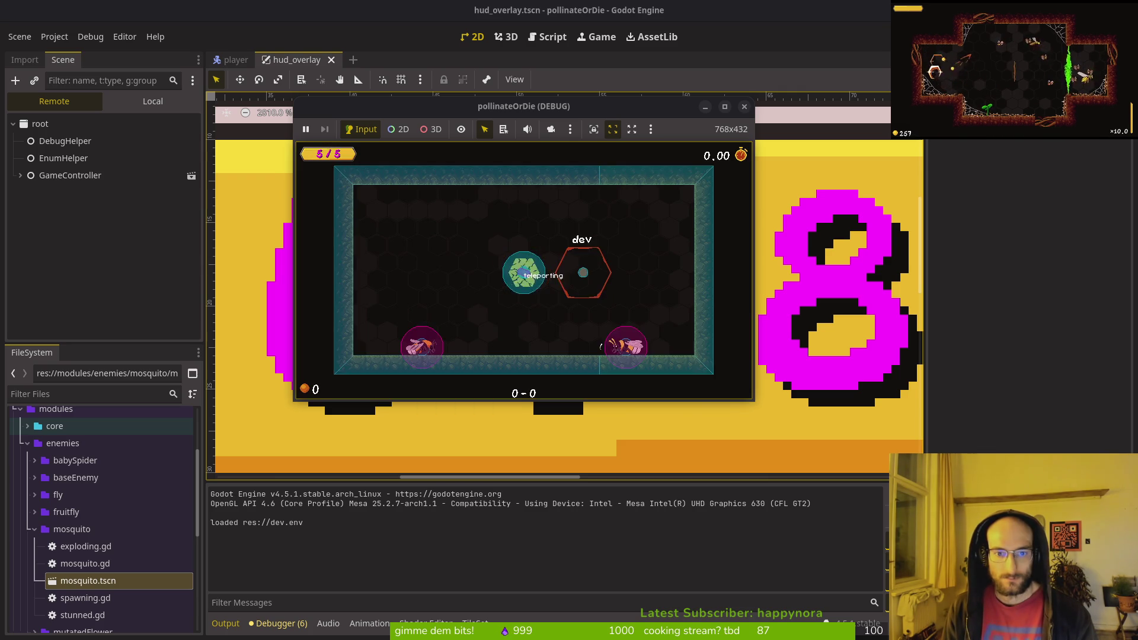
- Pause the game, view the Settings debugging toggles, then close them
{"action": "key", "text": "Escape"}
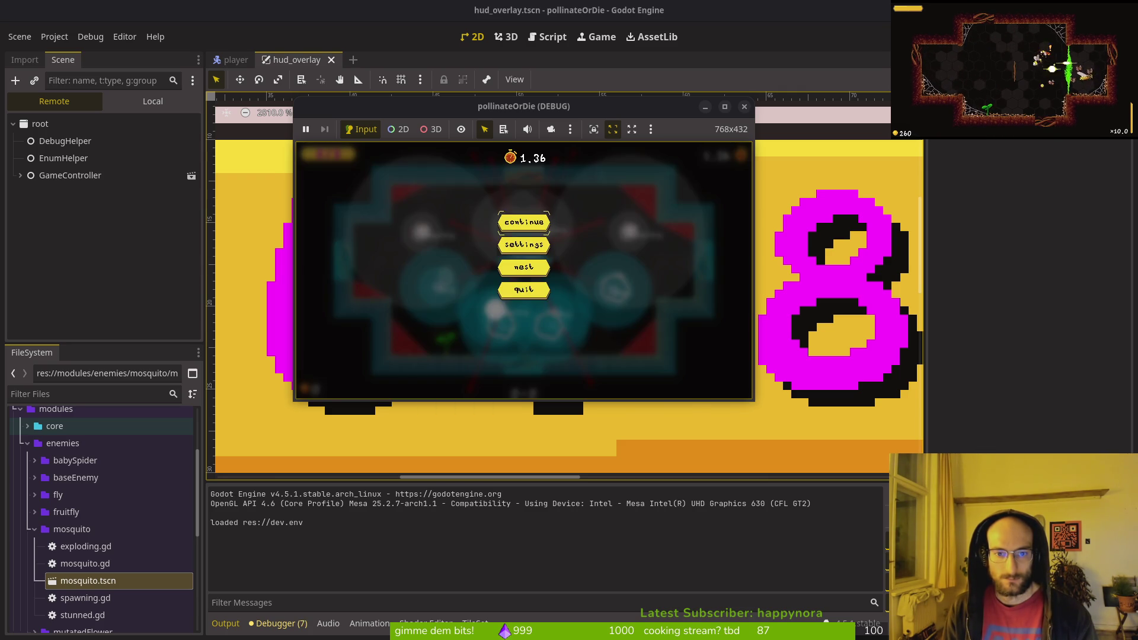
{"action": "key", "text": "Return"}
{"action": "key", "text": "Right"}
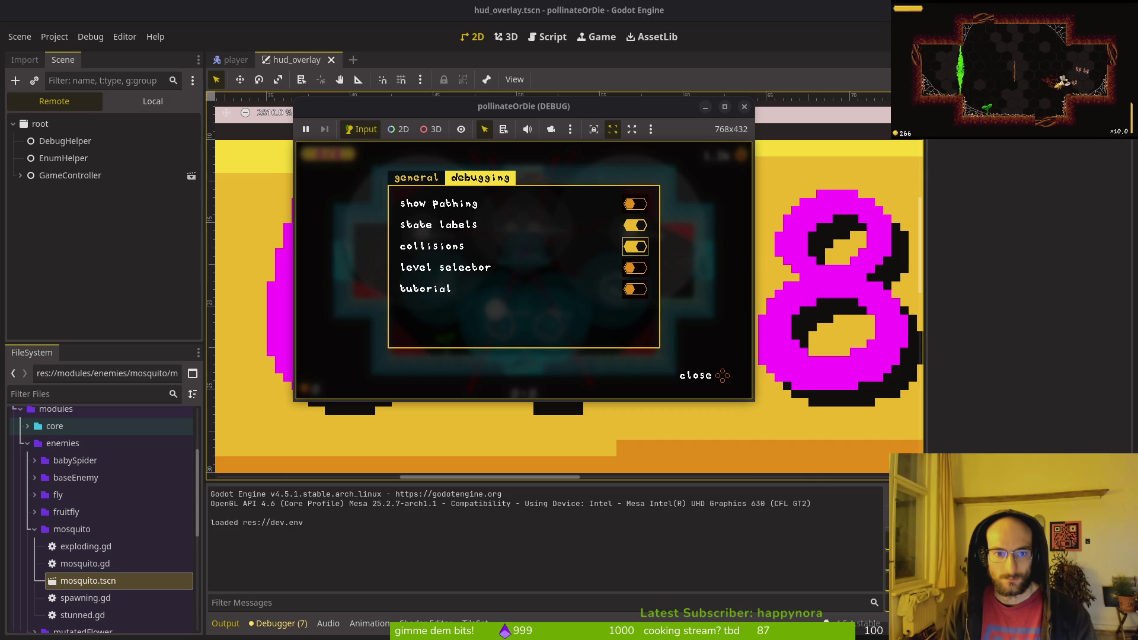
{"action": "key", "text": "Escape"}
{"action": "key", "text": "Escape"}
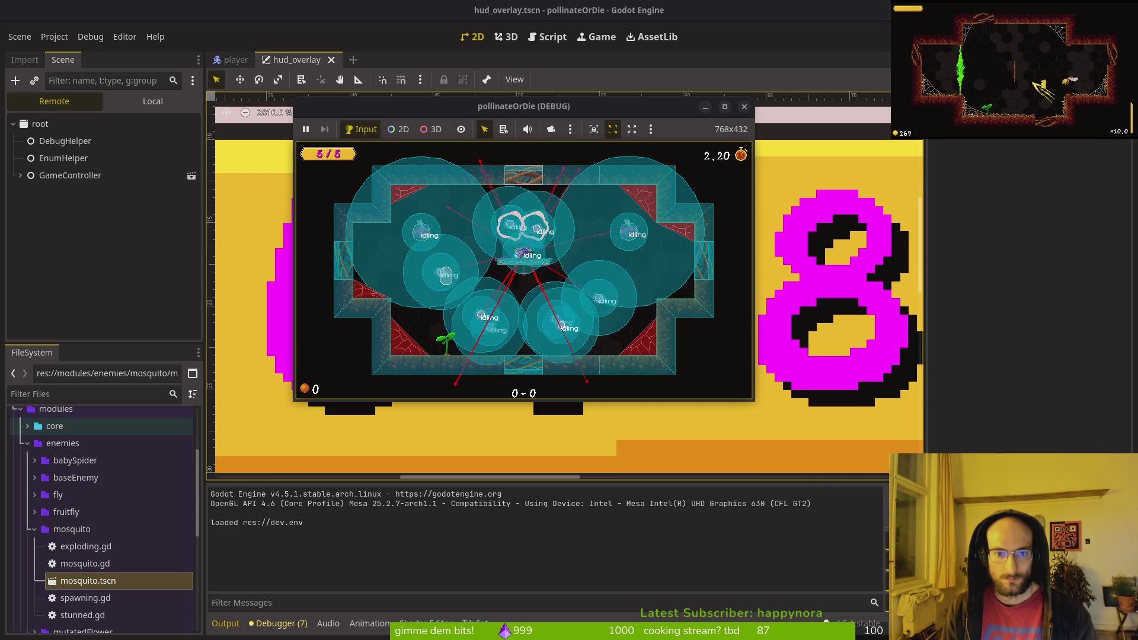
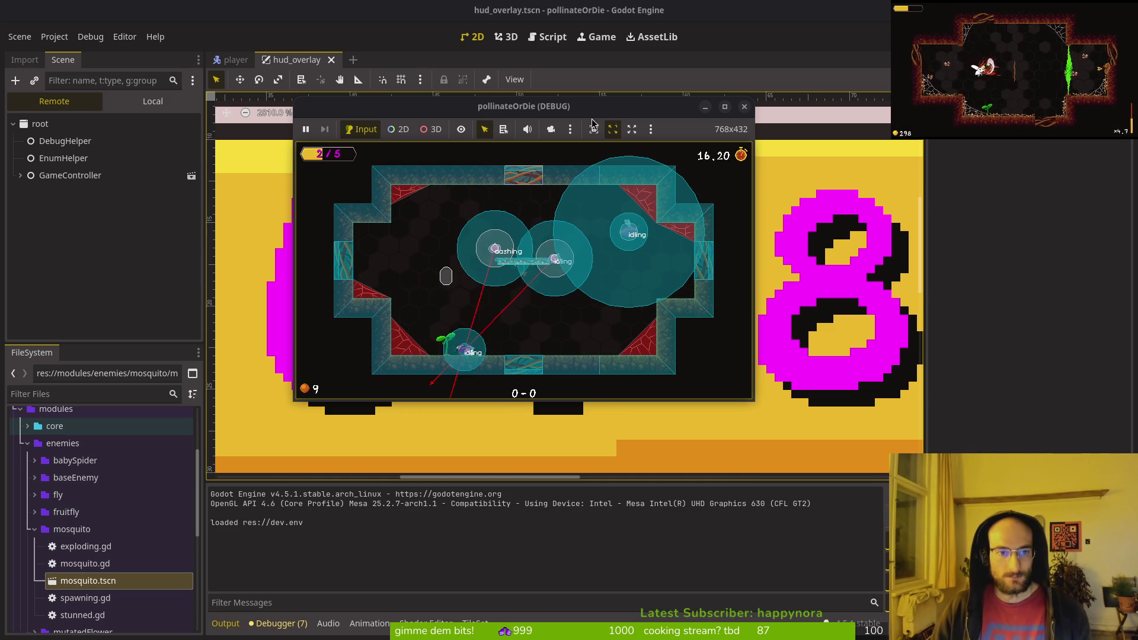
- Maximize and restore the pollinateOrDie debug window, then close it to end the run
{"action": "double_click", "coordinate": [437, 109]}
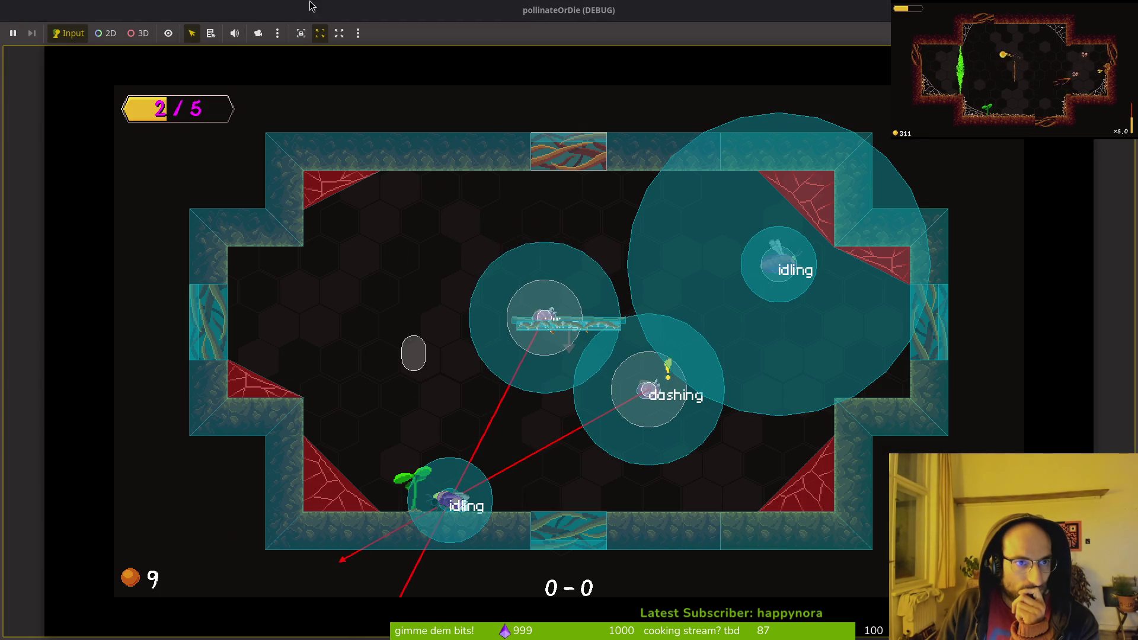
{"action": "double_click", "coordinate": [249, 16]}
{"action": "left_click", "coordinate": [742, 107]}
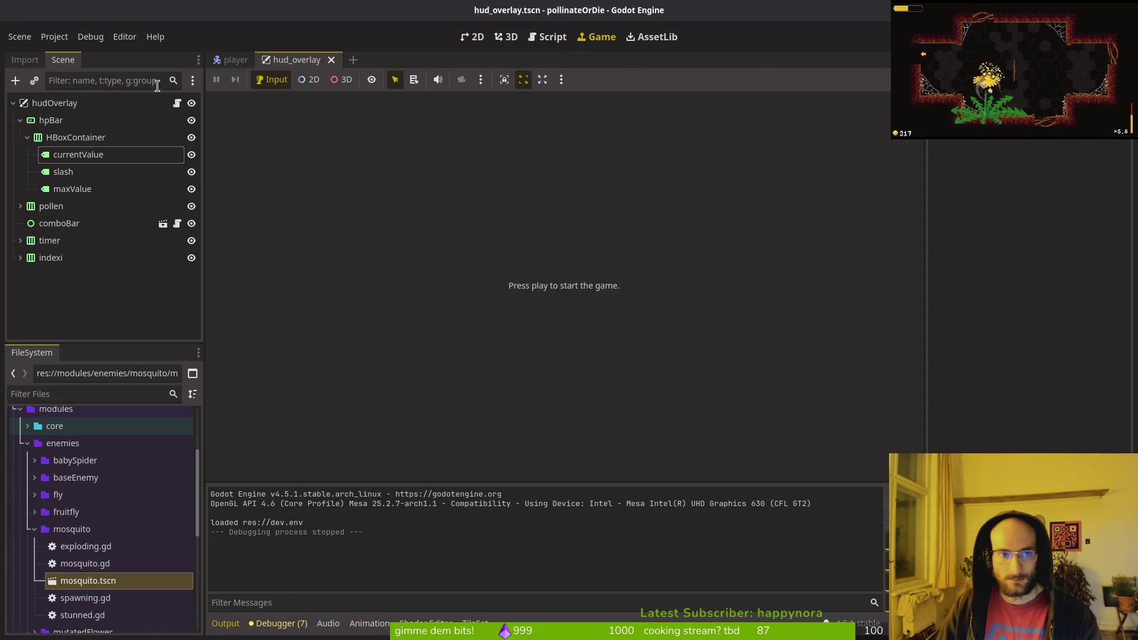
- In the 2D view, select hpBar and expand its Material to review the hpbar shader material
{"action": "left_click", "coordinate": [78, 143]}
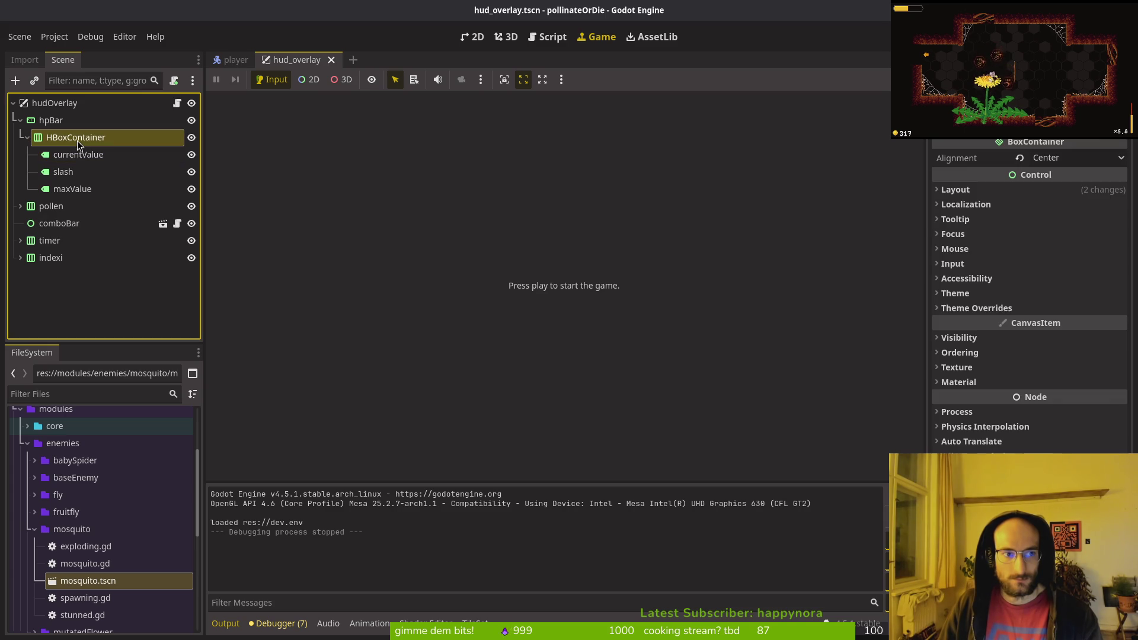
{"action": "left_click", "coordinate": [473, 37]}
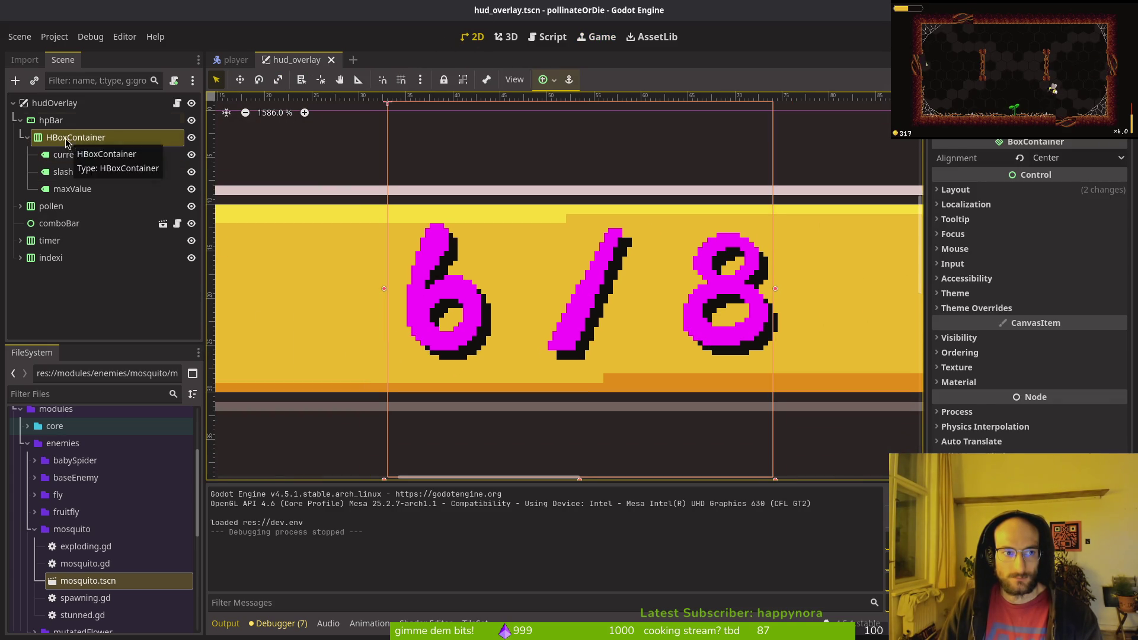
{"action": "left_click", "coordinate": [65, 121]}
{"action": "left_click", "coordinate": [965, 410]}
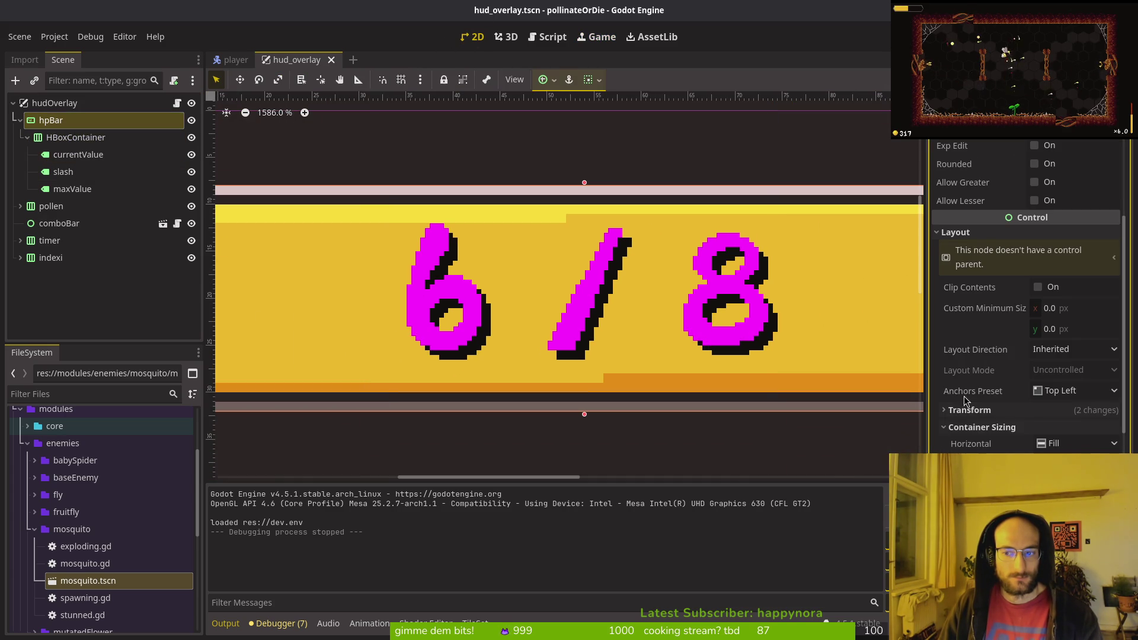
{"action": "left_click", "coordinate": [975, 232]}
{"action": "left_click", "coordinate": [987, 405]}
{"action": "scroll", "coordinate": [993, 418], "scroll_direction": "down", "scroll_amount": 3}
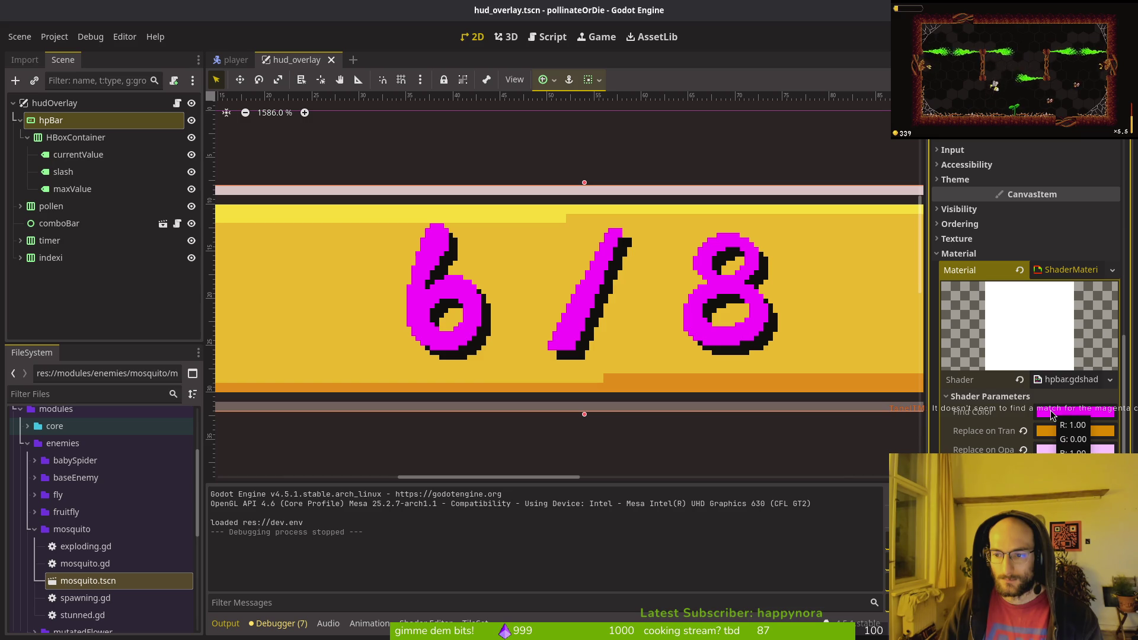
- Compare the currentValue label's theme override colours with hpBar, then search for an existing resource
{"action": "left_click", "coordinate": [79, 155]}
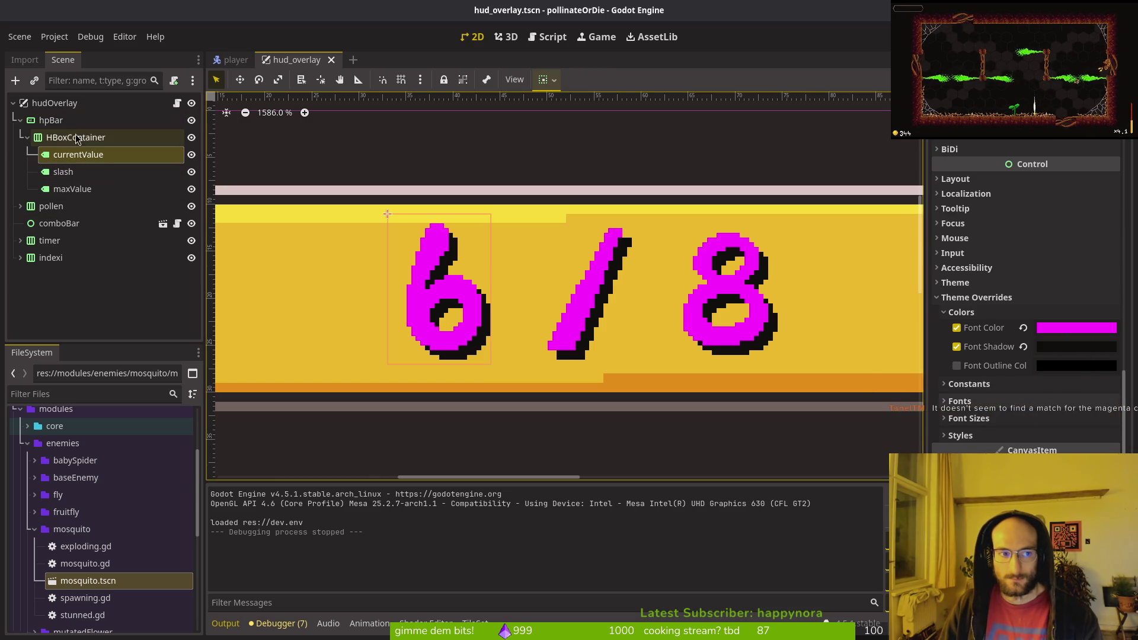
{"action": "left_click", "coordinate": [50, 123]}
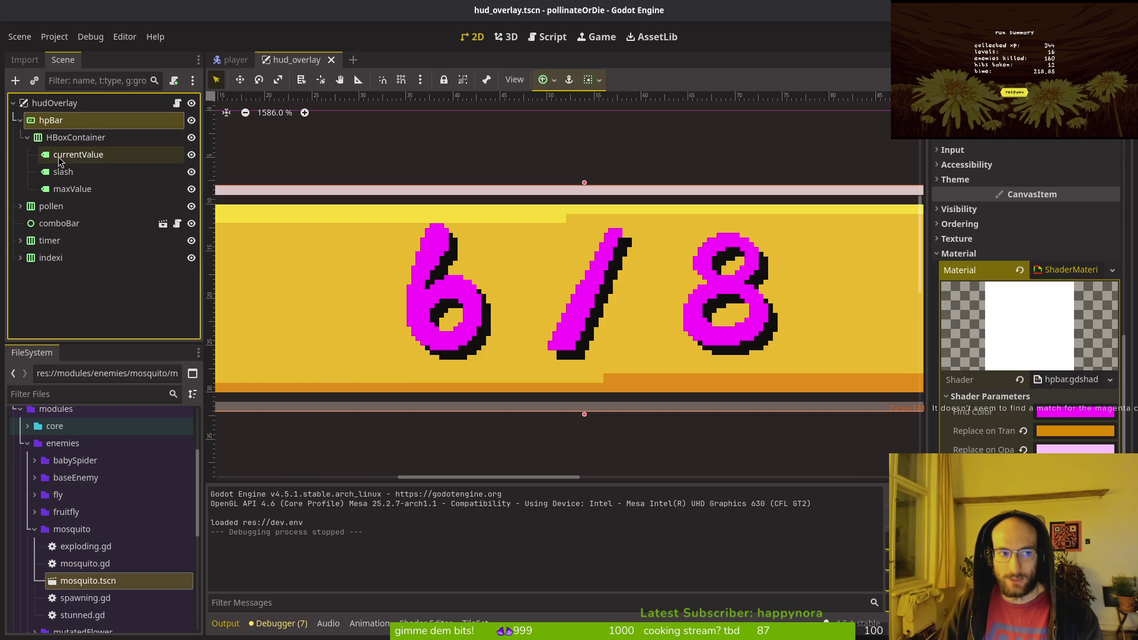
{"action": "left_click", "coordinate": [84, 158]}
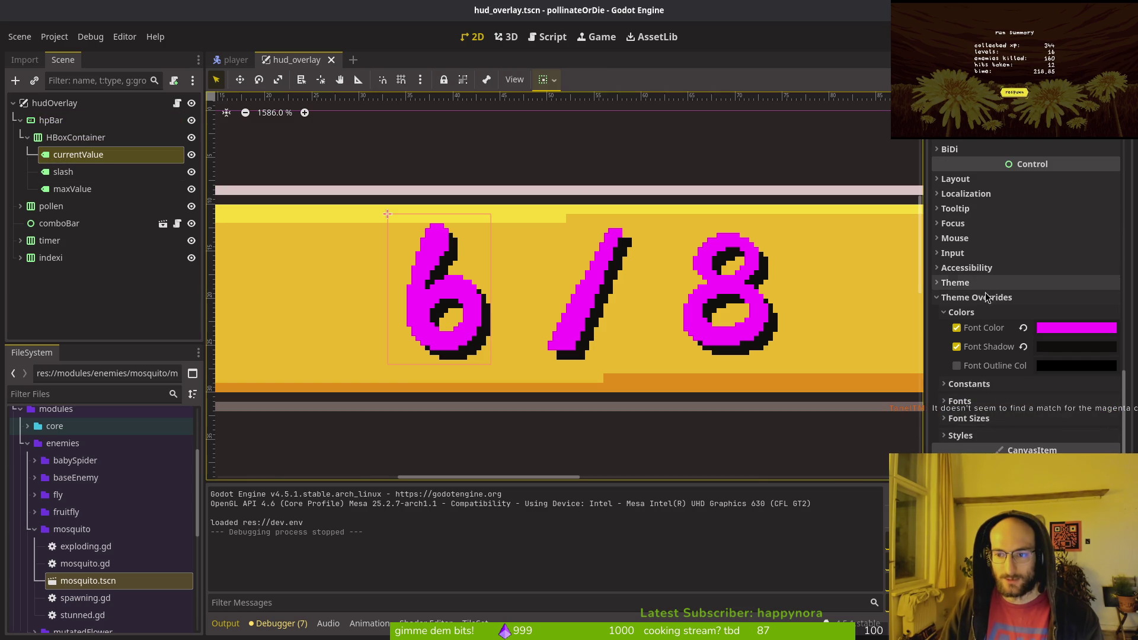
{"action": "left_click", "coordinate": [974, 296]}
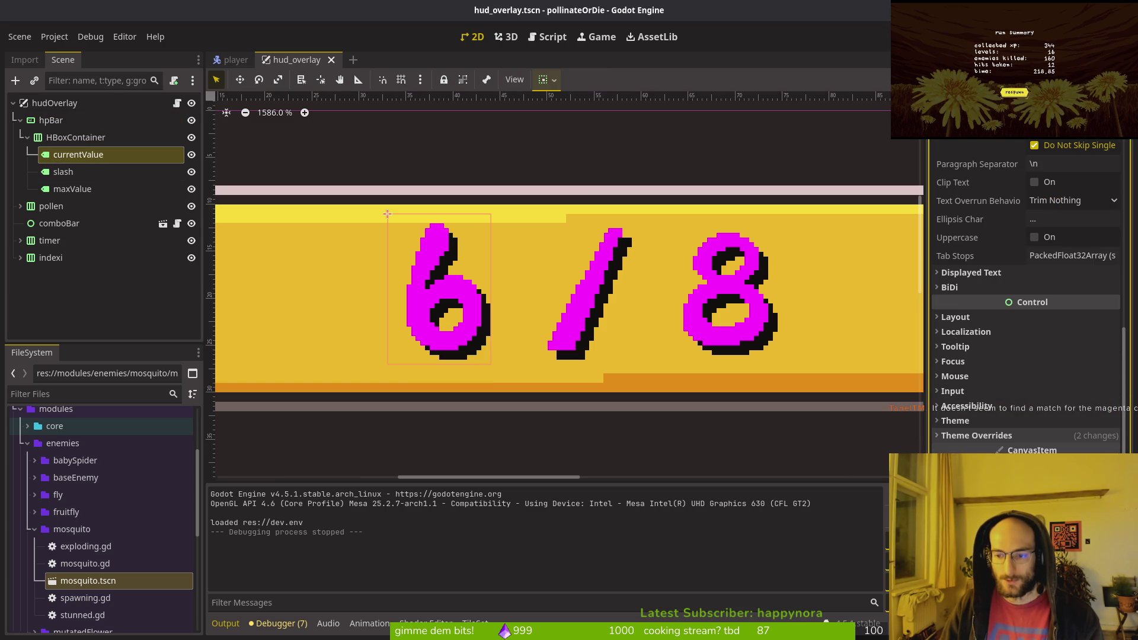
{"action": "key", "text": "shift+alt+o"}
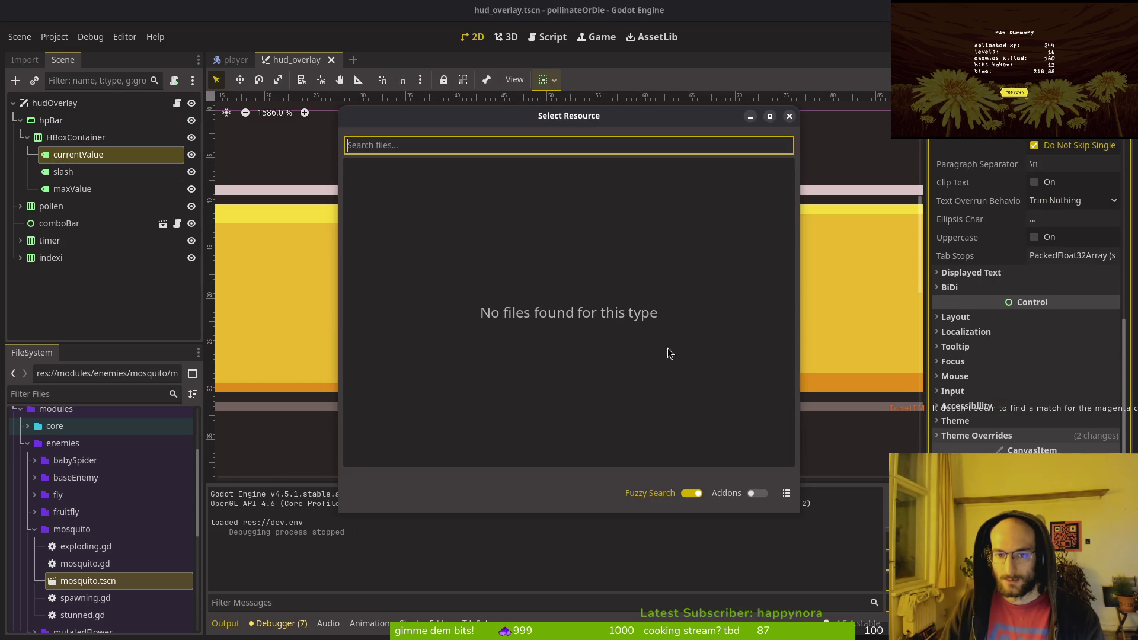
- Paste a new ShaderMaterial into currentValue's Material slot and load hpbar.gdshader into it
{"action": "key", "text": "Escape"}
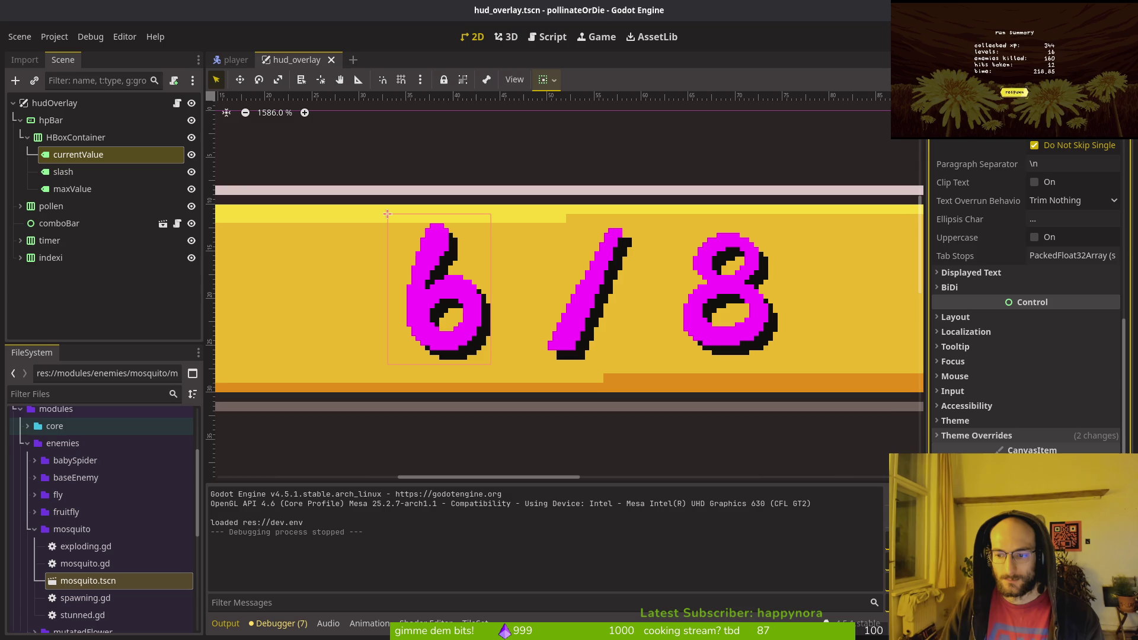
{"action": "key", "text": "ctrl+v"}
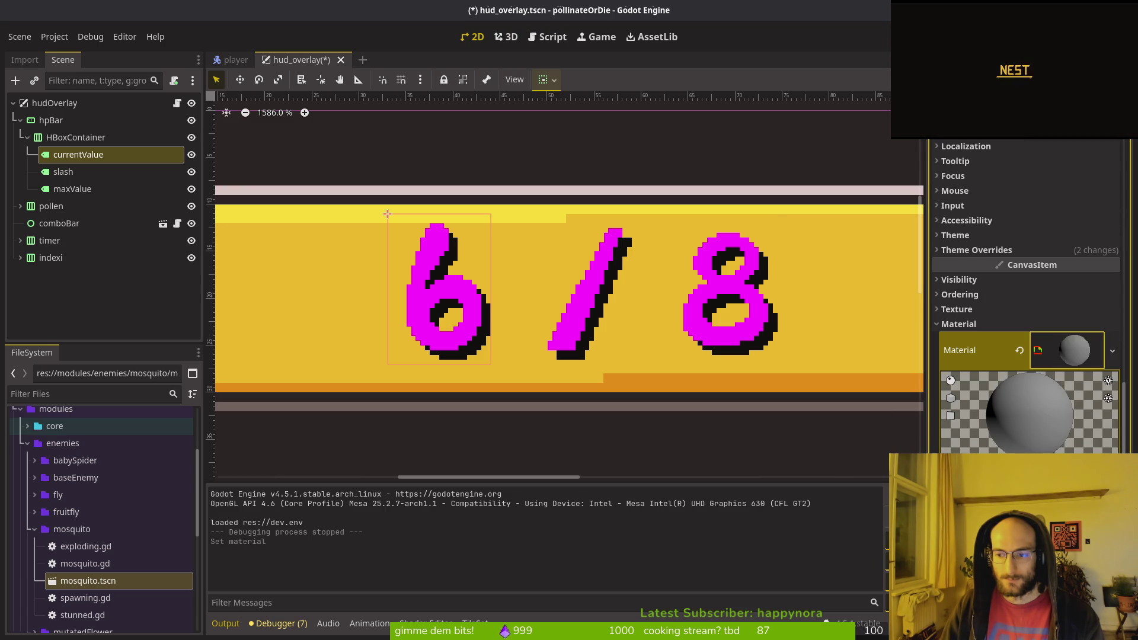
{"action": "key", "text": "shift+alt+o"}
{"action": "double_click", "coordinate": [406, 170]}
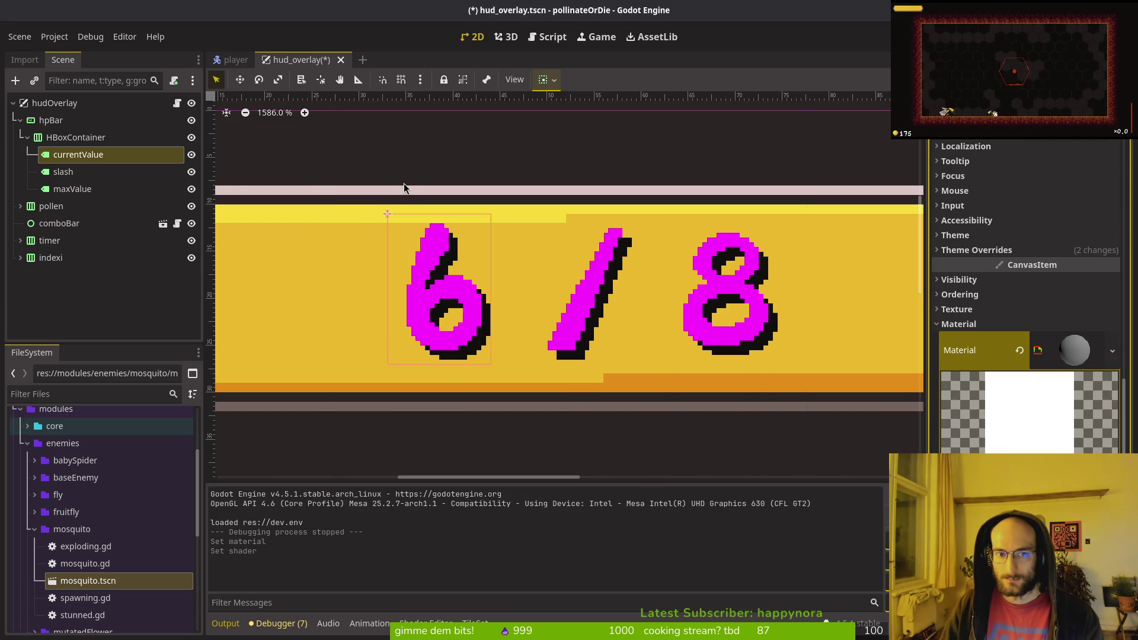
{"action": "scroll", "coordinate": [1062, 433], "scroll_direction": "down", "scroll_amount": 3}
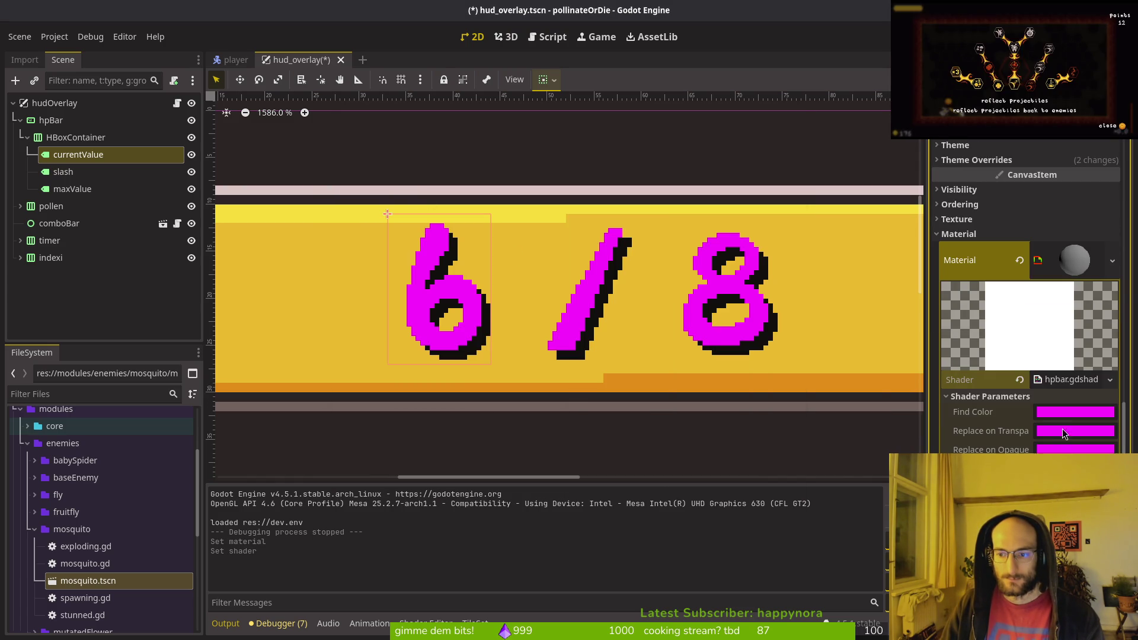
- Set Replace on Transparent to f76e5b and Replace on Opaque to 00bf45, then save and run
{"action": "left_click", "coordinate": [1053, 435]}
{"action": "left_click", "coordinate": [1101, 194]}
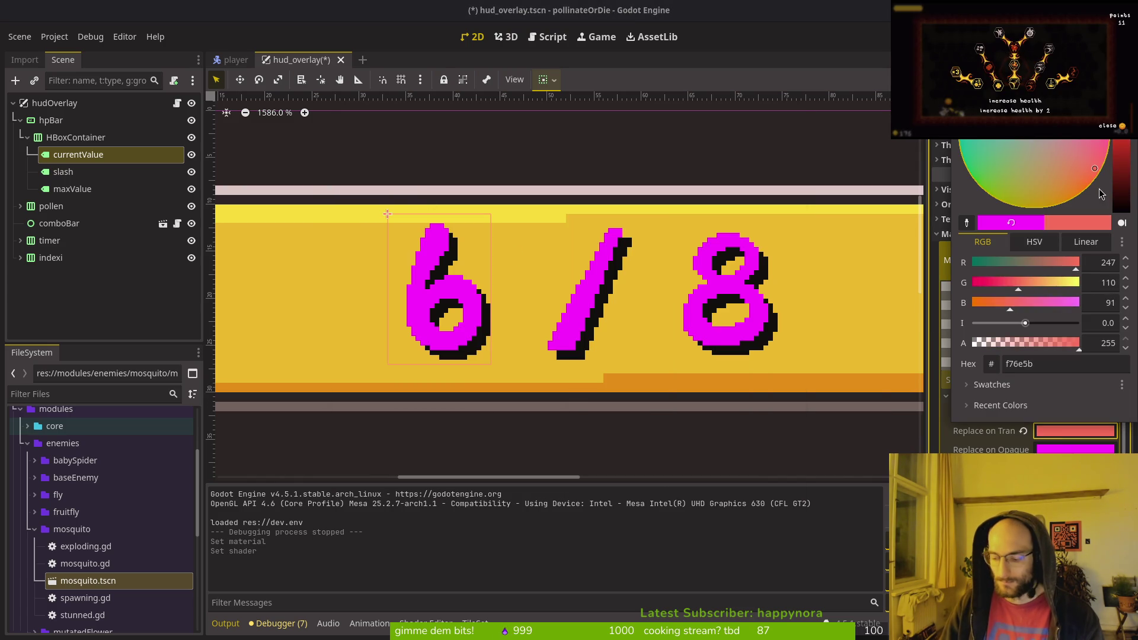
{"action": "key", "text": "Escape"}
{"action": "left_click", "coordinate": [1075, 449]}
{"action": "left_click", "coordinate": [970, 193]}
{"action": "left_click", "coordinate": [937, 224]}
{"action": "key", "text": "F5"}
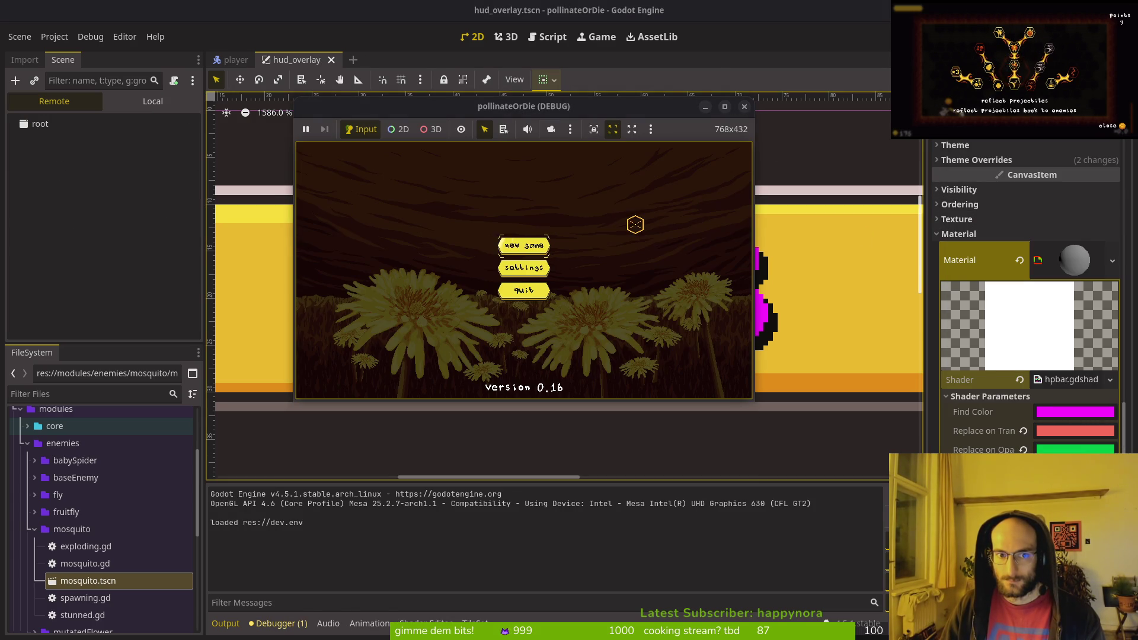
- Start a new game to view the HUD health counter, then close the game window
{"action": "left_click", "coordinate": [535, 244]}
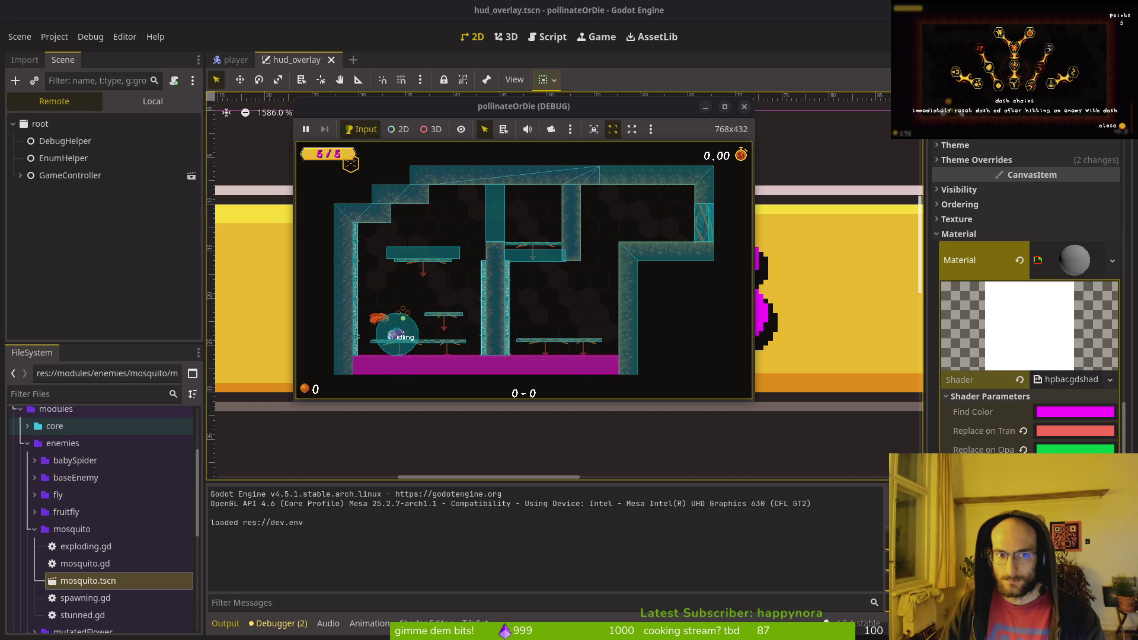
{"action": "left_click", "coordinate": [744, 107]}
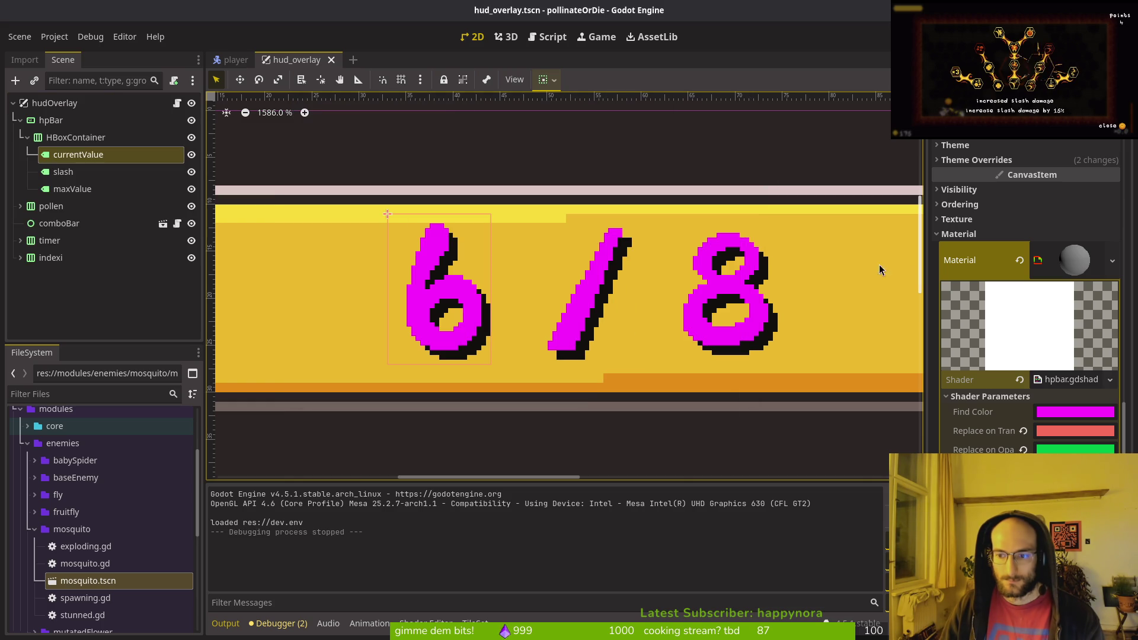
- Compare currentValue with hpBar, then undo and clear the shader material from the currentValue label
{"action": "left_click", "coordinate": [81, 137]}
{"action": "left_click", "coordinate": [81, 154]}
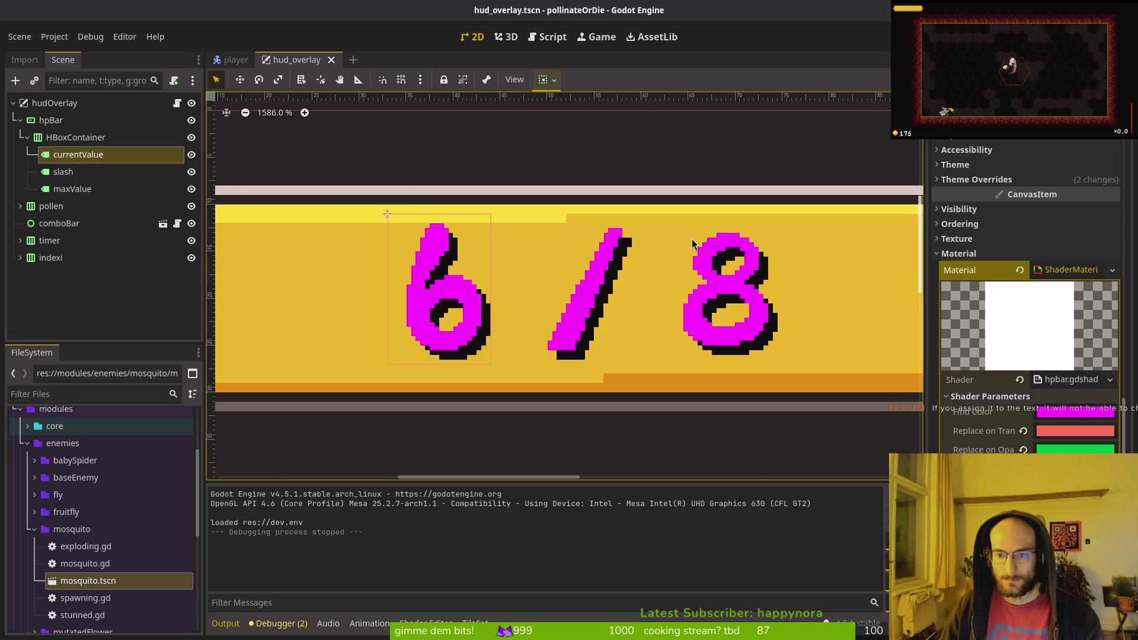
{"action": "left_click", "coordinate": [53, 121]}
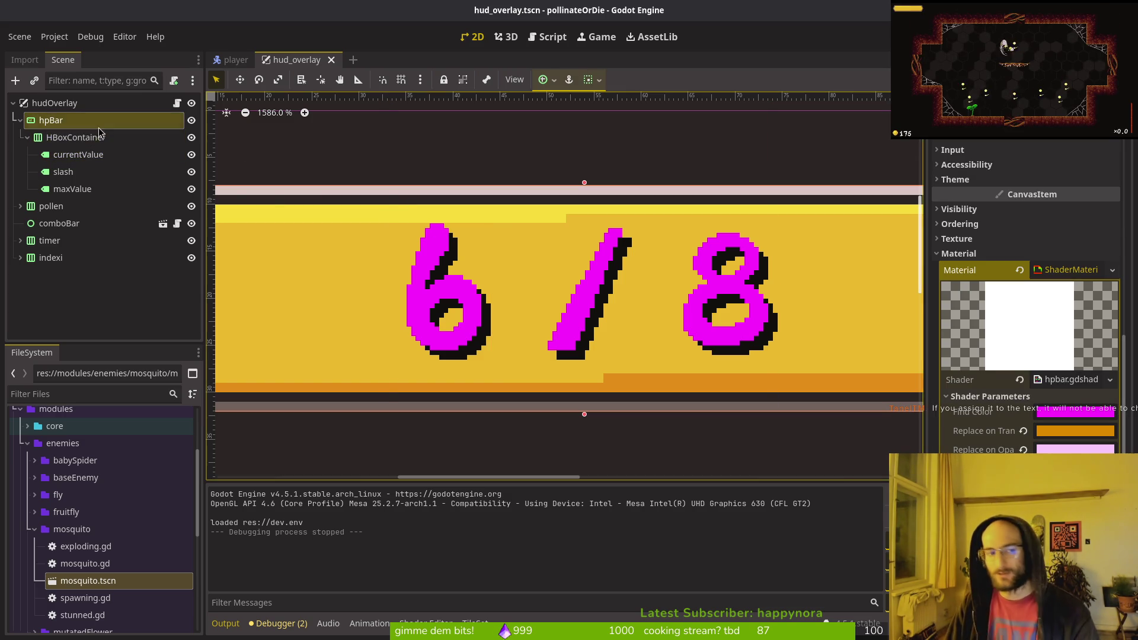
{"action": "left_click", "coordinate": [77, 155]}
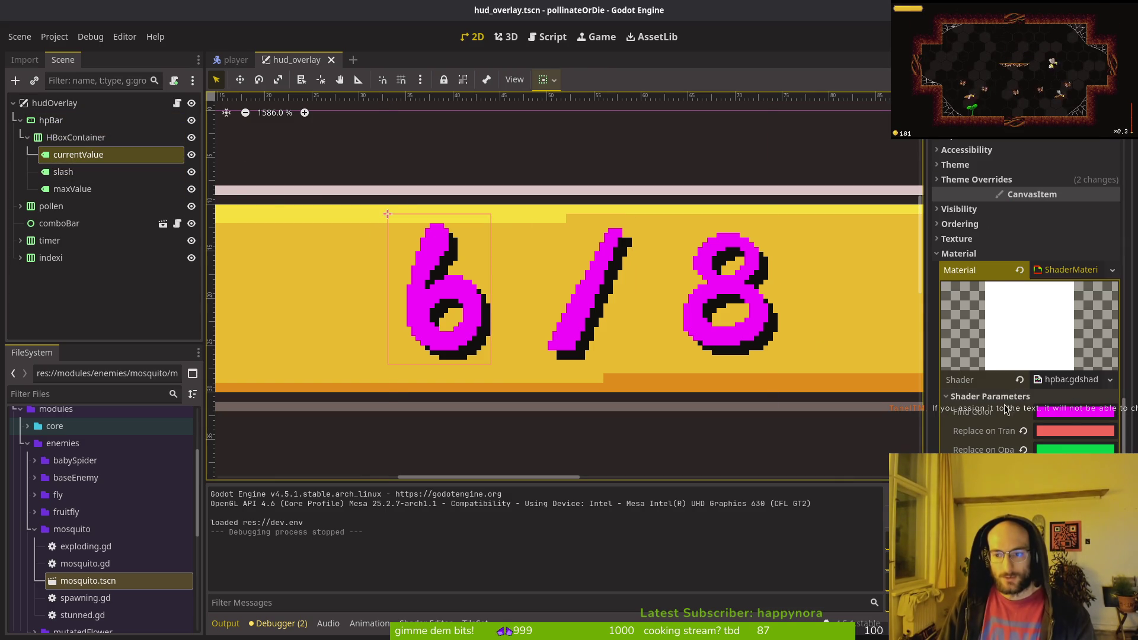
{"action": "key", "text": "ctrl+z"}
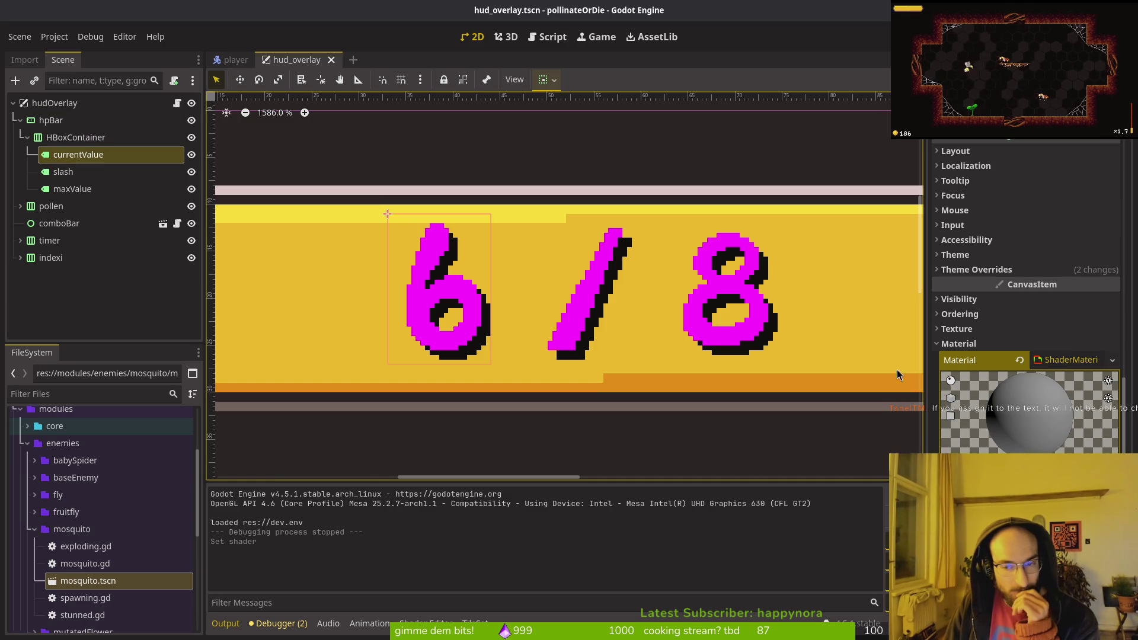
{"action": "left_click", "coordinate": [1019, 360]}
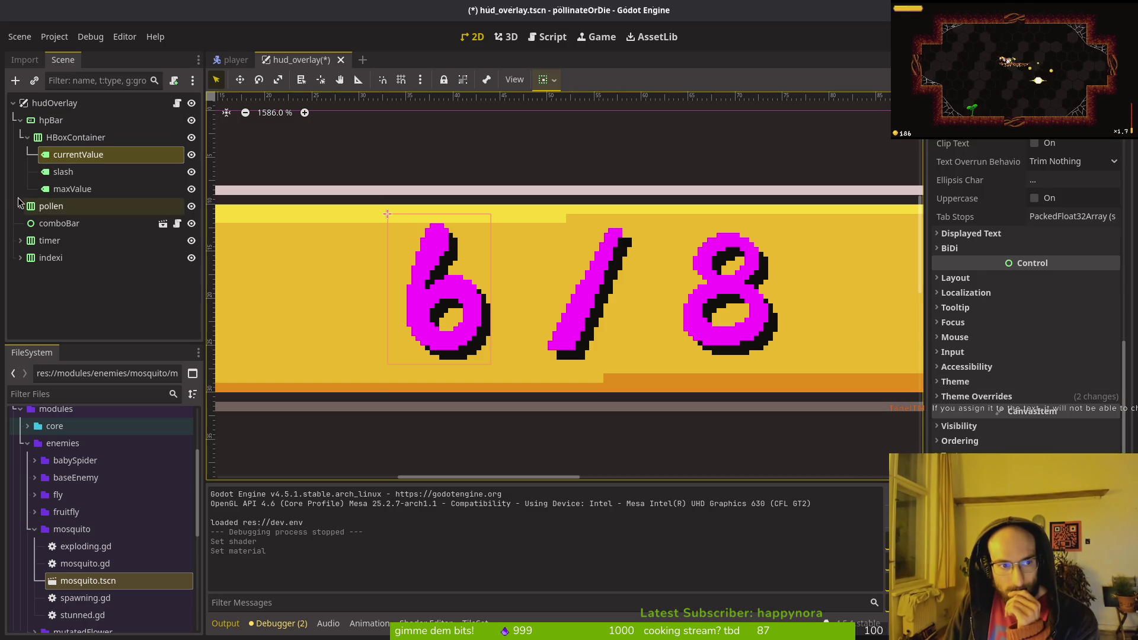
- Browse HBoxContainer's currentValue, slash and maxValue labels, then save and run the game
{"action": "left_click", "coordinate": [52, 121]}
{"action": "left_click", "coordinate": [58, 140]}
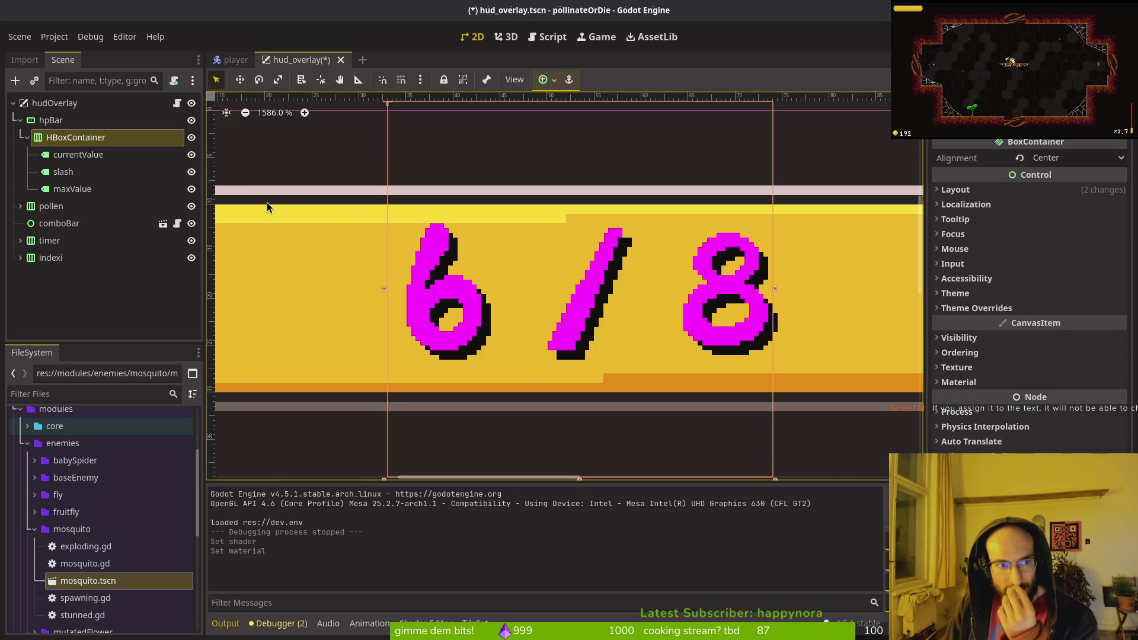
{"action": "key", "text": "Up"}
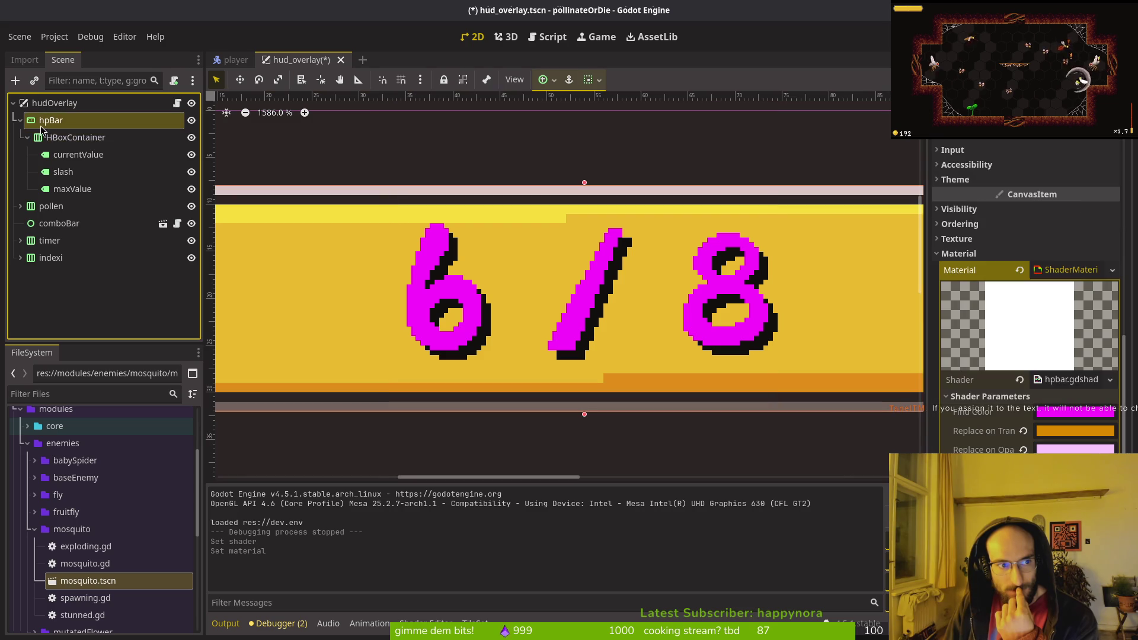
{"action": "left_click", "coordinate": [27, 138]}
{"action": "scroll", "coordinate": [522, 247], "scroll_direction": "down", "scroll_amount": 10}
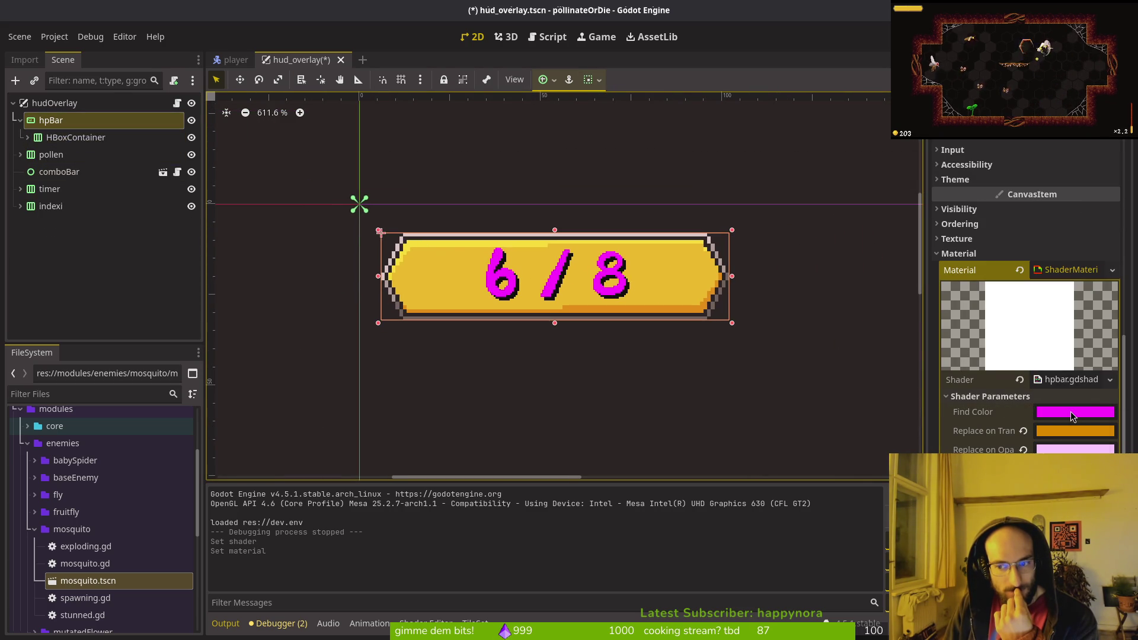
{"action": "left_click", "coordinate": [28, 138]}
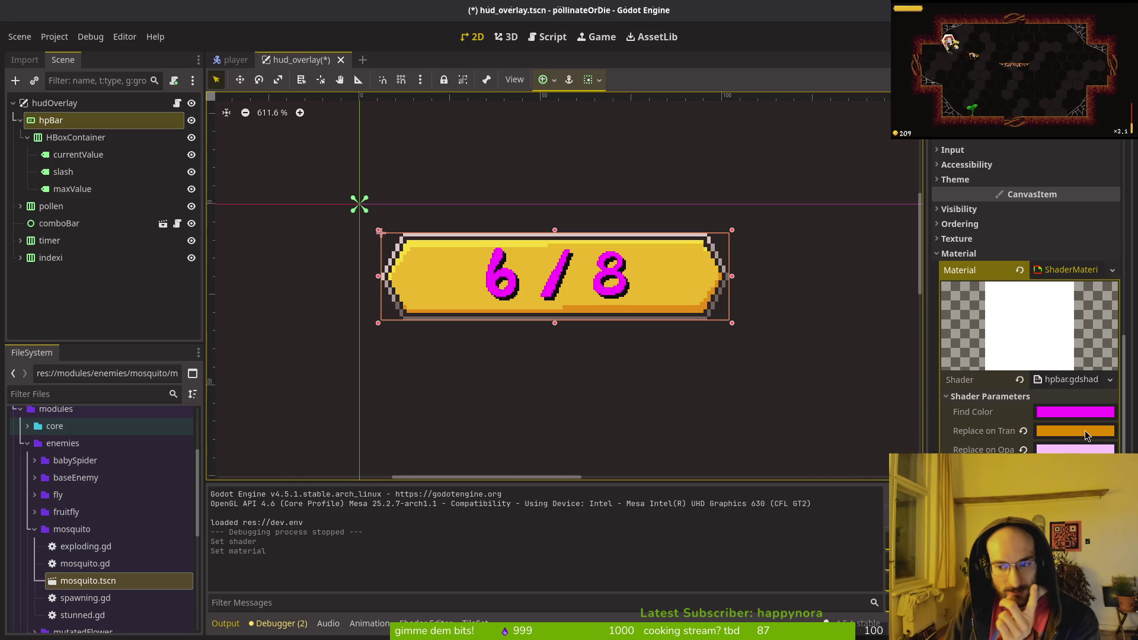
{"action": "left_click", "coordinate": [78, 154]}
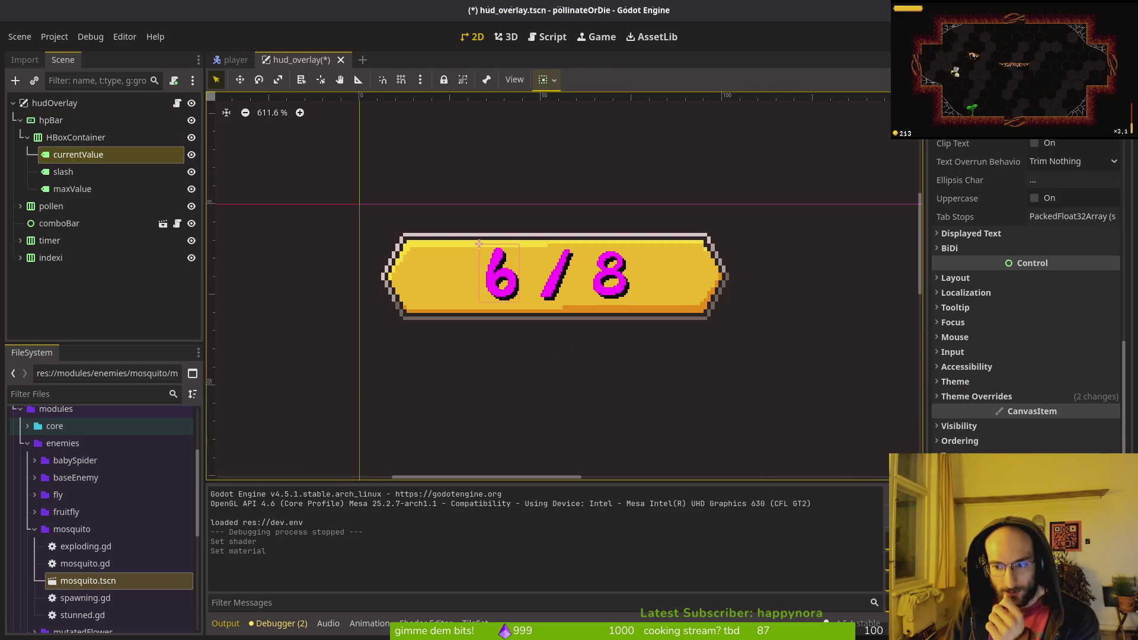
{"action": "left_click", "coordinate": [63, 172]}
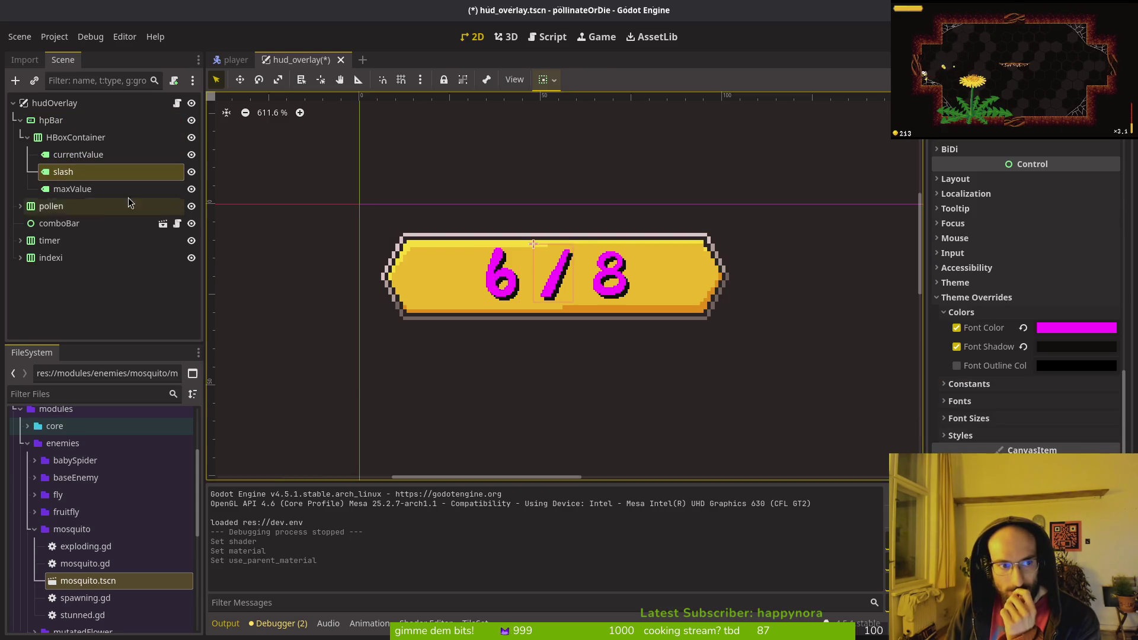
{"action": "left_click", "coordinate": [130, 188]}
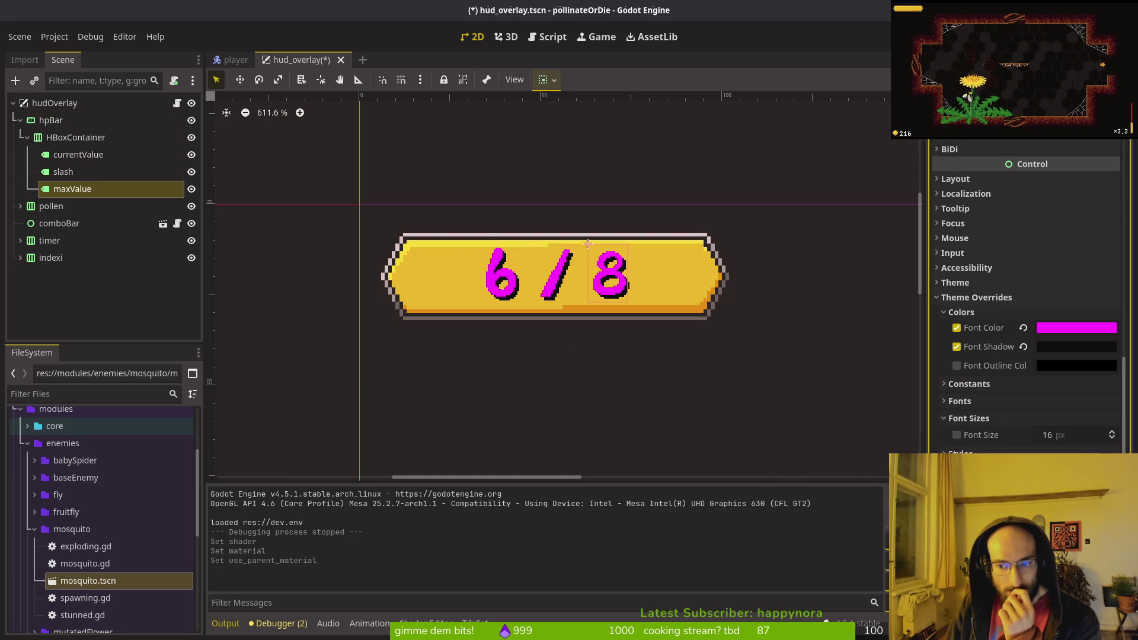
{"action": "key", "text": "Up"}
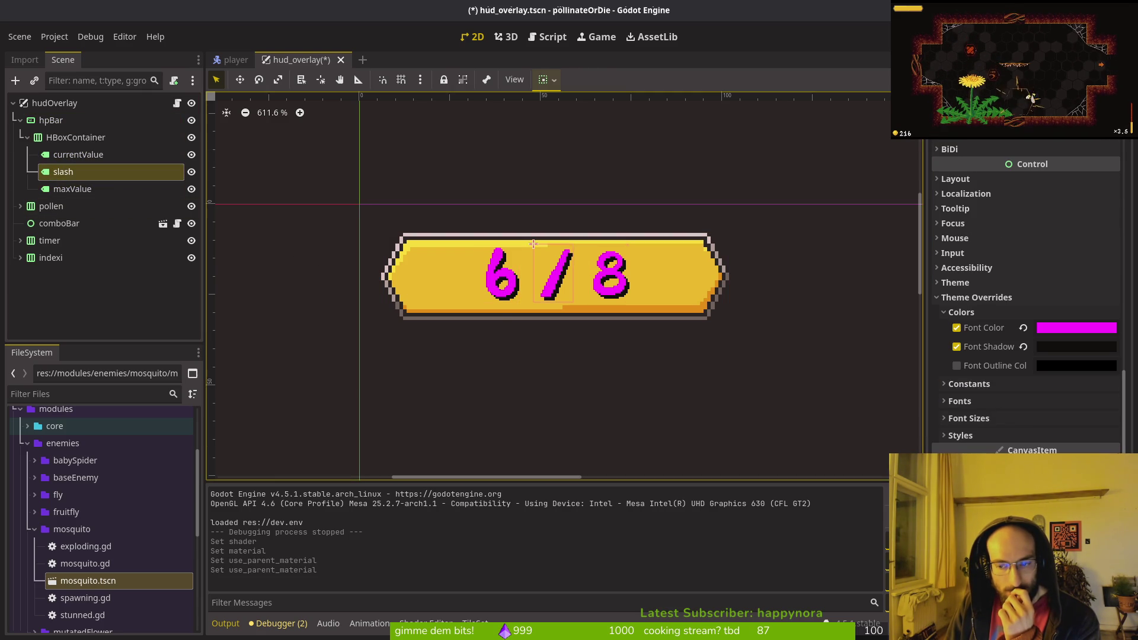
{"action": "key", "text": "F5"}
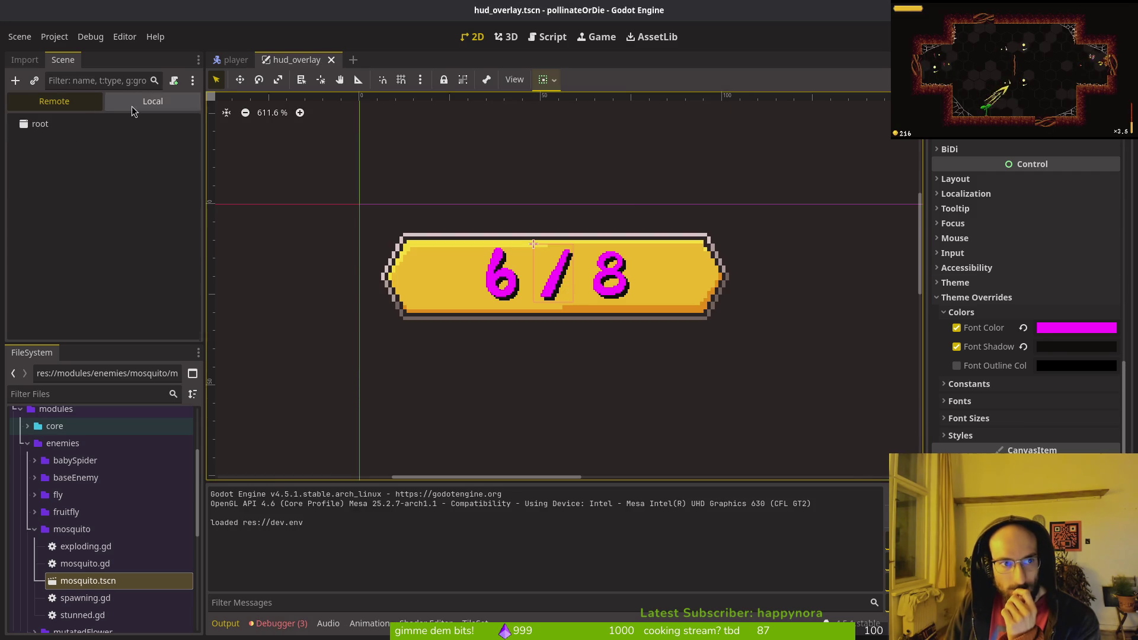
- Enable Use Parent Material on HBoxContainer, then save and launch the game
{"action": "left_click", "coordinate": [67, 137]}
{"action": "left_click", "coordinate": [958, 382]}
{"action": "left_click", "coordinate": [1041, 419]}
{"action": "key", "text": "F5"}
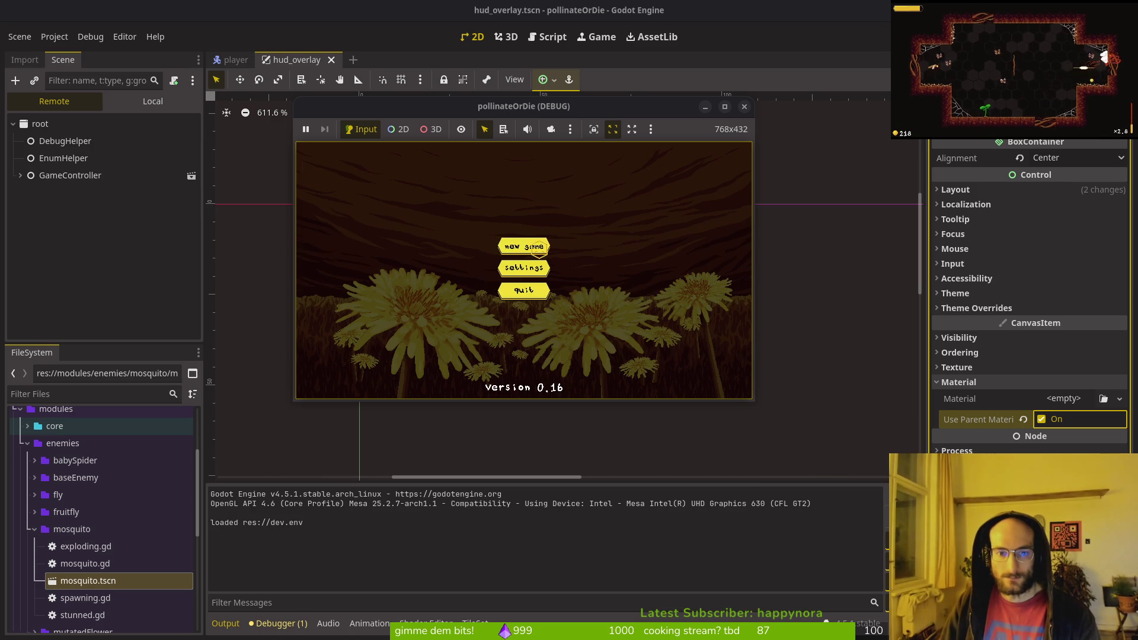
- Start a new game to check the HUD, stop it with F8, and return to hpBar in 2D
{"action": "left_click", "coordinate": [537, 248]}
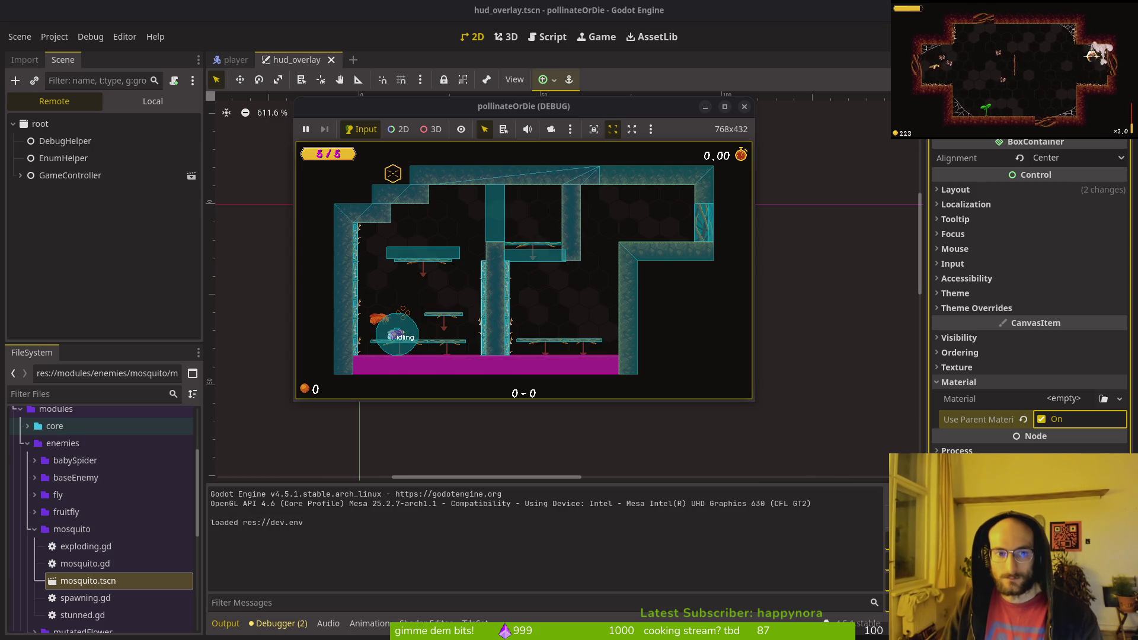
{"action": "key", "text": "F8"}
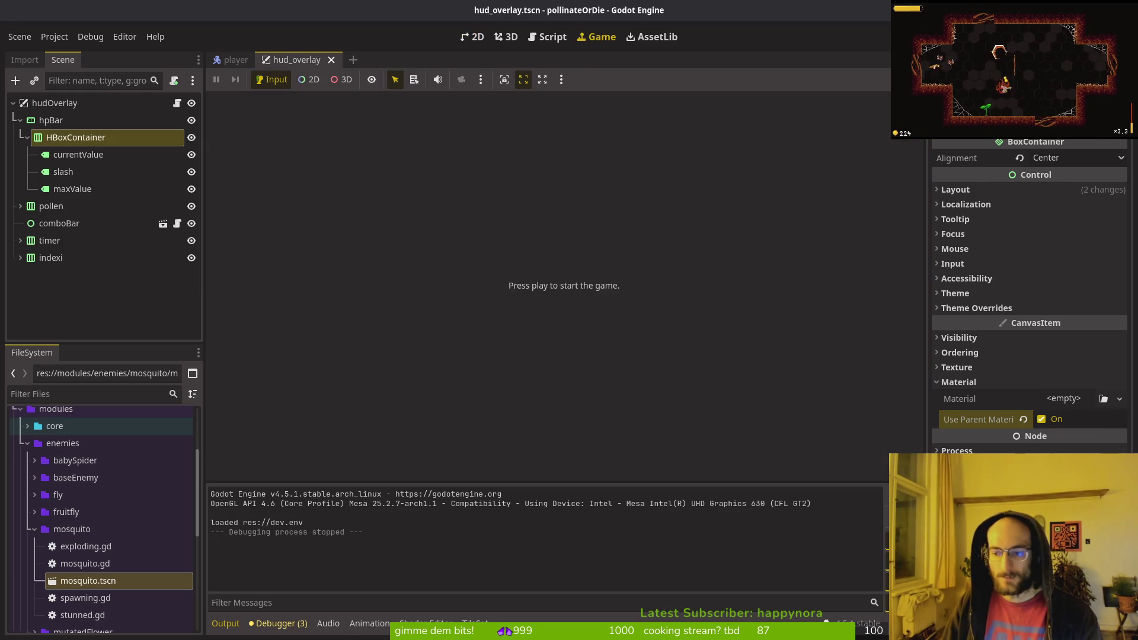
{"action": "left_click", "coordinate": [89, 120]}
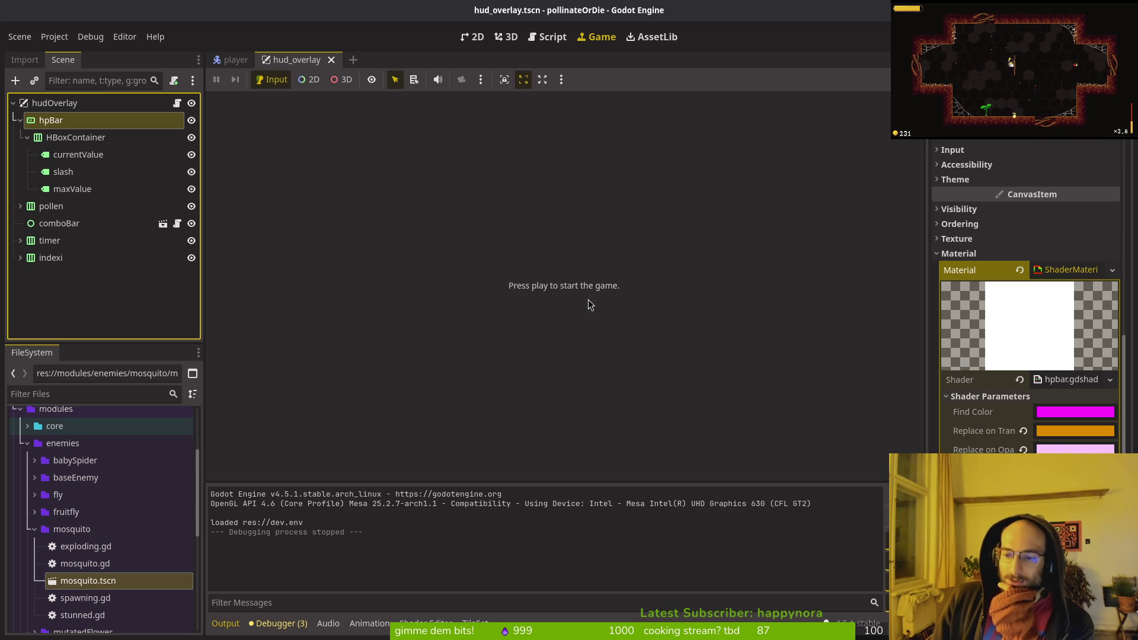
{"action": "key", "text": "ctrl+F1"}
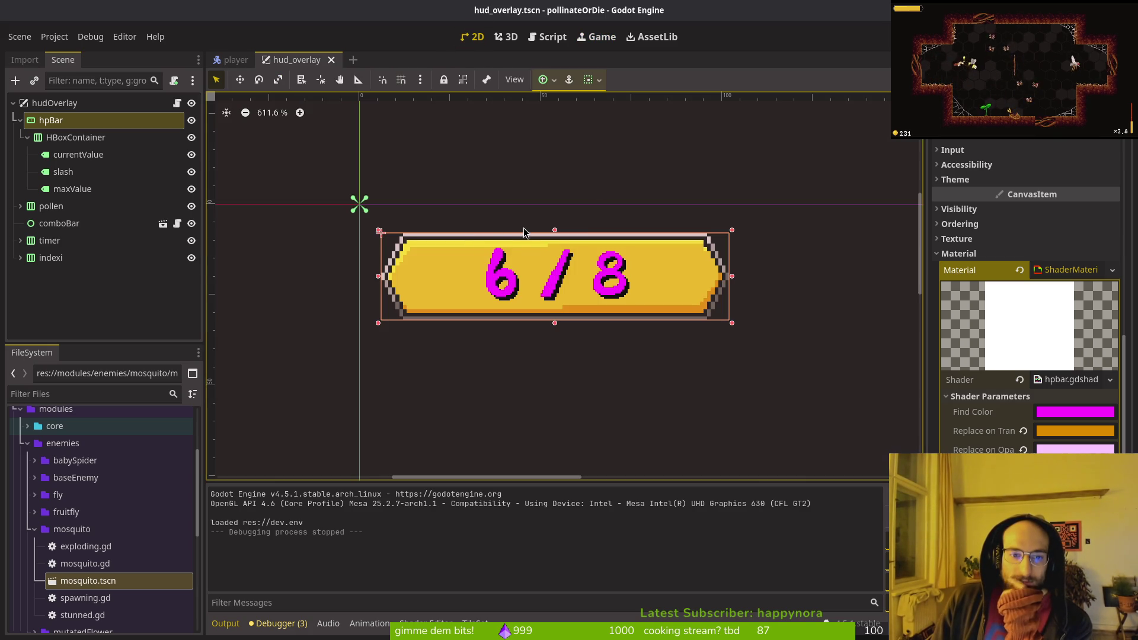
- Zoom into the hpBar on the canvas, then bring up hpbar.gdshader in the vim terminal
{"action": "scroll", "coordinate": [557, 231], "scroll_direction": "up", "scroll_amount": 5}
{"action": "scroll", "coordinate": [651, 268], "scroll_direction": "up", "scroll_amount": 5}
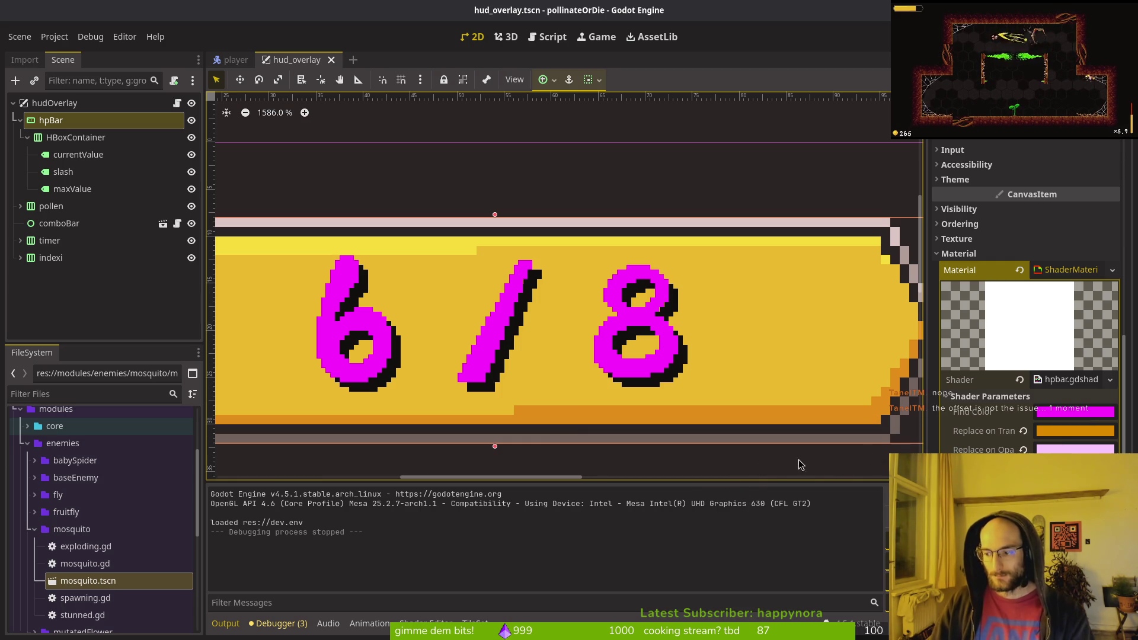
{"action": "key", "text": "alt+Tab"}
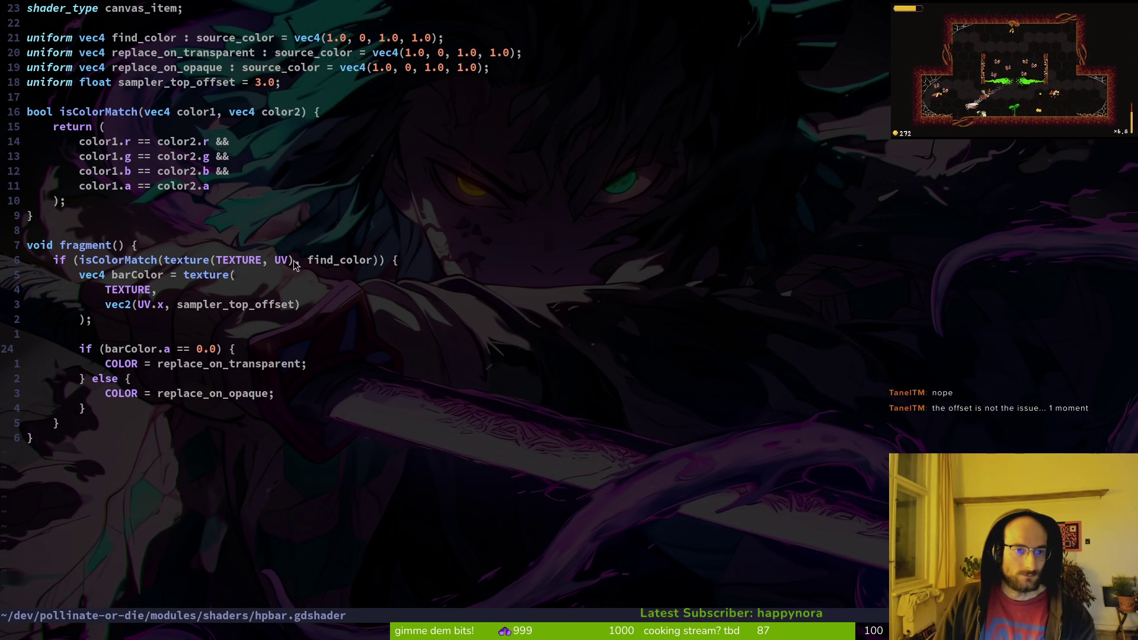
{"action": "left_click", "coordinate": [128, 275]}
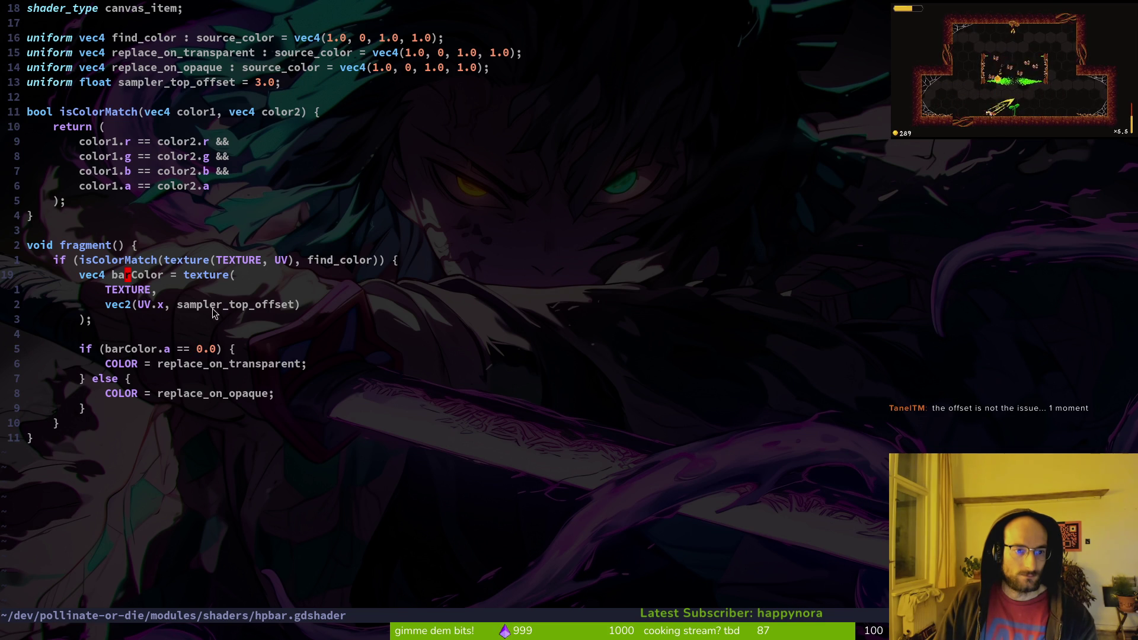
{"action": "left_click", "coordinate": [160, 306]}
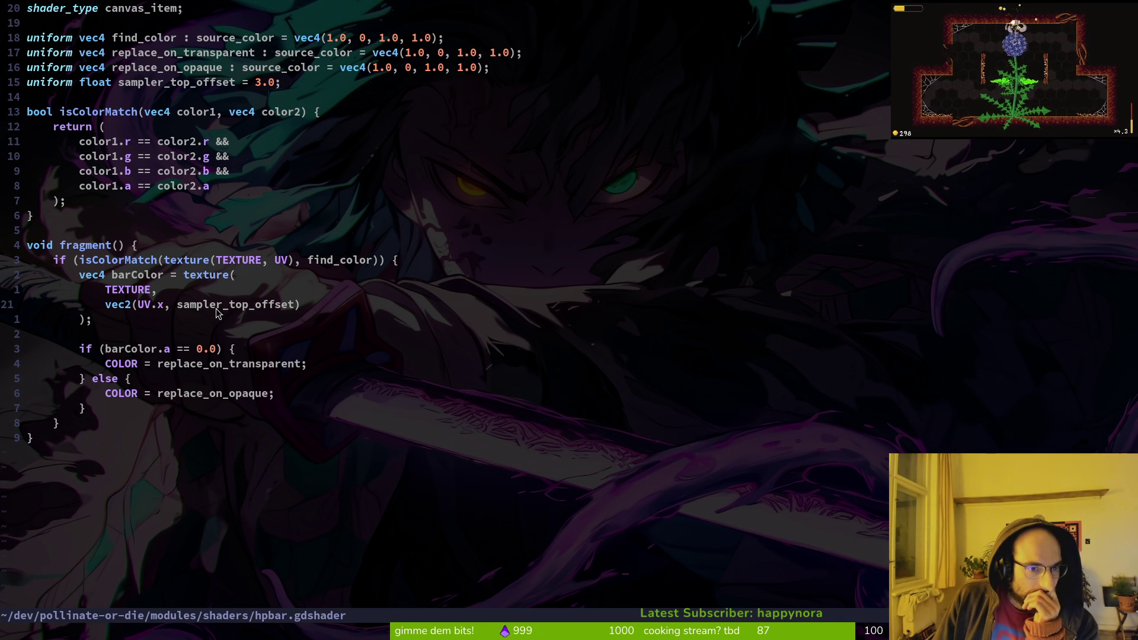
{"action": "key", "text": "alt+Tab"}
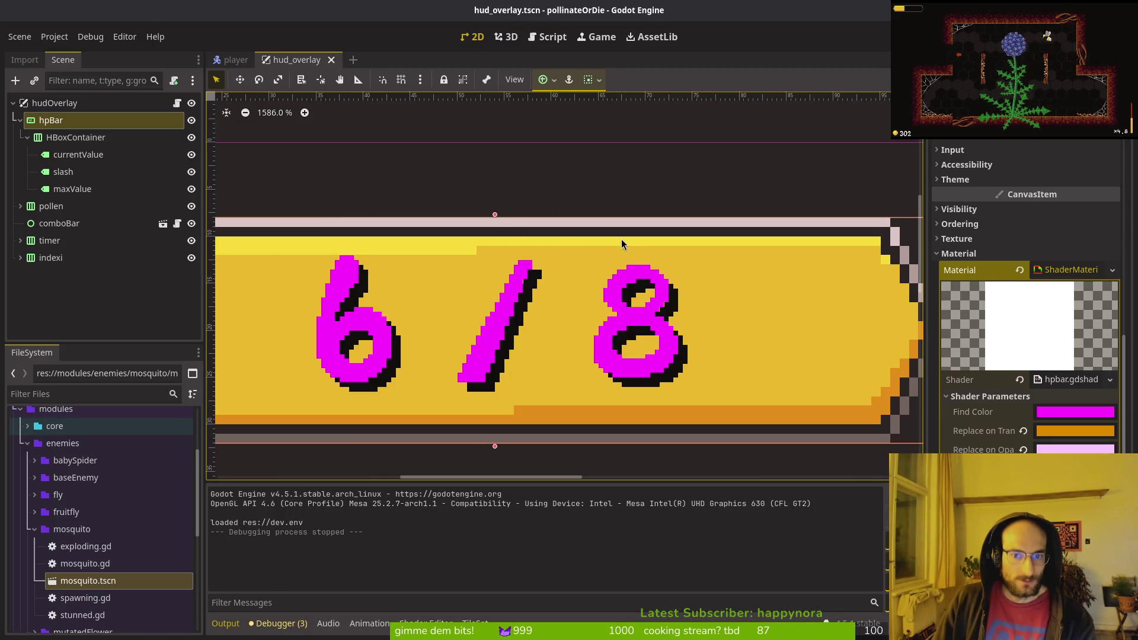
- Switch between the shader source and Godot, zoom out on the canvas, and select the value labels
{"action": "scroll", "coordinate": [622, 243], "scroll_direction": "down", "scroll_amount": 3}
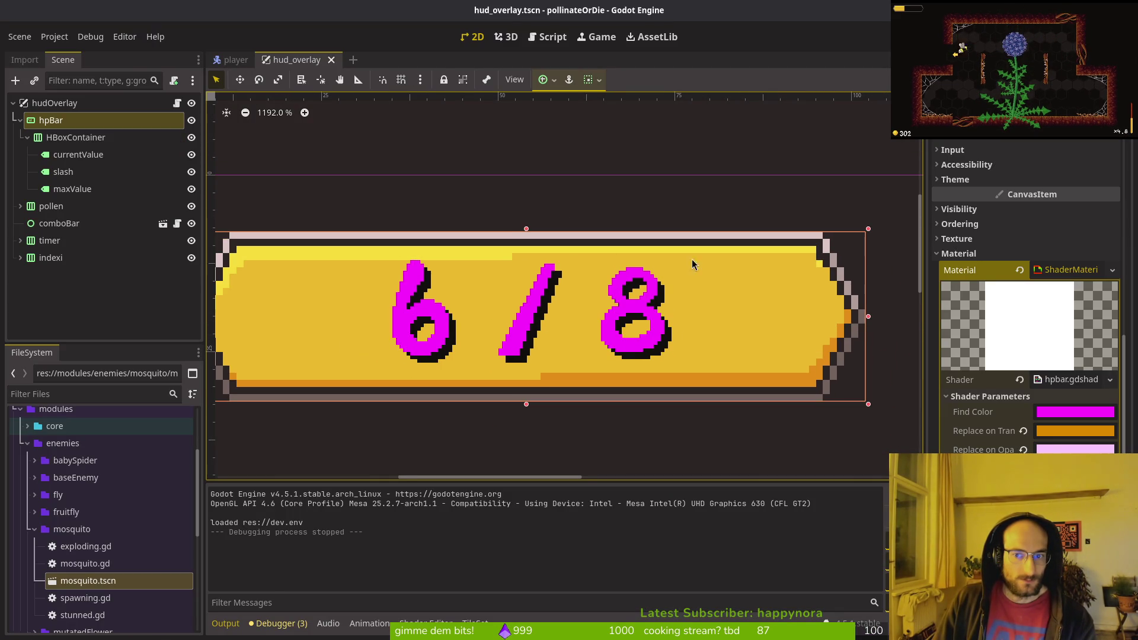
{"action": "key", "text": "alt+Tab"}
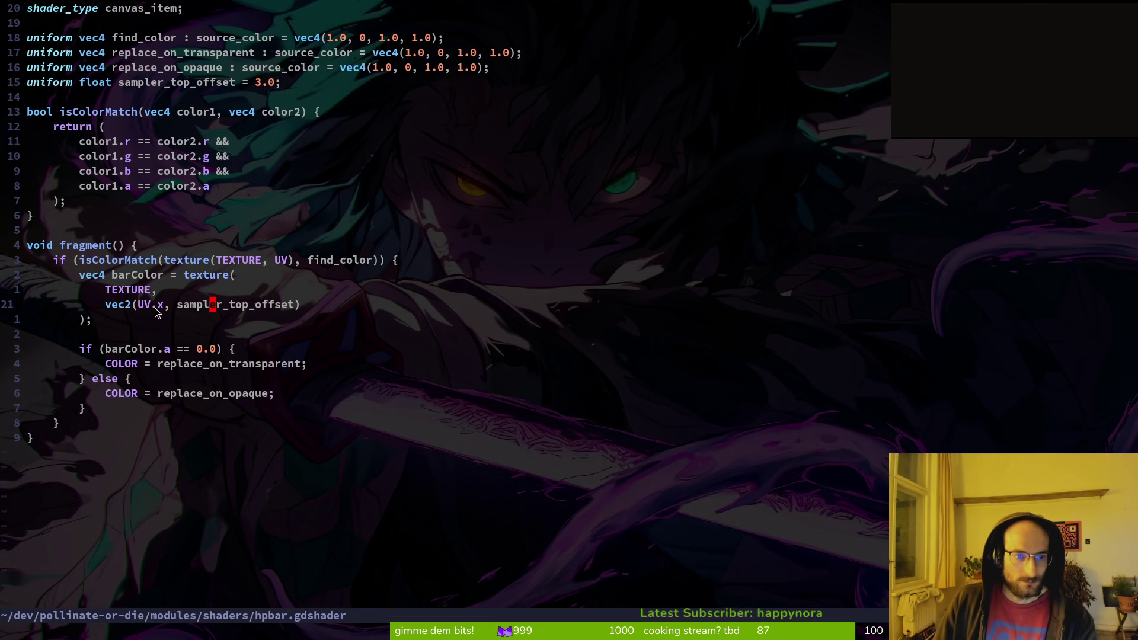
{"action": "key", "text": "alt+Tab"}
{"action": "scroll", "coordinate": [573, 314], "scroll_direction": "down", "scroll_amount": 4}
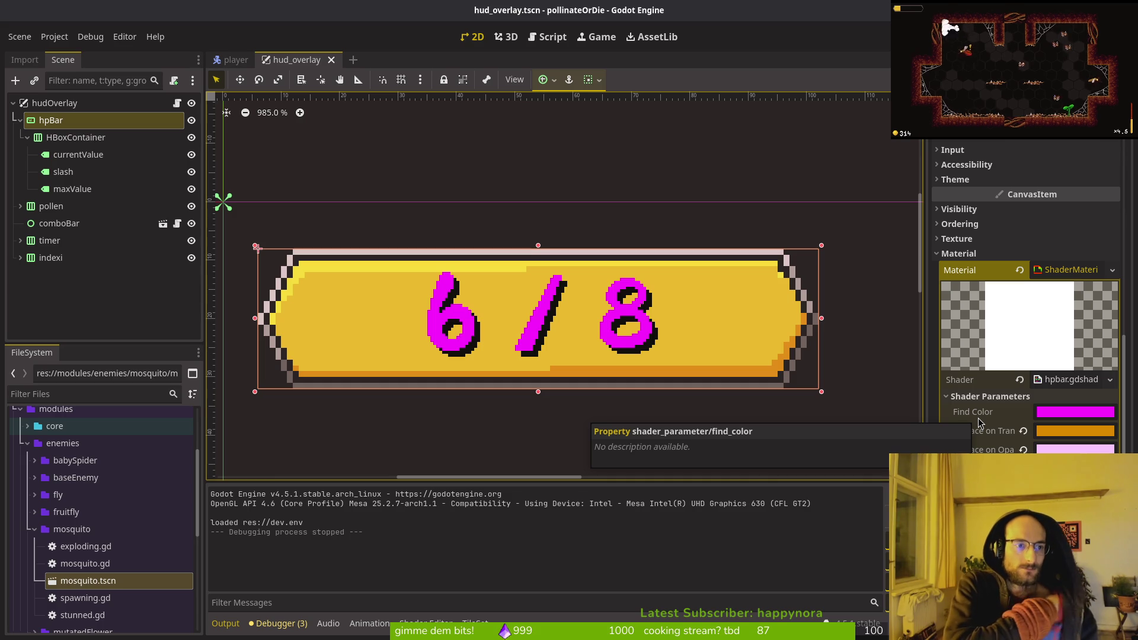
{"action": "left_click", "coordinate": [74, 188]}
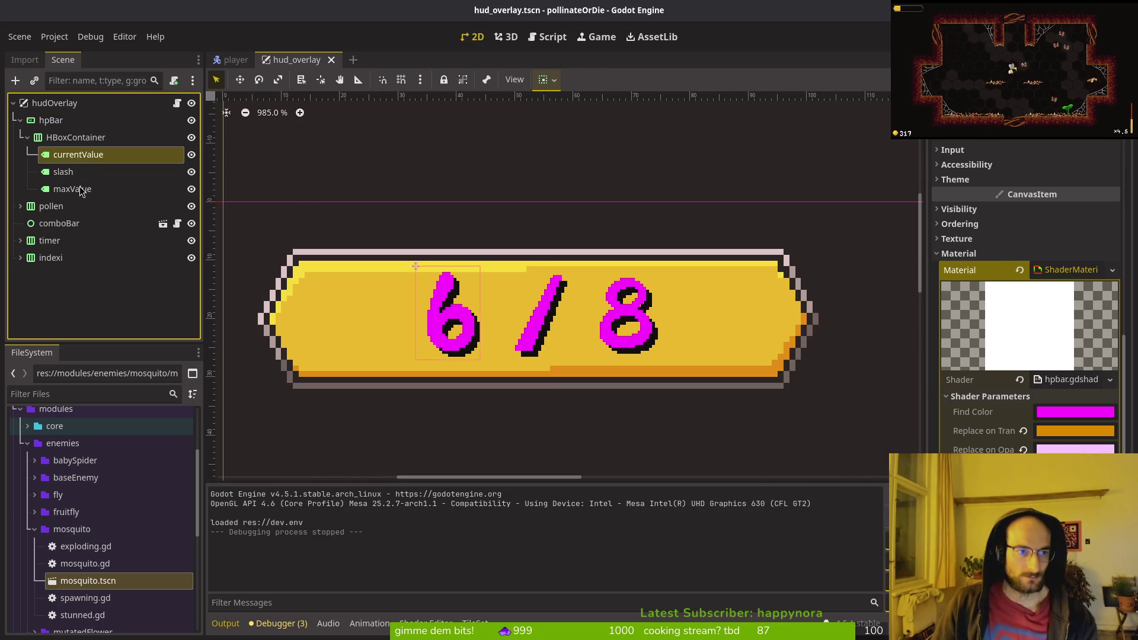
- Move the currentValue, slash and maxValue labels directly under hpBar, then run and start a new game
{"action": "left_click", "coordinate": [81, 160], "text": "shift"}
{"action": "left_click_drag", "start_coordinate": [81, 164], "coordinate": [83, 129]}
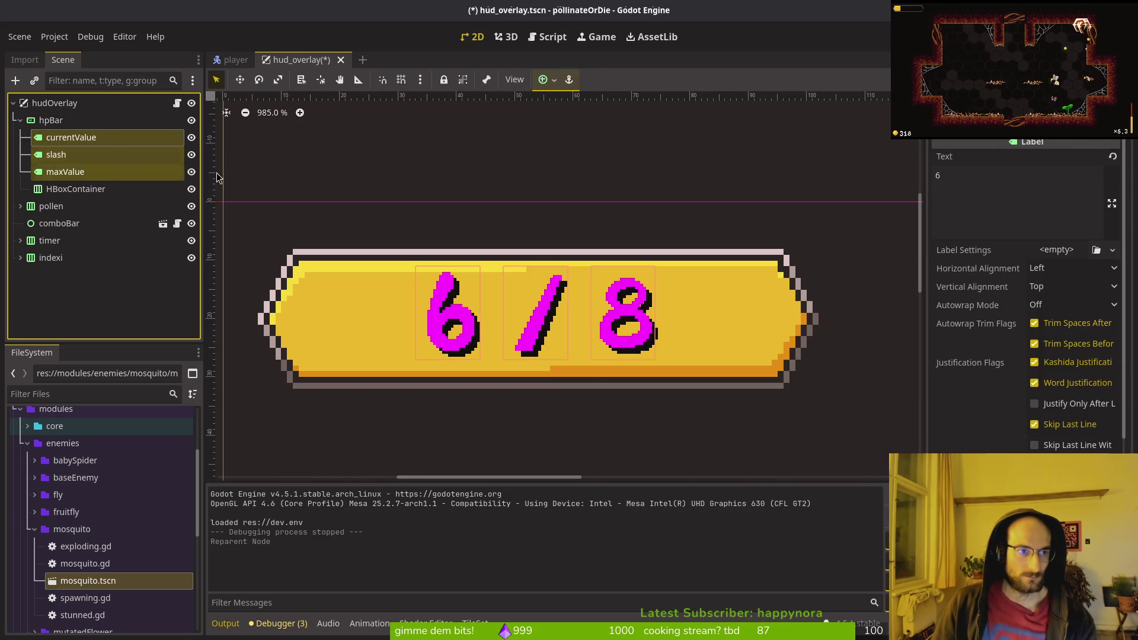
{"action": "key", "text": "F5"}
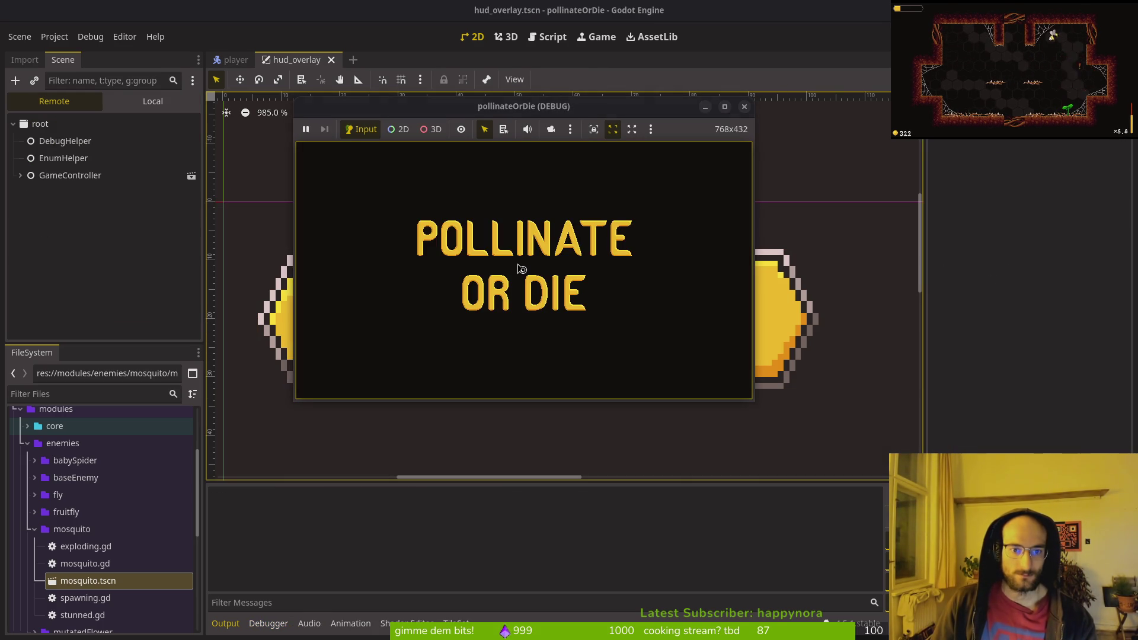
{"action": "left_click", "coordinate": [527, 252]}
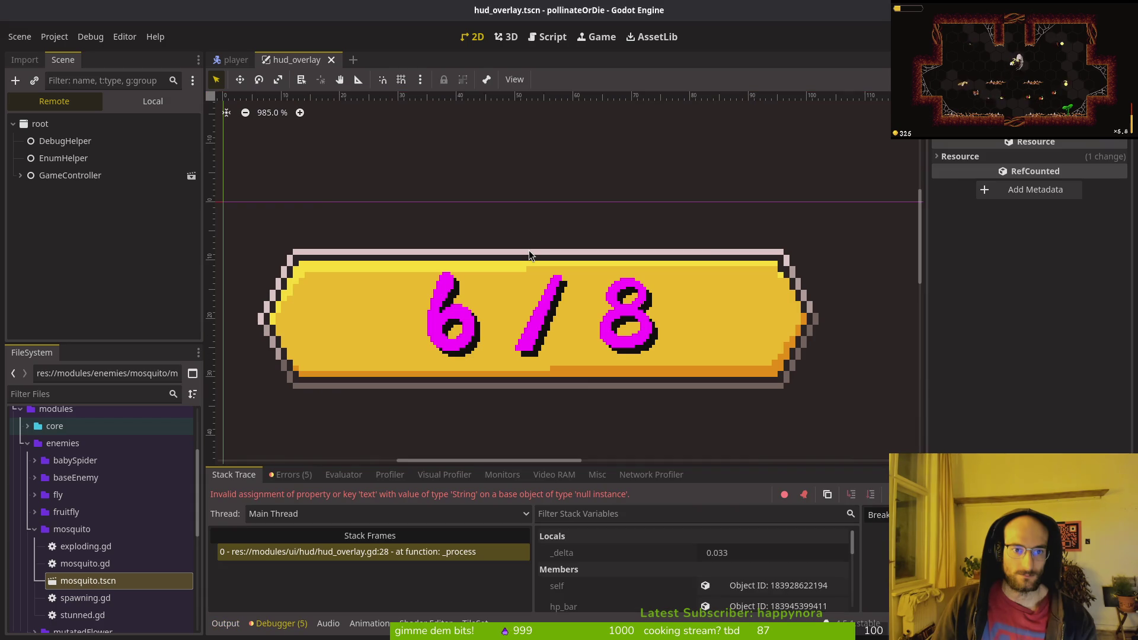
- In the Local scene tree, drag the three labels back into HBoxContainer and run again
{"action": "left_click", "coordinate": [153, 101]}
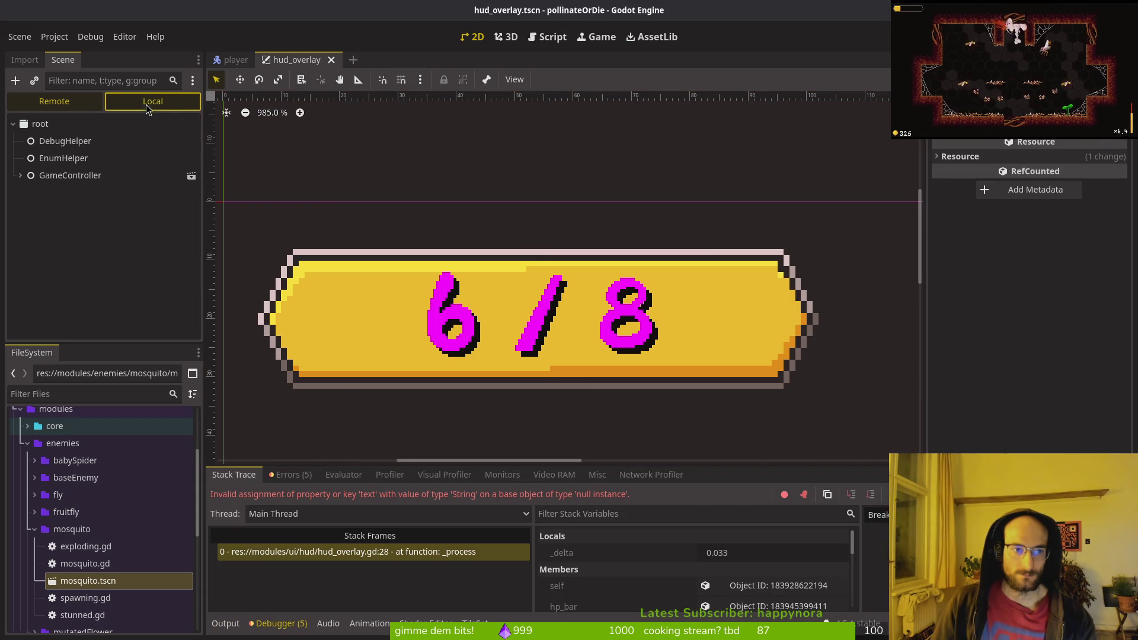
{"action": "left_click", "coordinate": [135, 193], "text": "shift"}
{"action": "left_click_drag", "start_coordinate": [135, 193], "coordinate": [76, 210]}
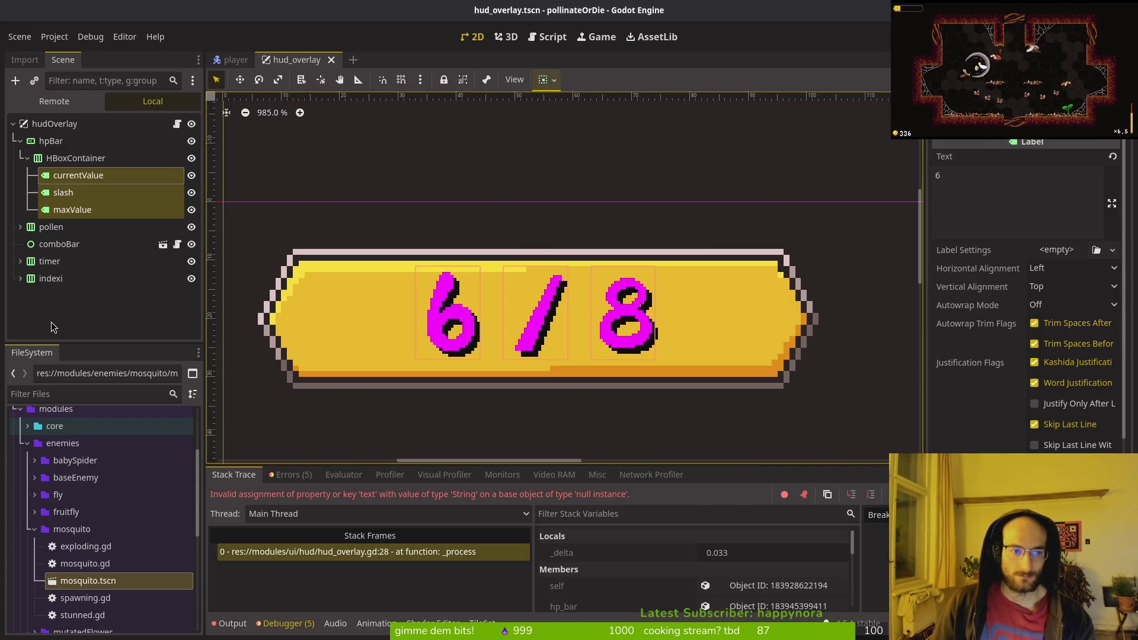
{"action": "left_click", "coordinate": [76, 161]}
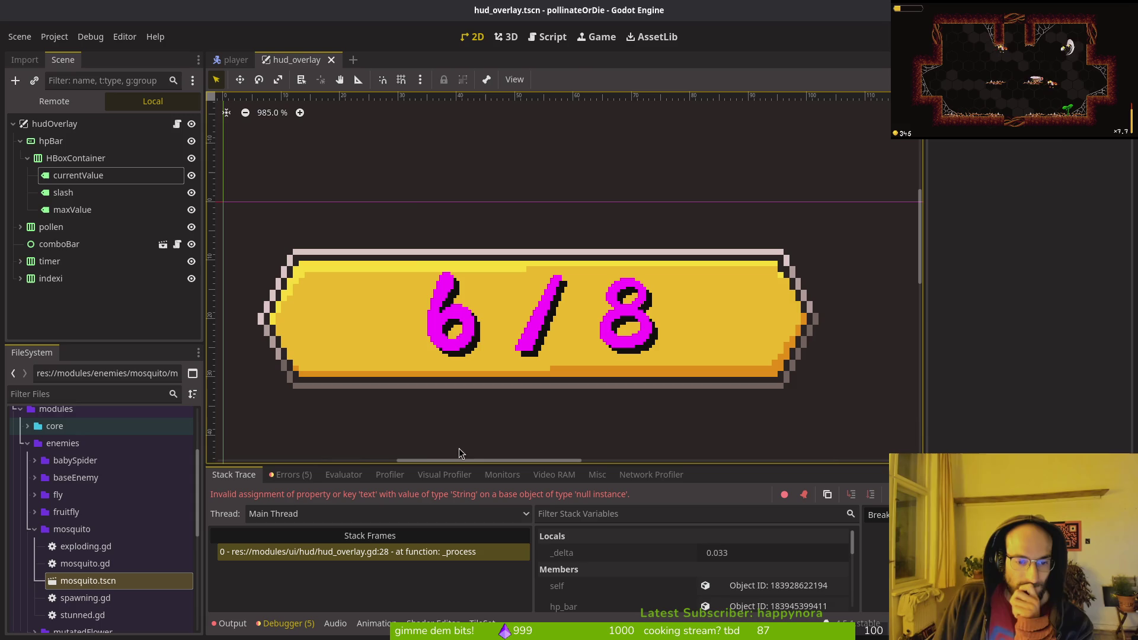
{"action": "left_click", "coordinate": [55, 166]}
{"action": "left_click", "coordinate": [44, 141]}
{"action": "left_click", "coordinate": [27, 158]}
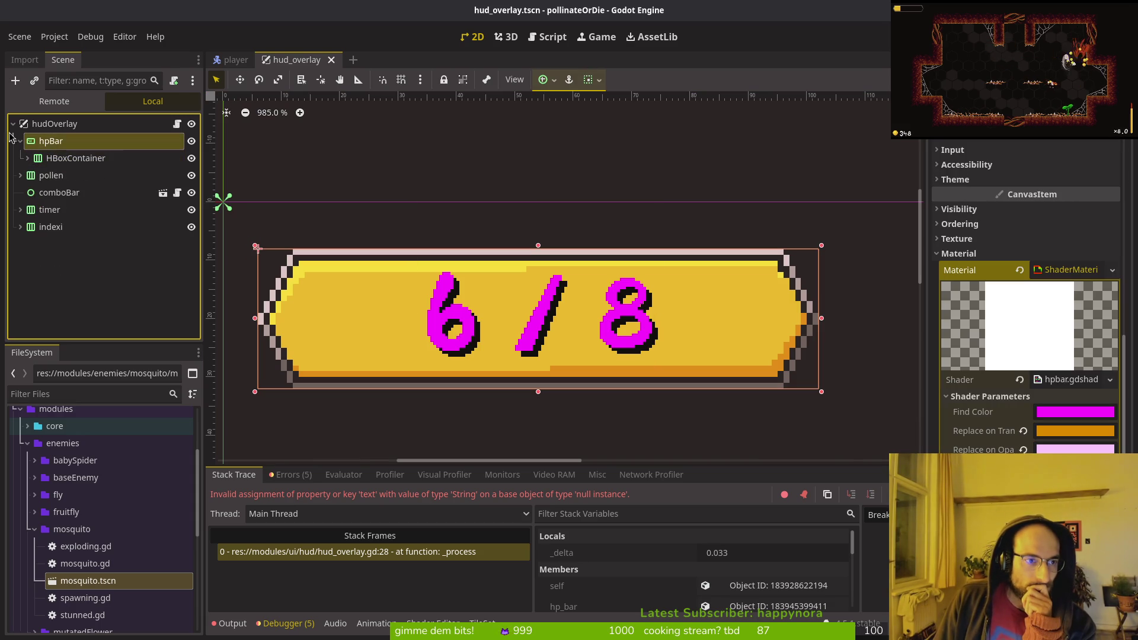
{"action": "key", "text": "F5"}
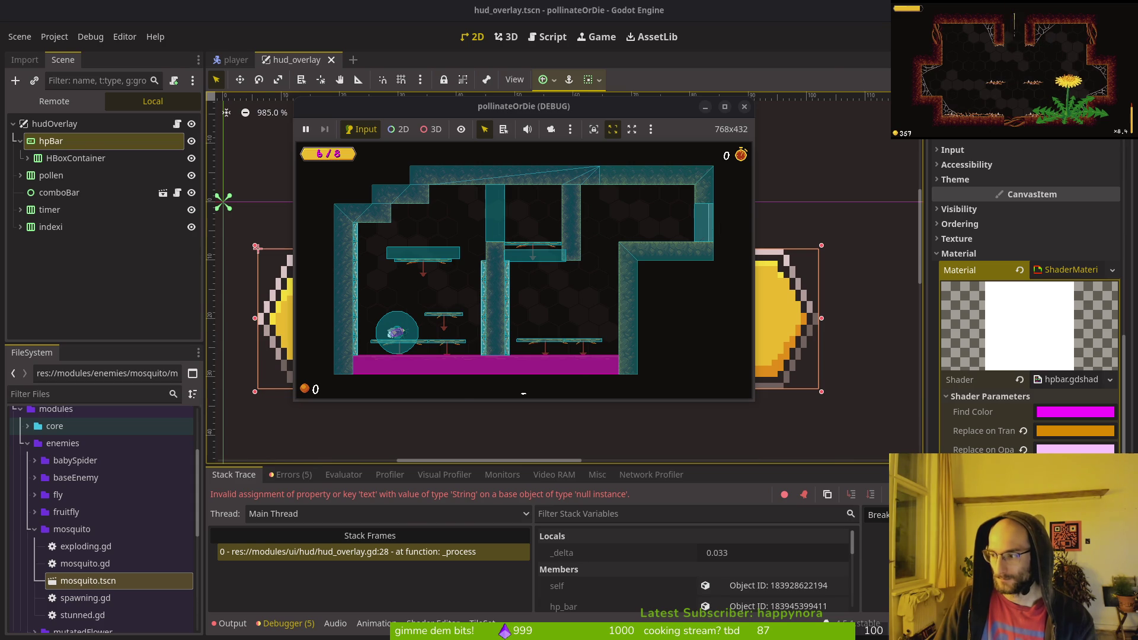
- Bring the project's GitLab Issues page in the browser to the front
{"action": "key", "text": "alt+Tab"}
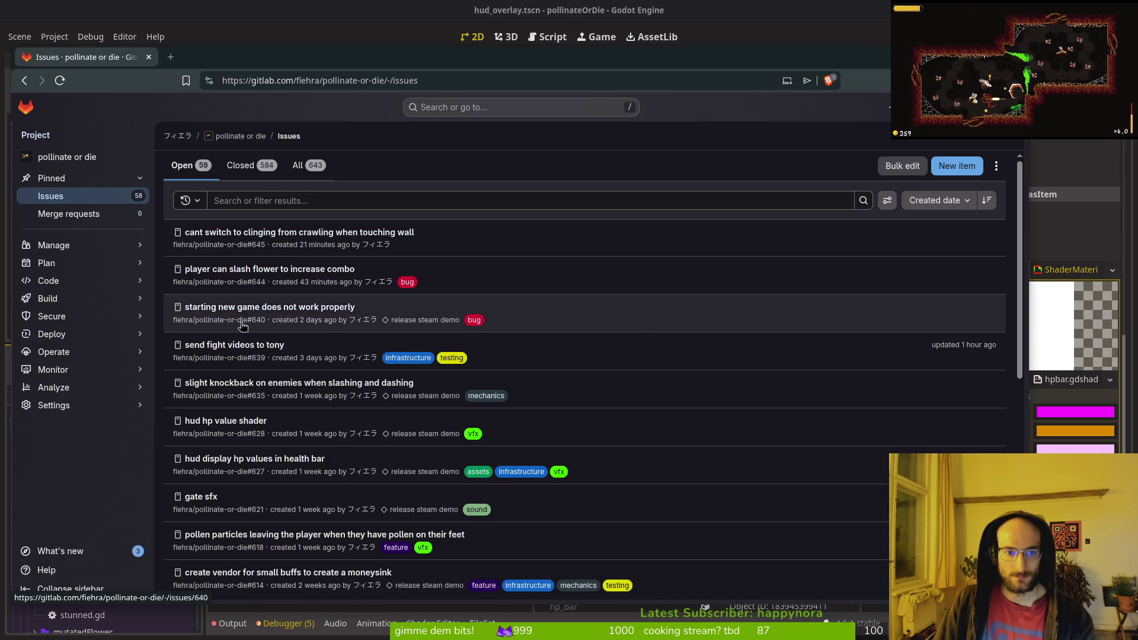
- Read the wall-clinging issue's details in GitLab, then minimize the browser
{"action": "left_click", "coordinate": [284, 231]}
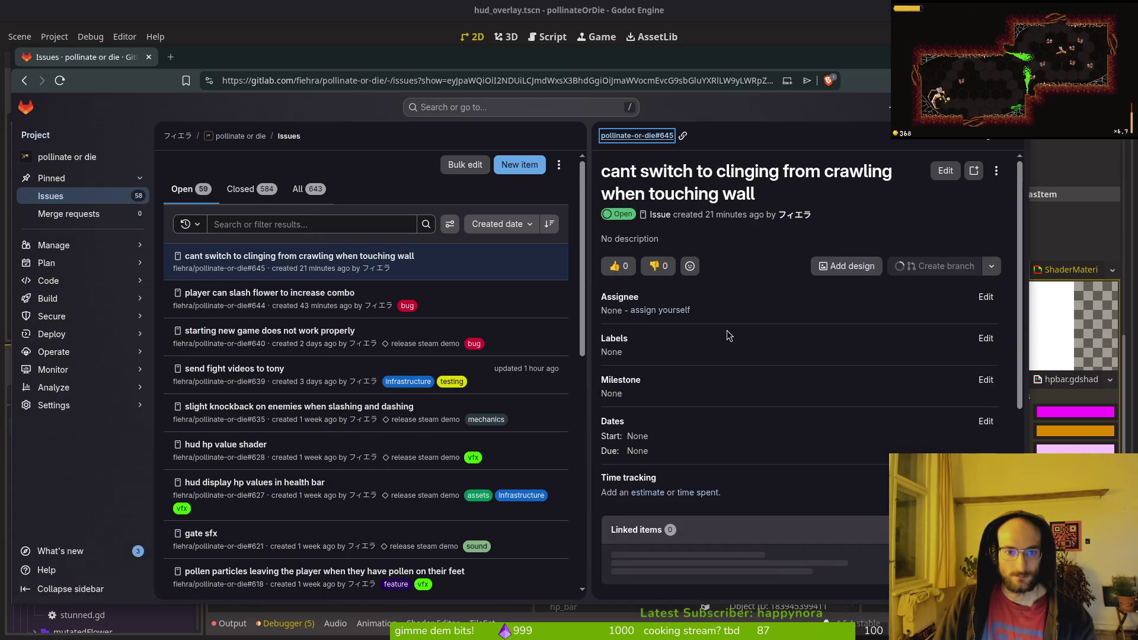
{"action": "scroll", "coordinate": [729, 355], "scroll_direction": "down", "scroll_amount": 5}
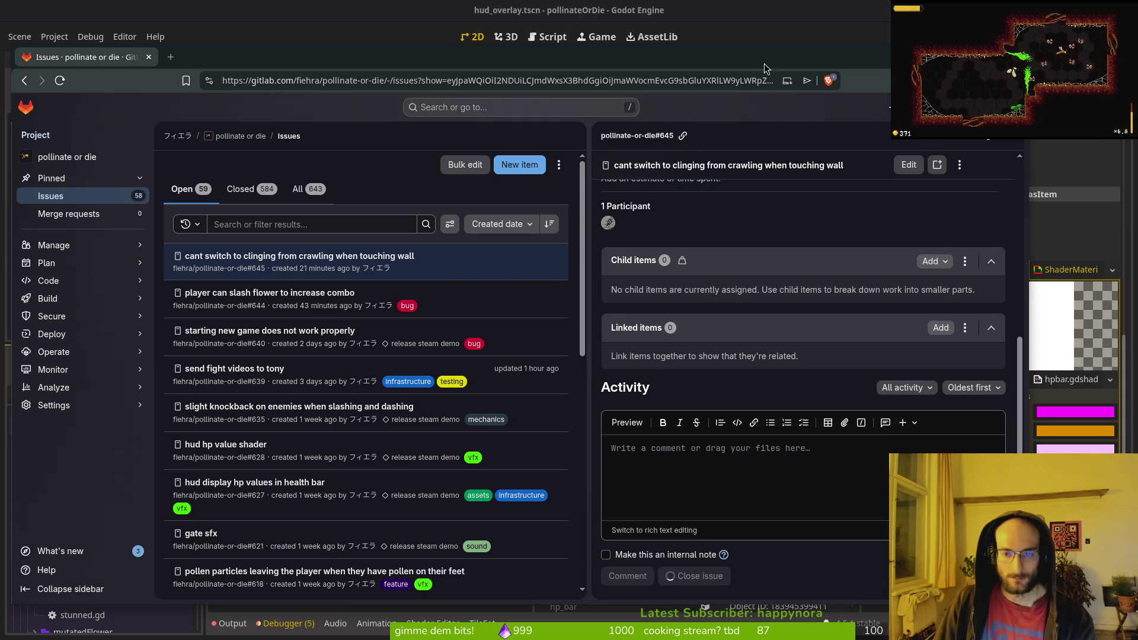
{"action": "left_click", "coordinate": [858, 59]}
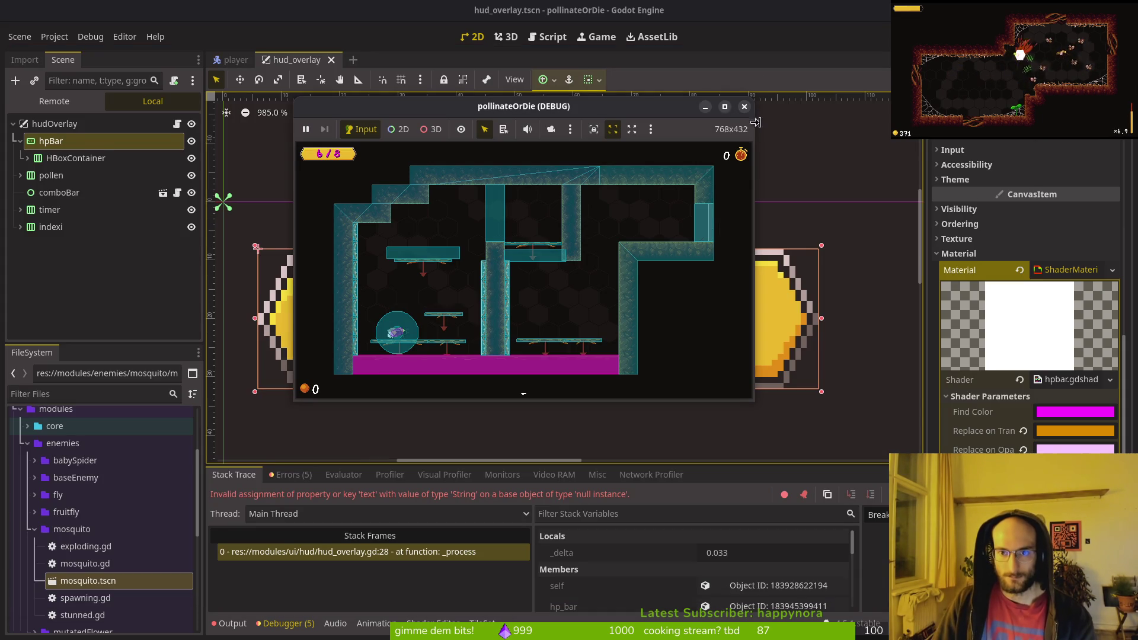
- Close the running game, open flower.tscn and select its HurtboxComponent's collision settings
{"action": "left_click", "coordinate": [744, 106]}
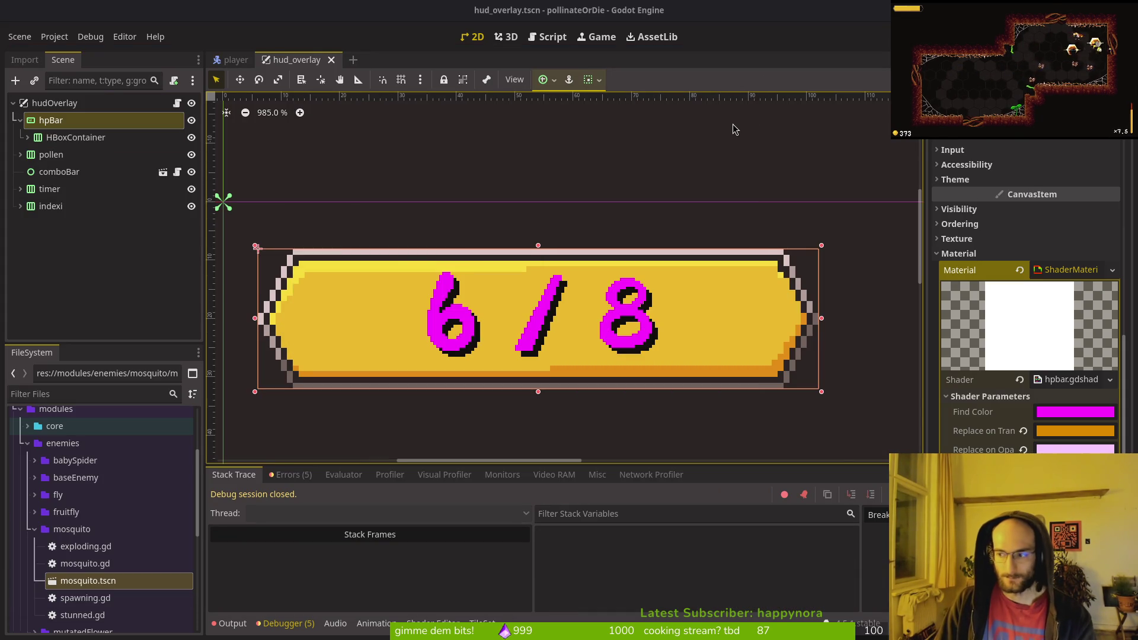
{"action": "left_click", "coordinate": [621, 154]}
{"action": "key", "text": "alt+shift+o"}
{"action": "type", "text": "flowerts"}
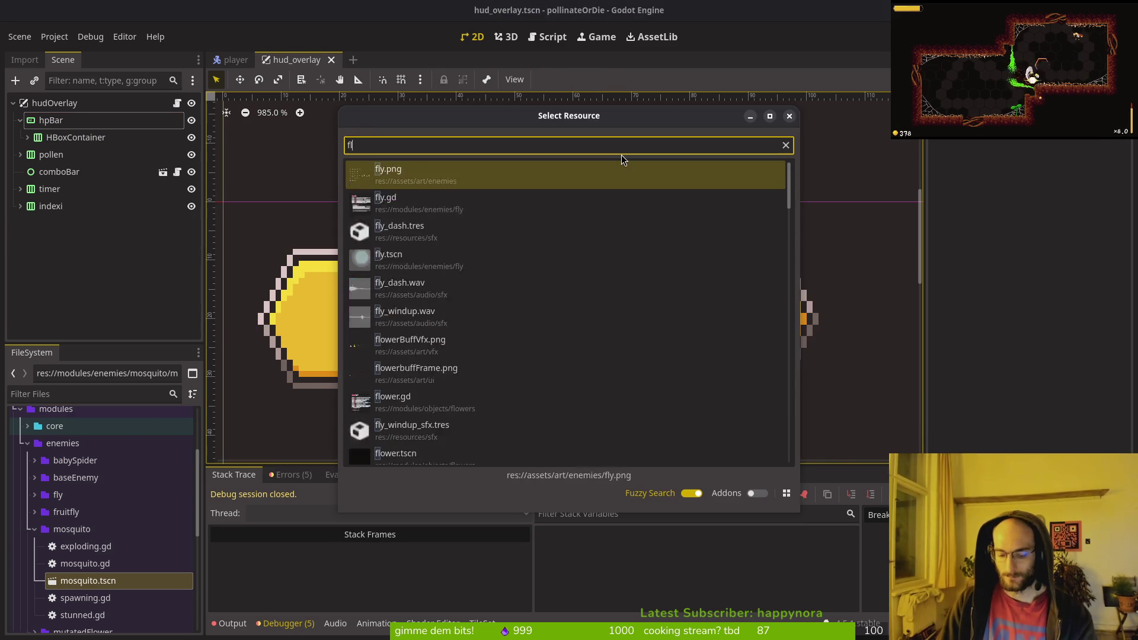
{"action": "key", "text": "Return"}
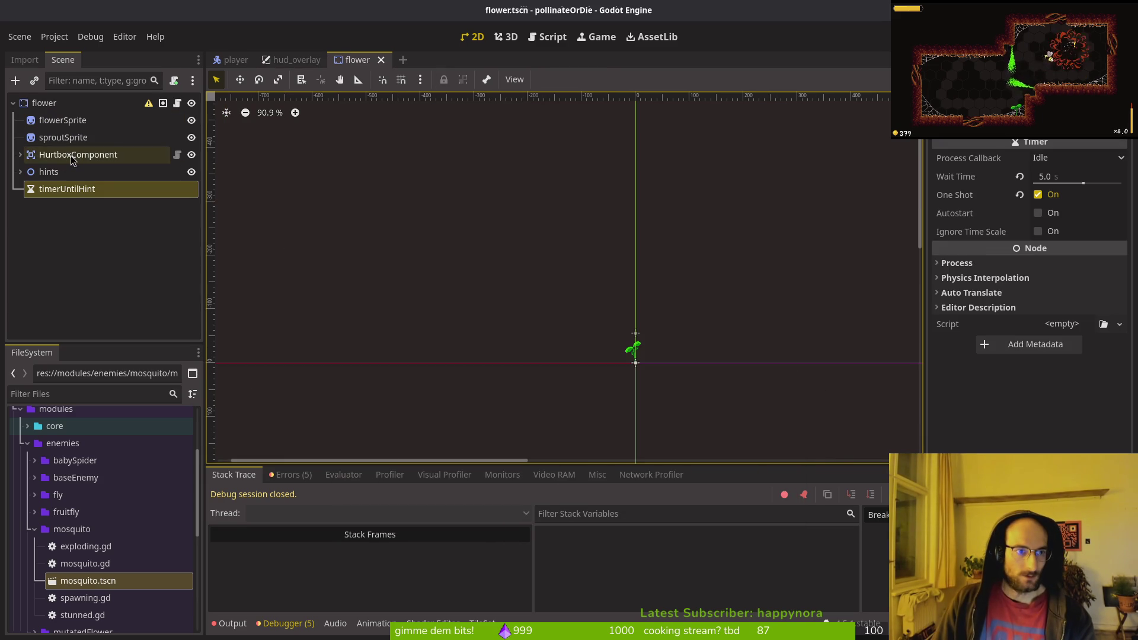
{"action": "left_click", "coordinate": [79, 154]}
{"action": "scroll", "coordinate": [626, 316], "scroll_direction": "down", "scroll_amount": 3}
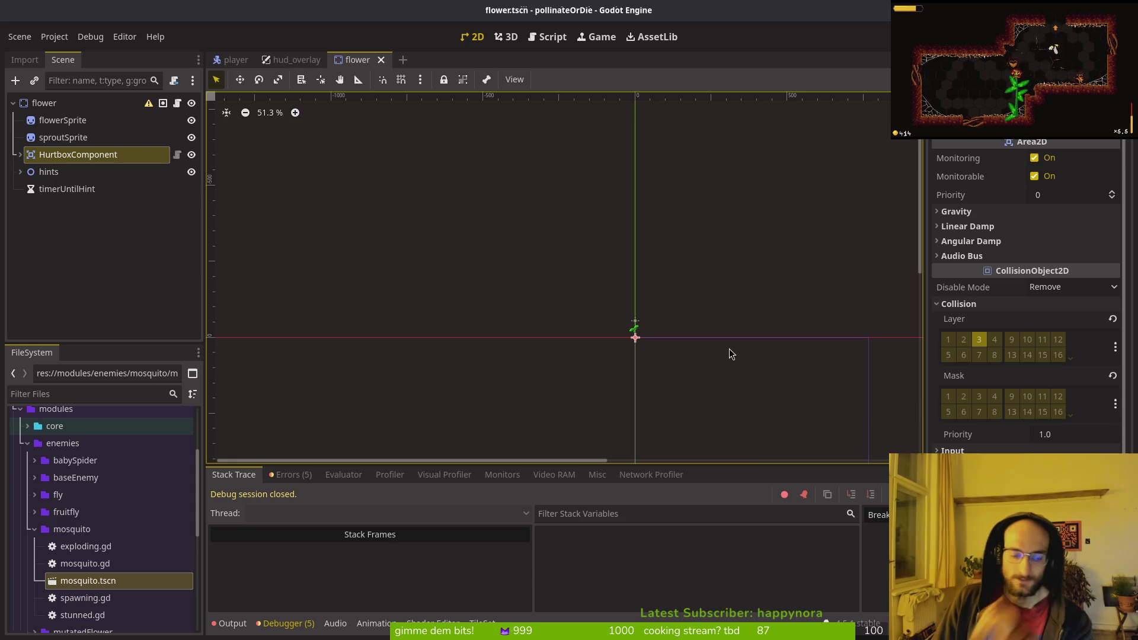
- Open combo_bar.gd, then grep emit_attack_hit_success to jump to its line in slash.gd
{"action": "key", "text": "alt+Tab"}
{"action": "key", "text": "space"}
{"action": "key", "text": "f"}
{"action": "key", "text": "f"}
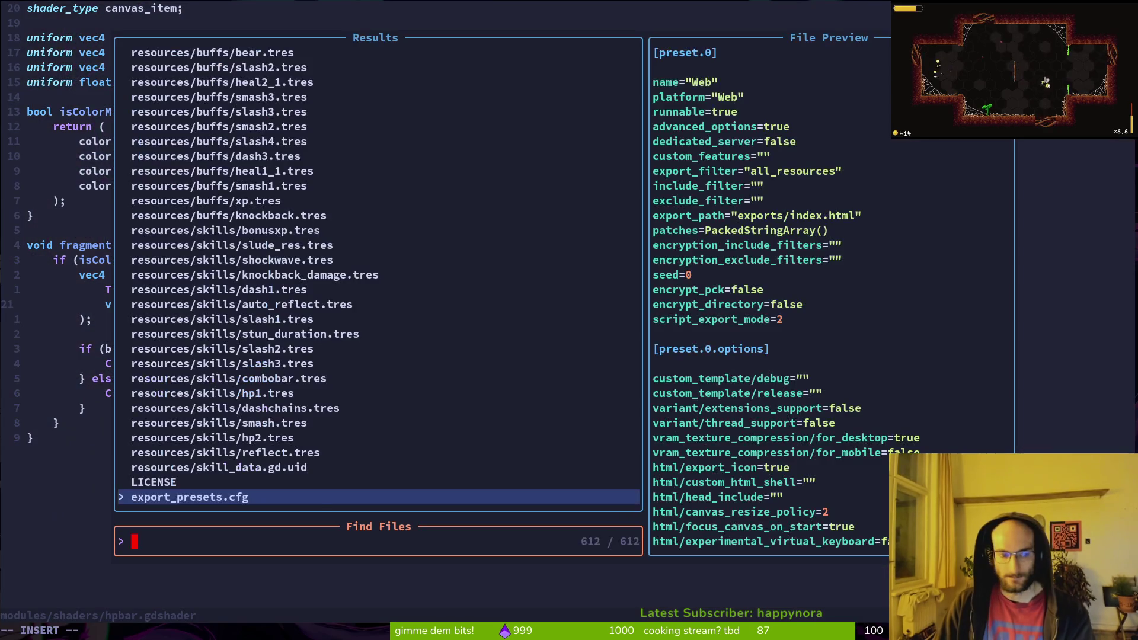
{"action": "type", "text": "vim"}
{"action": "key", "text": "BackSpace"}
{"action": "key", "text": "BackSpace"}
{"action": "key", "text": "BackSpace"}
{"action": "type", "text": "combbar"}
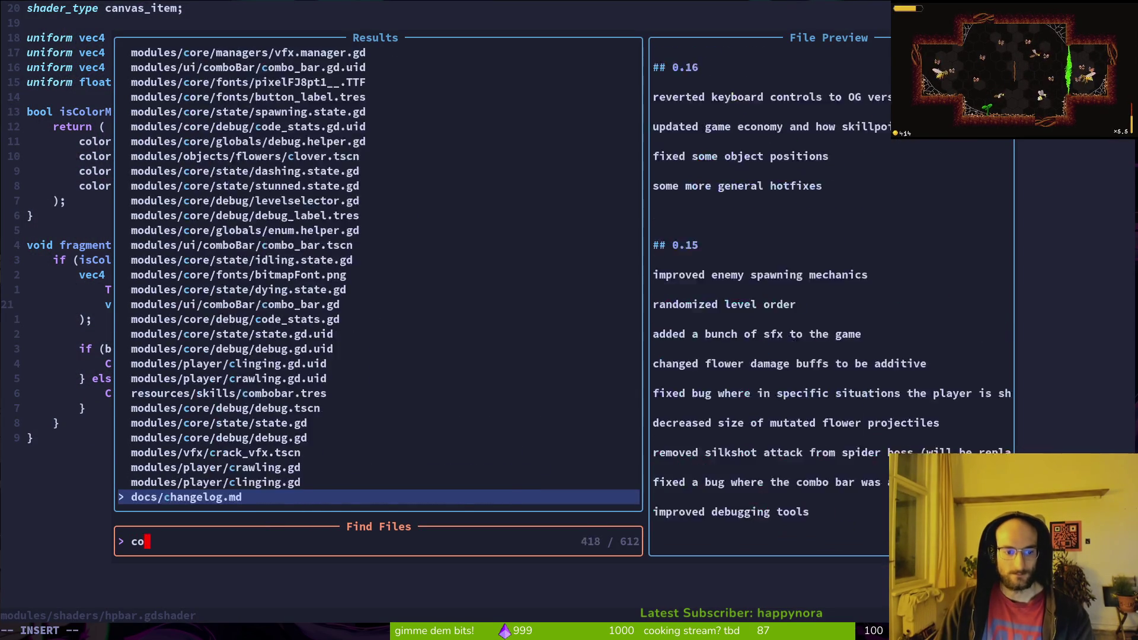
{"action": "key", "text": "Return"}
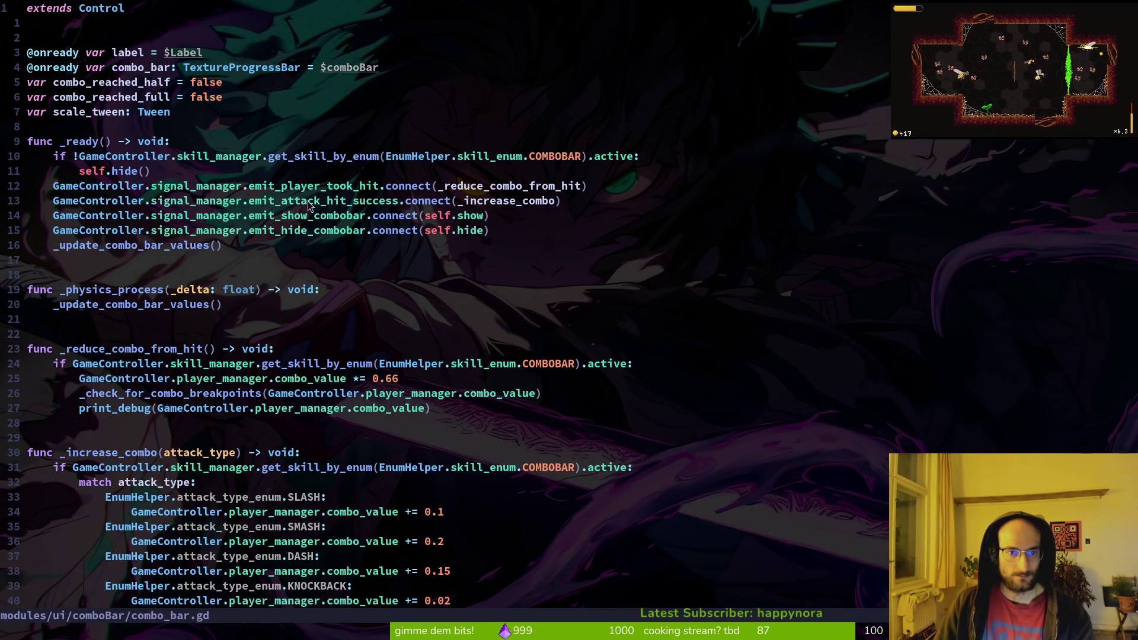
{"action": "left_click", "coordinate": [330, 204]}
{"action": "key", "text": "space"}
{"action": "key", "text": "f"}
{"action": "key", "text": "w"}
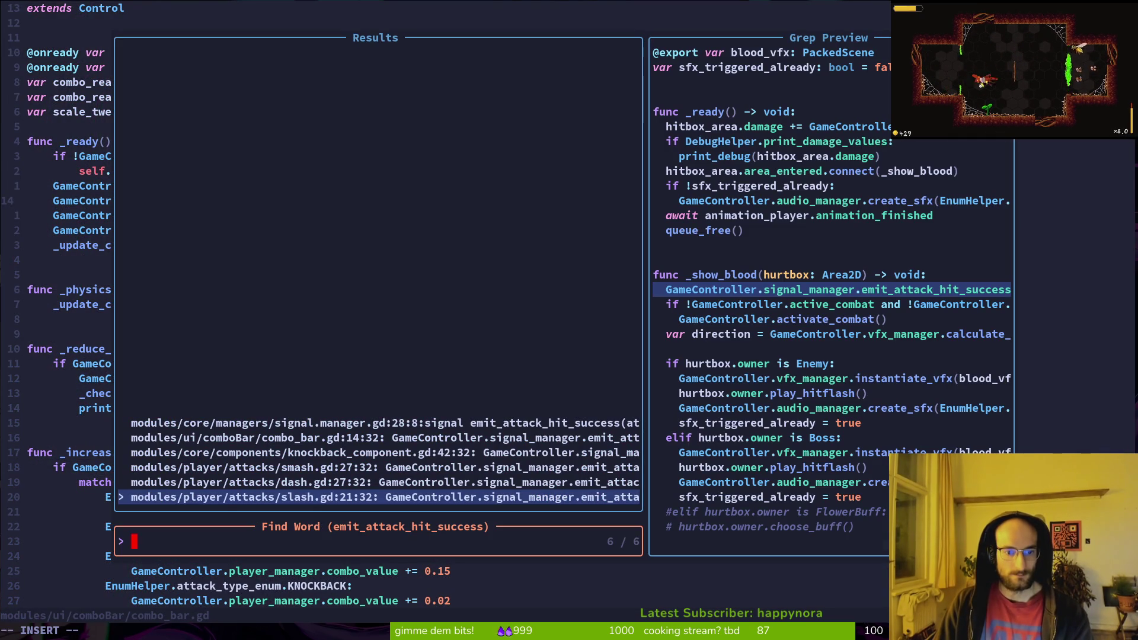
{"action": "key", "text": "Return"}
- Wrap the emit line in 'if !hurtbox.owner is Flower:' and save slash.gd
{"action": "key", "text": "shift+v"}
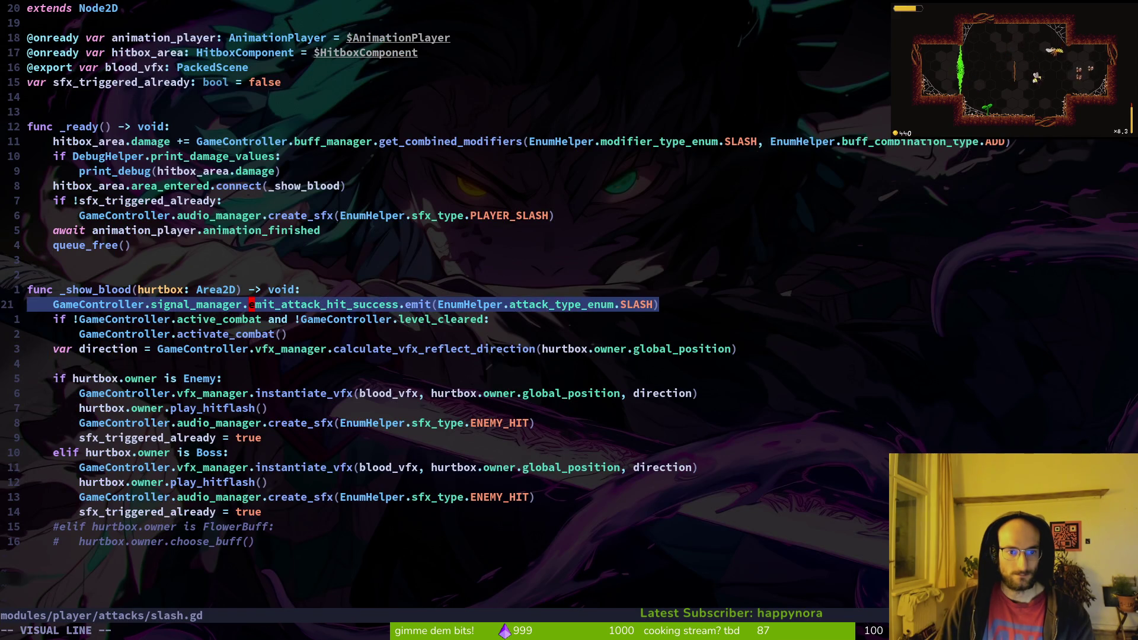
{"action": "key", "text": "y"}
{"action": "key", "text": "shift+o"}
{"action": "type", "text": "if"}
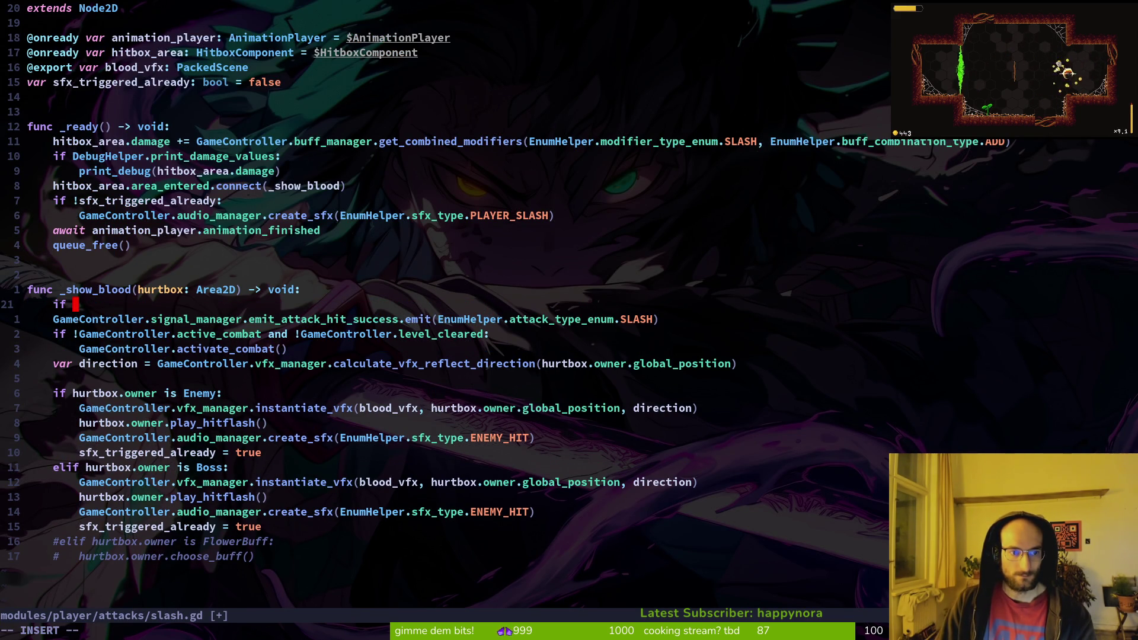
{"action": "type", "text": "hurtbox."}
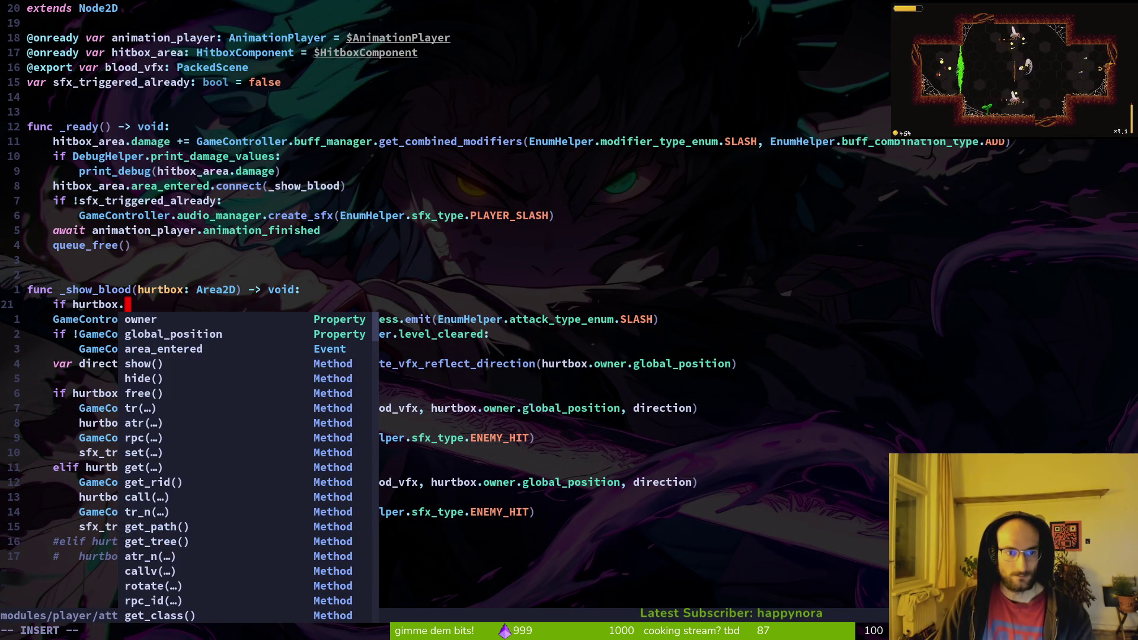
{"action": "type", "text": "owner"}
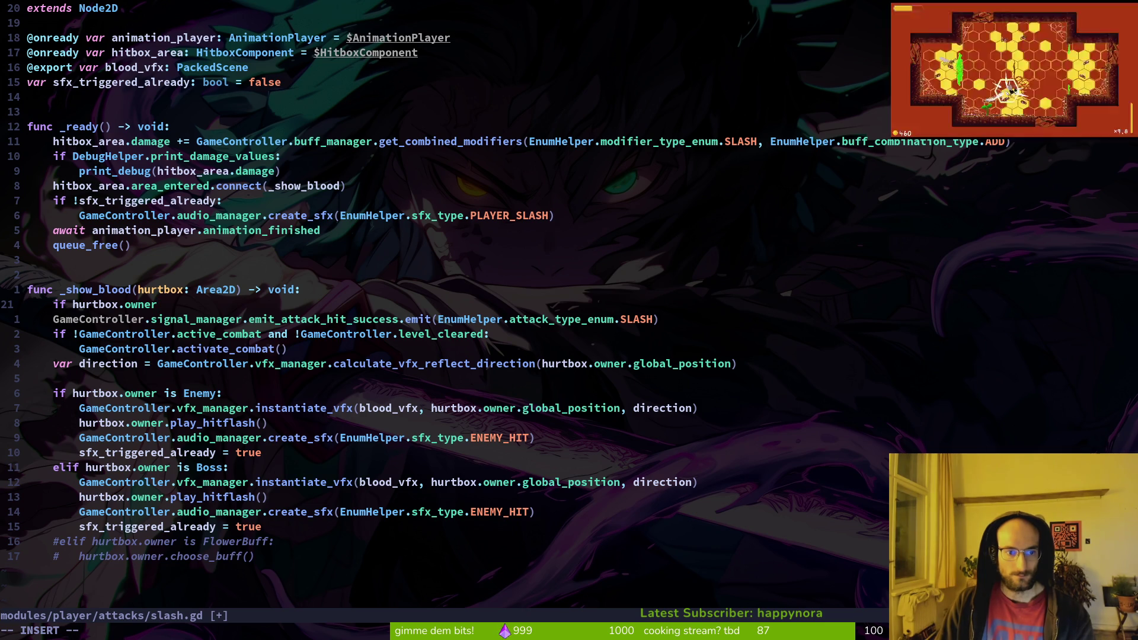
{"action": "type", "text": " is Flower:"}
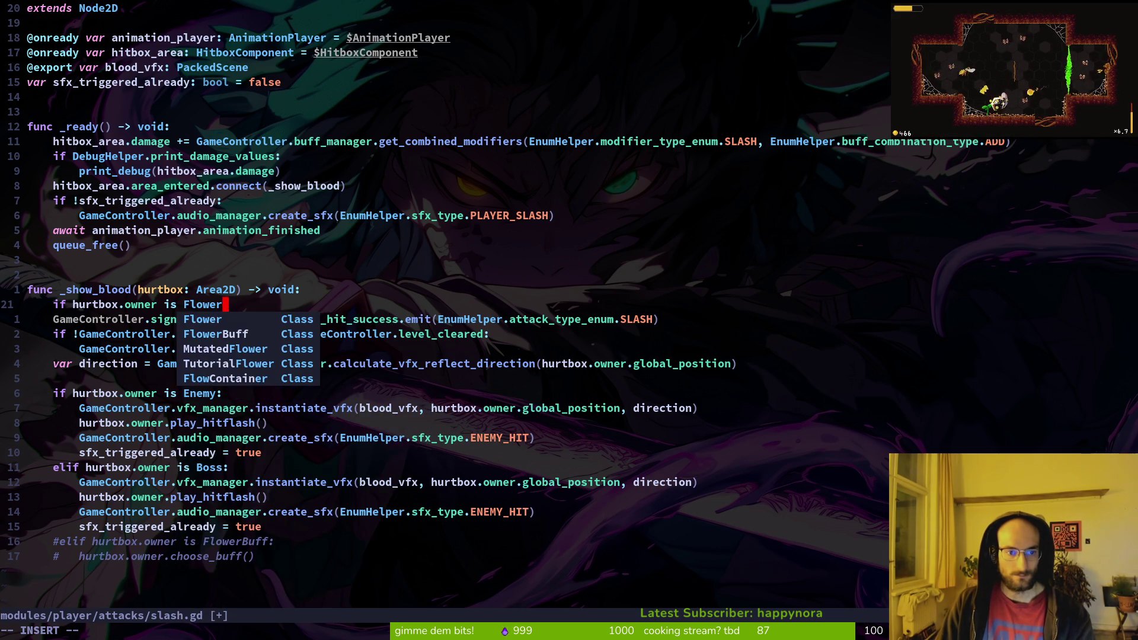
{"action": "key", "text": "Escape"}
{"action": "left_click", "coordinate": [141, 304]}
{"action": "type", "text": "if !"}
{"action": "key", "text": "Escape"}
{"action": "key", "text": "j"}
{"action": "type", "text": ":w"}
{"action": "key", "text": "Return"}
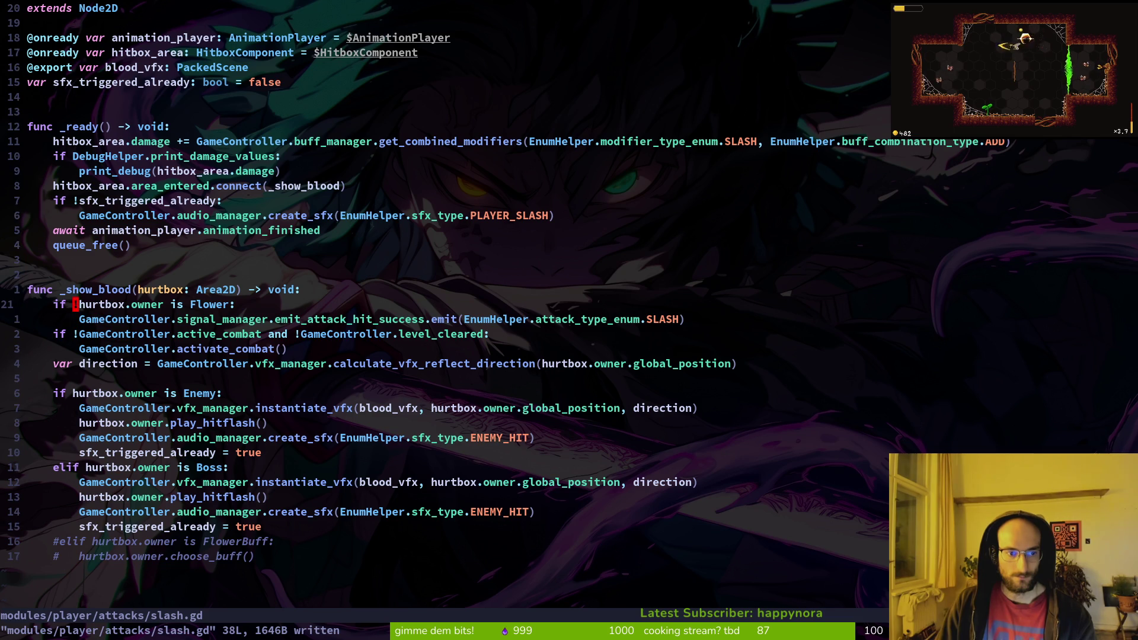
- Copy the Flower guard and emit lines for reuse in other scripts
{"action": "key", "text": "shift+v"}
{"action": "key", "text": "k"}
{"action": "key", "text": "y"}
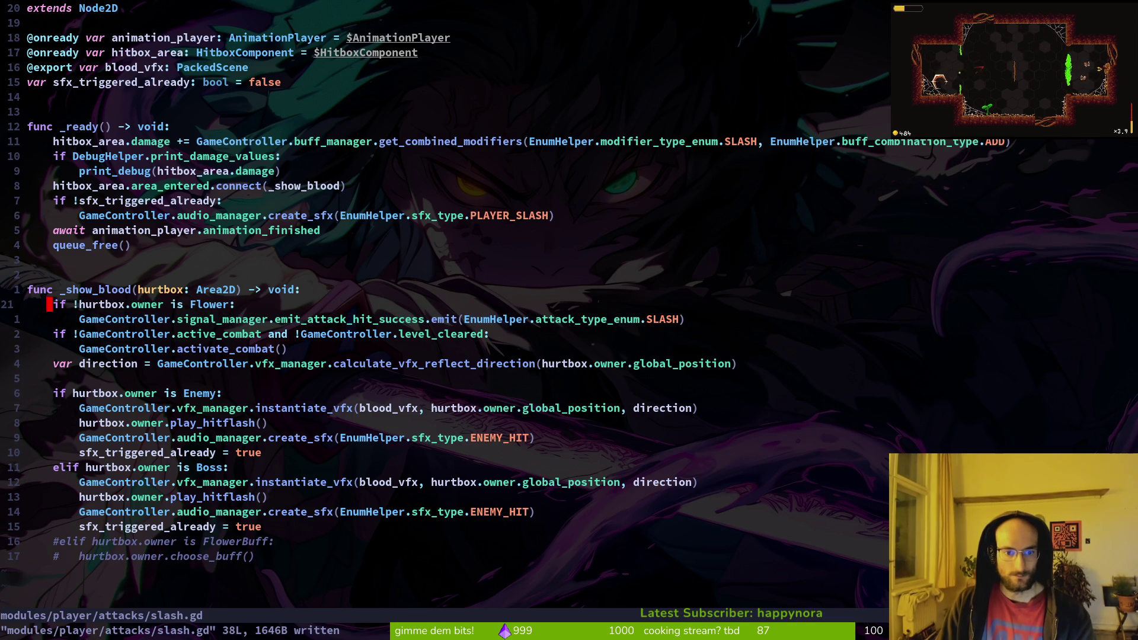
{"action": "key", "text": "space"}
- In dash.gd, paste the Flower guard and indent the DASH emit line under it
{"action": "key", "text": "f"}
{"action": "key", "text": "f"}
{"action": "type", "text": "dashgd"}
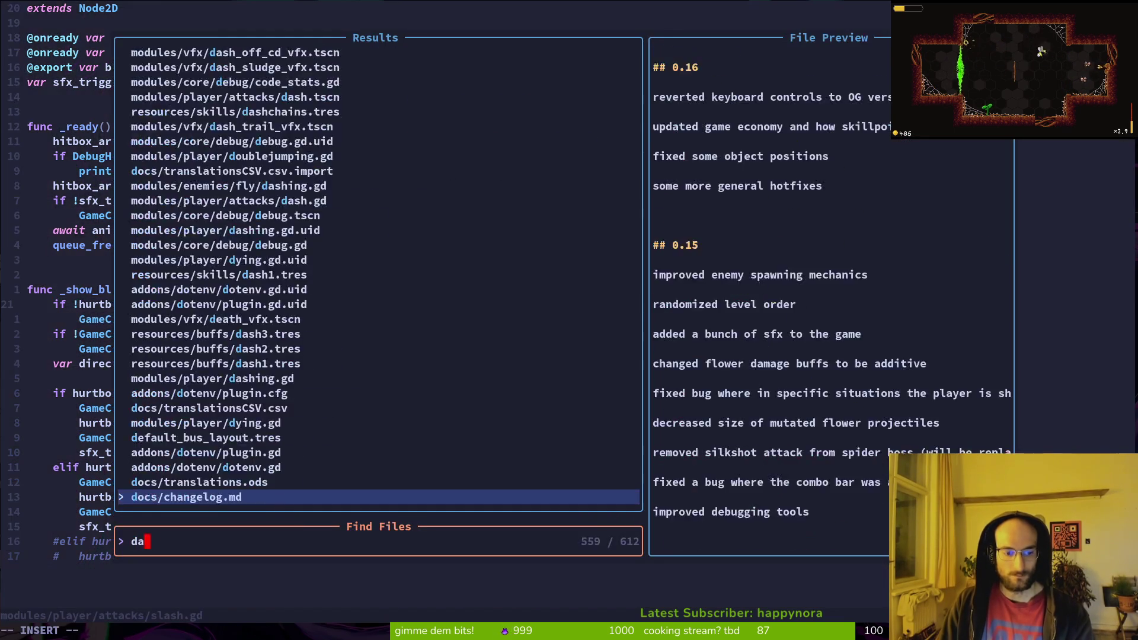
{"action": "key", "text": "Up"}
{"action": "key", "text": "Return"}
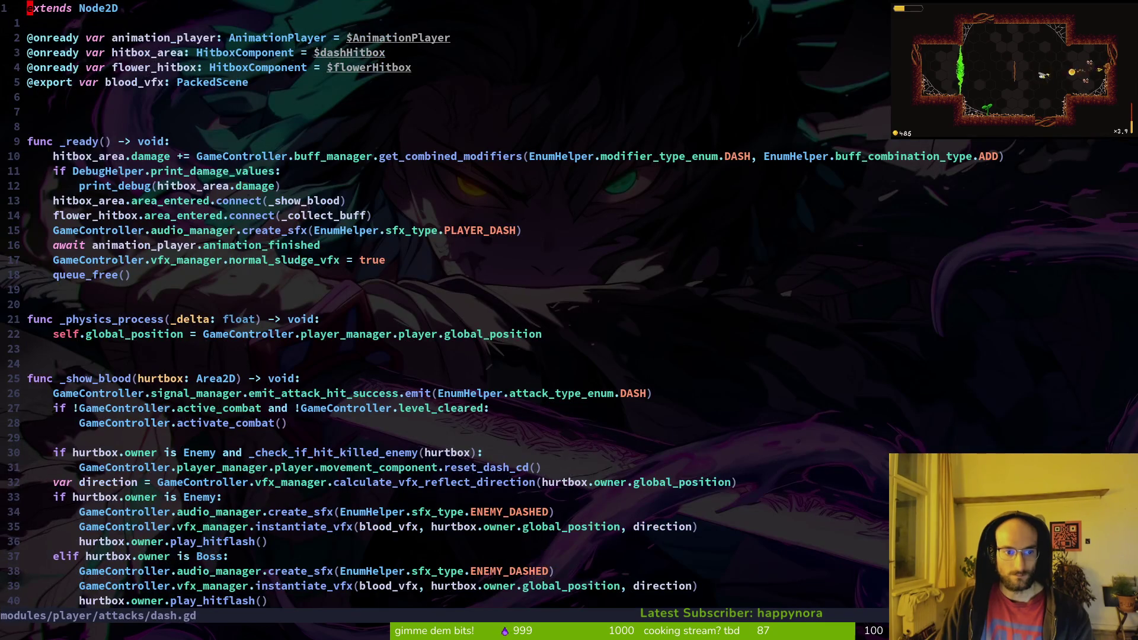
{"action": "key", "text": "j"}
{"action": "key", "text": "j"}
{"action": "key", "text": "j"}
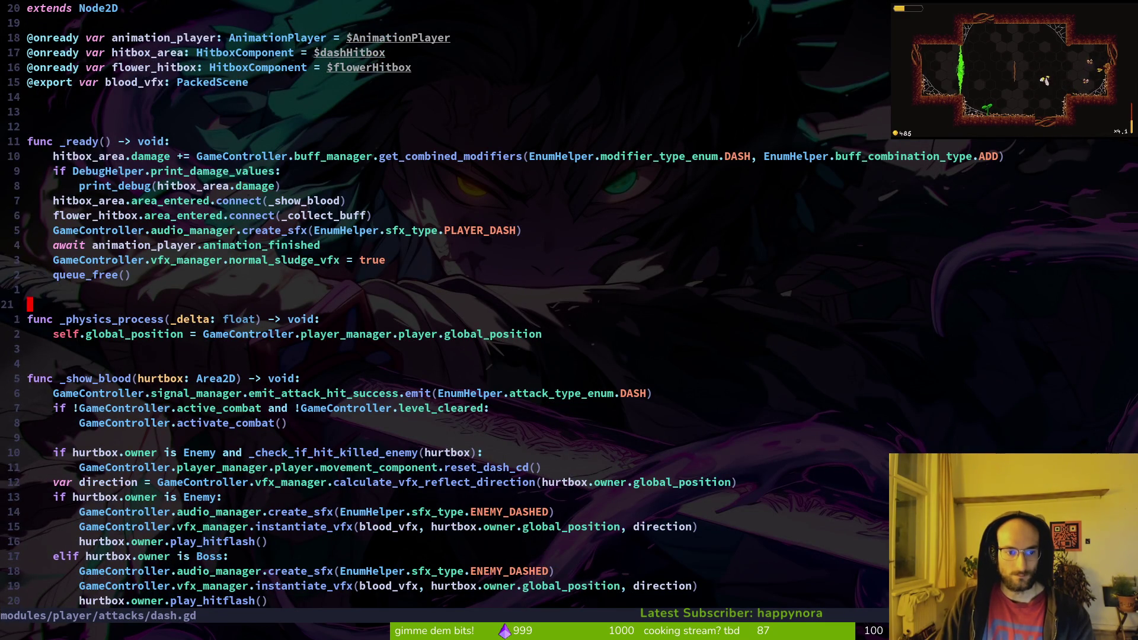
{"action": "key", "text": "j"}
{"action": "key", "text": "j"}
{"action": "key", "text": "p"}
{"action": "key", "text": "V"}
{"action": "key", "text": "y"}
{"action": "key", "text": "V"}
{"action": "key", "text": "greater"}
{"action": "key", "text": "j"}
{"action": "key", "text": "d"}
{"action": "key", "text": "d"}
- Open smash.gd from the project file finder
{"action": "key", "text": "space"}
{"action": "key", "text": "f"}
{"action": "key", "text": "f"}
{"action": "type", "text": "smash"}
{"action": "key", "text": "Up"}
{"action": "key", "text": "Up"}
{"action": "key", "text": "Up"}
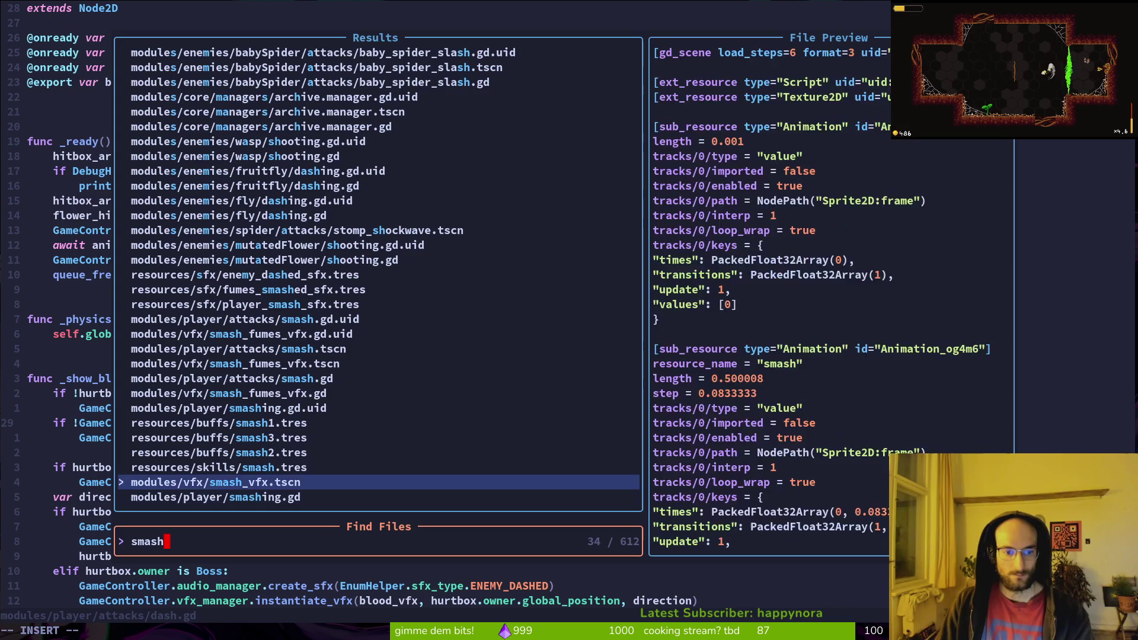
{"action": "key", "text": "Up"}
{"action": "key", "text": "Up"}
{"action": "key", "text": "Return"}
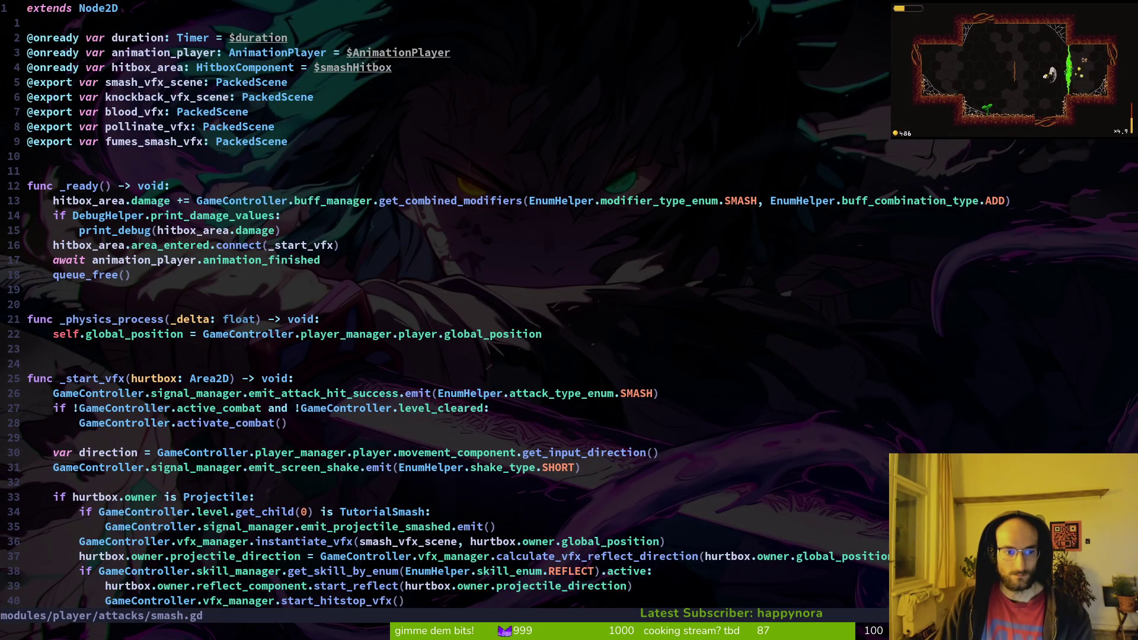
- At line 27, paste the Flower guard from clipboard history, remove the old SMASH line, save
{"action": "key", "text": "2"}
{"action": "key", "text": "7"}
{"action": "key", "text": "G"}
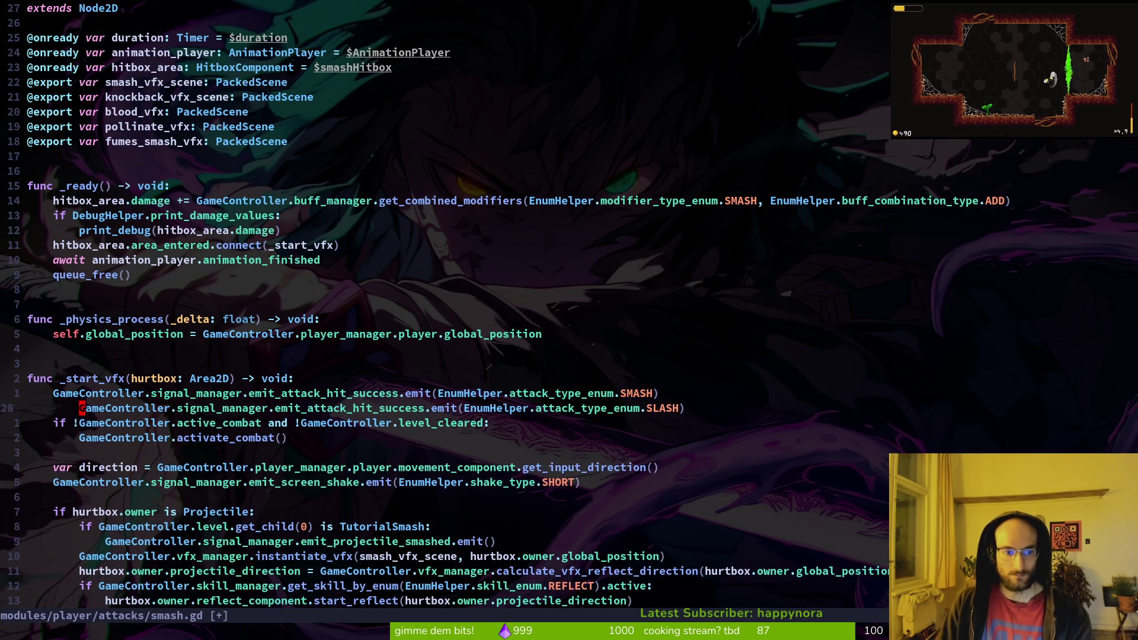
{"action": "key", "text": "p"}
{"action": "key", "text": "u"}
{"action": "key", "text": "super+v"}
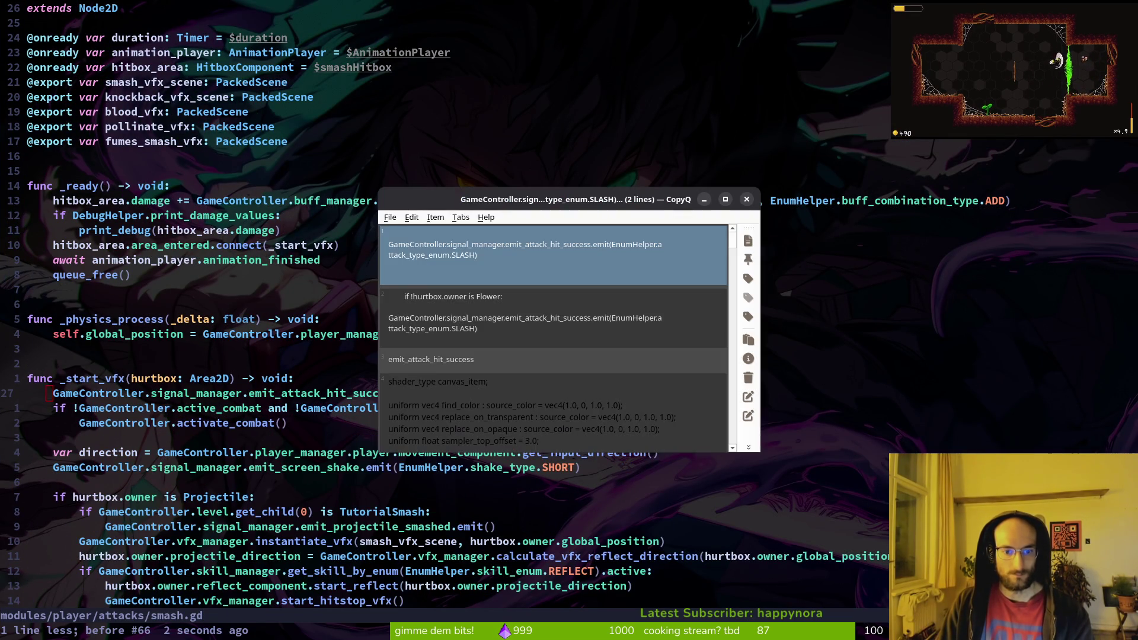
{"action": "key", "text": "Down"}
{"action": "key", "text": "Return"}
{"action": "key", "text": "p"}
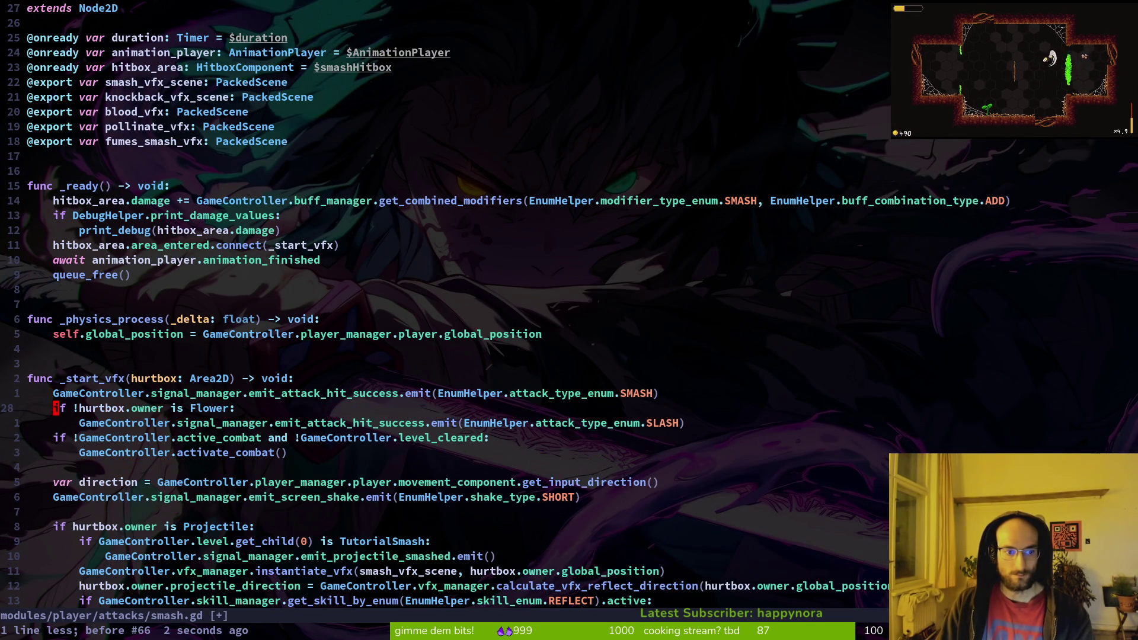
{"action": "key", "text": "d"}
{"action": "key", "text": "d"}
{"action": "type", "text": ":w"}
{"action": "key", "text": "Return"}
- Put the SMASH emit line under the guard, delete the leftover SLASH line, and save
{"action": "key", "text": "j"}
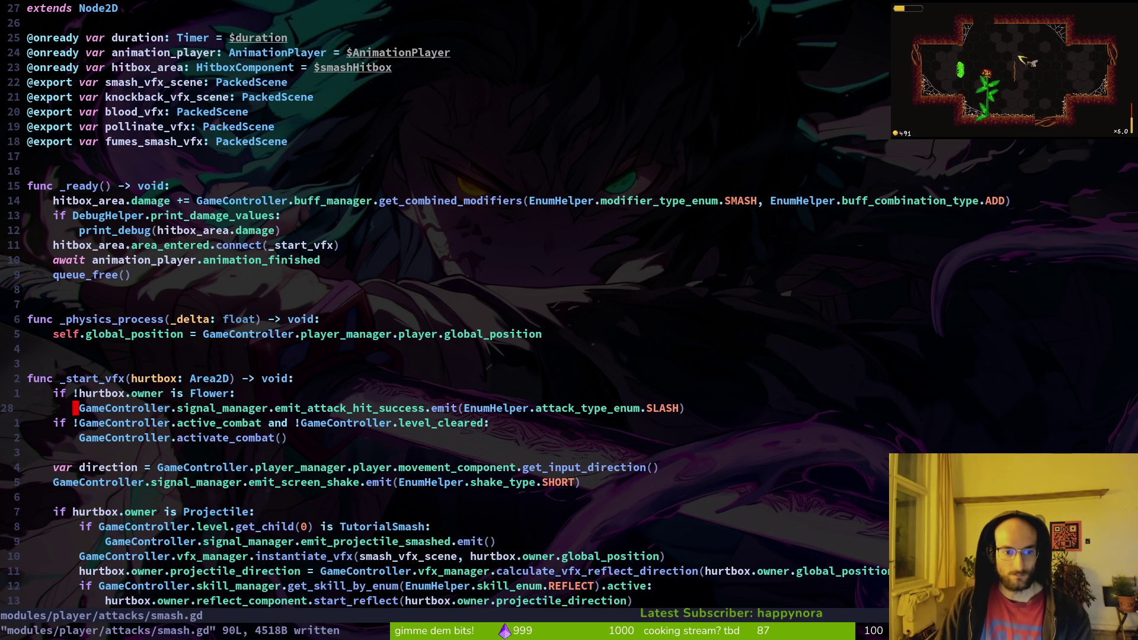
{"action": "key", "text": "P"}
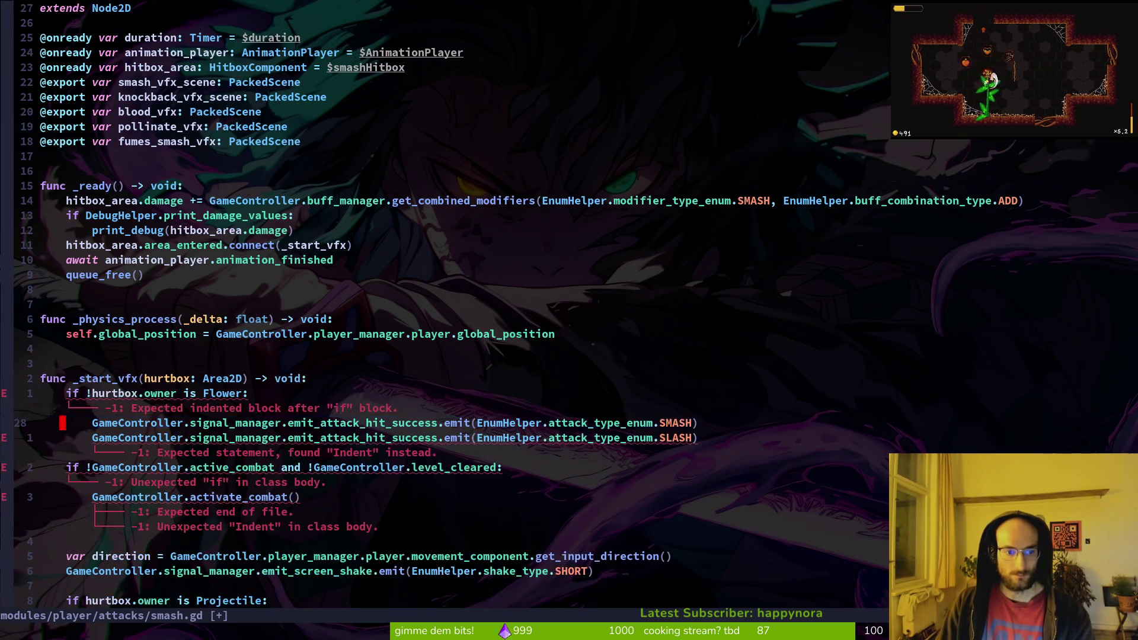
{"action": "key", "text": "j"}
{"action": "key", "text": "d"}
{"action": "key", "text": "d"}
{"action": "type", "text": ":w"}
{"action": "key", "text": "Return"}
{"action": "key", "text": "alt+Tab"}
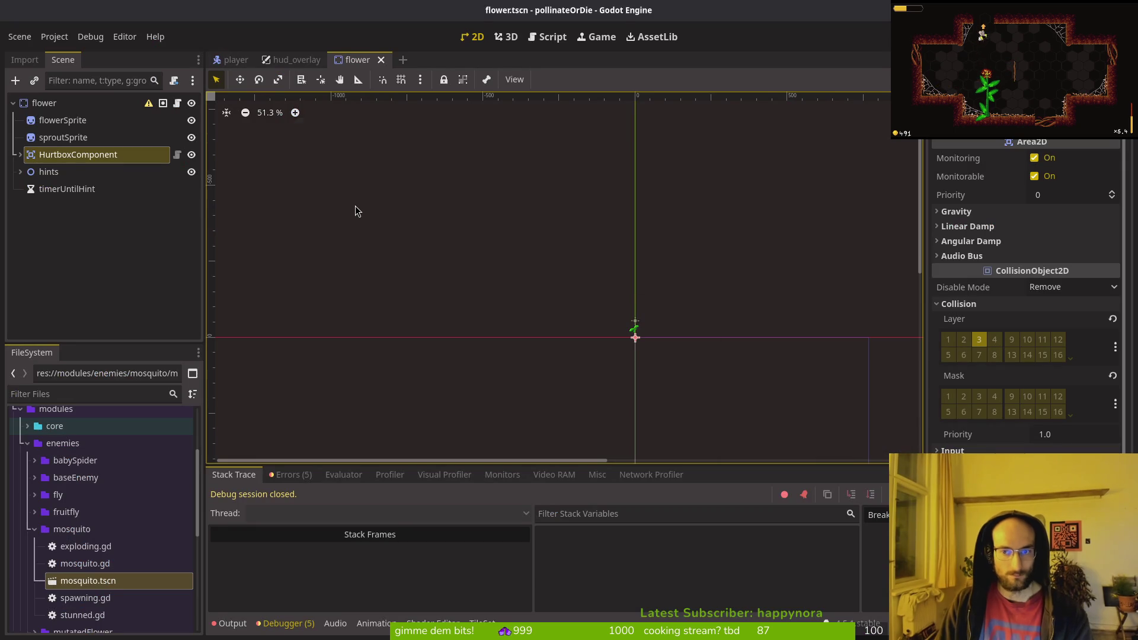
- Run the pollinateOrDie project with F5
{"action": "key", "text": "F5"}
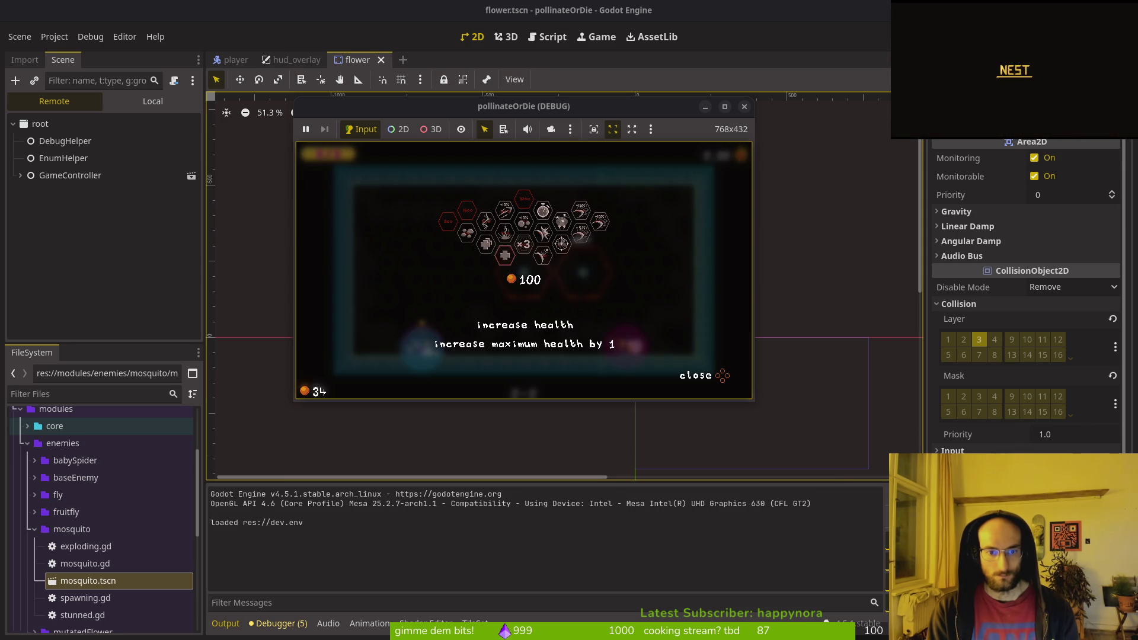
- Dismiss the upgrade popup during play, then stop the game with F8
{"action": "key", "text": "Escape"}
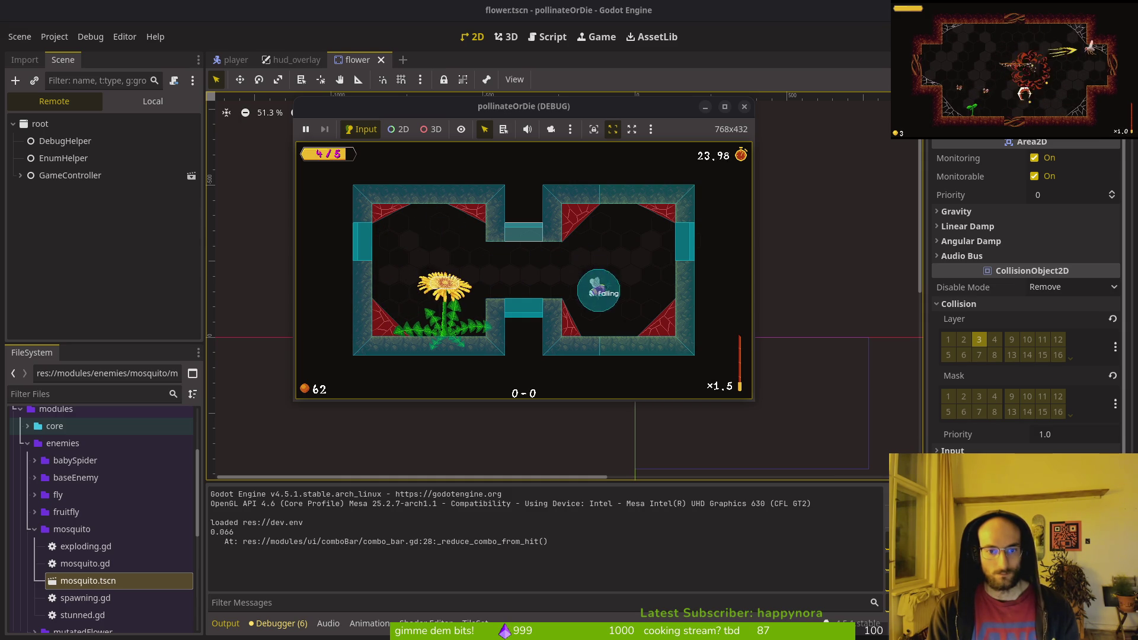
{"action": "key", "text": "F8"}
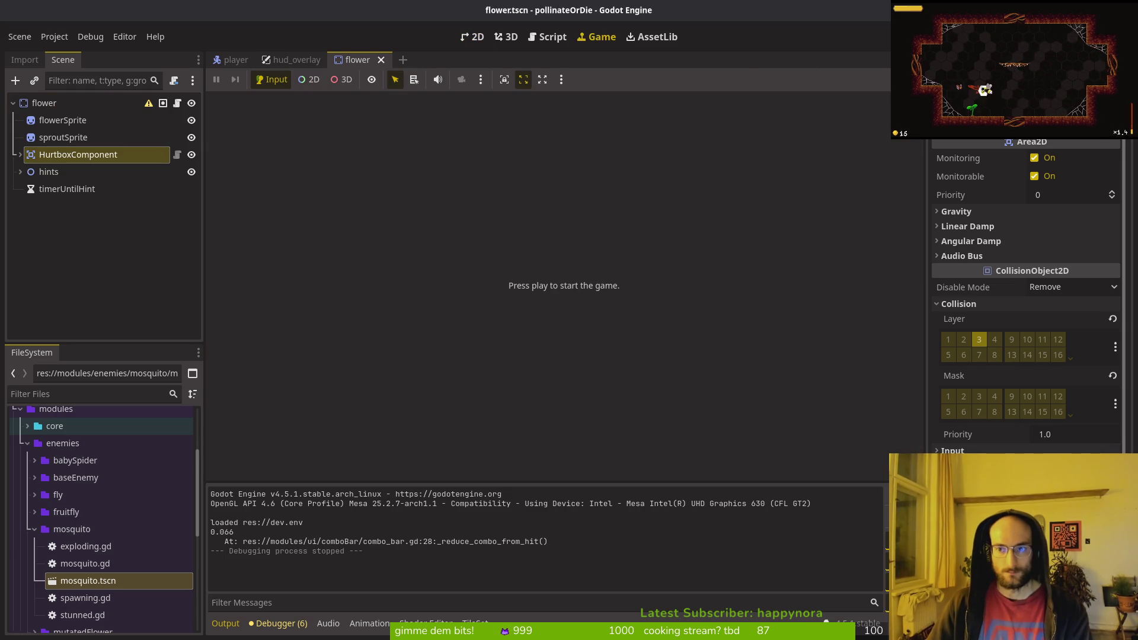
- Check the end of the Flower condition in Vim, then return to the Godot editor
{"action": "key", "text": "alt+Tab"}
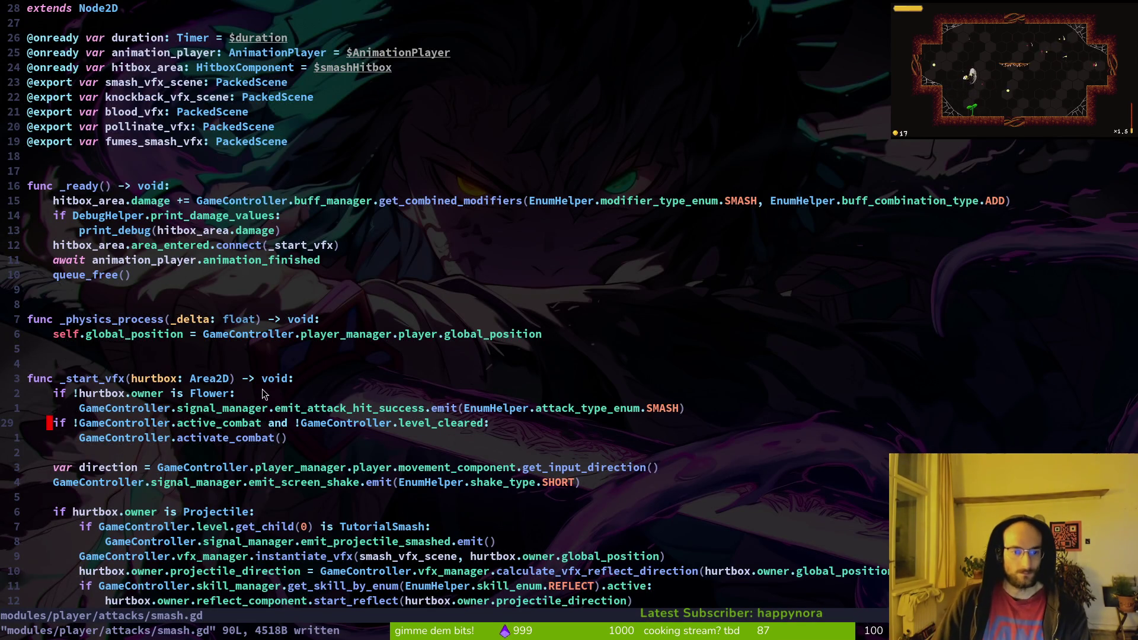
{"action": "left_click", "coordinate": [233, 275]}
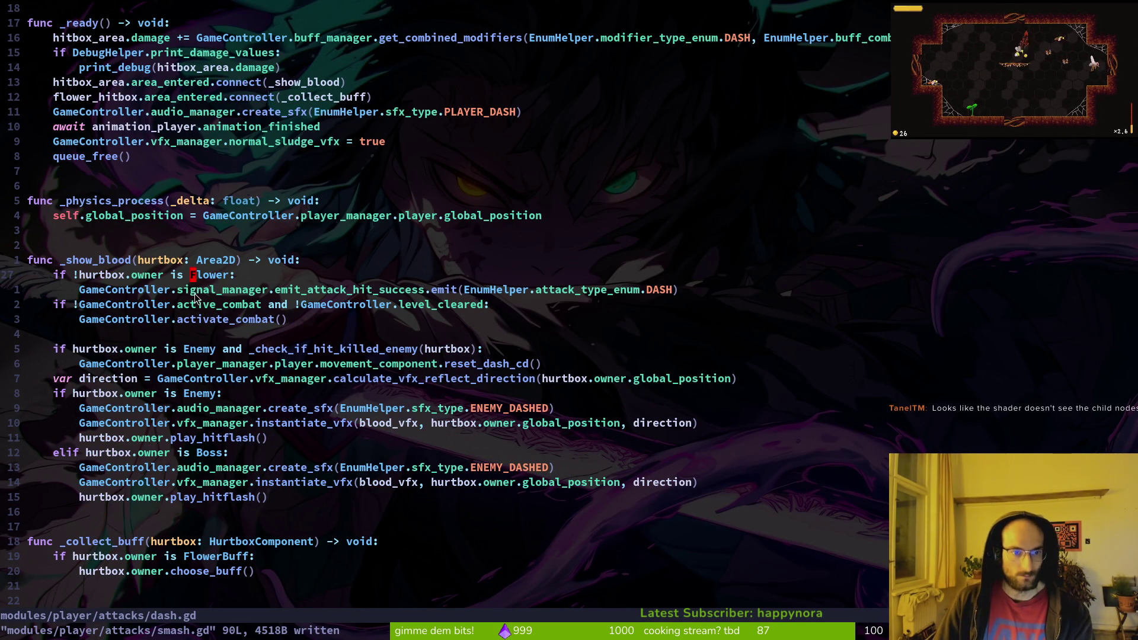
{"action": "key", "text": "alt+Tab"}
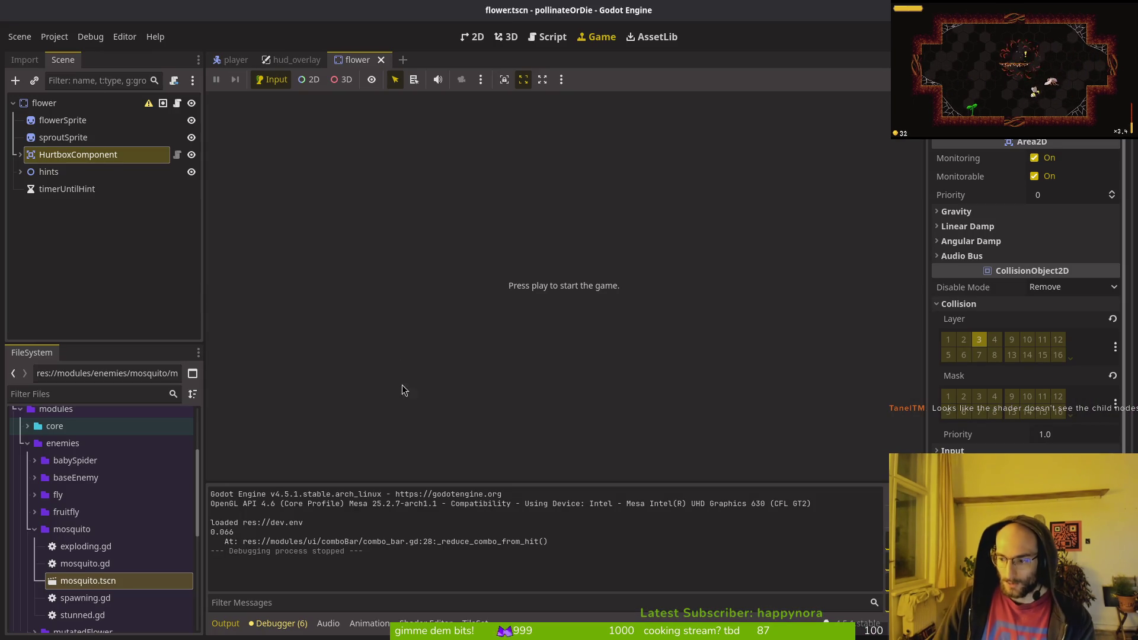
- Switch to the hud_overlay scene, expand HBoxContainer, and view it in the 2D editor
{"action": "left_click", "coordinate": [294, 60]}
{"action": "left_click", "coordinate": [26, 138]}
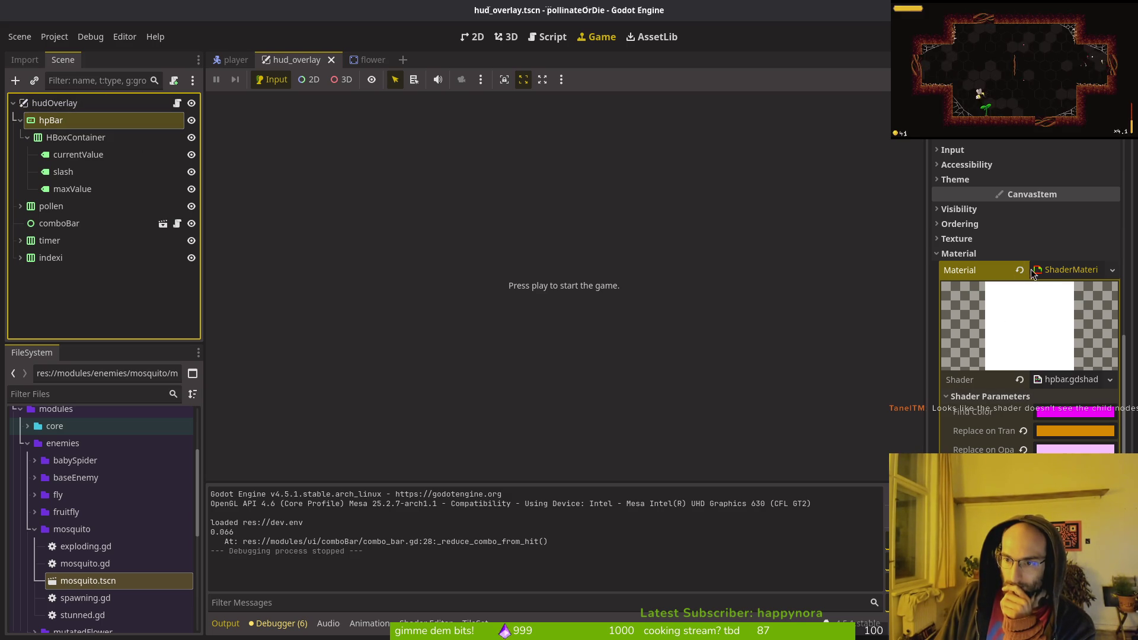
{"action": "left_click", "coordinate": [483, 38]}
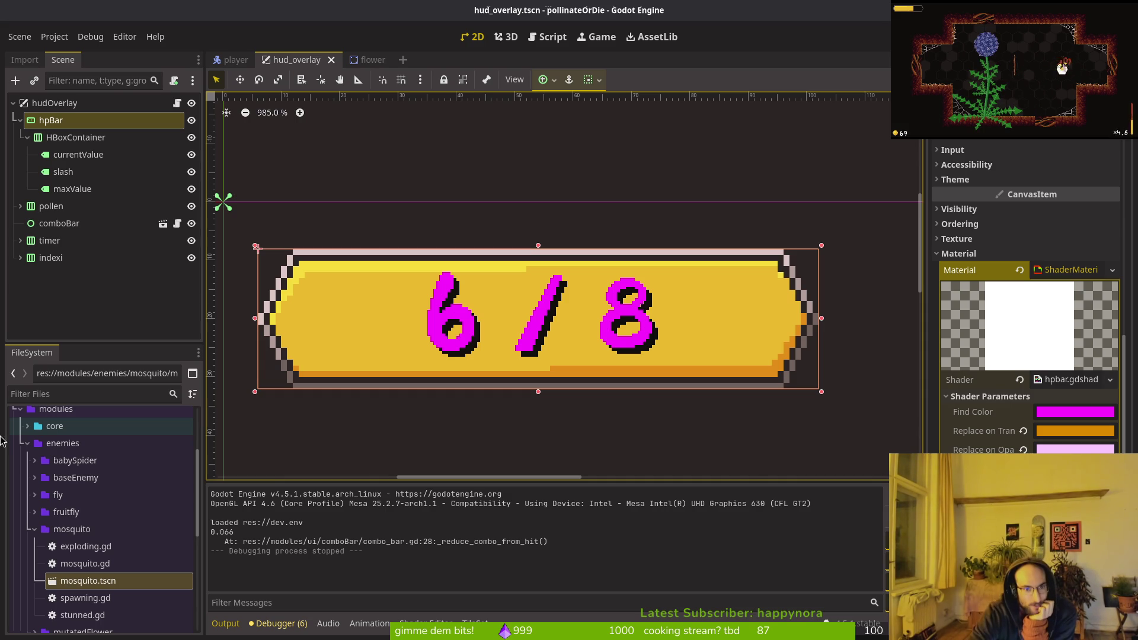
{"action": "scroll", "coordinate": [407, 267], "scroll_direction": "up", "scroll_amount": 5}
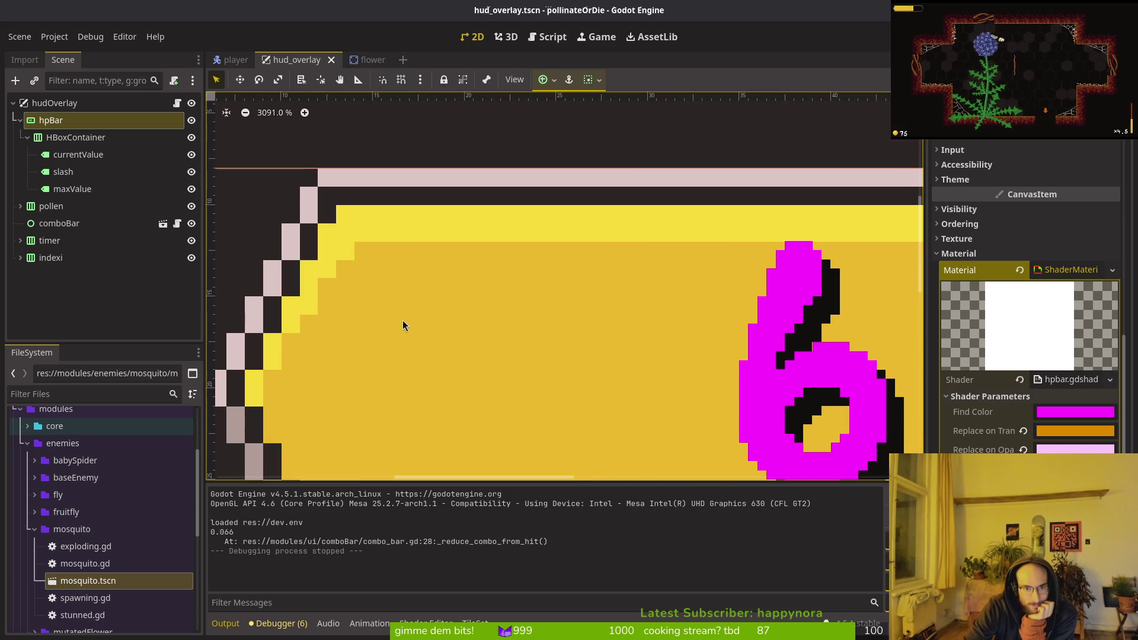
{"action": "left_click", "coordinate": [785, 256]}
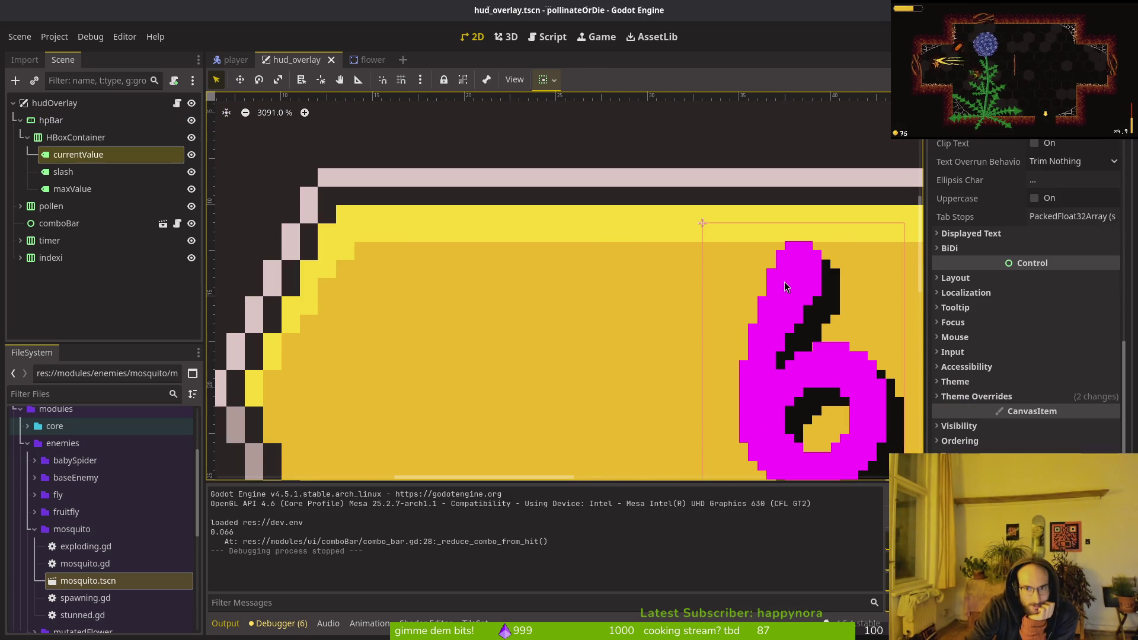
{"action": "scroll", "coordinate": [769, 354], "scroll_direction": "up", "scroll_amount": 2}
{"action": "scroll", "coordinate": [633, 315], "scroll_direction": "up", "scroll_amount": 4}
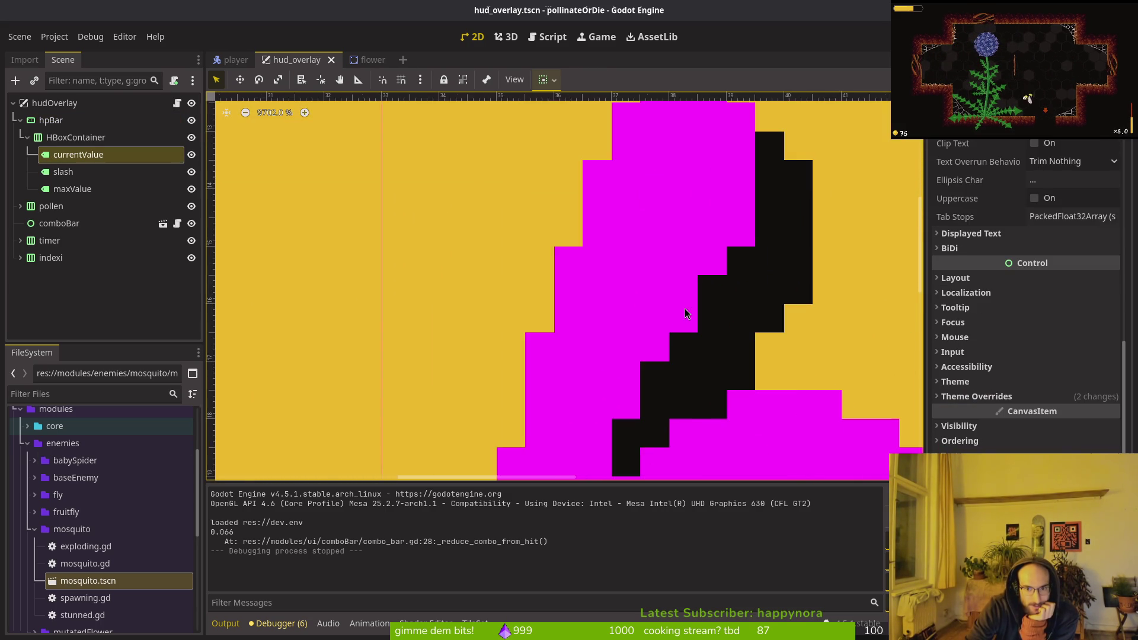
{"action": "scroll", "coordinate": [598, 227], "scroll_direction": "down", "scroll_amount": 2}
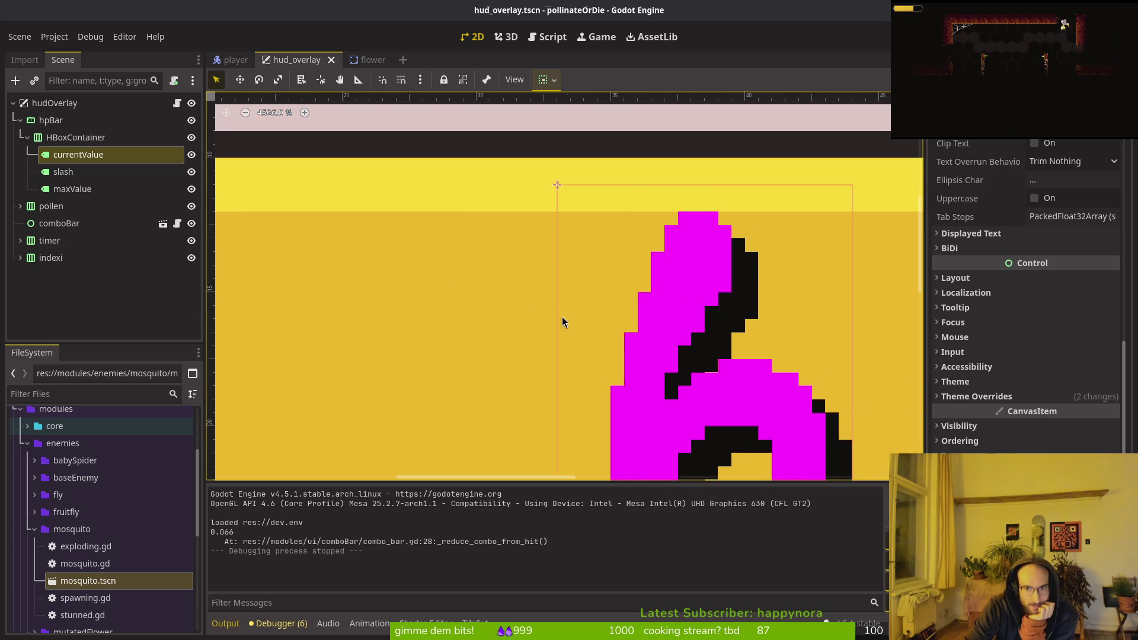
{"action": "scroll", "coordinate": [681, 207], "scroll_direction": "up", "scroll_amount": 4}
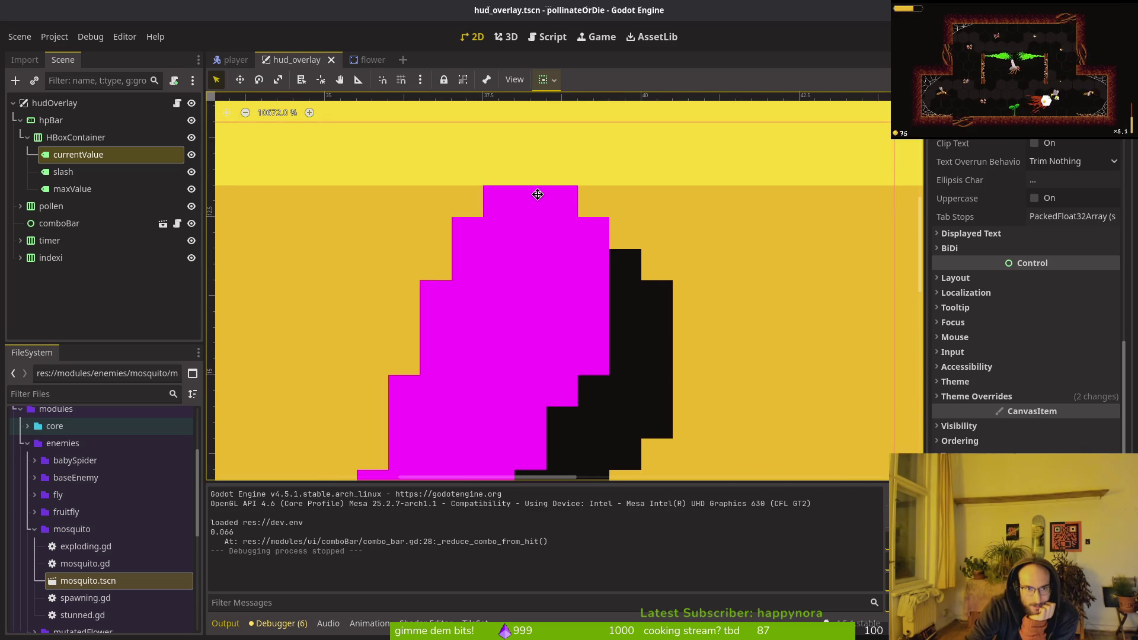
{"action": "scroll", "coordinate": [582, 271], "scroll_direction": "left", "scroll_amount": 5}
{"action": "left_click", "coordinate": [637, 233]}
{"action": "scroll", "coordinate": [325, 261], "scroll_direction": "left", "scroll_amount": 10}
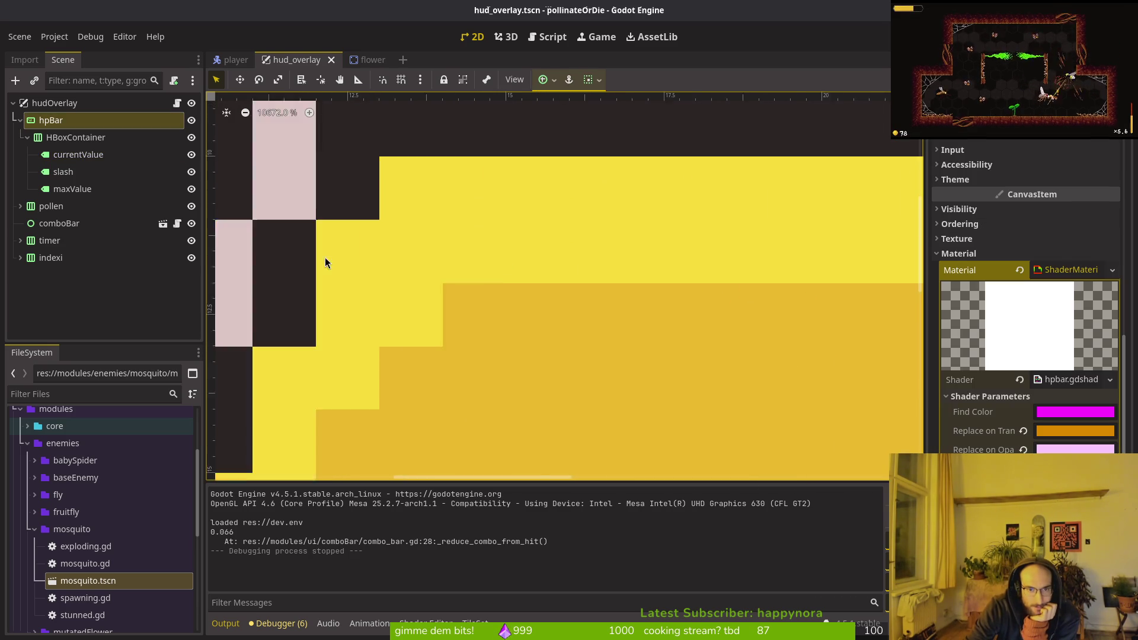
{"action": "scroll", "coordinate": [425, 316], "scroll_direction": "right", "scroll_amount": 5}
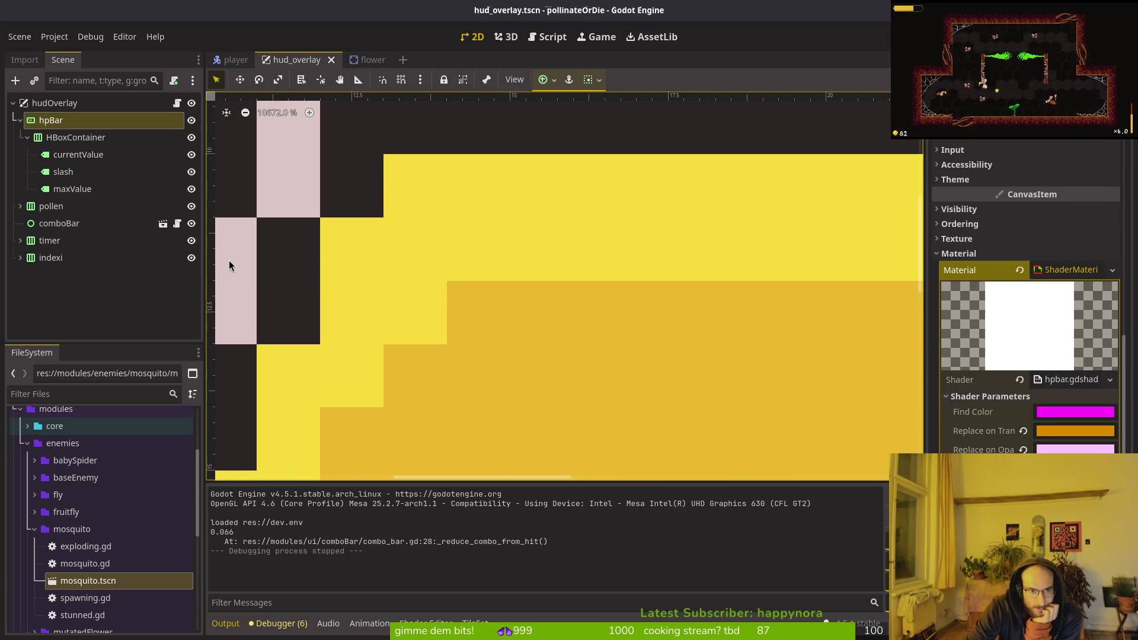
{"action": "mouse_move", "coordinate": [243, 320]}
{"action": "left_mouse_down"}
{"action": "mouse_move", "coordinate": [226, 356]}
{"action": "mouse_move", "coordinate": [208, 315]}
{"action": "mouse_move", "coordinate": [212, 330]}
{"action": "left_mouse_up"}
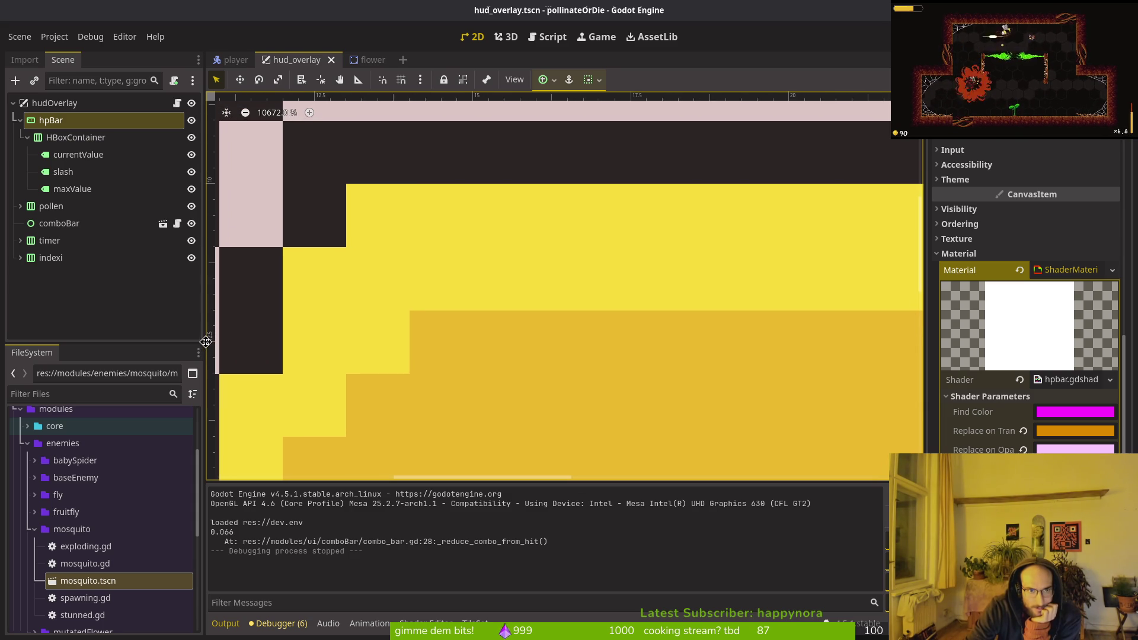
{"action": "scroll", "coordinate": [399, 305], "scroll_direction": "down", "scroll_amount": 10}
{"action": "scroll", "coordinate": [382, 337], "scroll_direction": "down", "scroll_amount": 4}
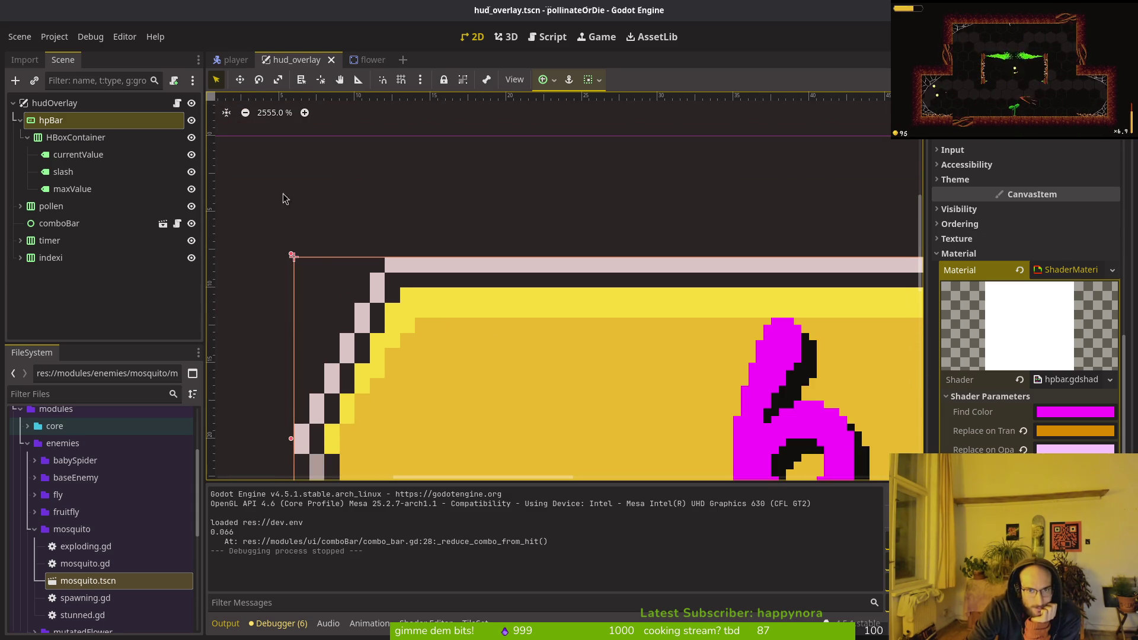
{"action": "scroll", "coordinate": [434, 325], "scroll_direction": "down", "scroll_amount": 4}
{"action": "mouse_move", "coordinate": [446, 354]}
{"action": "left_mouse_down"}
{"action": "mouse_move", "coordinate": [382, 327]}
{"action": "mouse_move", "coordinate": [252, 328]}
{"action": "left_mouse_up"}
{"action": "scroll", "coordinate": [343, 331], "scroll_direction": "up", "scroll_amount": 6}
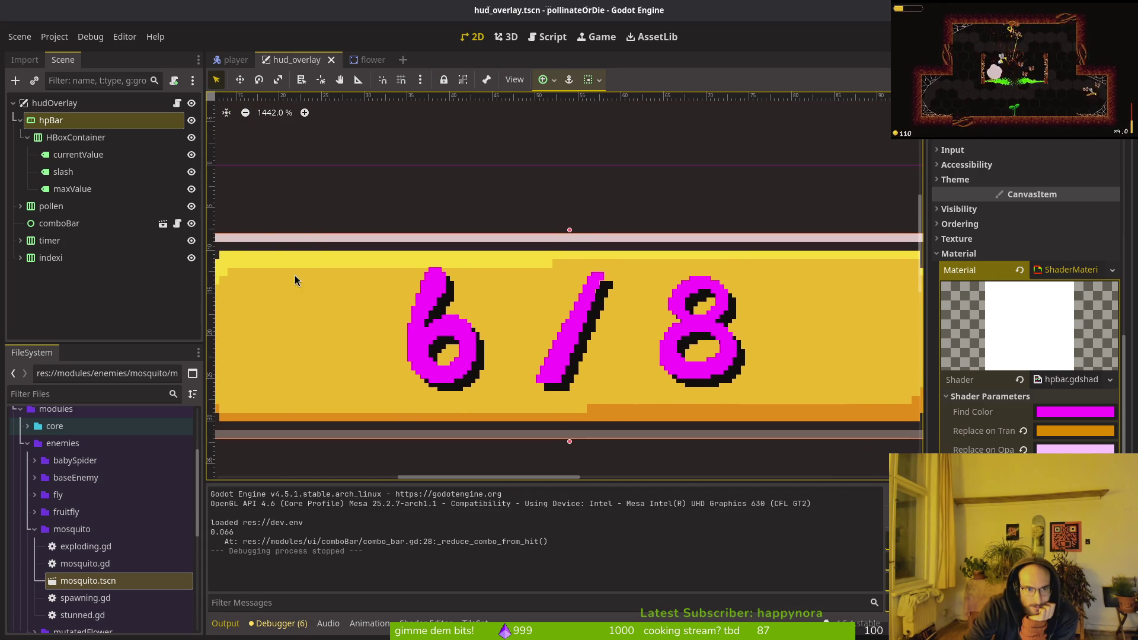
{"action": "scroll", "coordinate": [251, 236], "scroll_direction": "up", "scroll_amount": 5}
{"action": "scroll", "coordinate": [251, 235], "scroll_direction": "up", "scroll_amount": 4}
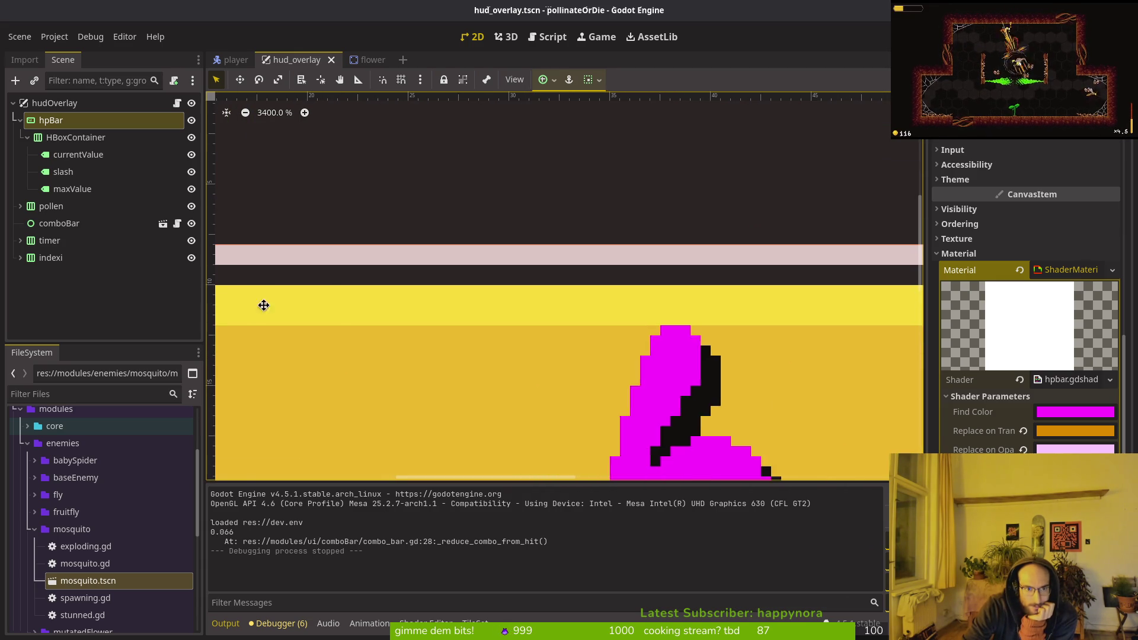
{"action": "scroll", "coordinate": [356, 313], "scroll_direction": "down", "scroll_amount": 10}
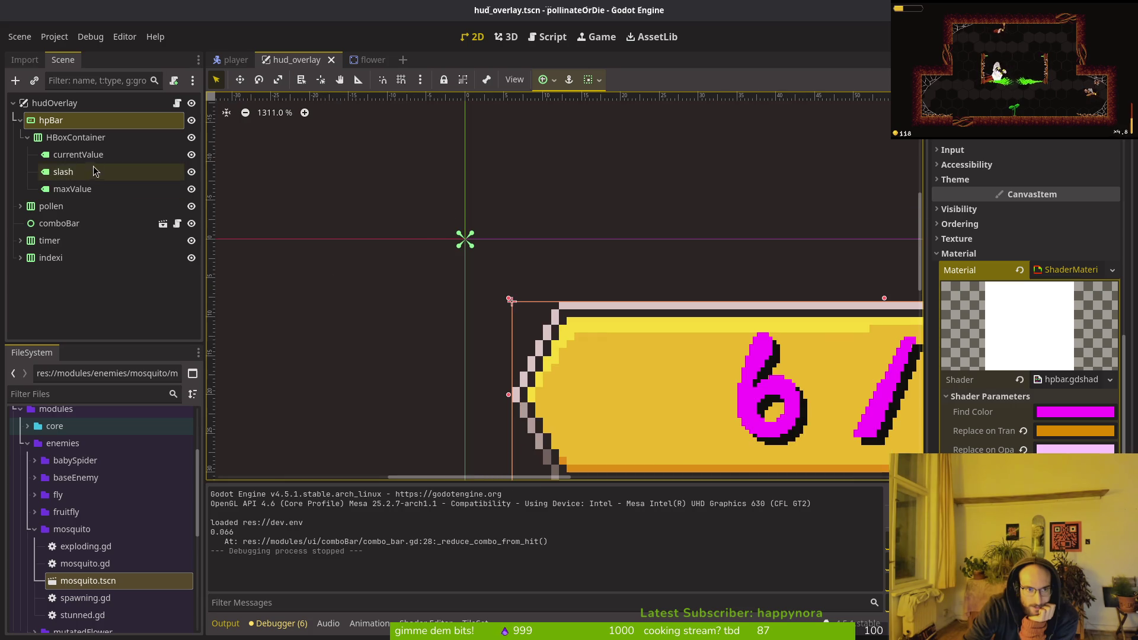
- Reselect the hpBar and expand its Layout and Transform properties in the Inspector
{"action": "left_click", "coordinate": [41, 119]}
{"action": "left_click", "coordinate": [54, 102]}
{"action": "left_click", "coordinate": [534, 355]}
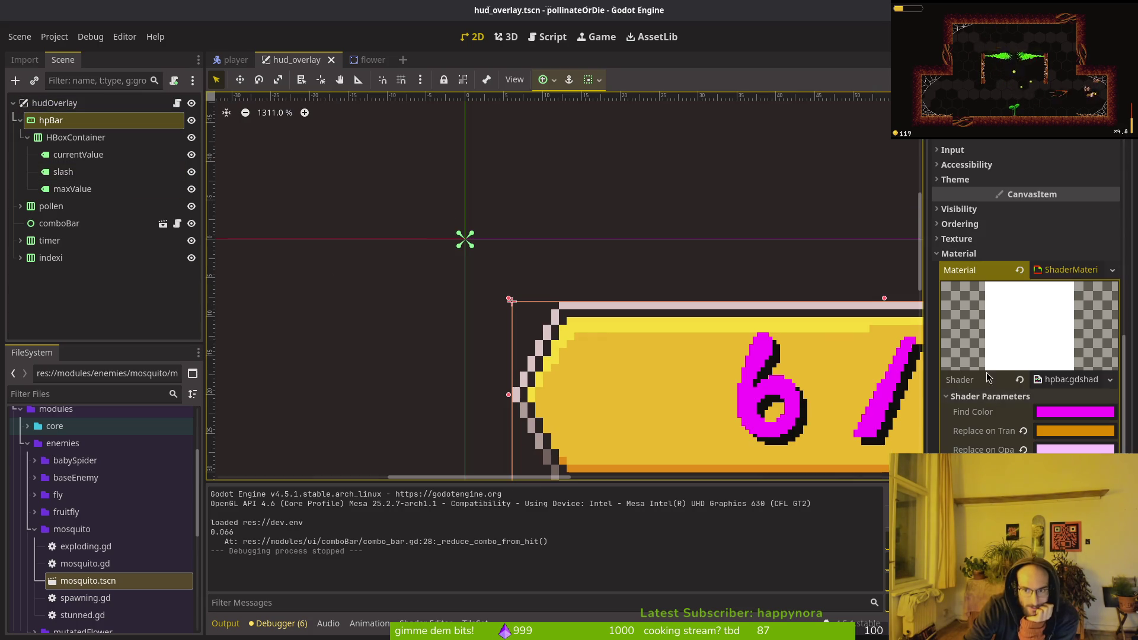
{"action": "scroll", "coordinate": [984, 309], "scroll_direction": "up", "scroll_amount": 5}
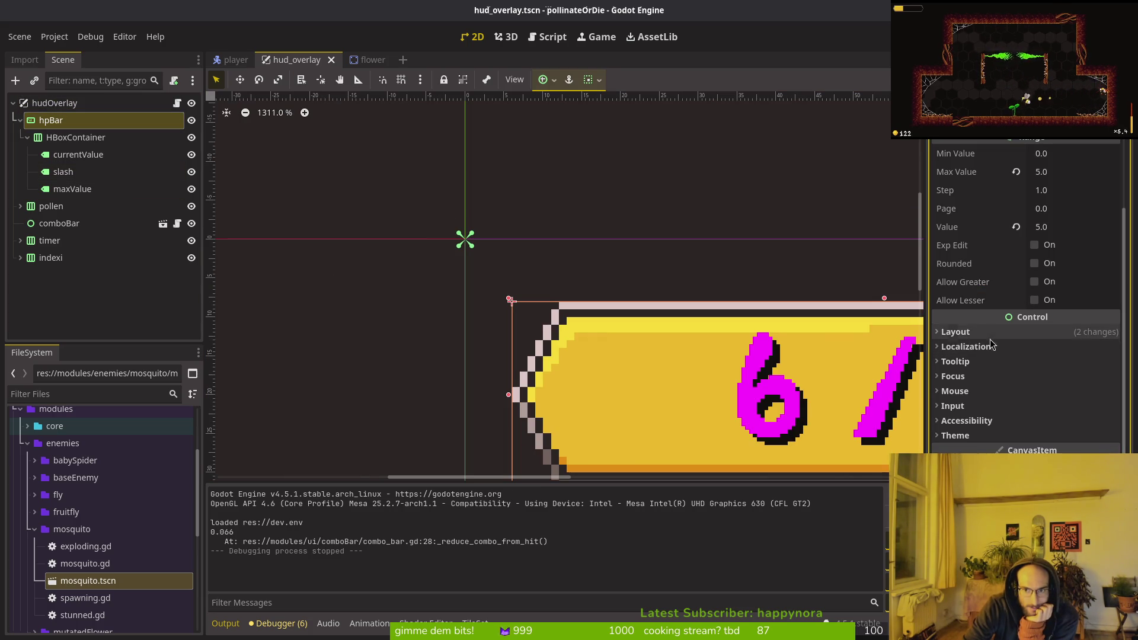
{"action": "left_click", "coordinate": [994, 332]}
{"action": "scroll", "coordinate": [1007, 296], "scroll_direction": "down", "scroll_amount": 5}
{"action": "left_click", "coordinate": [978, 237]}
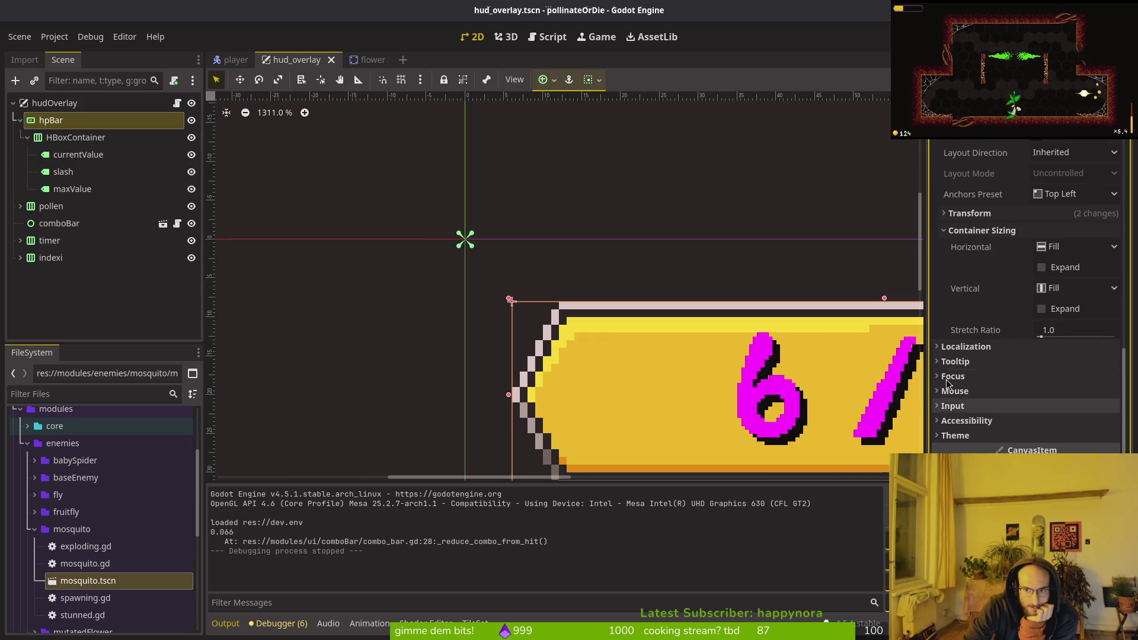
{"action": "left_click", "coordinate": [969, 239]}
{"action": "left_click", "coordinate": [981, 330]}
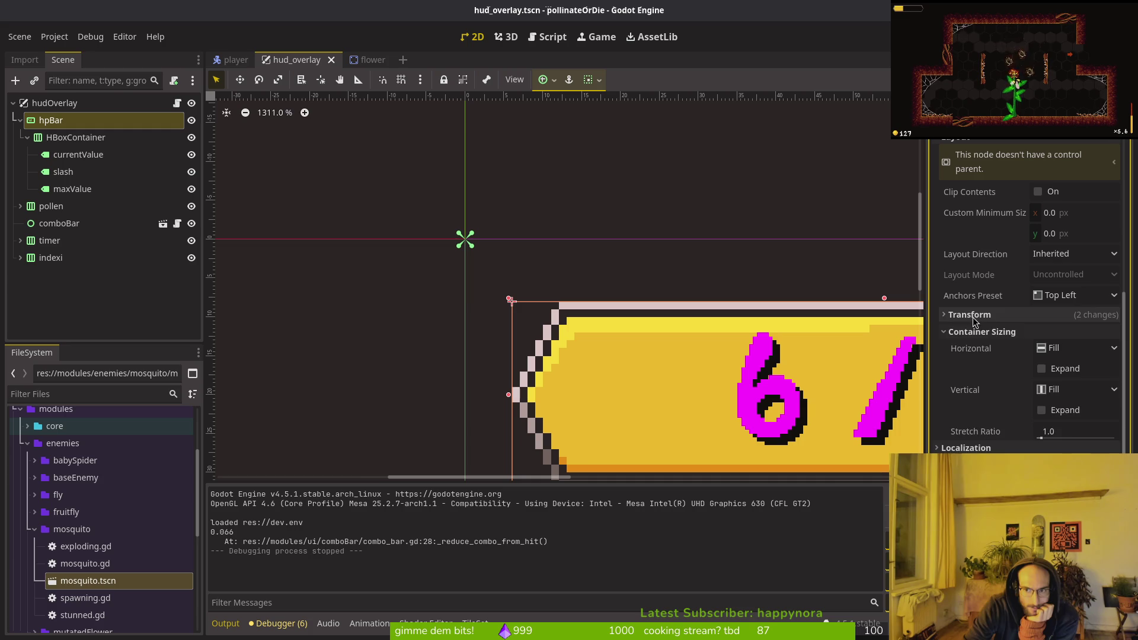
{"action": "left_click", "coordinate": [976, 315]}
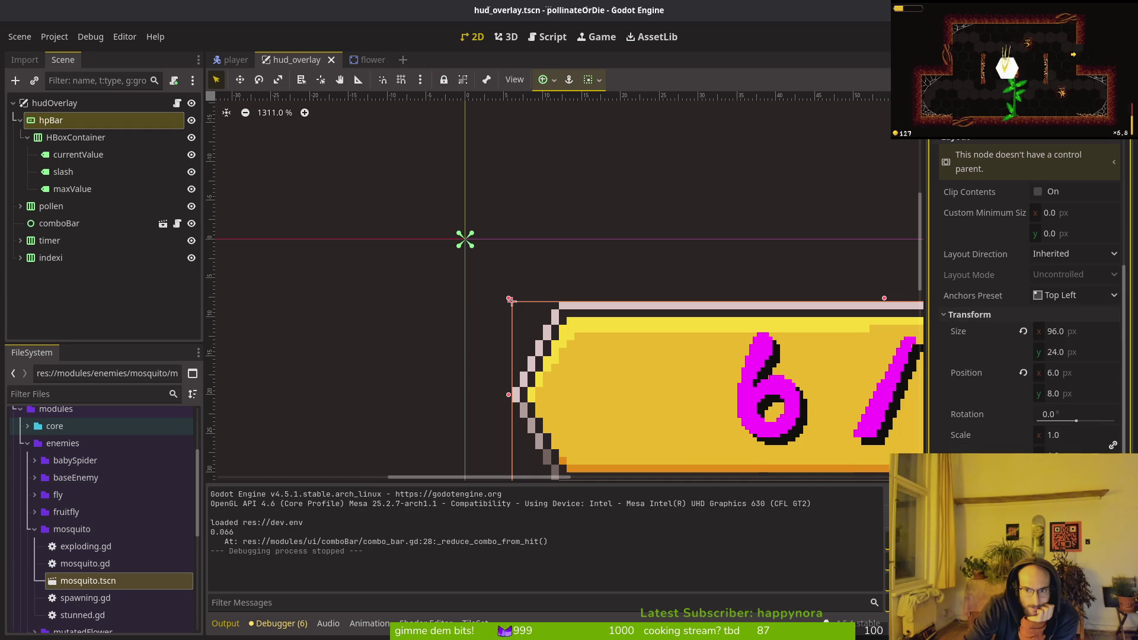
- Revert the hpBar's Size to its default 96 × 24 px and look over the result
{"action": "left_click", "coordinate": [1024, 334]}
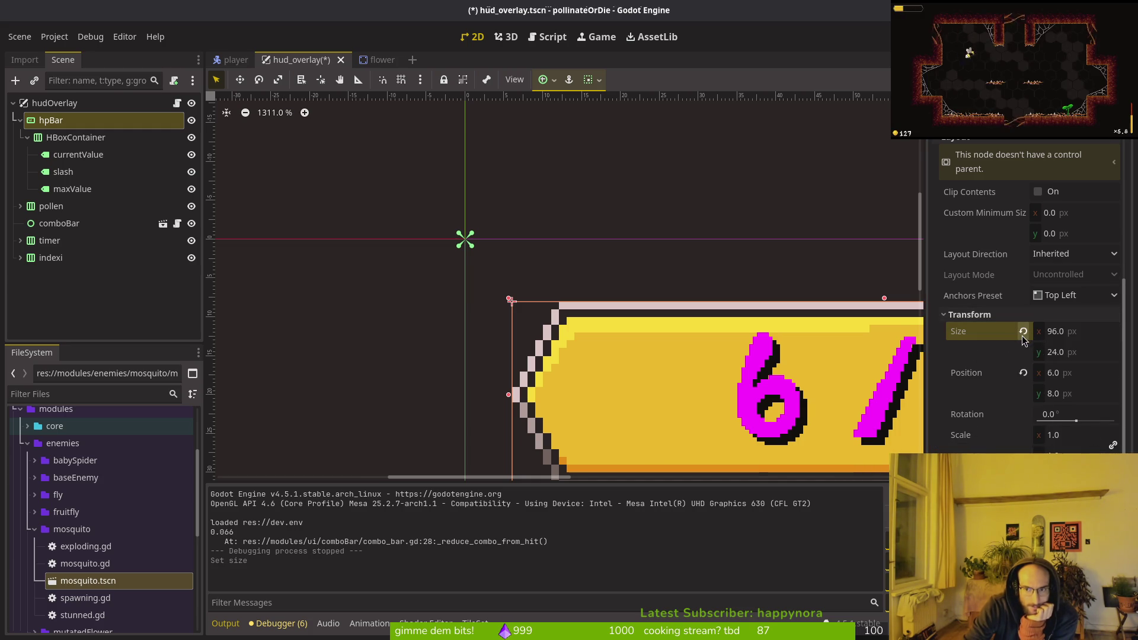
{"action": "scroll", "coordinate": [650, 345], "scroll_direction": "down", "scroll_amount": 3}
{"action": "scroll", "coordinate": [463, 208], "scroll_direction": "up", "scroll_amount": 6}
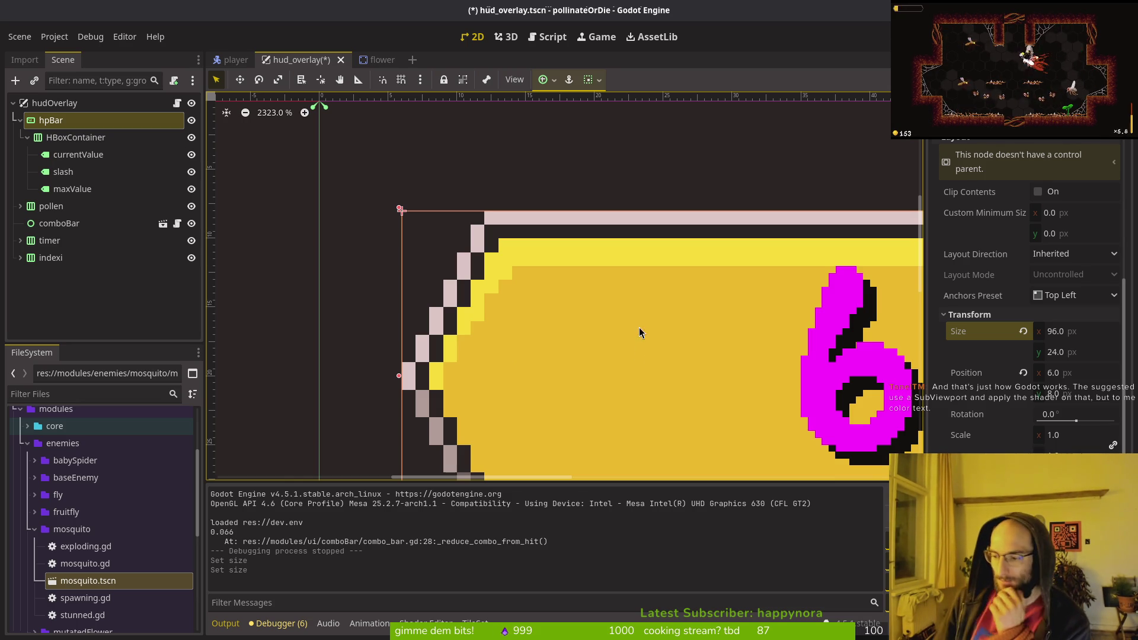
{"action": "scroll", "coordinate": [445, 347], "scroll_direction": "down", "scroll_amount": 2}
{"action": "scroll", "coordinate": [422, 291], "scroll_direction": "right", "scroll_amount": 3}
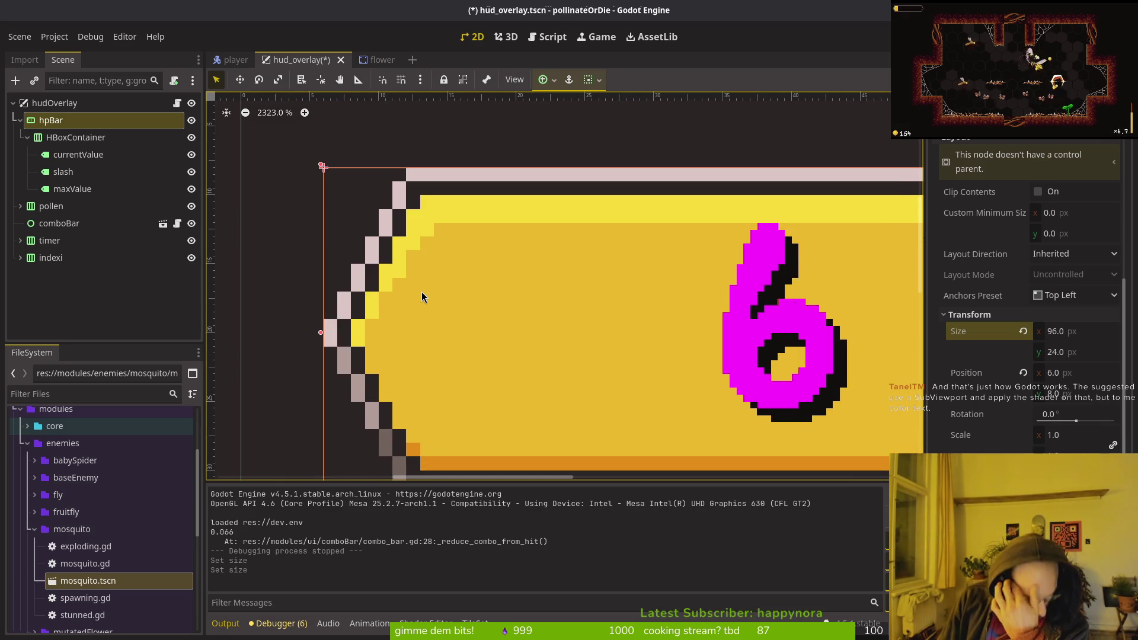
{"action": "scroll", "coordinate": [421, 292], "scroll_direction": "down", "scroll_amount": 4}
{"action": "scroll", "coordinate": [455, 285], "scroll_direction": "right", "scroll_amount": 6}
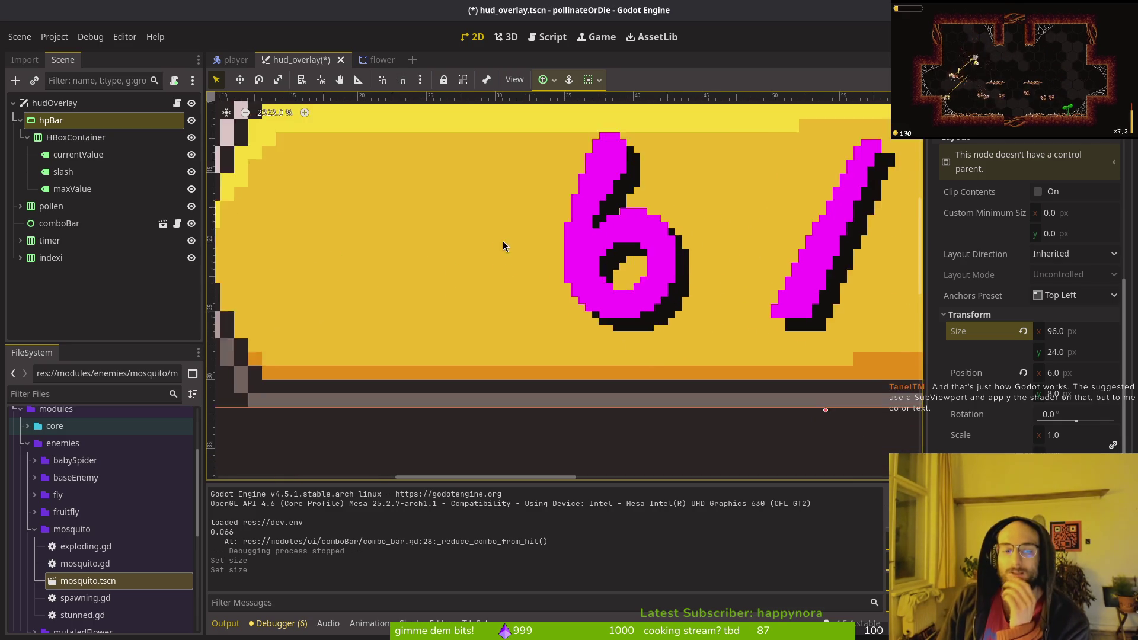
{"action": "scroll", "coordinate": [502, 241], "scroll_direction": "down", "scroll_amount": 4}
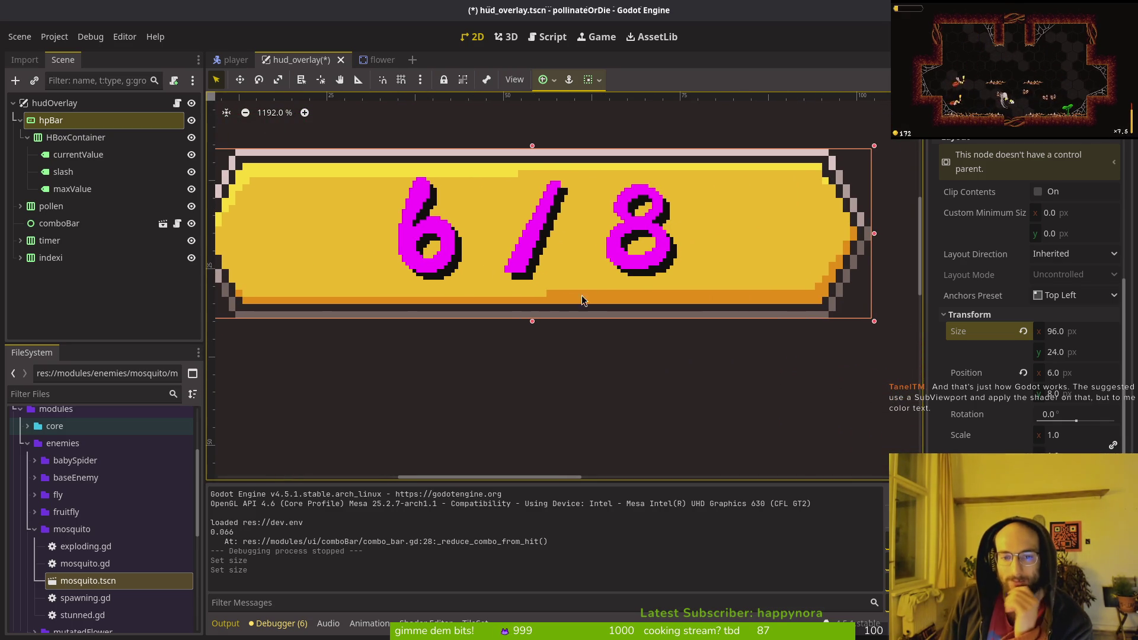
{"action": "scroll", "coordinate": [543, 303], "scroll_direction": "down", "scroll_amount": 4}
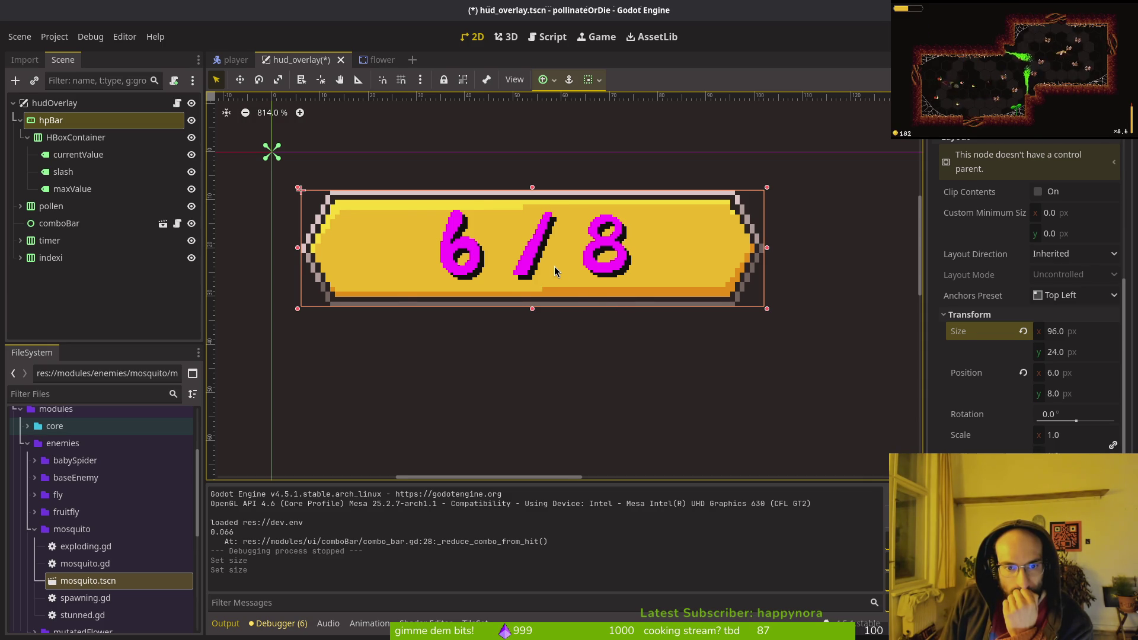
{"action": "scroll", "coordinate": [555, 270], "scroll_direction": "down", "scroll_amount": 5}
- Select the maxValue label and try pink and darker shades for its font colour
{"action": "left_click", "coordinate": [77, 154]}
{"action": "left_click", "coordinate": [74, 189]}
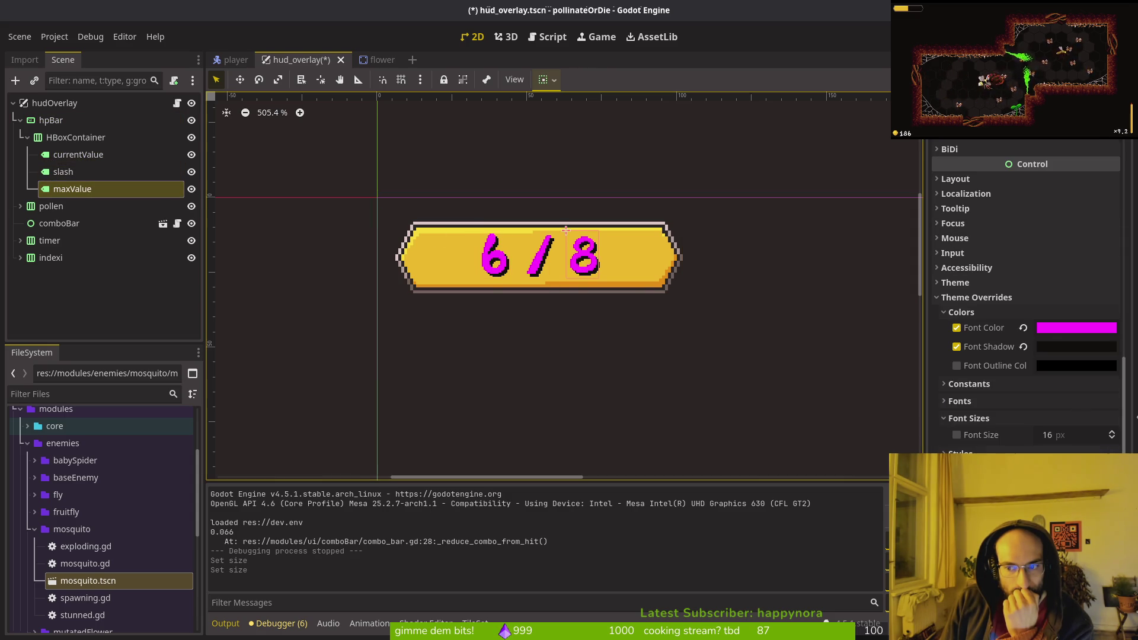
{"action": "left_click", "coordinate": [1042, 330]}
{"action": "left_click", "coordinate": [1085, 372]}
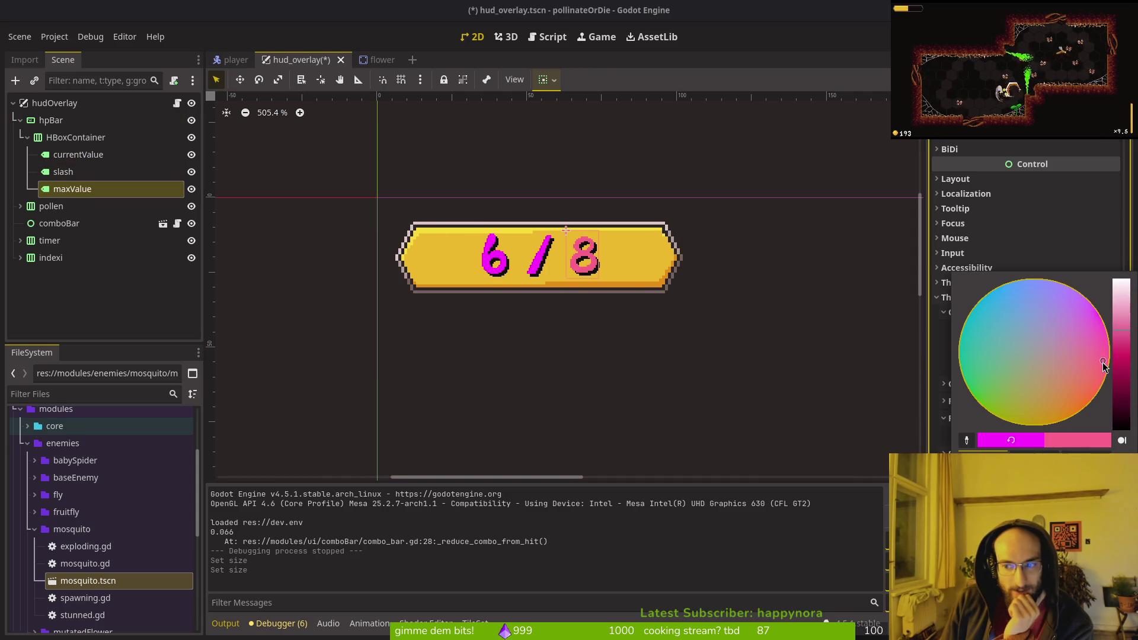
{"action": "left_click", "coordinate": [1087, 364]}
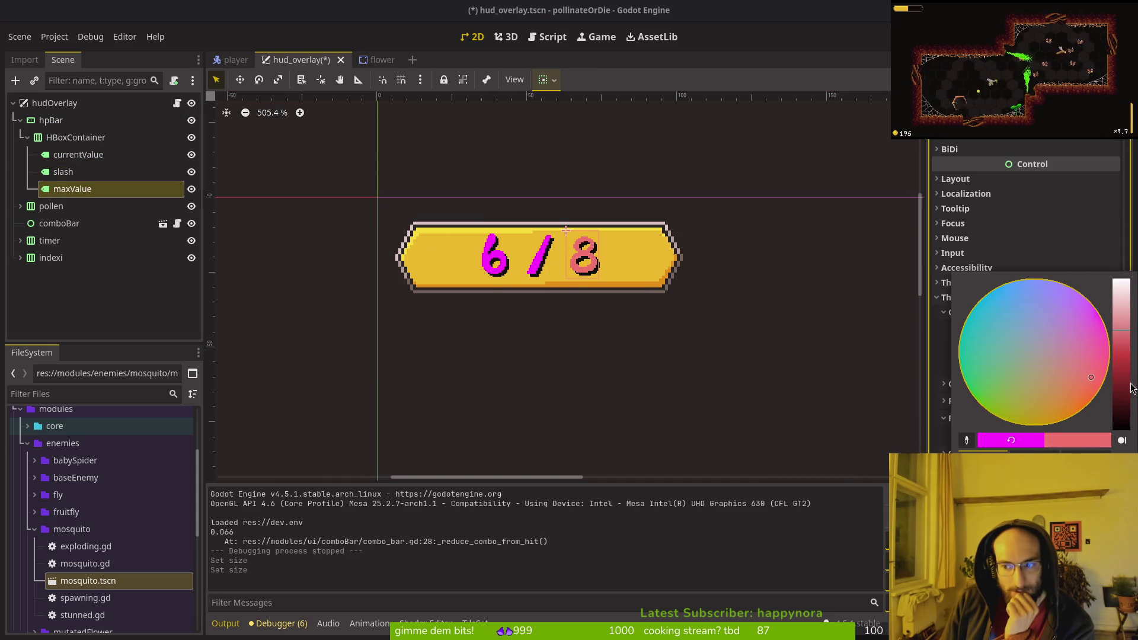
{"action": "left_click", "coordinate": [1123, 395]}
{"action": "left_click", "coordinate": [1124, 379]}
- Try redder, brighter shades, discard them, and bring the whole 6/8 label into view
{"action": "left_click", "coordinate": [1078, 375]}
{"action": "left_click", "coordinate": [1092, 392]}
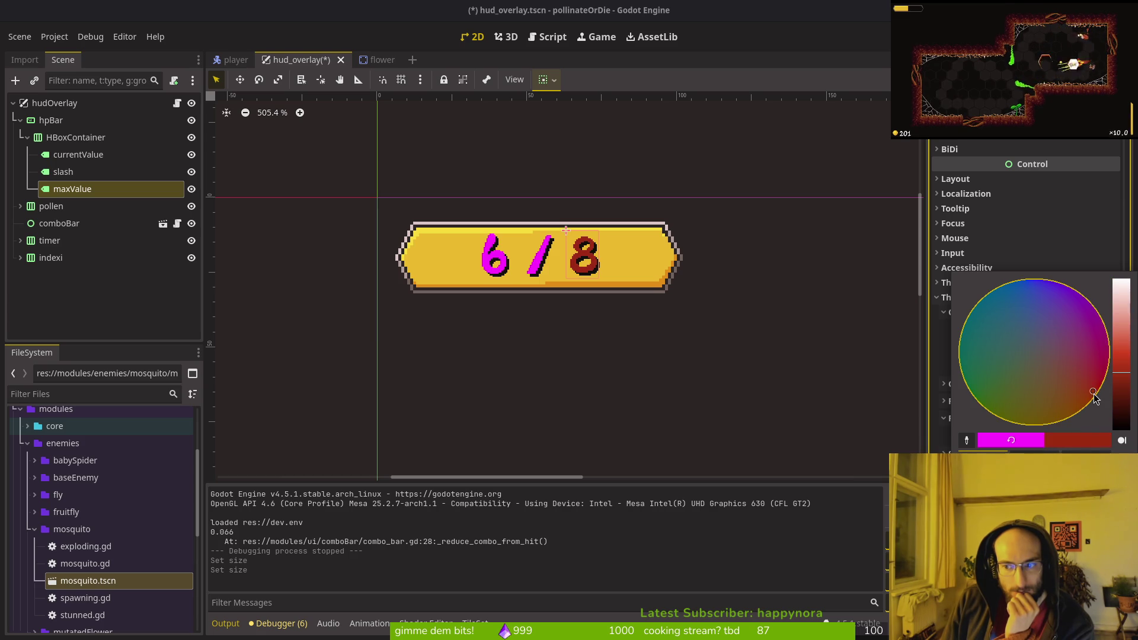
{"action": "left_click", "coordinate": [1121, 384]}
{"action": "left_click", "coordinate": [1121, 363]}
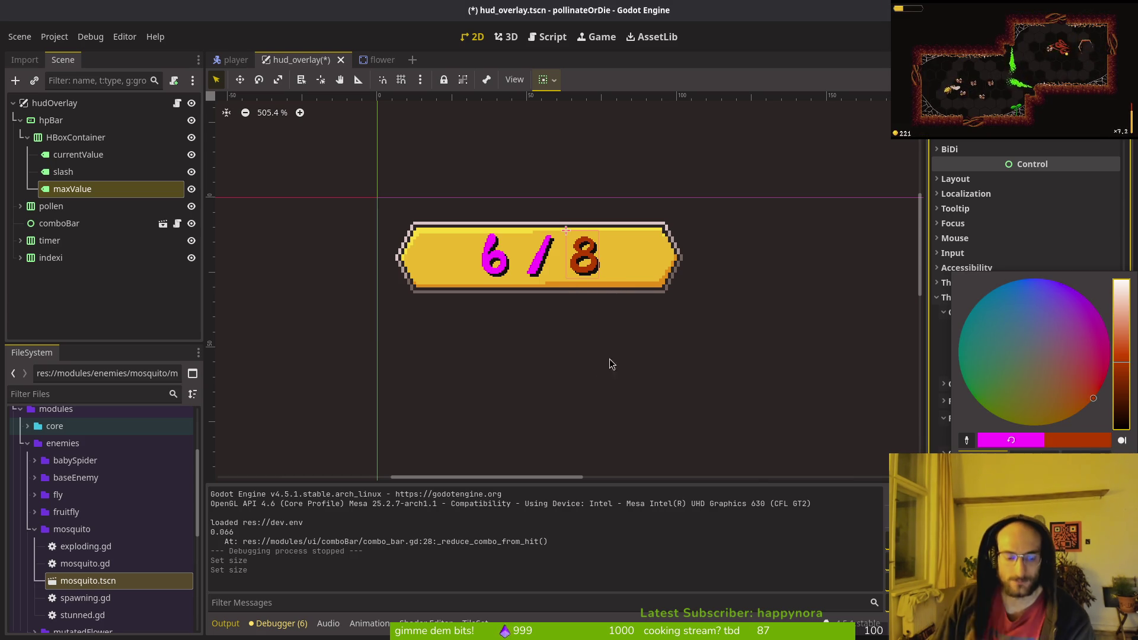
{"action": "key", "text": "Escape"}
{"action": "scroll", "coordinate": [365, 262], "scroll_direction": "up", "scroll_amount": 6}
{"action": "mouse_move", "coordinate": [489, 299]}
{"action": "left_mouse_down"}
{"action": "mouse_move", "coordinate": [308, 293]}
{"action": "mouse_move", "coordinate": [333, 305]}
{"action": "mouse_move", "coordinate": [314, 309]}
{"action": "left_mouse_up"}
{"action": "scroll", "coordinate": [308, 309], "scroll_direction": "down", "scroll_amount": 3}
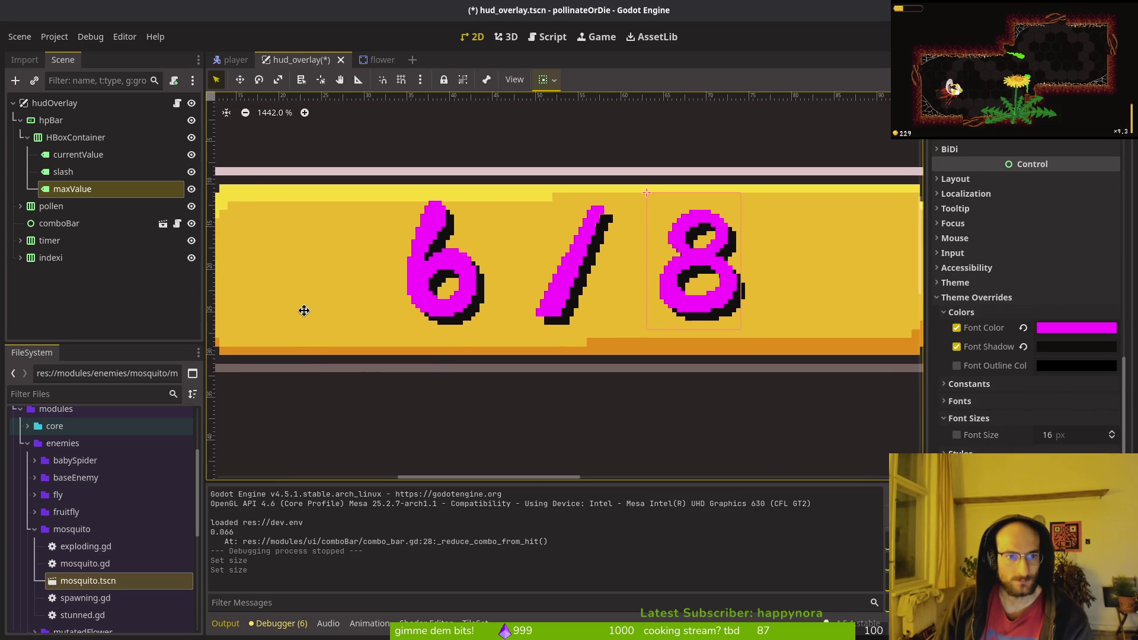
{"action": "left_click", "coordinate": [372, 264]}
{"action": "scroll", "coordinate": [332, 225], "scroll_direction": "down", "scroll_amount": 2}
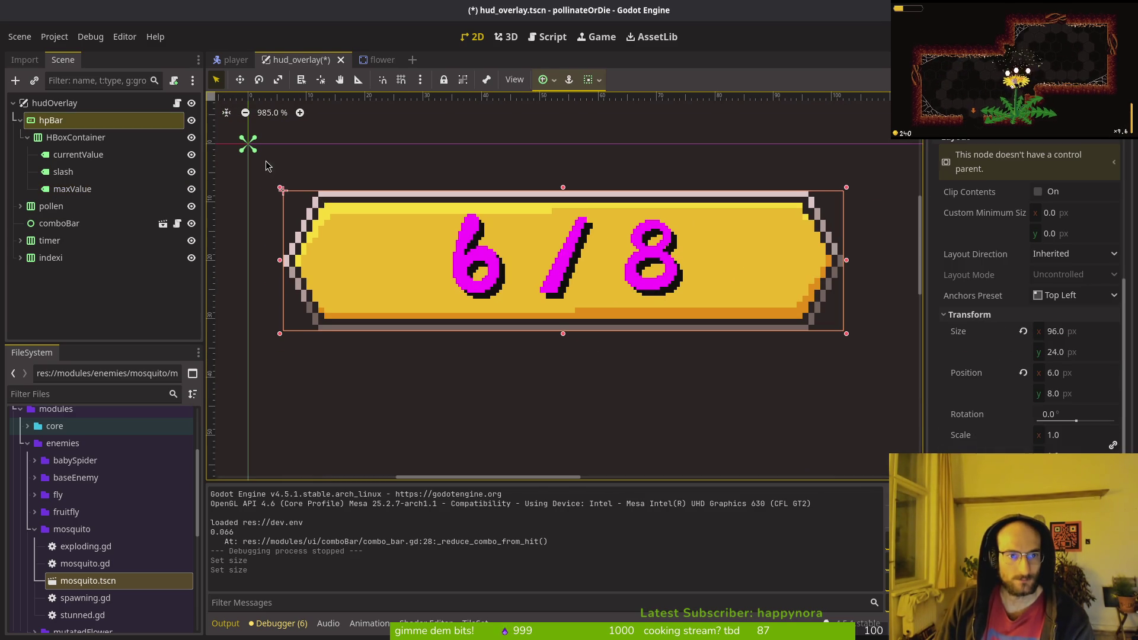
{"action": "scroll", "coordinate": [267, 160], "scroll_direction": "up", "scroll_amount": 3}
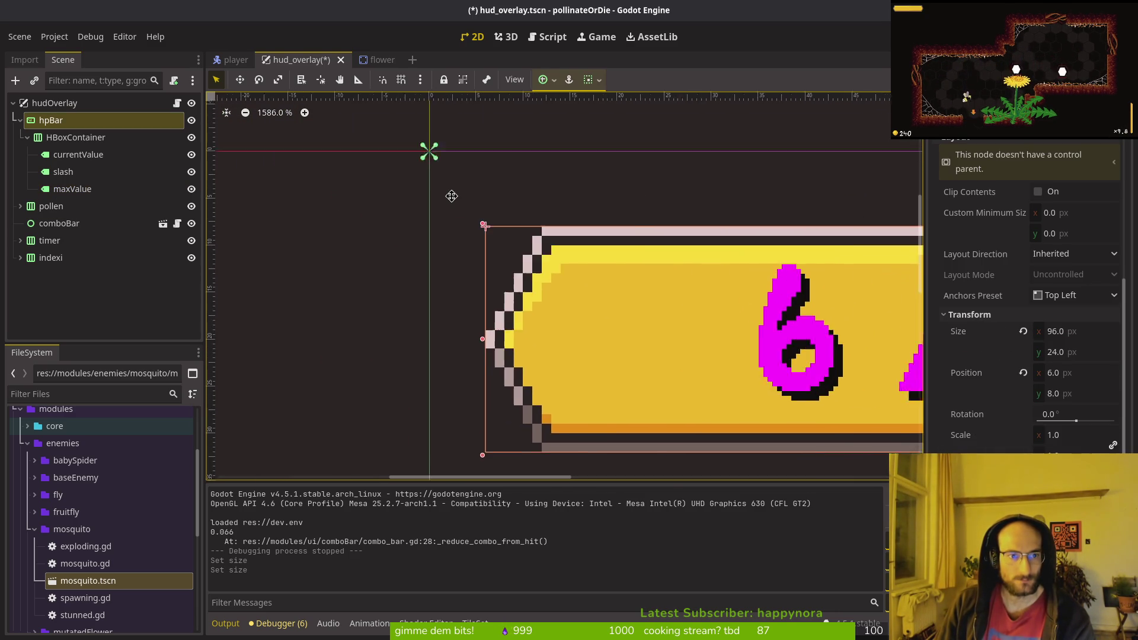
{"action": "scroll", "coordinate": [363, 191], "scroll_direction": "up", "scroll_amount": 3}
{"action": "left_click_drag", "start_coordinate": [419, 221], "coordinate": [382, 213]}
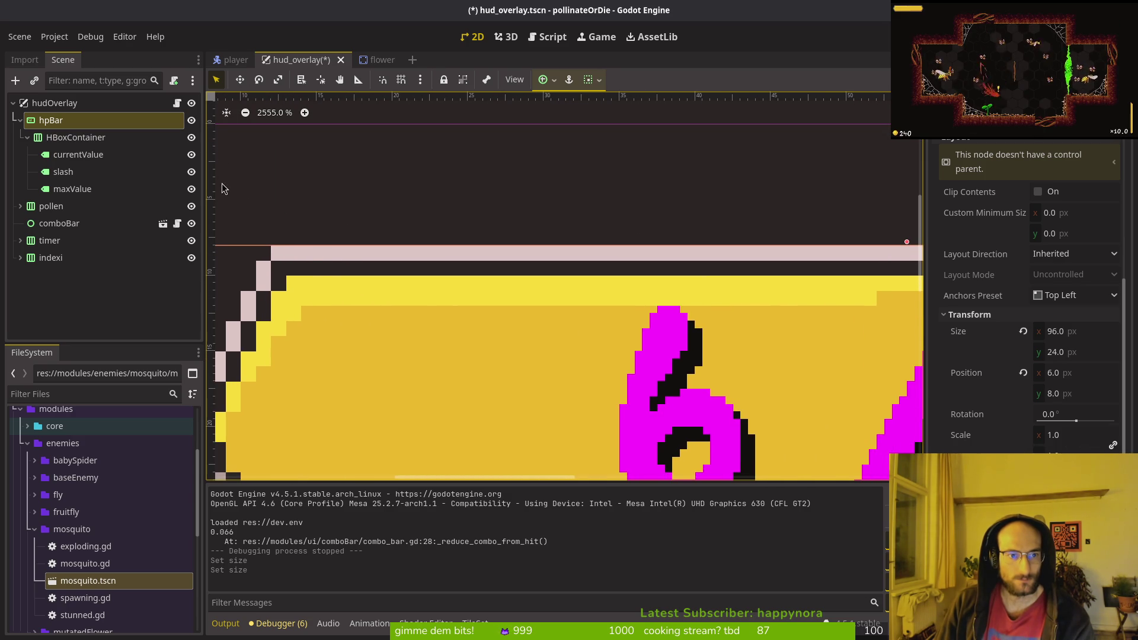
{"action": "scroll", "coordinate": [218, 246], "scroll_direction": "up", "scroll_amount": 3}
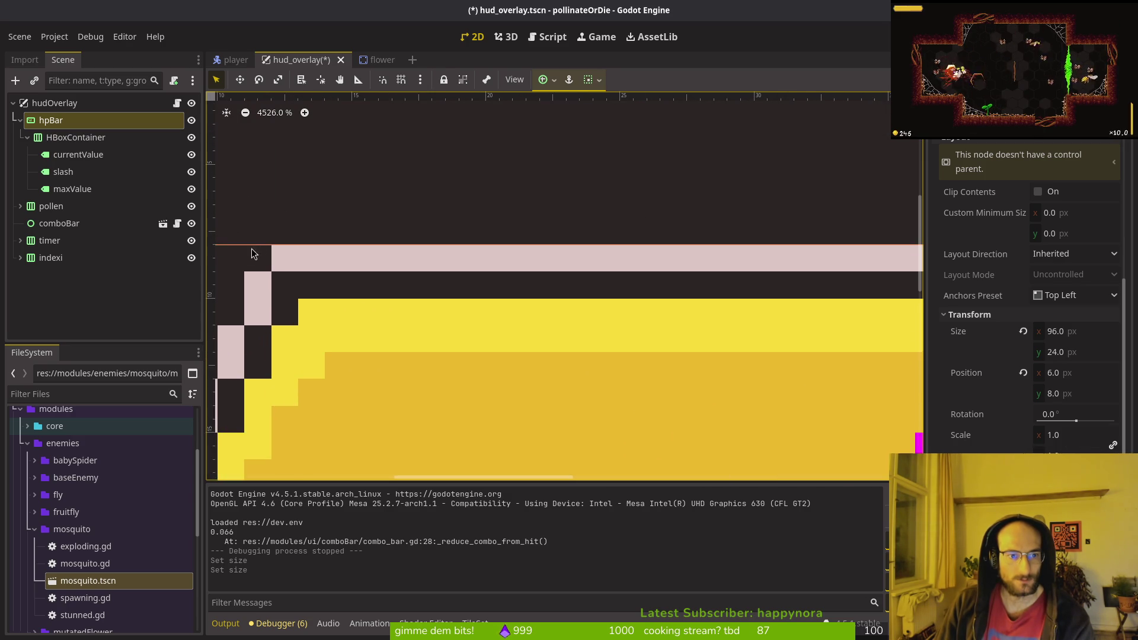
{"action": "scroll", "coordinate": [276, 165], "scroll_direction": "up", "scroll_amount": 3}
{"action": "scroll", "coordinate": [261, 163], "scroll_direction": "left", "scroll_amount": 5}
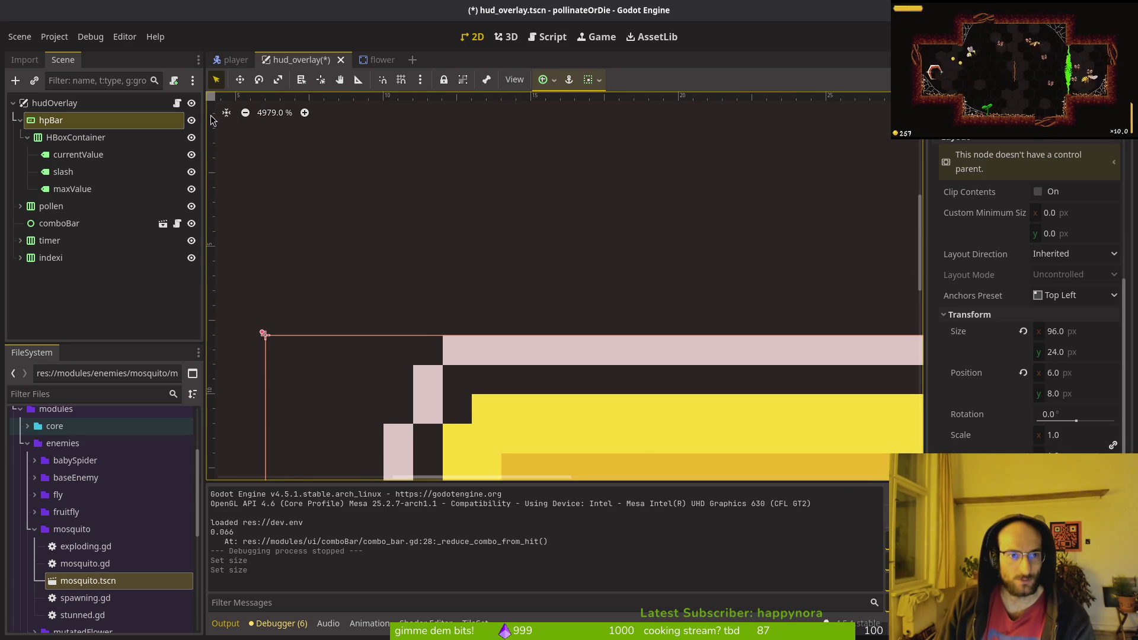
{"action": "scroll", "coordinate": [243, 237], "scroll_direction": "up", "scroll_amount": 1}
{"action": "scroll", "coordinate": [260, 272], "scroll_direction": "left", "scroll_amount": 2}
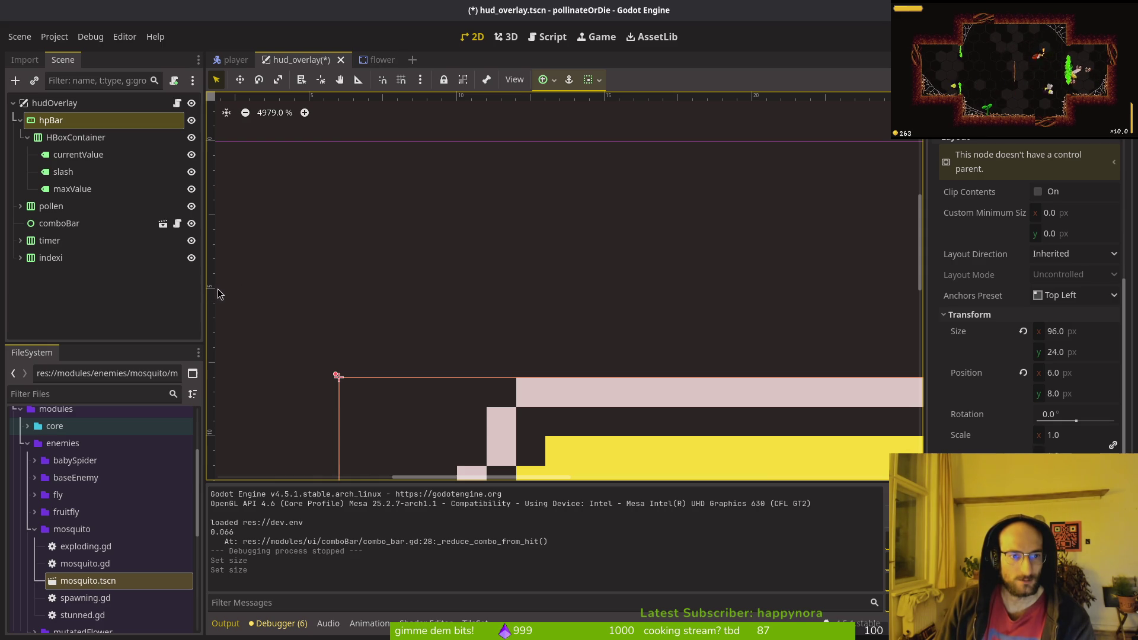
{"action": "scroll", "coordinate": [367, 331], "scroll_direction": "down", "scroll_amount": 1}
{"action": "scroll", "coordinate": [367, 332], "scroll_direction": "right", "scroll_amount": 6}
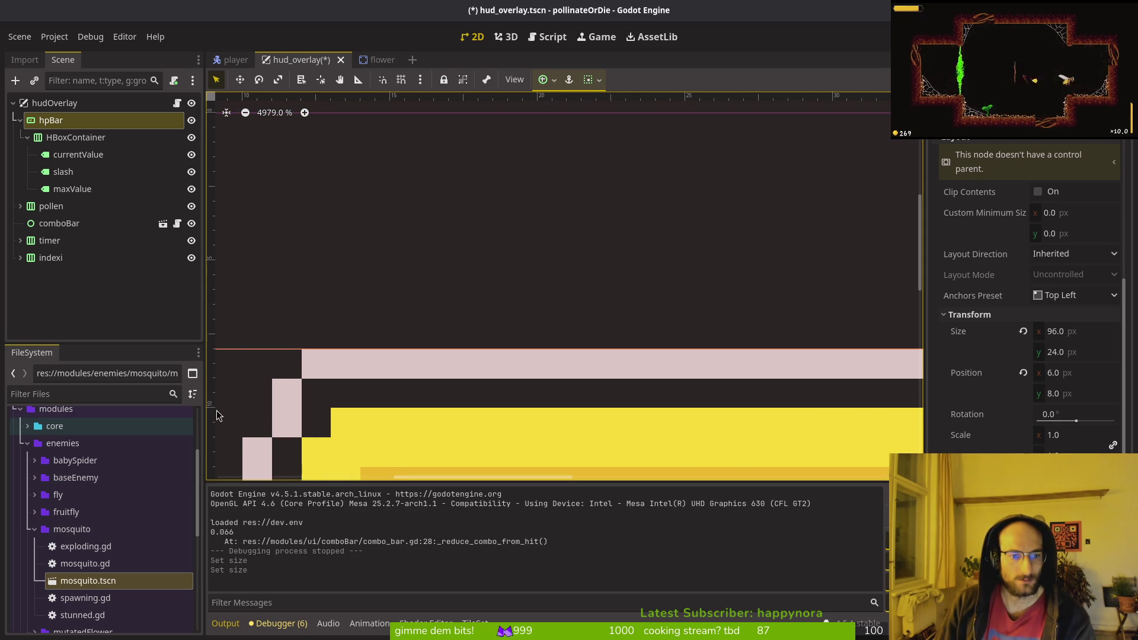
{"action": "scroll", "coordinate": [255, 409], "scroll_direction": "down", "scroll_amount": 1}
{"action": "scroll", "coordinate": [255, 408], "scroll_direction": "right", "scroll_amount": 2}
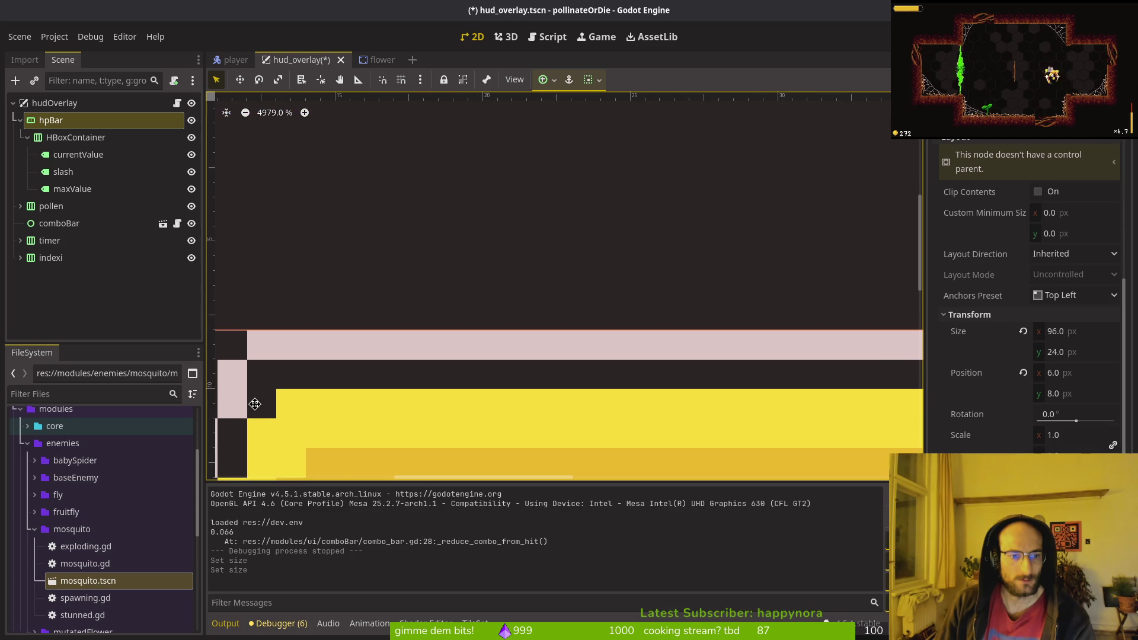
{"action": "scroll", "coordinate": [407, 373], "scroll_direction": "down", "scroll_amount": 5}
{"action": "scroll", "coordinate": [406, 373], "scroll_direction": "right", "scroll_amount": 20}
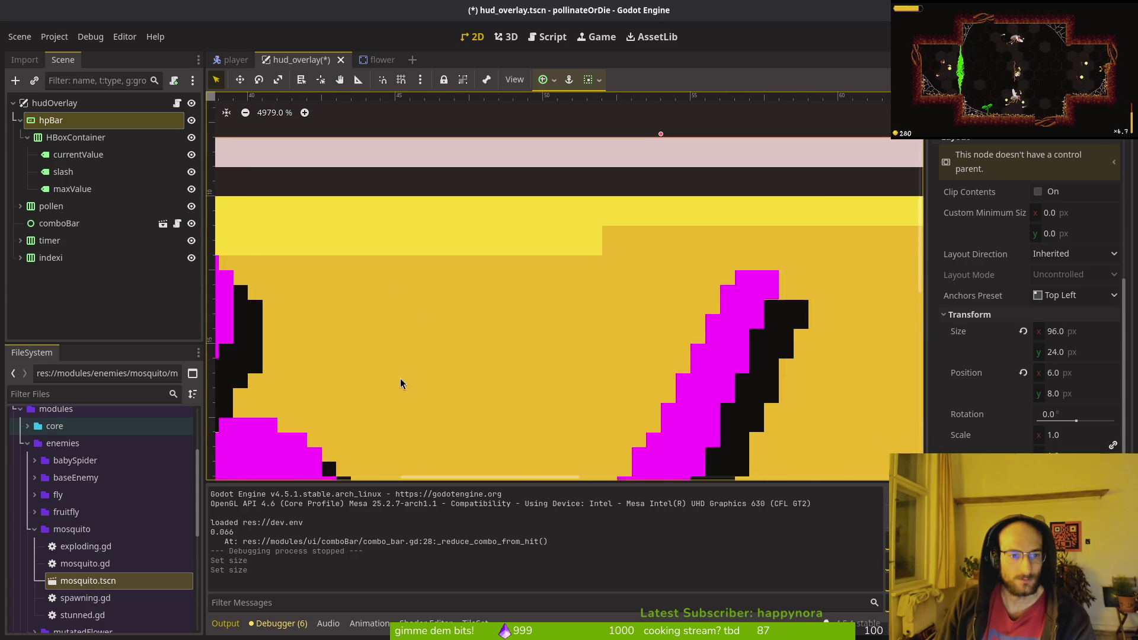
{"action": "scroll", "coordinate": [440, 328], "scroll_direction": "left", "scroll_amount": 5}
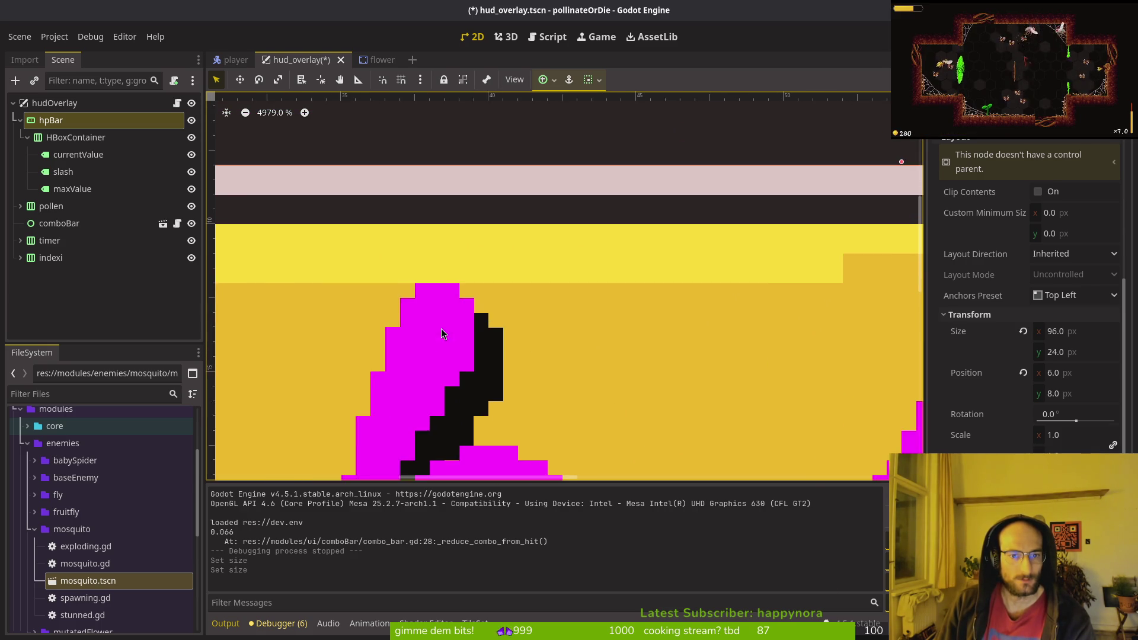
{"action": "scroll", "coordinate": [441, 329], "scroll_direction": "down", "scroll_amount": 1}
{"action": "left_click", "coordinate": [431, 331]}
{"action": "left_click", "coordinate": [431, 331]}
{"action": "scroll", "coordinate": [557, 306], "scroll_direction": "down", "scroll_amount": 2}
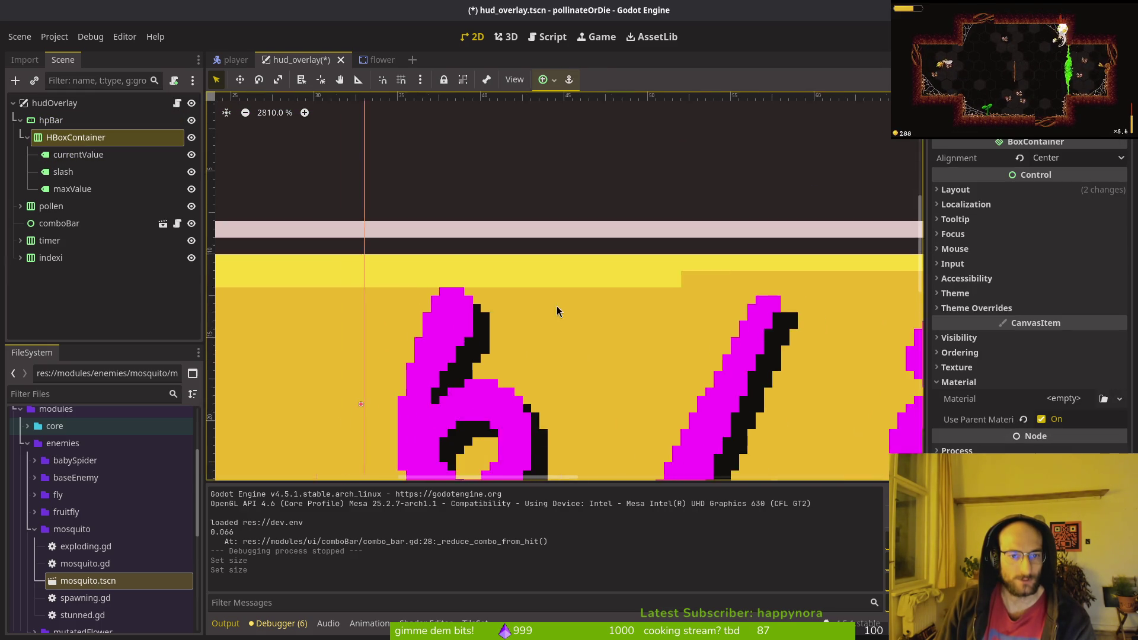
{"action": "scroll", "coordinate": [606, 251], "scroll_direction": "down", "scroll_amount": 2}
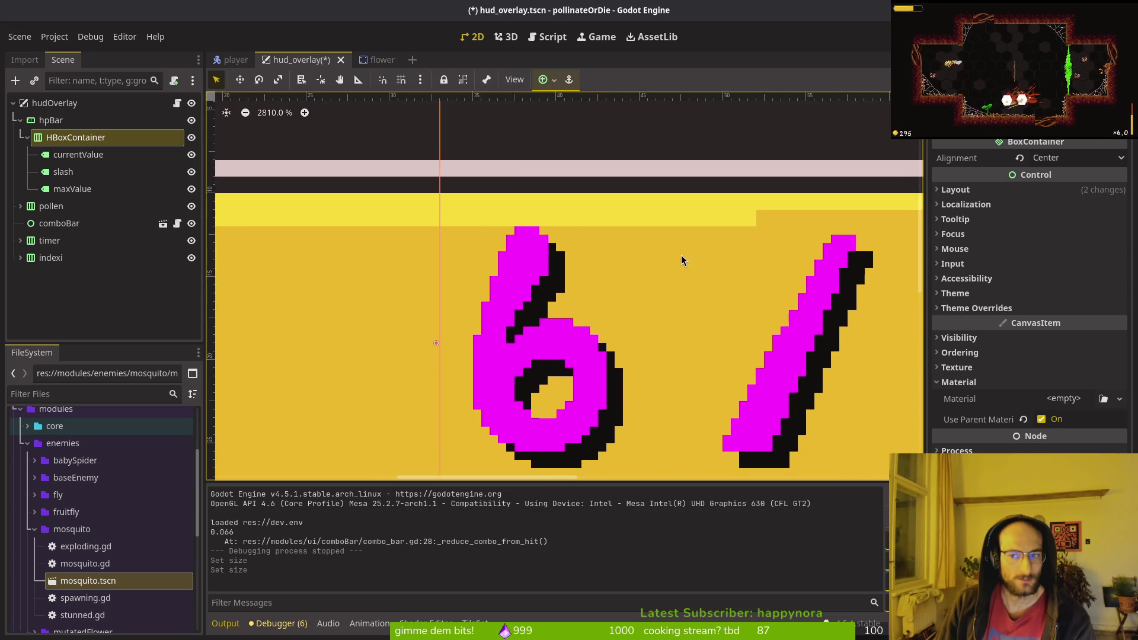
{"action": "left_click", "coordinate": [956, 189]}
{"action": "left_click", "coordinate": [1043, 347]}
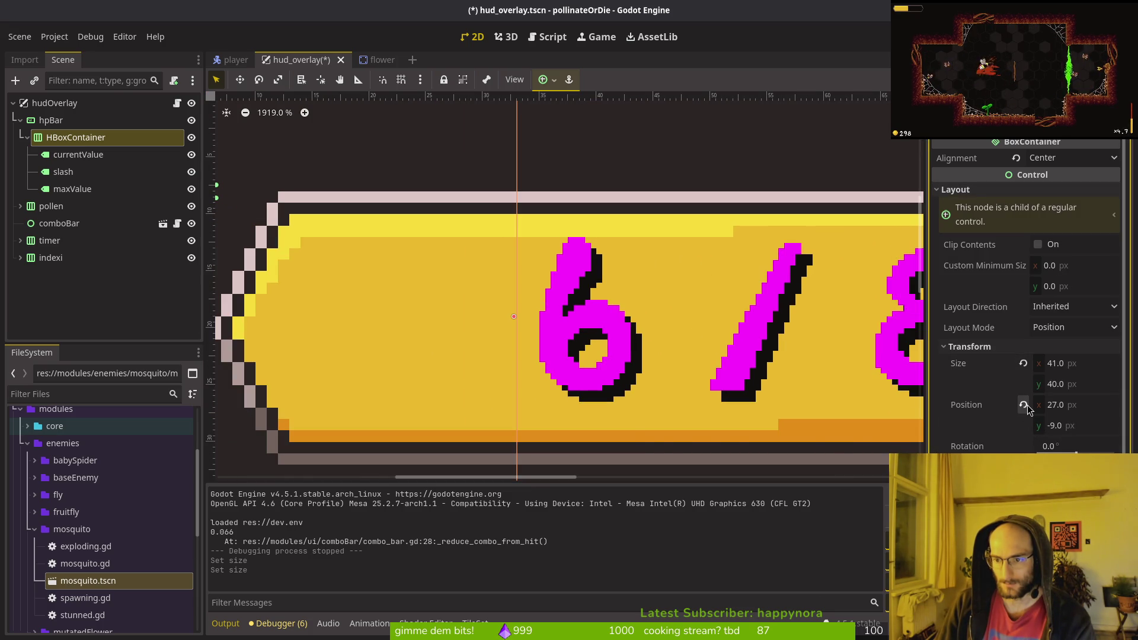
{"action": "scroll", "coordinate": [517, 338], "scroll_direction": "down", "scroll_amount": 2}
{"action": "scroll", "coordinate": [516, 338], "scroll_direction": "down", "scroll_amount": 1}
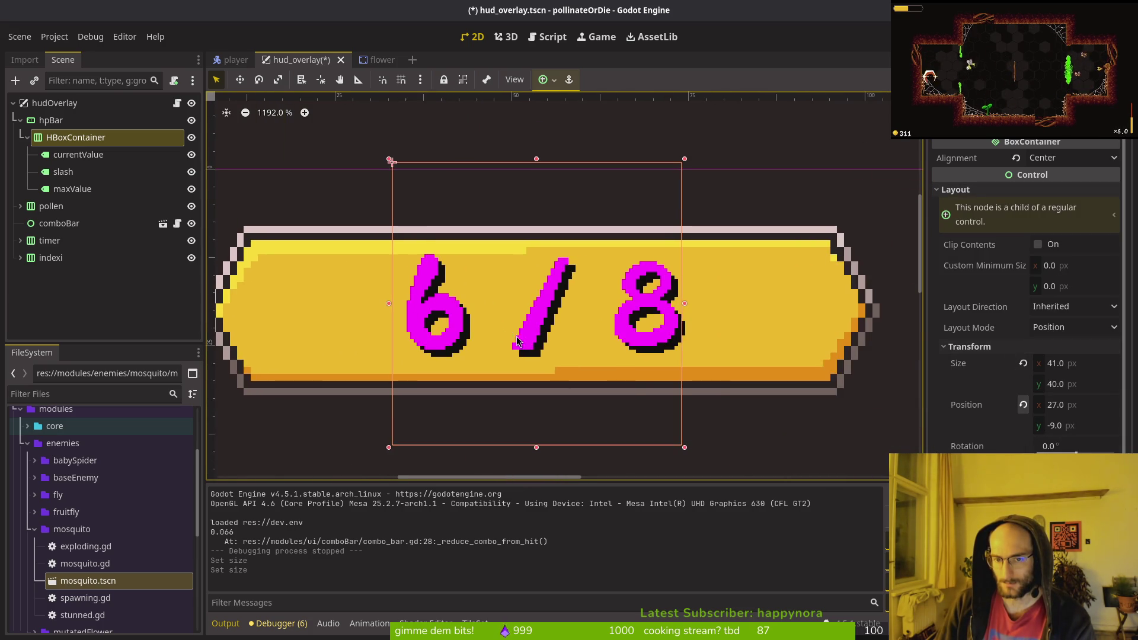
{"action": "scroll", "coordinate": [452, 353], "scroll_direction": "up", "scroll_amount": 8}
{"action": "scroll", "coordinate": [452, 353], "scroll_direction": "up", "scroll_amount": 1}
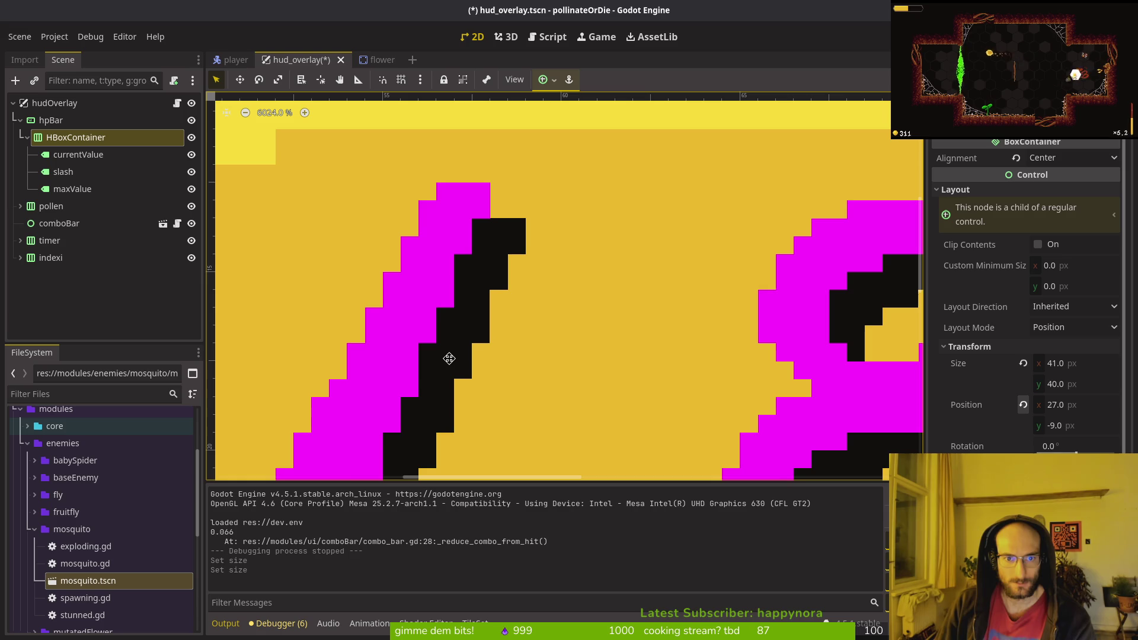
{"action": "scroll", "coordinate": [621, 304], "scroll_direction": "left", "scroll_amount": 5}
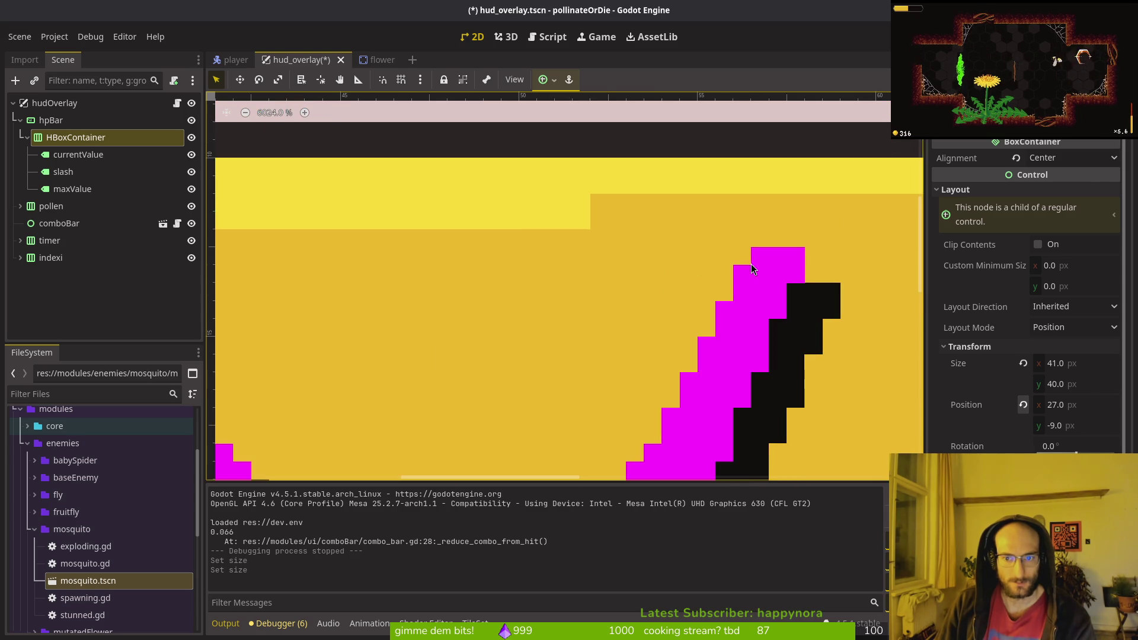
{"action": "scroll", "coordinate": [587, 222], "scroll_direction": "down", "scroll_amount": 5}
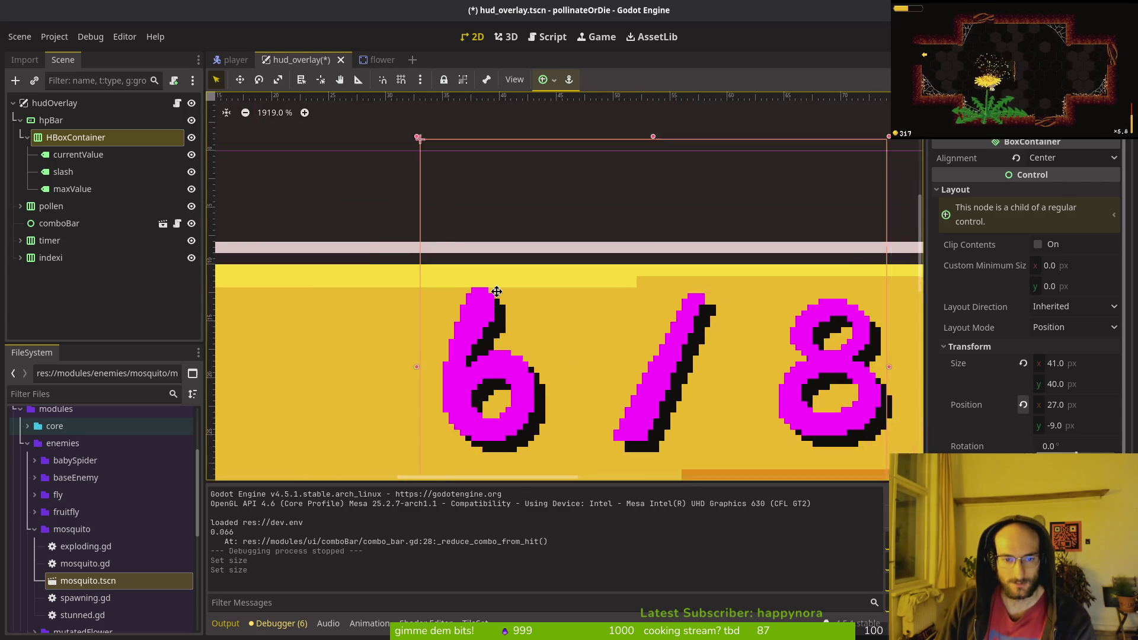
{"action": "scroll", "coordinate": [1028, 297], "scroll_direction": "down", "scroll_amount": 1}
{"action": "scroll", "coordinate": [984, 409], "scroll_direction": "down", "scroll_amount": 3}
{"action": "left_click", "coordinate": [978, 403]}
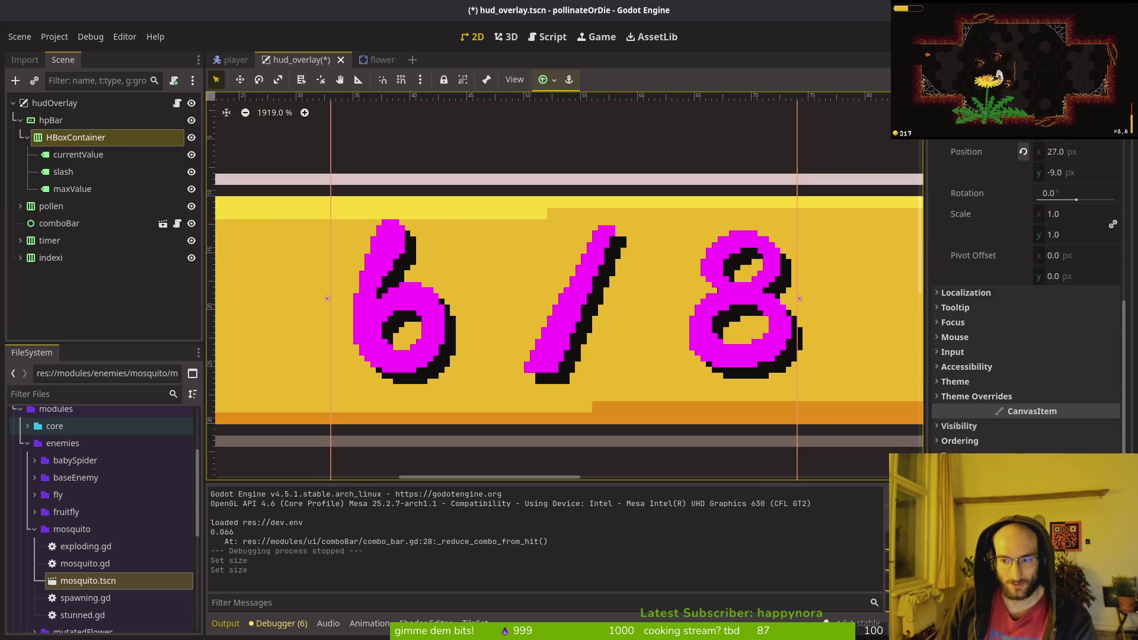
{"action": "scroll", "coordinate": [984, 440], "scroll_direction": "down", "scroll_amount": 1}
{"action": "left_click", "coordinate": [984, 437]}
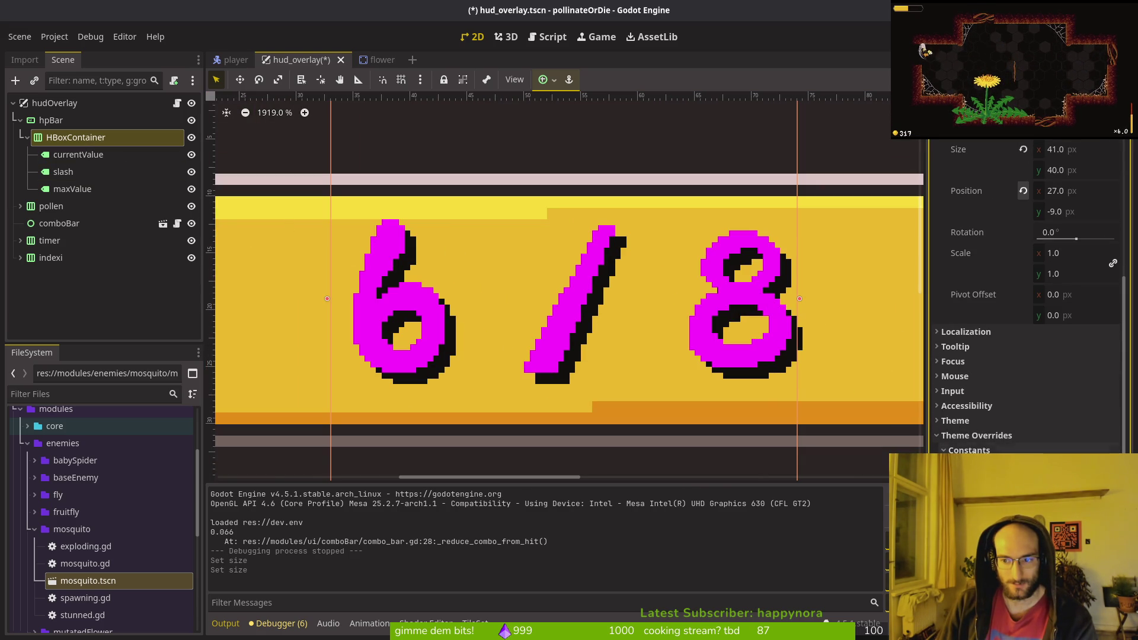
{"action": "left_click", "coordinate": [77, 154]}
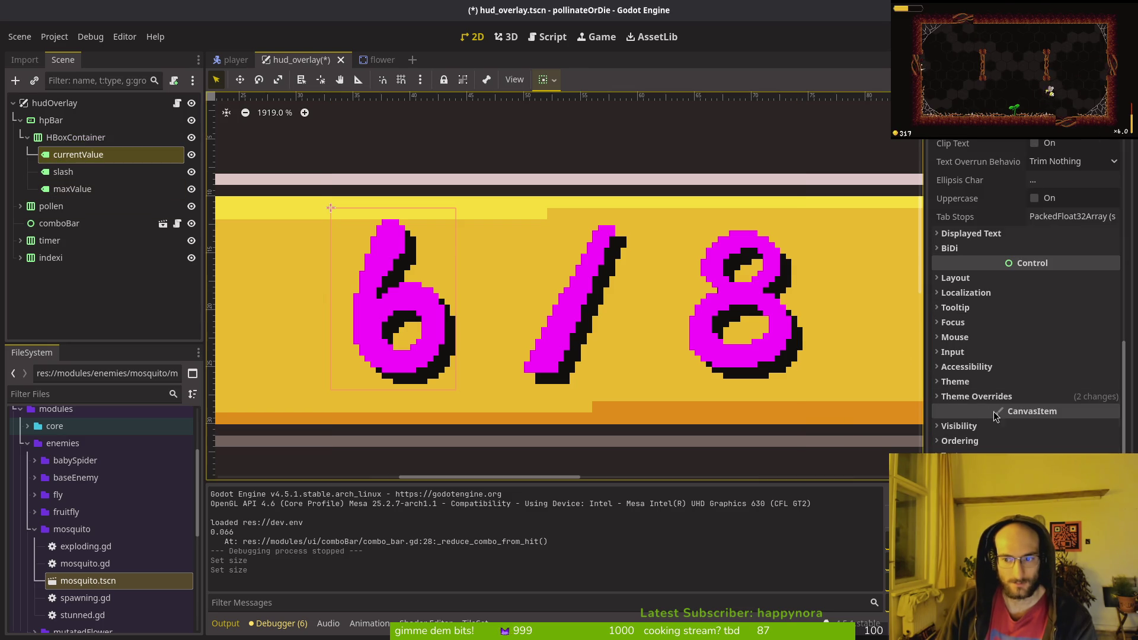
{"action": "left_click", "coordinate": [977, 435]}
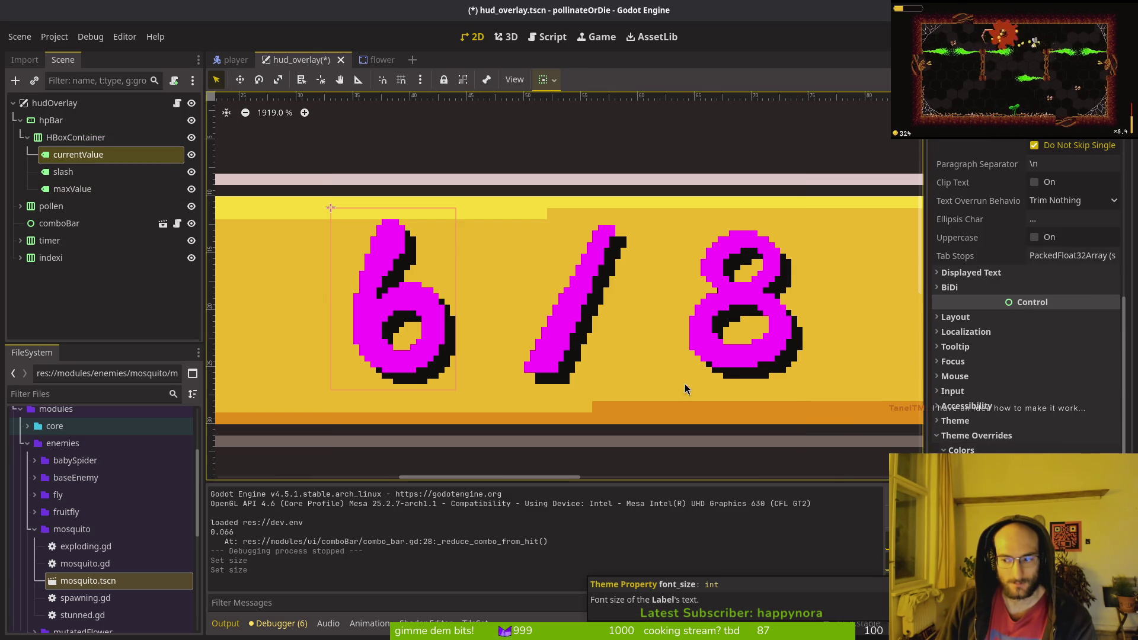
{"action": "scroll", "coordinate": [605, 300], "scroll_direction": "down", "scroll_amount": 2}
{"action": "left_click_drag", "start_coordinate": [727, 339], "coordinate": [657, 320]}
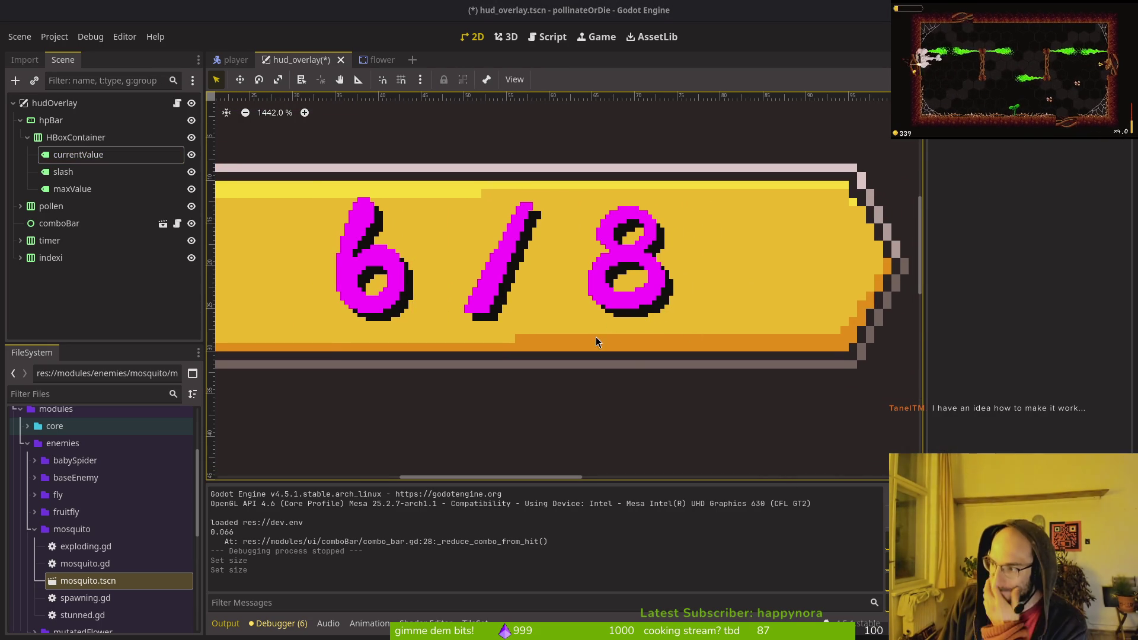
{"action": "scroll", "coordinate": [462, 308], "scroll_direction": "down", "scroll_amount": 3}
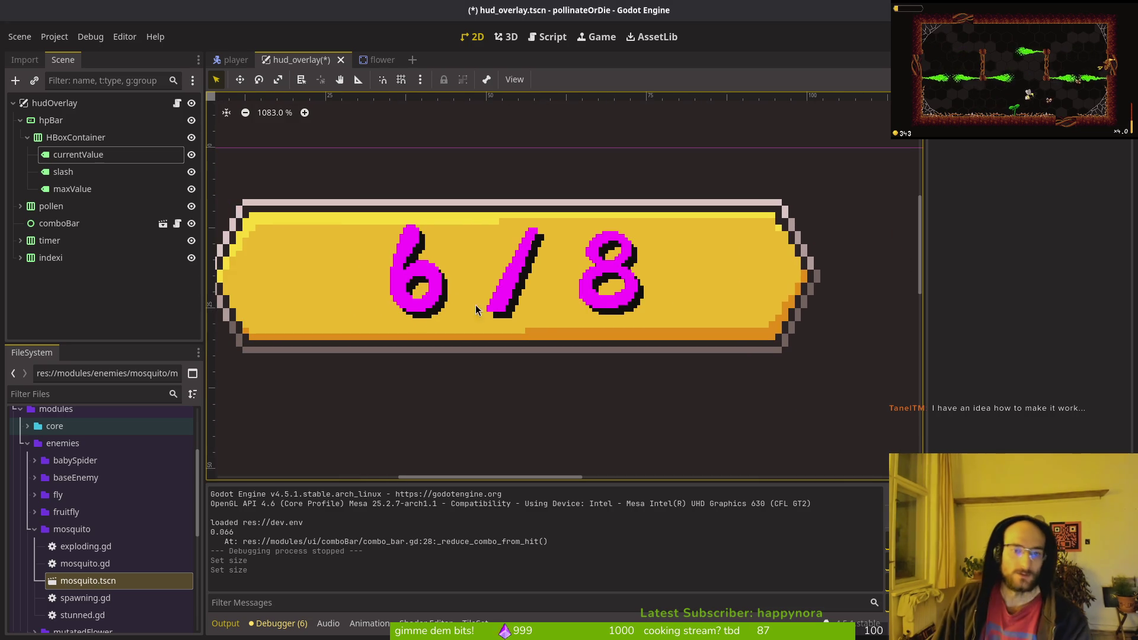
{"action": "left_click", "coordinate": [191, 137]}
{"action": "left_click", "coordinate": [191, 137]}
{"action": "left_click", "coordinate": [76, 136]}
{"action": "key", "text": "Left"}
{"action": "key", "text": "ctrl+s"}
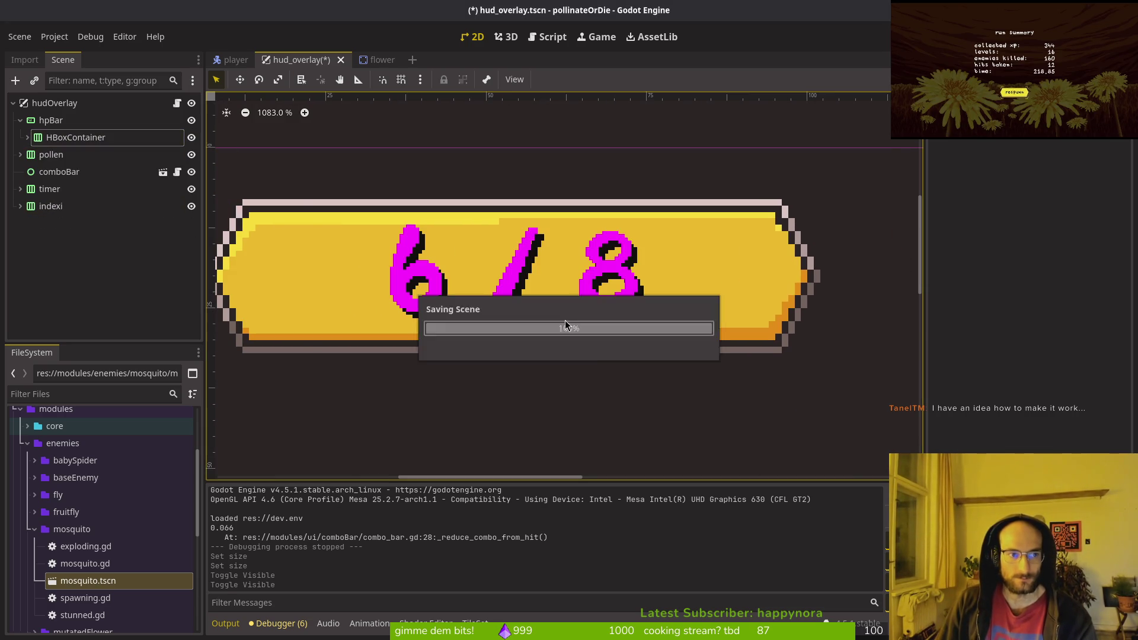
{"action": "scroll", "coordinate": [566, 325], "scroll_direction": "down", "scroll_amount": 4}
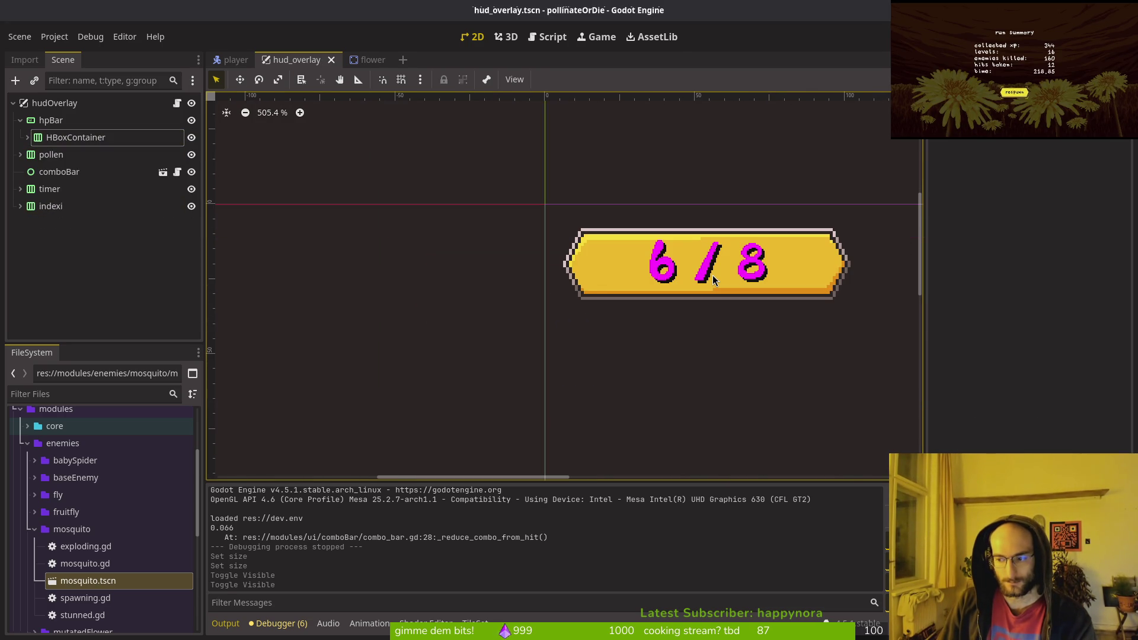
{"action": "left_click", "coordinate": [51, 120]}
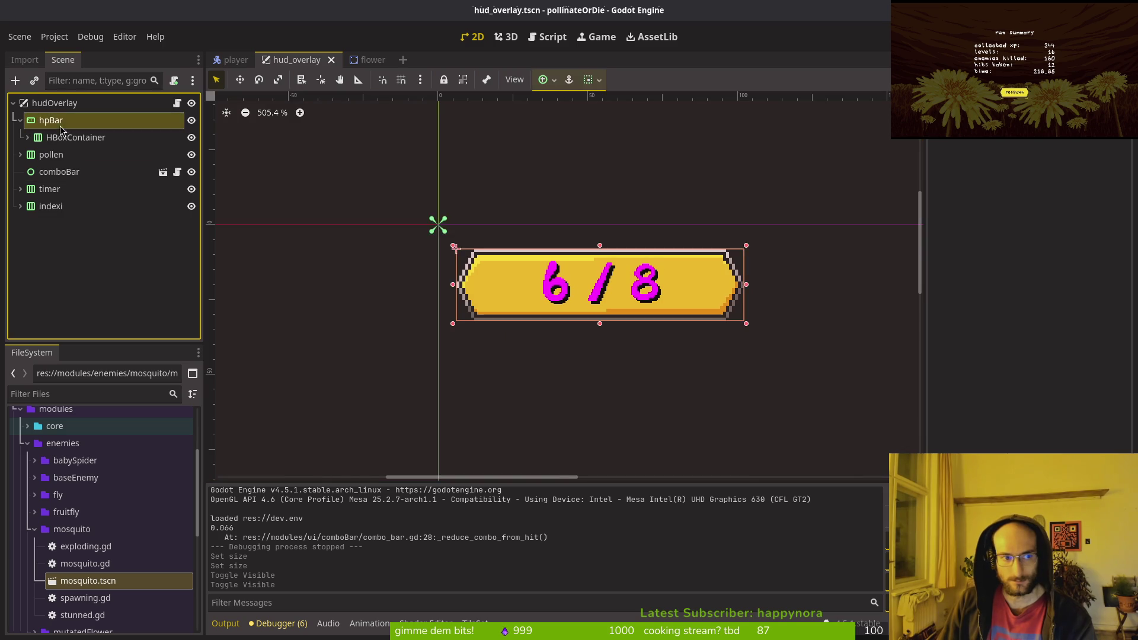
{"action": "left_click", "coordinate": [76, 137]}
{"action": "scroll", "coordinate": [605, 308], "scroll_direction": "up", "scroll_amount": 8}
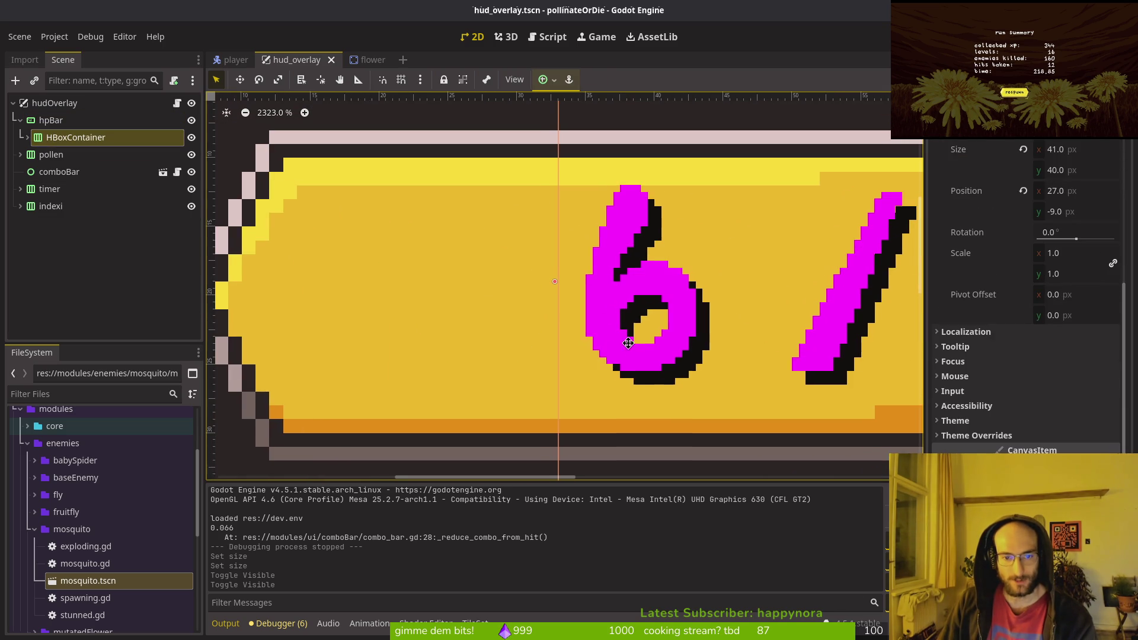
{"action": "left_click", "coordinate": [604, 301]}
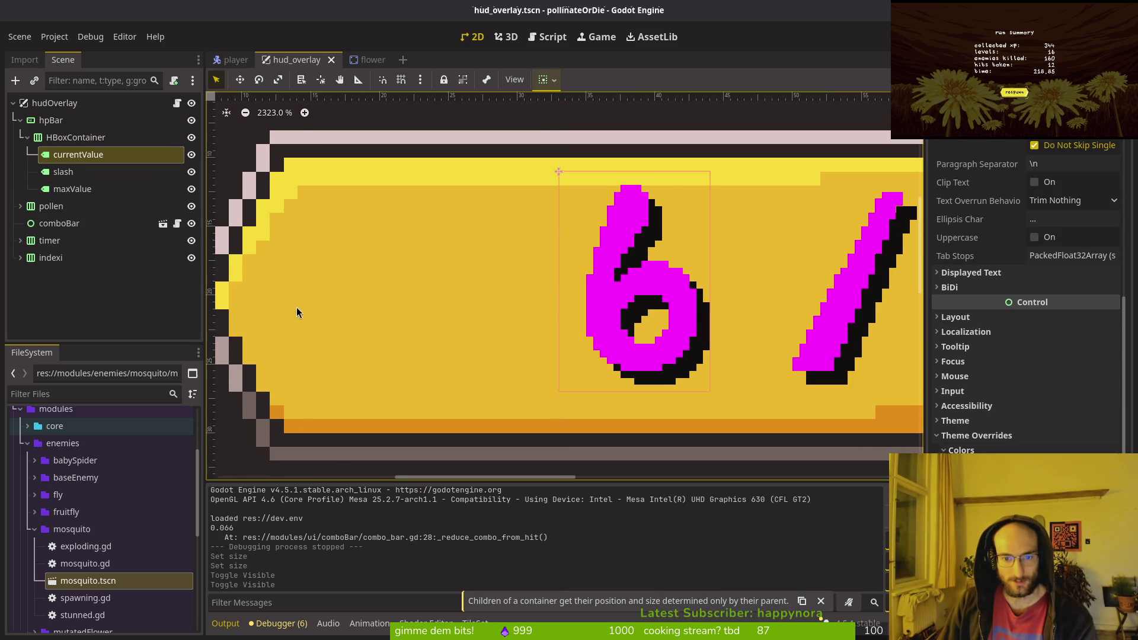
{"action": "scroll", "coordinate": [296, 307], "scroll_direction": "down", "scroll_amount": 1}
{"action": "scroll", "coordinate": [444, 341], "scroll_direction": "down", "scroll_amount": 3}
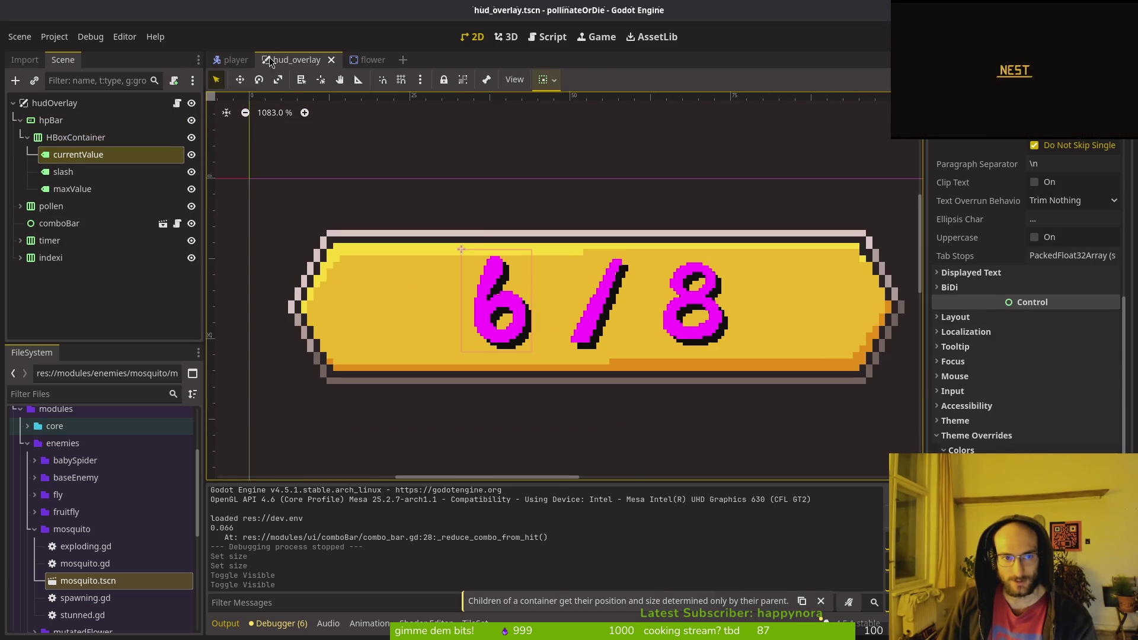
{"action": "left_click", "coordinate": [372, 59]}
{"action": "left_click", "coordinate": [301, 62]}
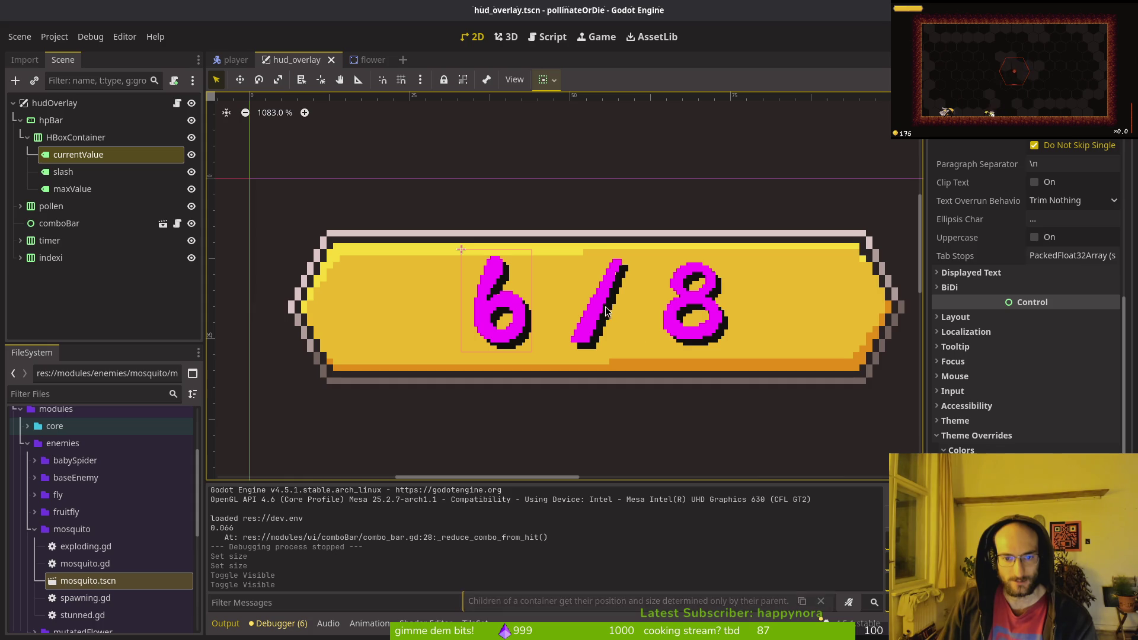
{"action": "scroll", "coordinate": [605, 309], "scroll_direction": "up", "scroll_amount": 6}
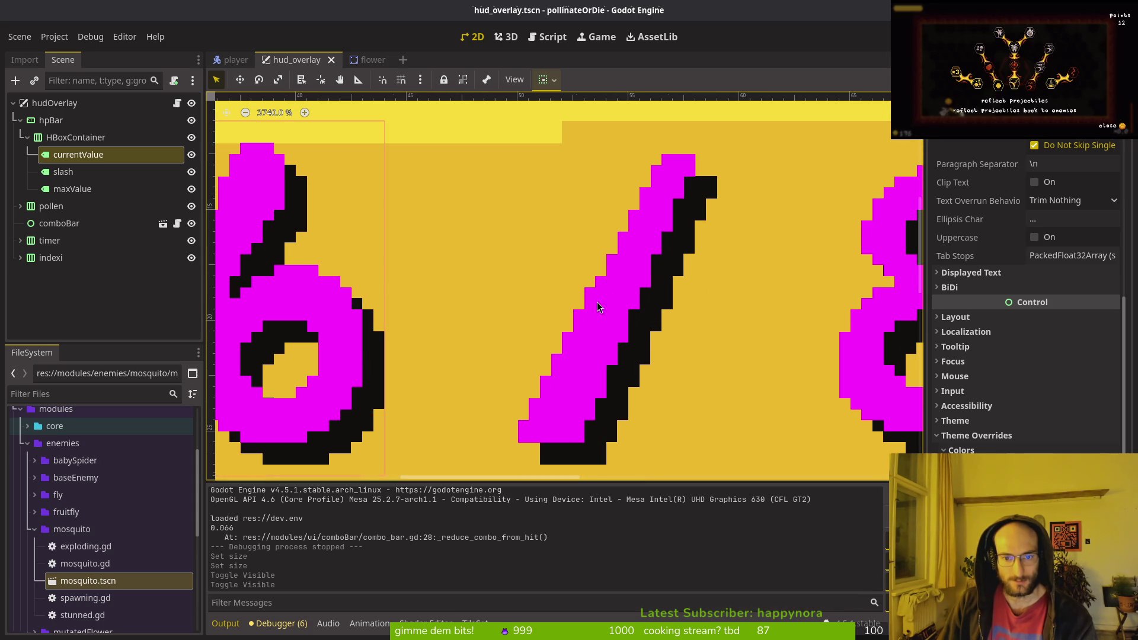
{"action": "scroll", "coordinate": [592, 313], "scroll_direction": "down", "scroll_amount": 5}
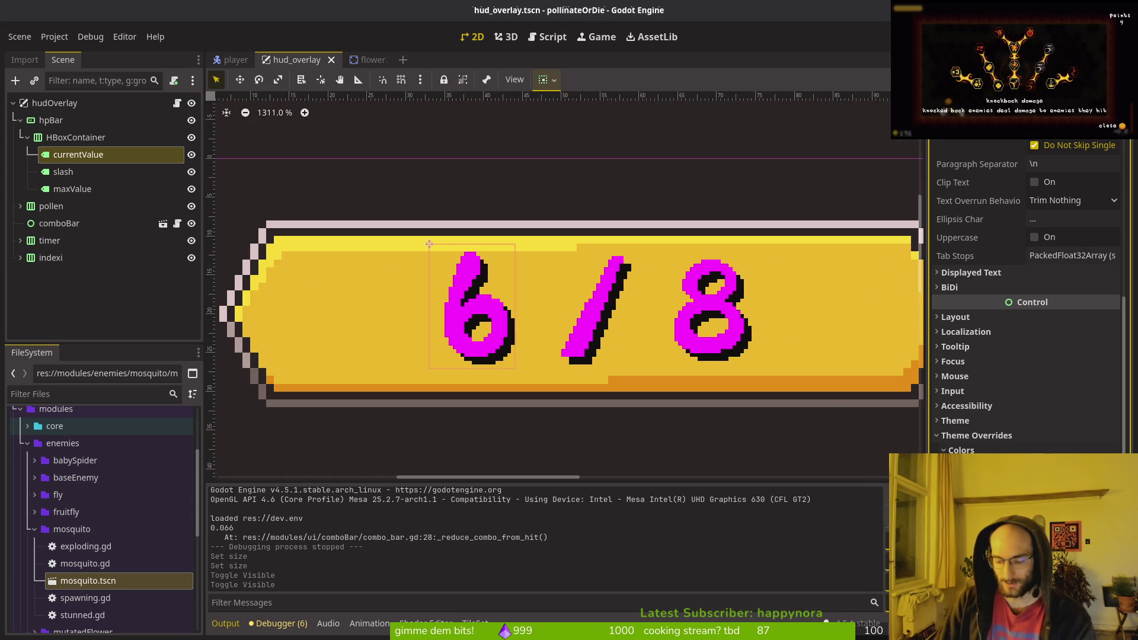
{"action": "key", "text": "Return"}
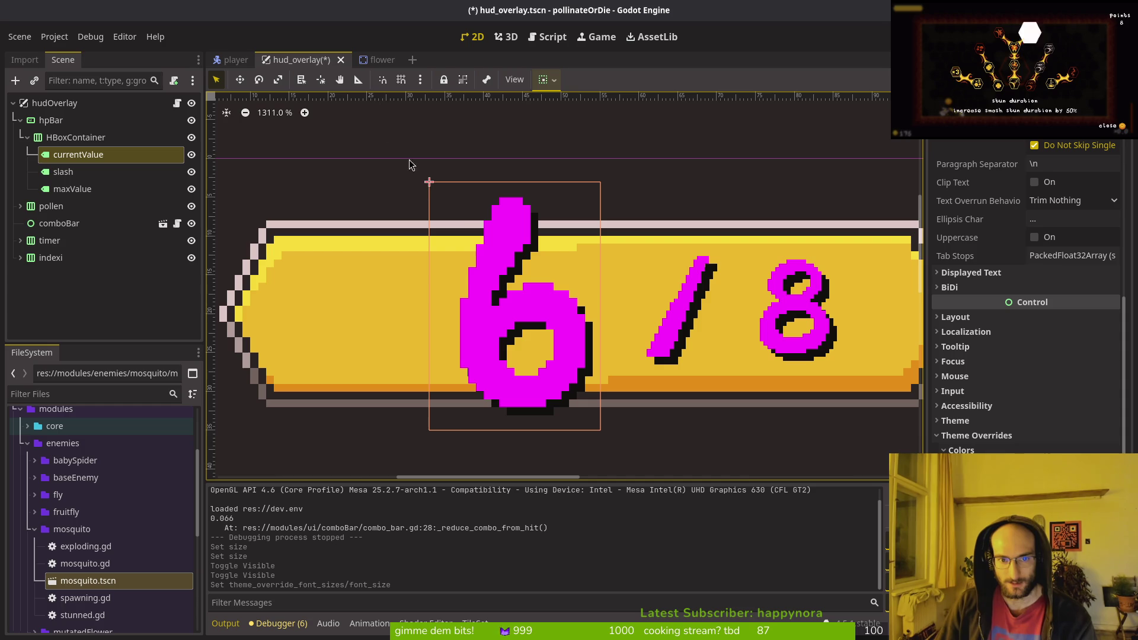
{"action": "scroll", "coordinate": [492, 253], "scroll_direction": "up", "scroll_amount": 3}
{"action": "scroll", "coordinate": [490, 250], "scroll_direction": "down", "scroll_amount": 5}
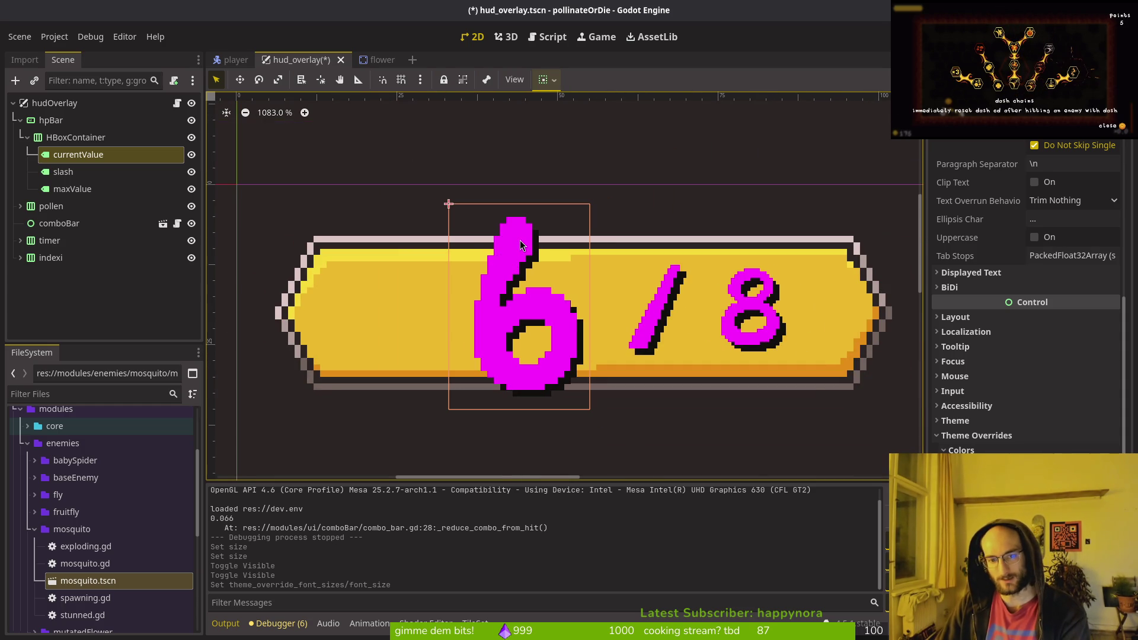
{"action": "scroll", "coordinate": [612, 353], "scroll_direction": "down", "scroll_amount": 5}
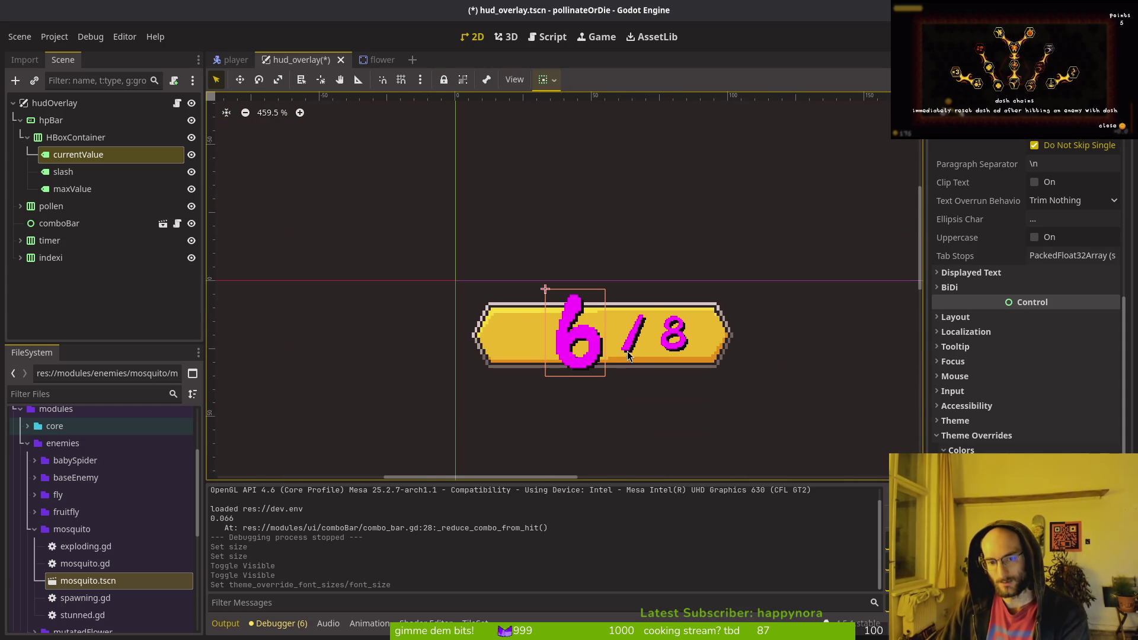
{"action": "key", "text": "ctrl+z"}
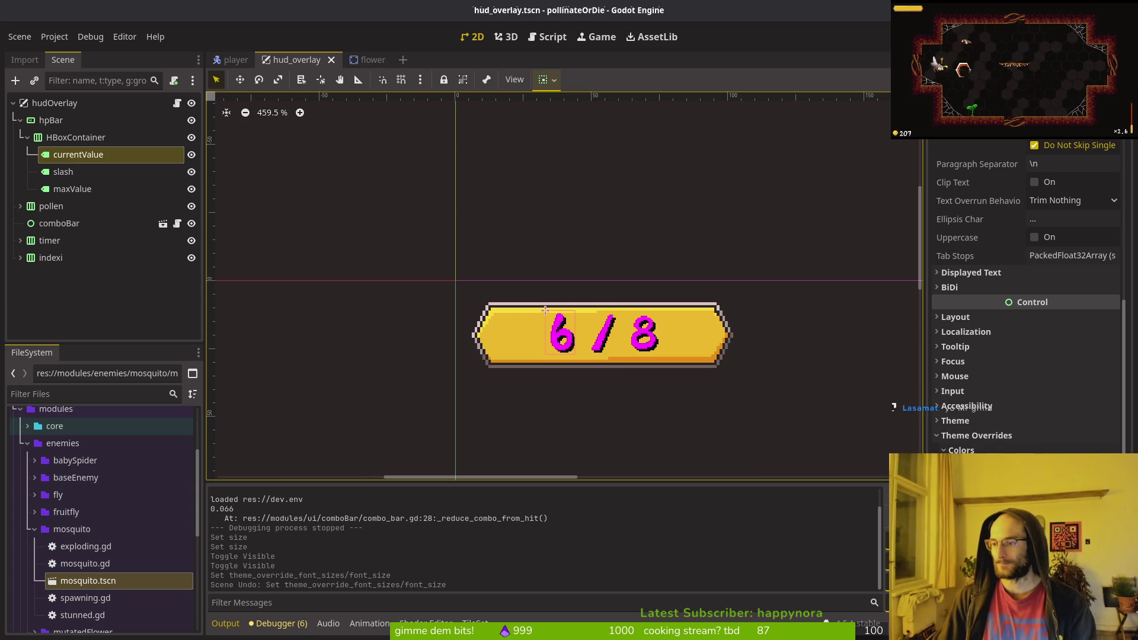
{"action": "mouse_move", "coordinate": [999, 197]}
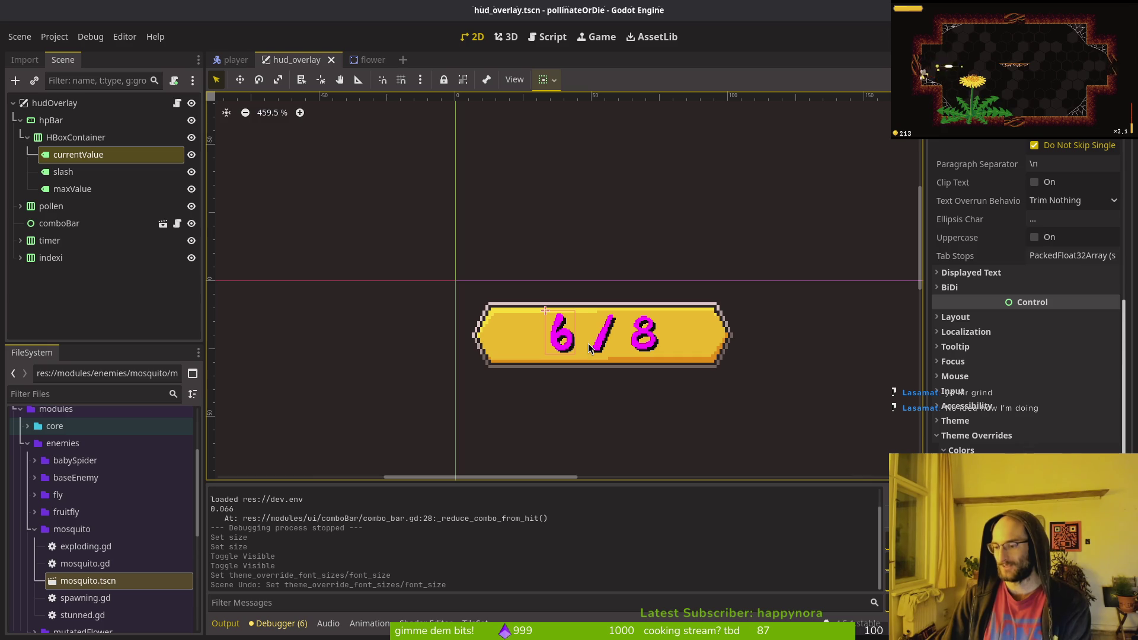
{"action": "scroll", "coordinate": [533, 320], "scroll_direction": "down", "scroll_amount": 1}
{"action": "left_click", "coordinate": [524, 248]}
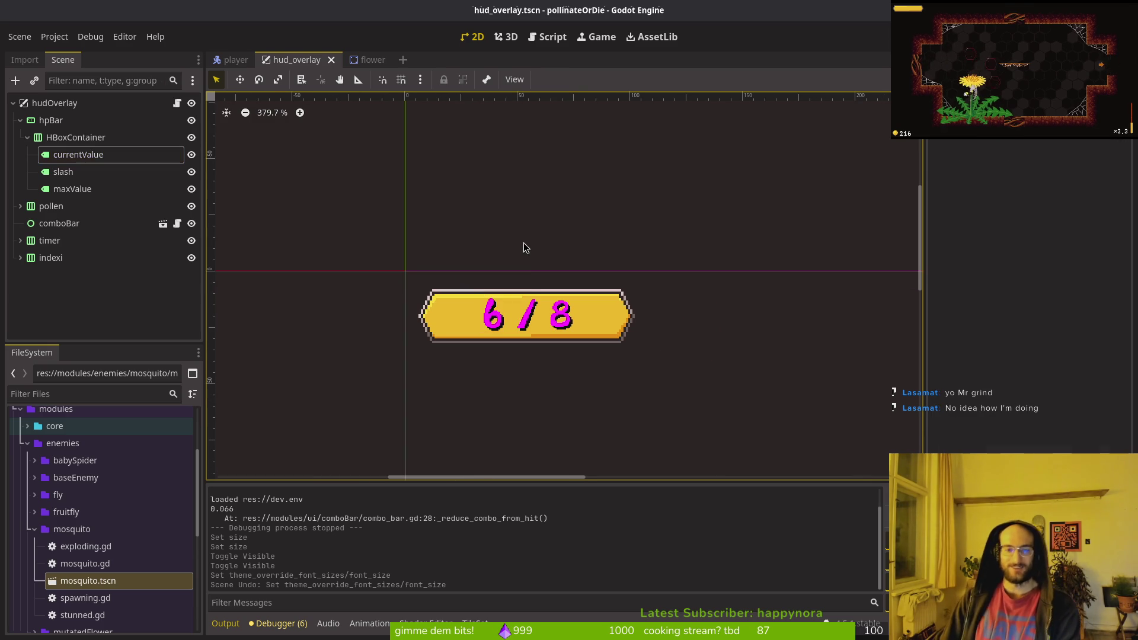
- Hide the HBoxContainer holding the 6 / 8 health text and save hud_overlay
{"action": "left_click_drag", "start_coordinate": [516, 296], "coordinate": [451, 232]}
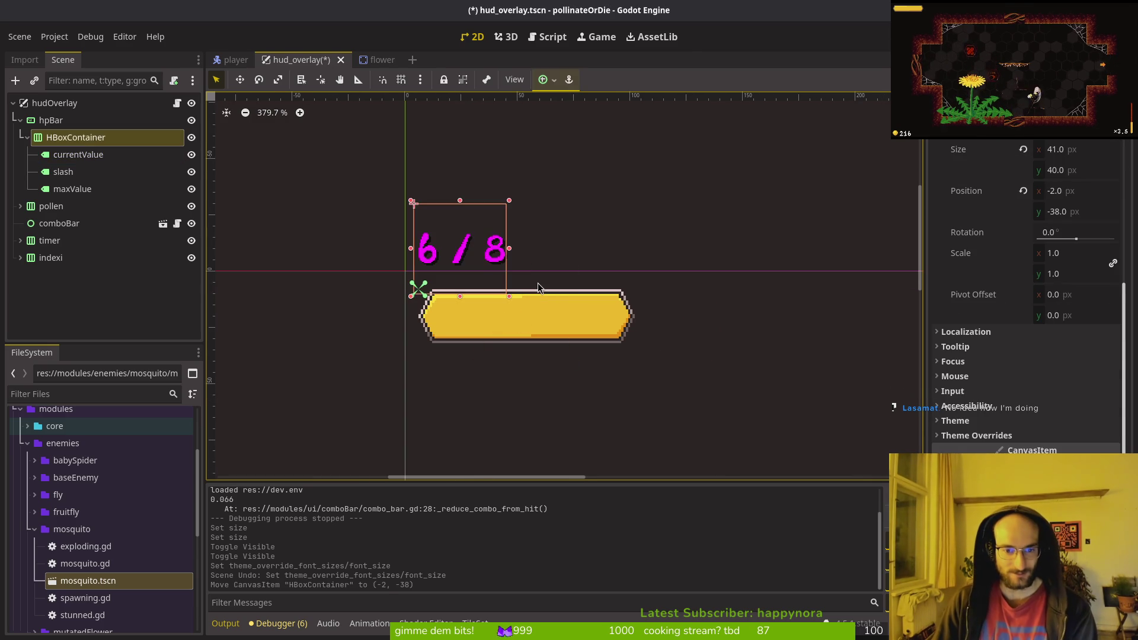
{"action": "key", "text": "ctrl+z"}
{"action": "left_click", "coordinate": [415, 288]}
{"action": "left_click", "coordinate": [191, 137]}
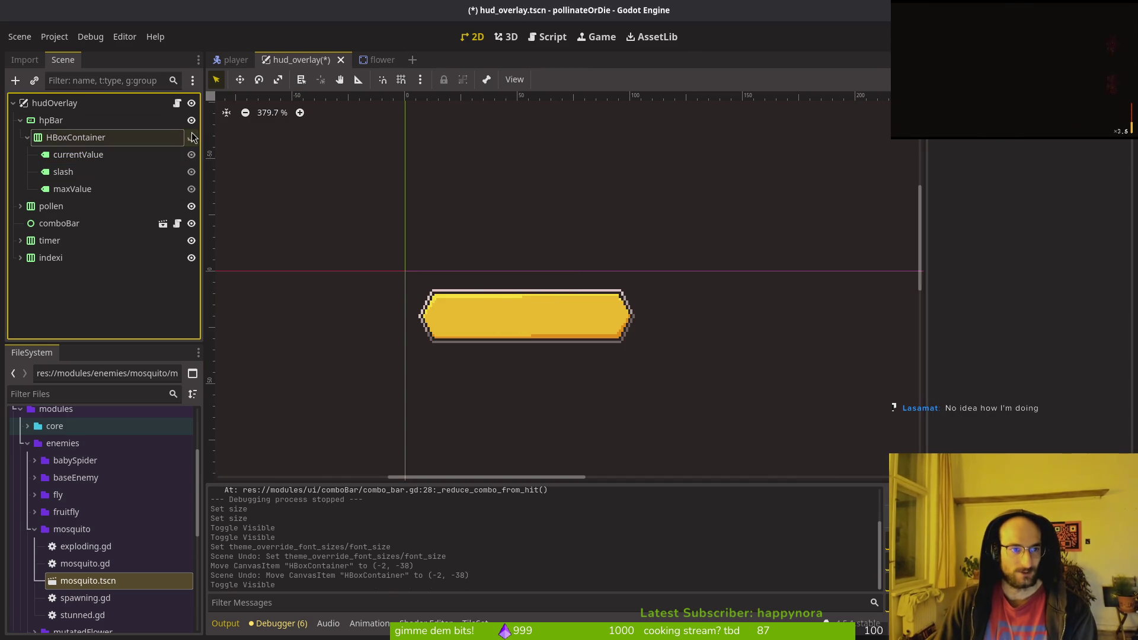
{"action": "key", "text": "ctrl+s"}
{"action": "left_click", "coordinate": [27, 137]}
- Close the flower scene tab and return to the hud_overlay scene
{"action": "left_click", "coordinate": [363, 61]}
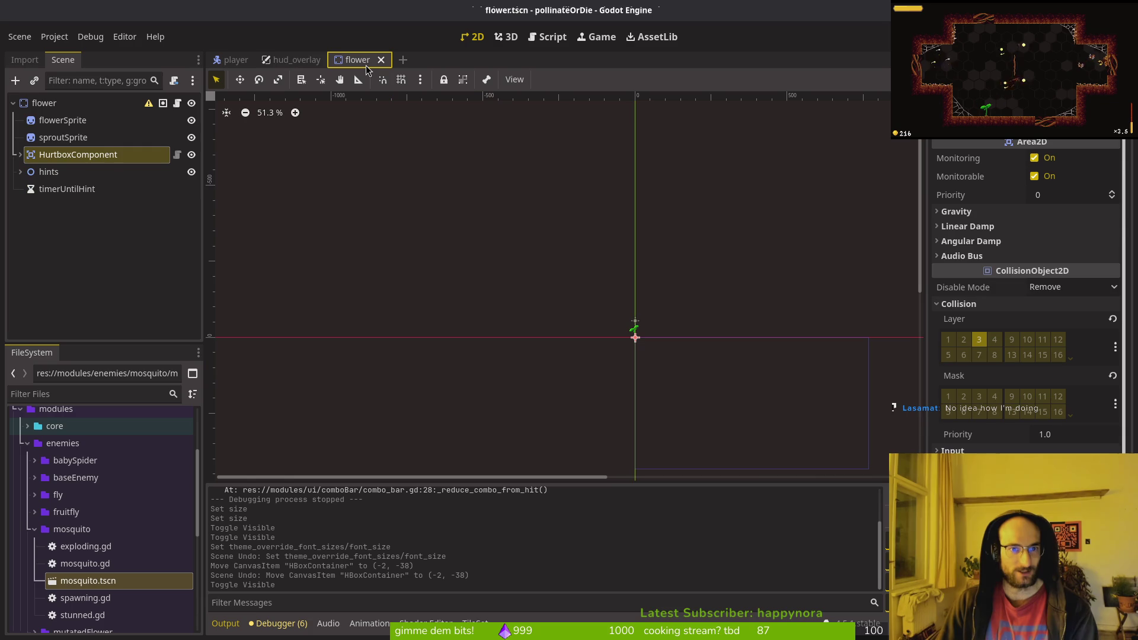
{"action": "left_click", "coordinate": [381, 60]}
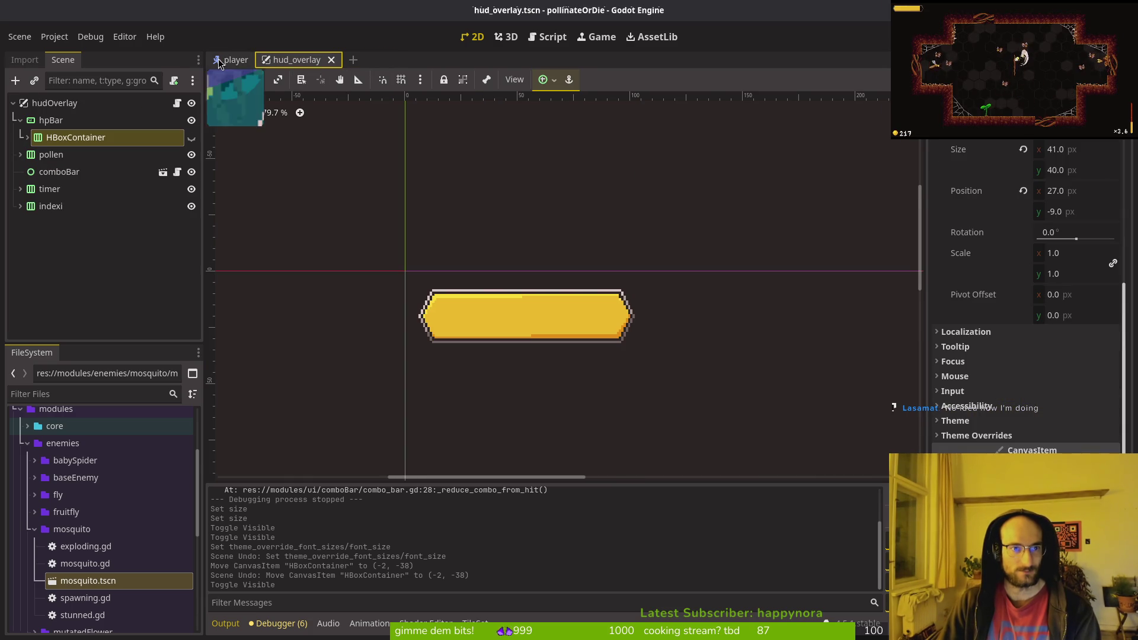
{"action": "left_click", "coordinate": [255, 60]}
{"action": "left_click", "coordinate": [290, 59]}
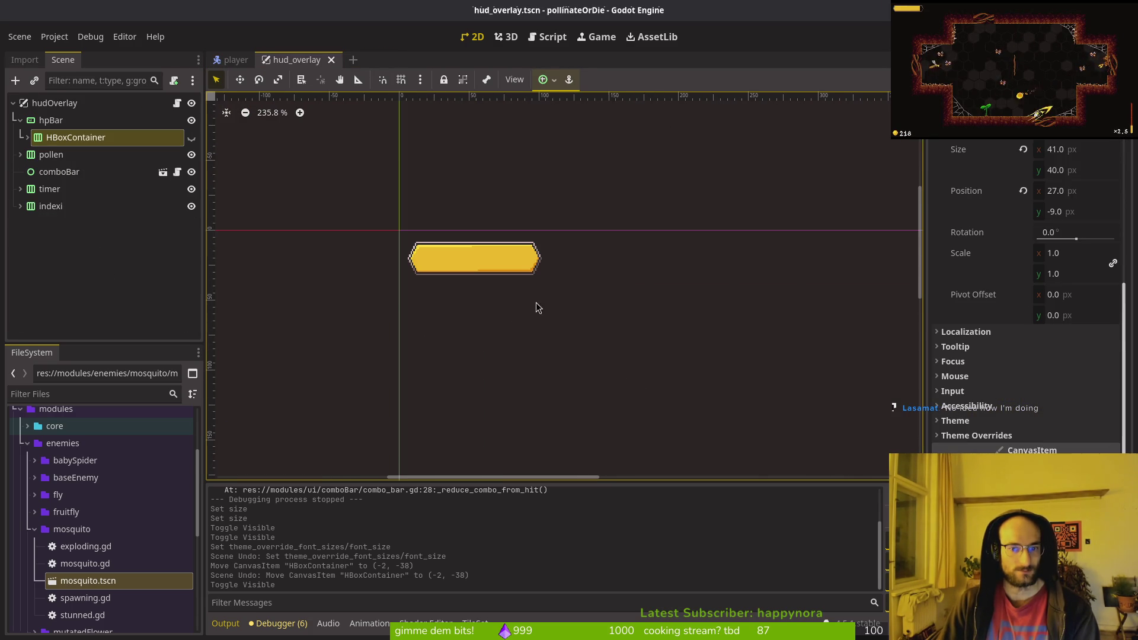
{"action": "key", "text": "alt+Tab"}
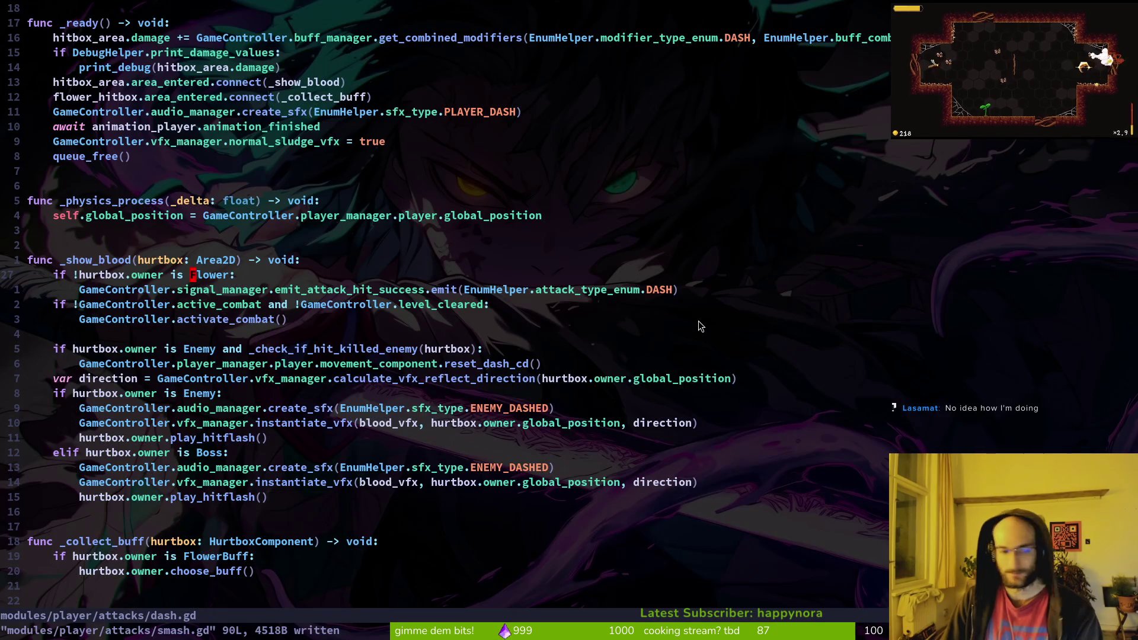
- Save and quit dash.gd, then stage dash.gd, slash.gd and smash.gd in tig
{"action": "type", "text": ":wq"}
{"action": "key", "text": "Return"}
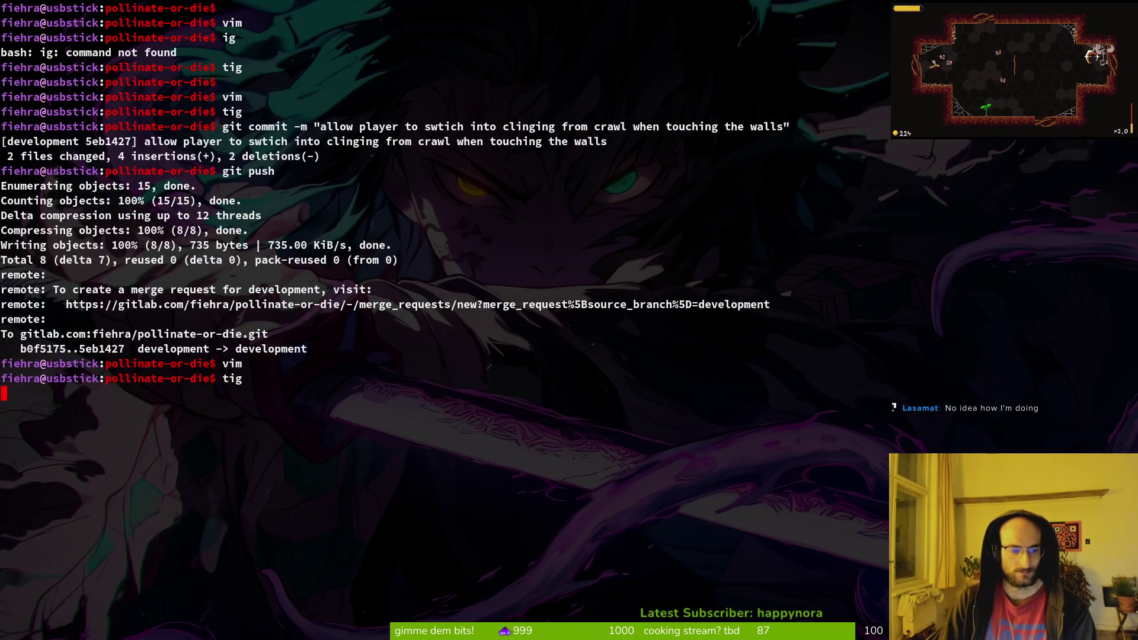
{"action": "key", "text": "Down"}
{"action": "key", "text": "Down"}
{"action": "key", "text": "Down"}
{"action": "key", "text": "Return"}
{"action": "key", "text": "q"}
{"action": "key", "text": "Up"}
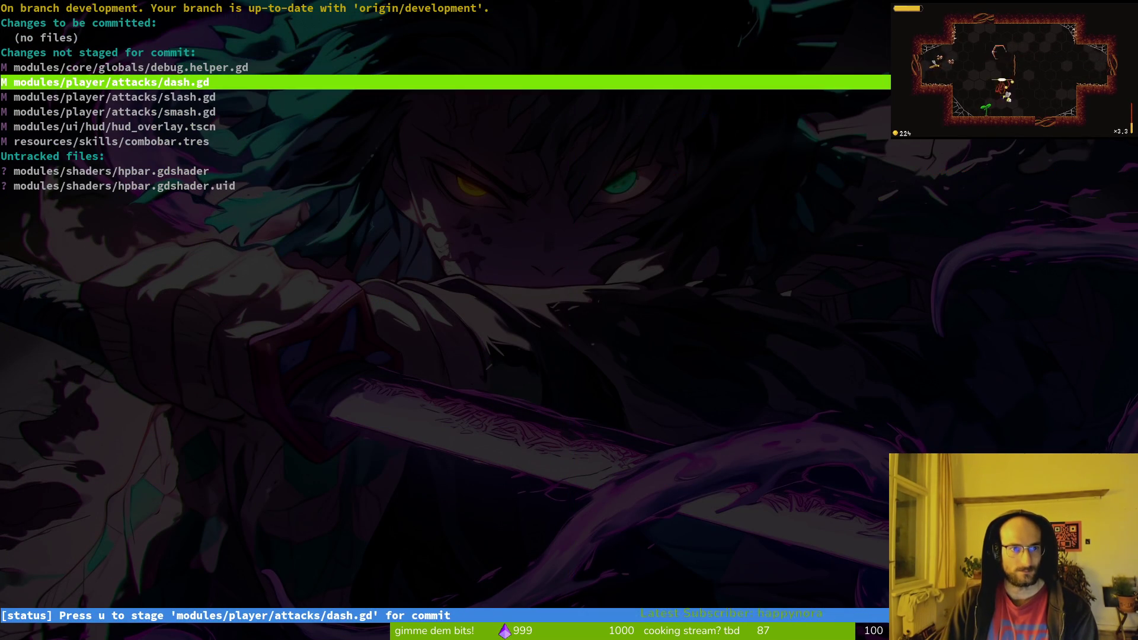
{"action": "key", "text": "u"}
{"action": "key", "text": "u"}
{"action": "key", "text": "u"}
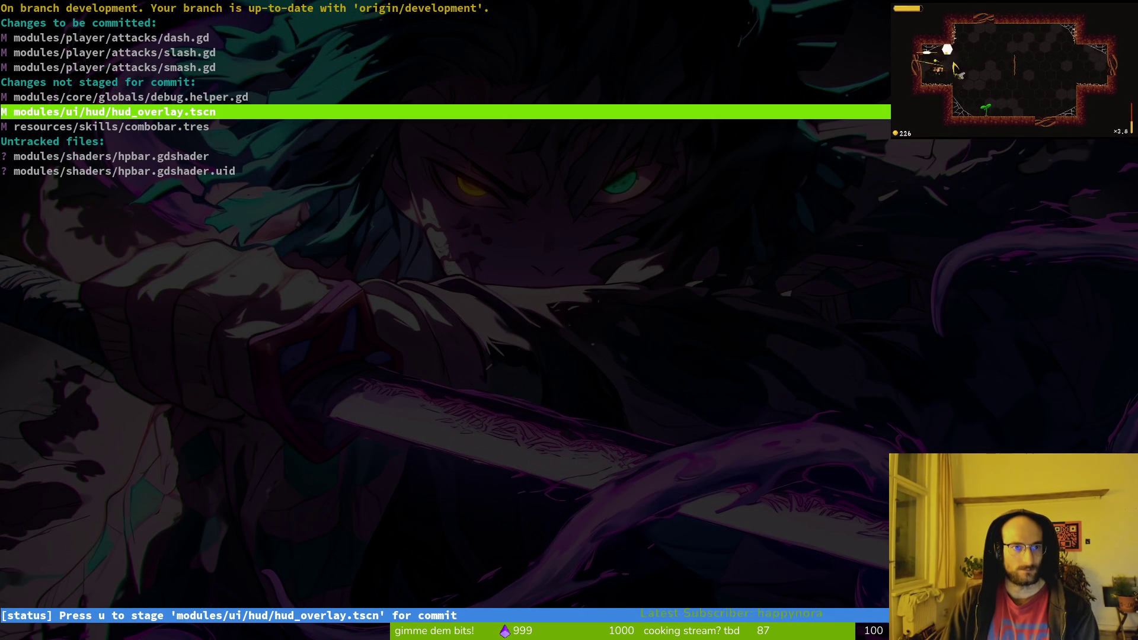
- Review the combobar.tres and debug.helper.gd diffs, leaving them unstaged, then quit tig
{"action": "key", "text": "Down"}
{"action": "key", "text": "Return"}
{"action": "key", "text": "q"}
{"action": "key", "text": "Down"}
{"action": "key", "text": "Up"}
{"action": "key", "text": "Up"}
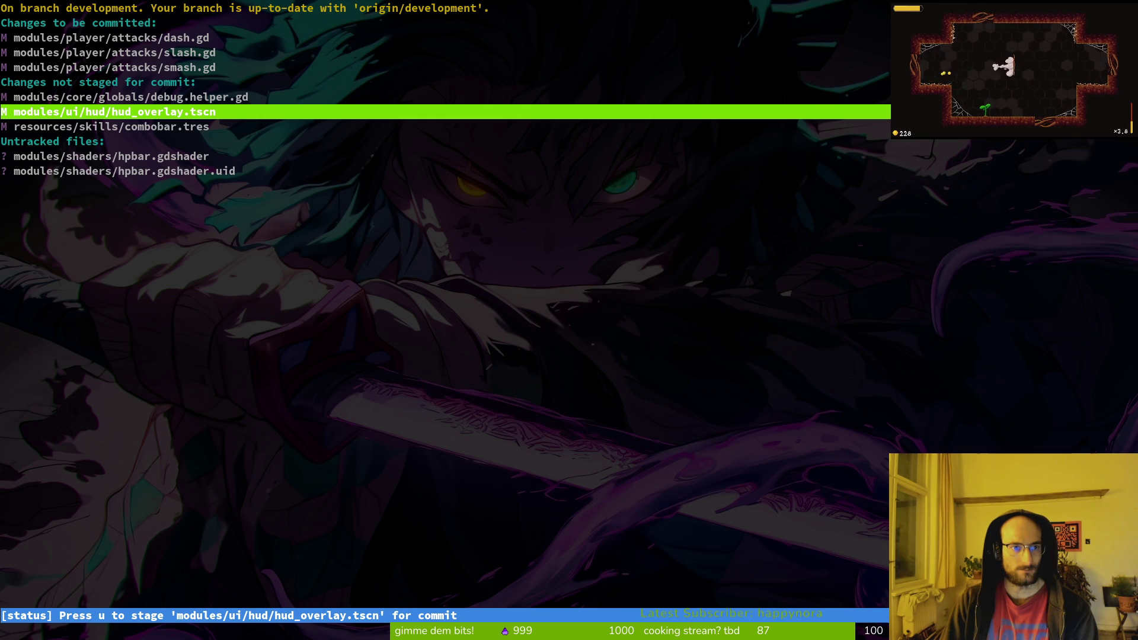
{"action": "key", "text": "Return"}
{"action": "key", "text": "Up"}
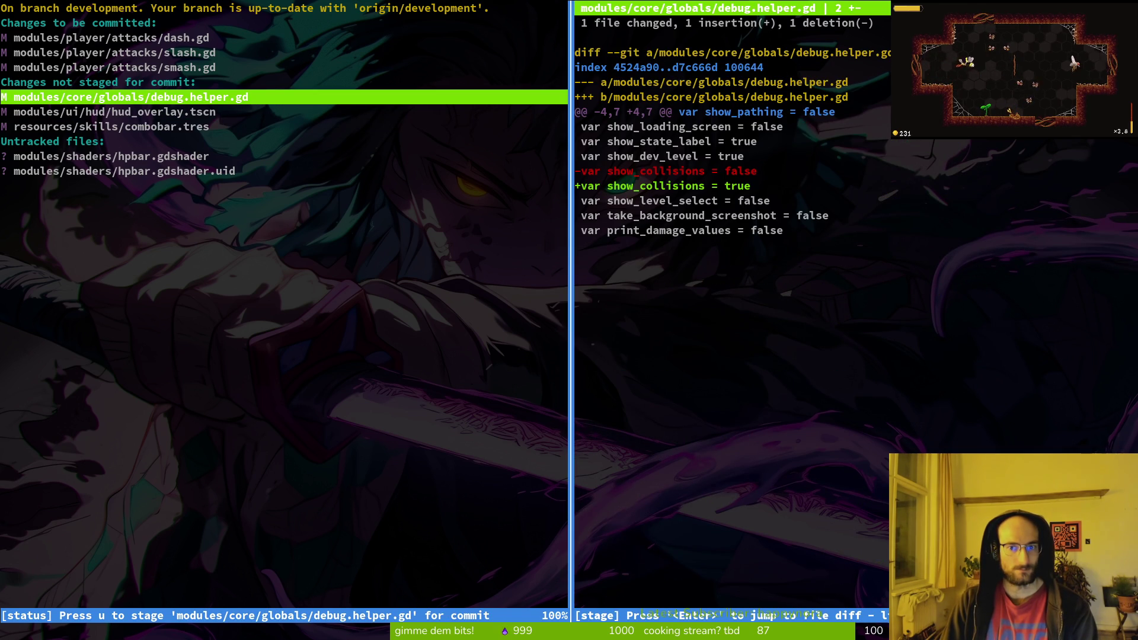
{"action": "key", "text": "q"}
{"action": "key", "text": "q"}
{"action": "key", "text": "Return"}
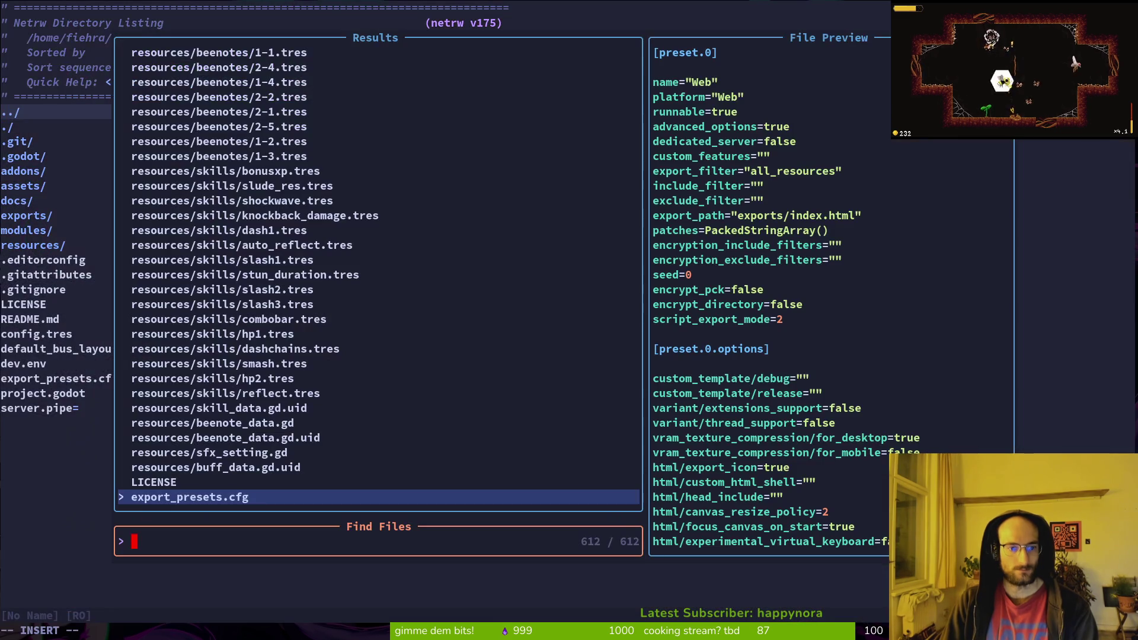
- Open debug.helper.gd via the file finder, save it, and stop the running debug game
{"action": "type", "text": "debhe"}
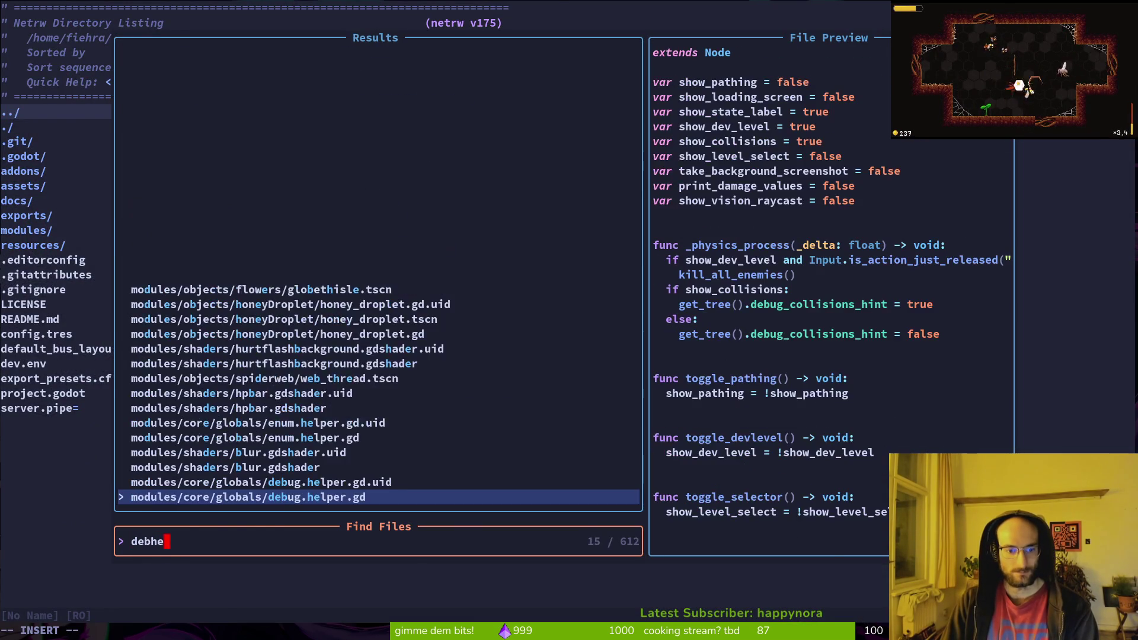
{"action": "key", "text": "Return"}
{"action": "type", "text": ":w"}
{"action": "key", "text": "Return"}
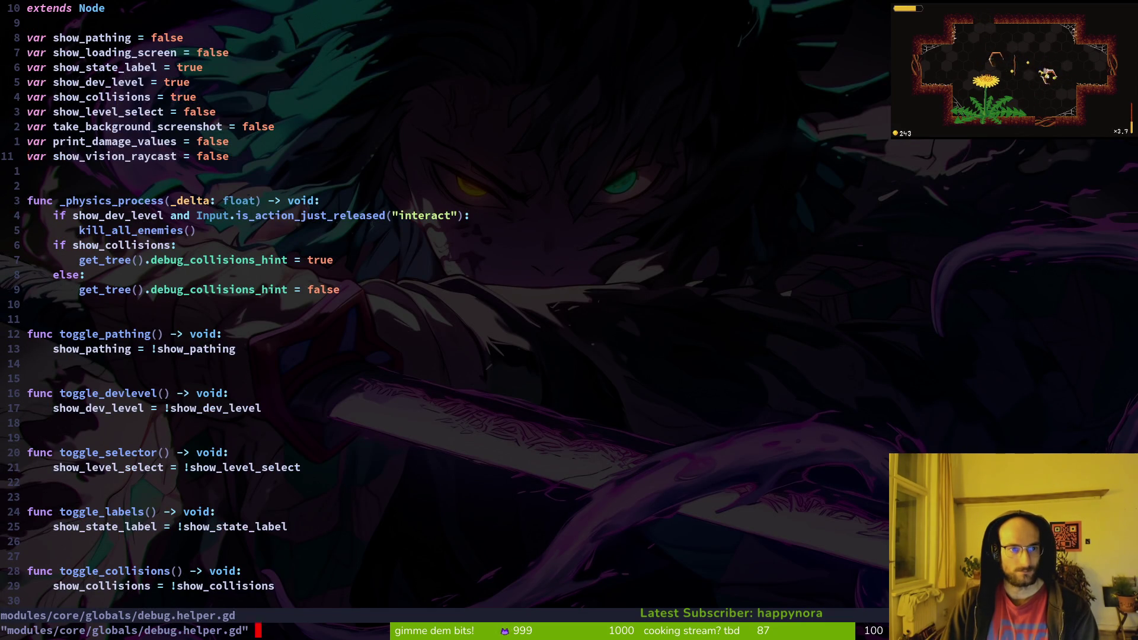
{"action": "key", "text": "alt+Tab"}
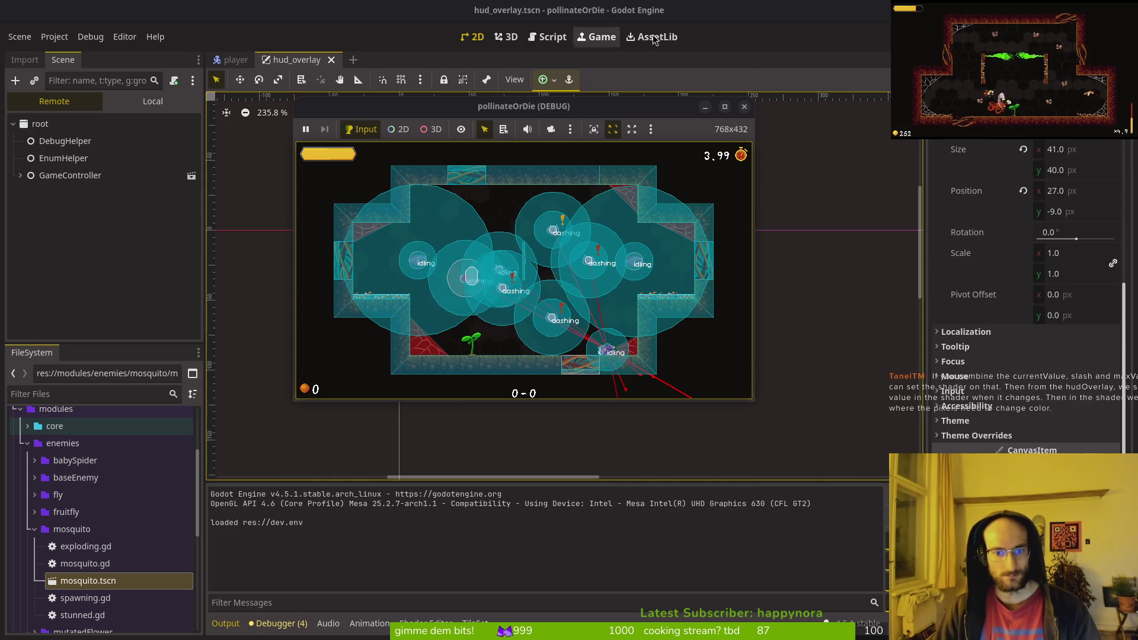
{"action": "key", "text": "F8"}
{"action": "key", "text": "alt+Tab"}
- Delete the show_vision_raycast line, change show_collisions to false, save, and rerun the game
{"action": "key", "text": "shift+v"}
{"action": "type", "text": "d:w"}
{"action": "key", "text": "Return"}
{"action": "type", "text": "4k$ciwfalse"}
{"action": "key", "text": "Escape"}
{"action": "type", "text": ":w"}
{"action": "key", "text": "Return"}
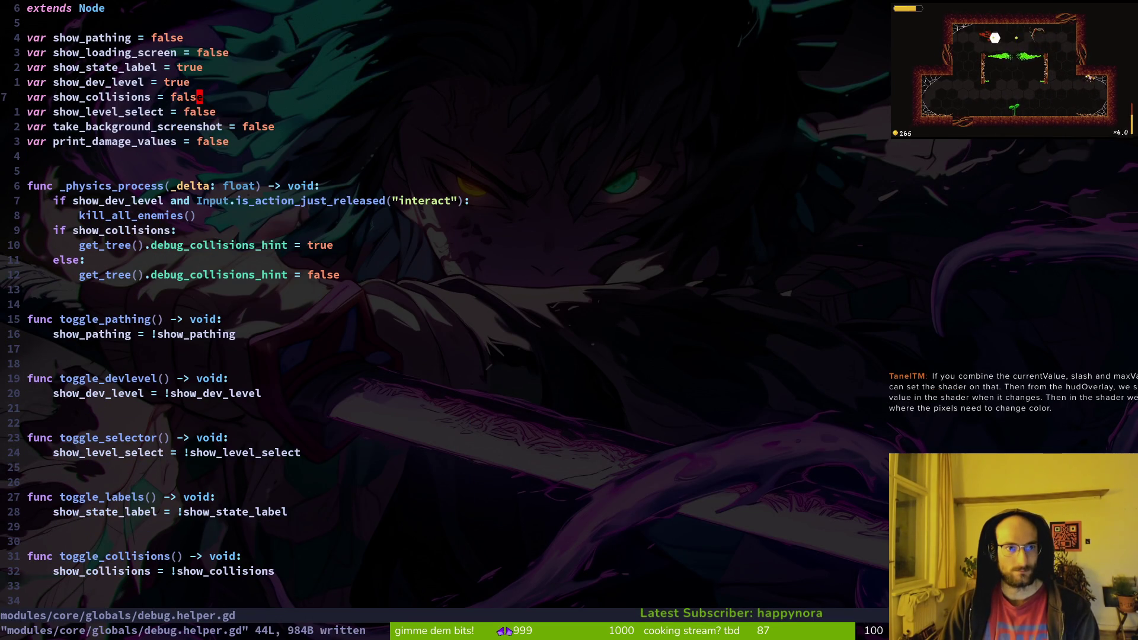
{"action": "key", "text": "alt+Tab"}
{"action": "key", "text": "F5"}
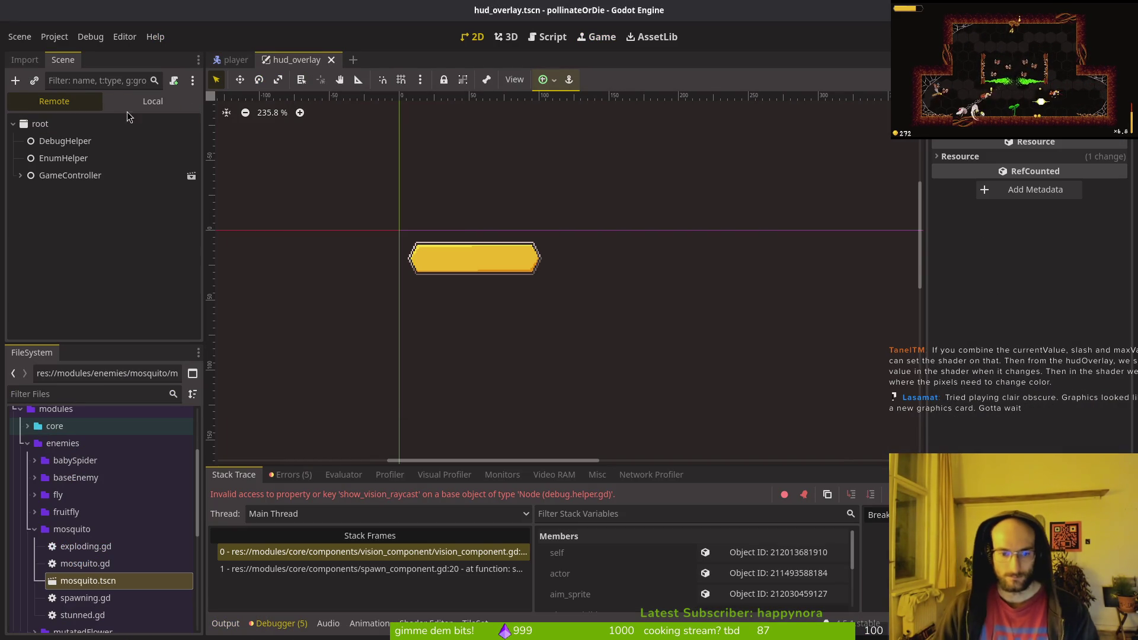
- Run the game in the debug window, close it, and return to vim
{"action": "key", "text": "F12"}
{"action": "key", "text": "F8"}
{"action": "key", "text": "alt+Tab"}
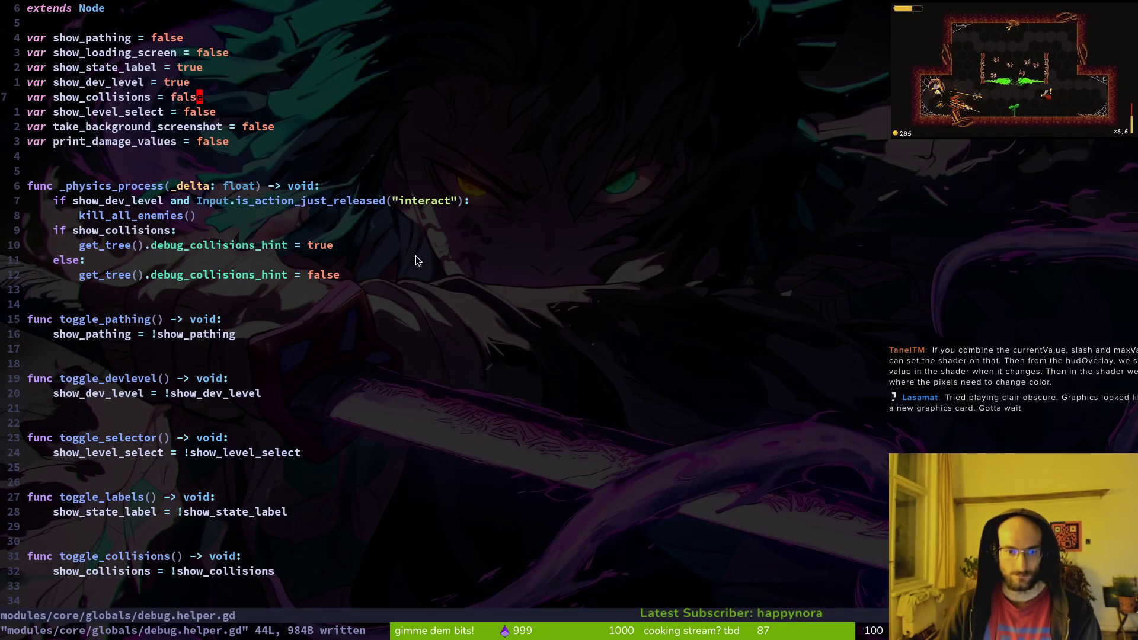
{"action": "key", "text": "ctrl+p"}
{"action": "key", "text": "Escape"}
{"action": "key", "text": "Escape"}
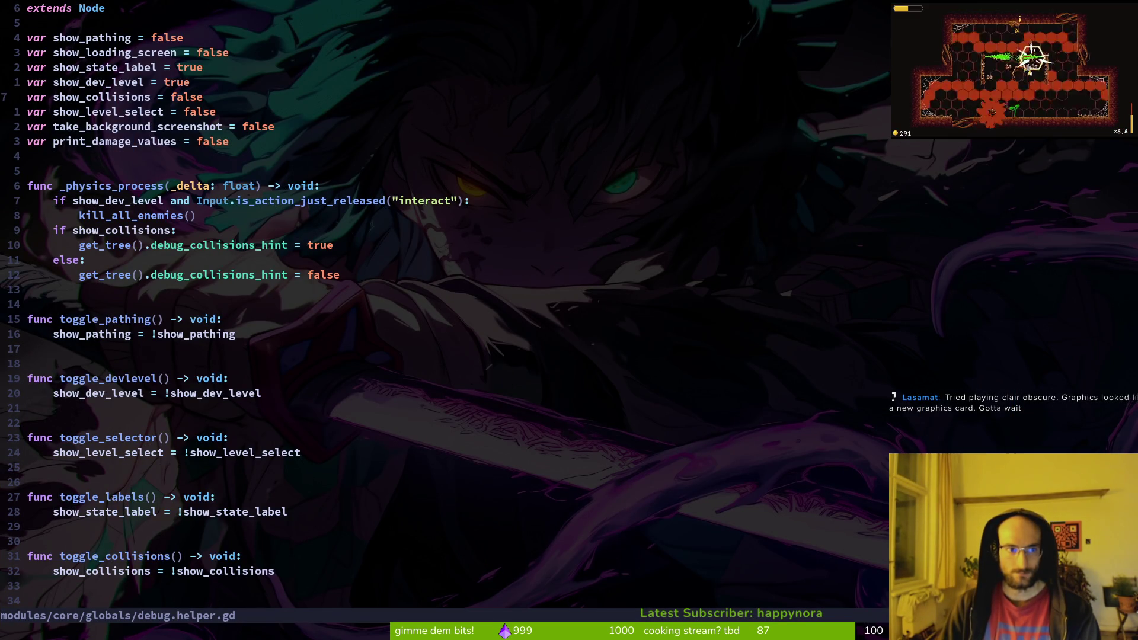
- Open vision_component.gd with a 'visi' search and move to its raycast code on line 14
{"action": "key", "text": "ctrl+p"}
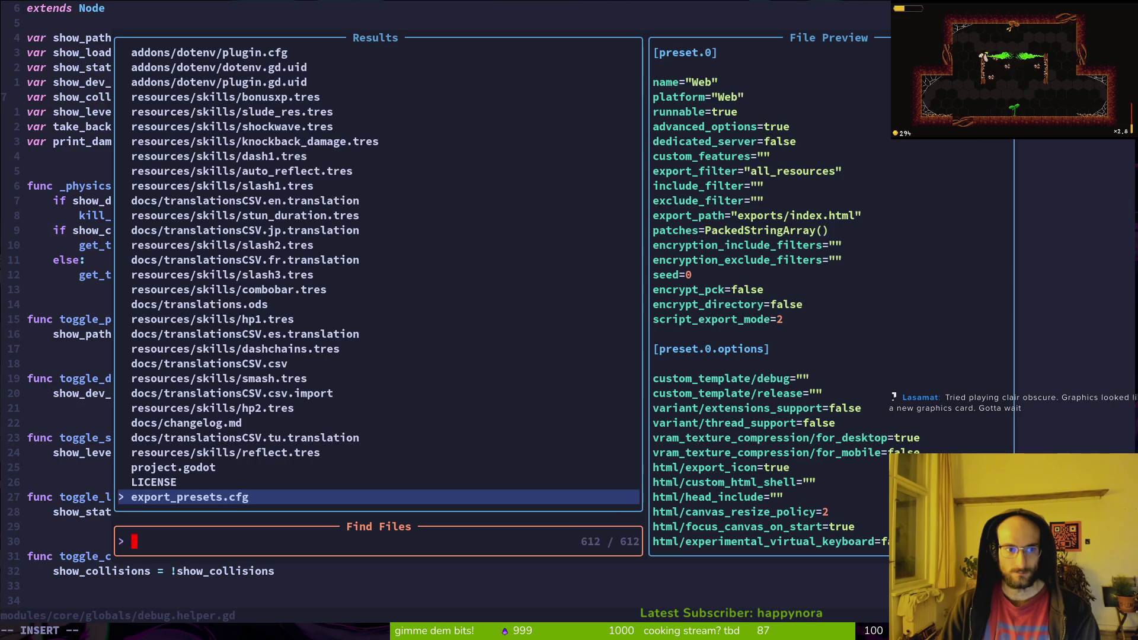
{"action": "type", "text": "ra"}
{"action": "key", "text": "BackSpace"}
{"action": "key", "text": "BackSpace"}
{"action": "type", "text": "visi"}
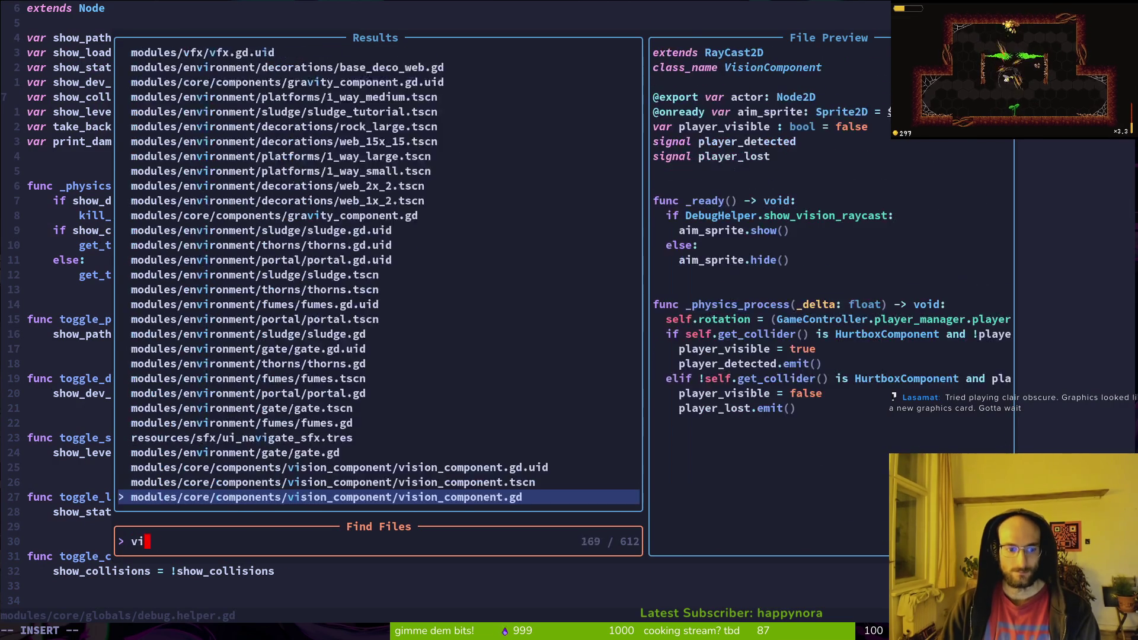
{"action": "key", "text": "Return"}
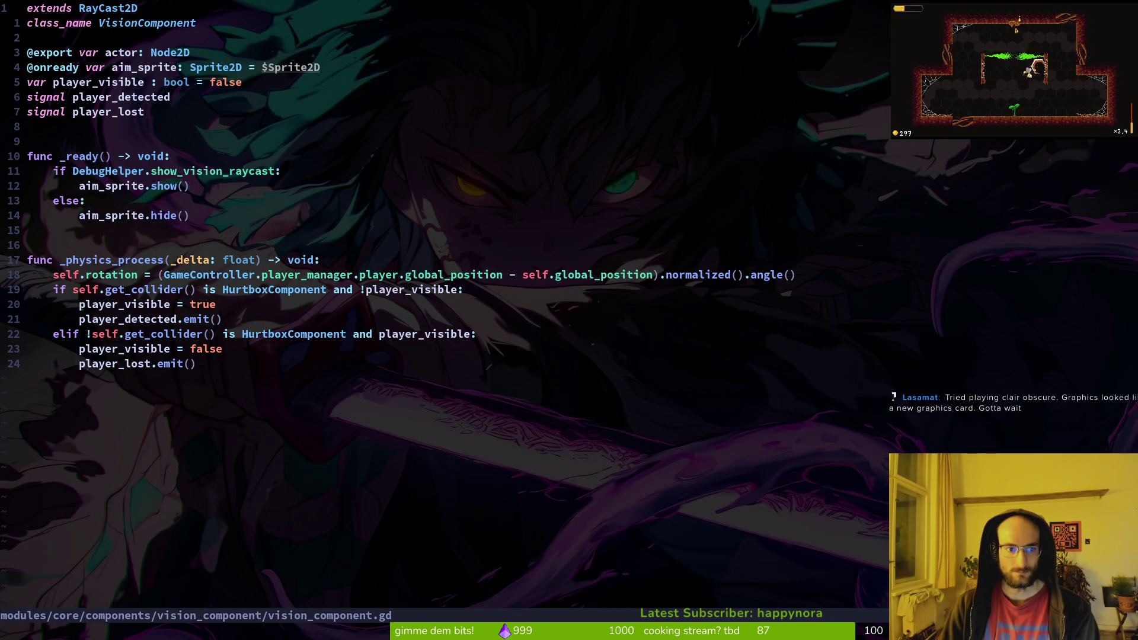
{"action": "key", "text": "j"}
{"action": "key", "text": "j"}
{"action": "key", "text": "j"}
{"action": "key", "text": "alt+Tab"}
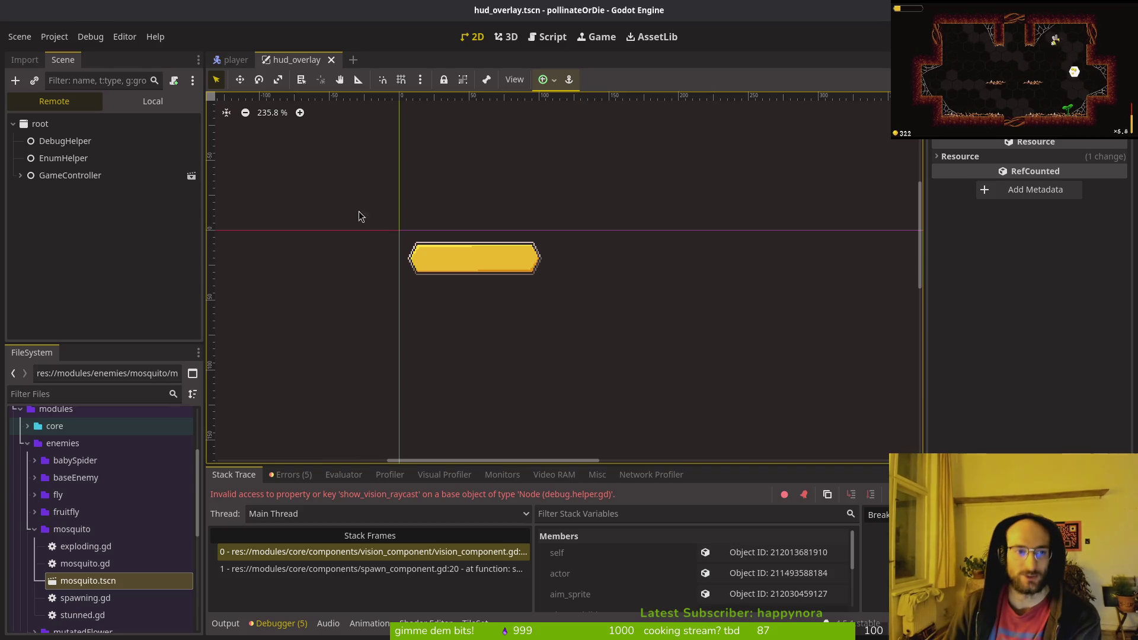
- Expand HBoxContainer in the local hudOverlay tree and inspect the currentValue label's Text, 6
{"action": "left_click", "coordinate": [150, 101]}
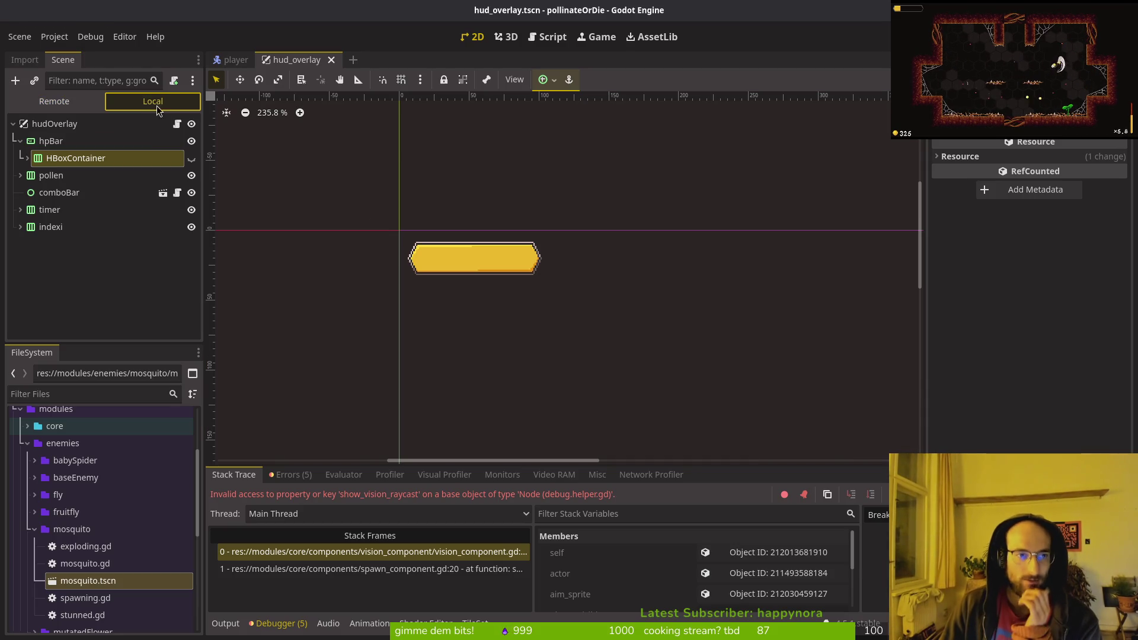
{"action": "left_click", "coordinate": [27, 158]}
{"action": "left_click", "coordinate": [63, 181]}
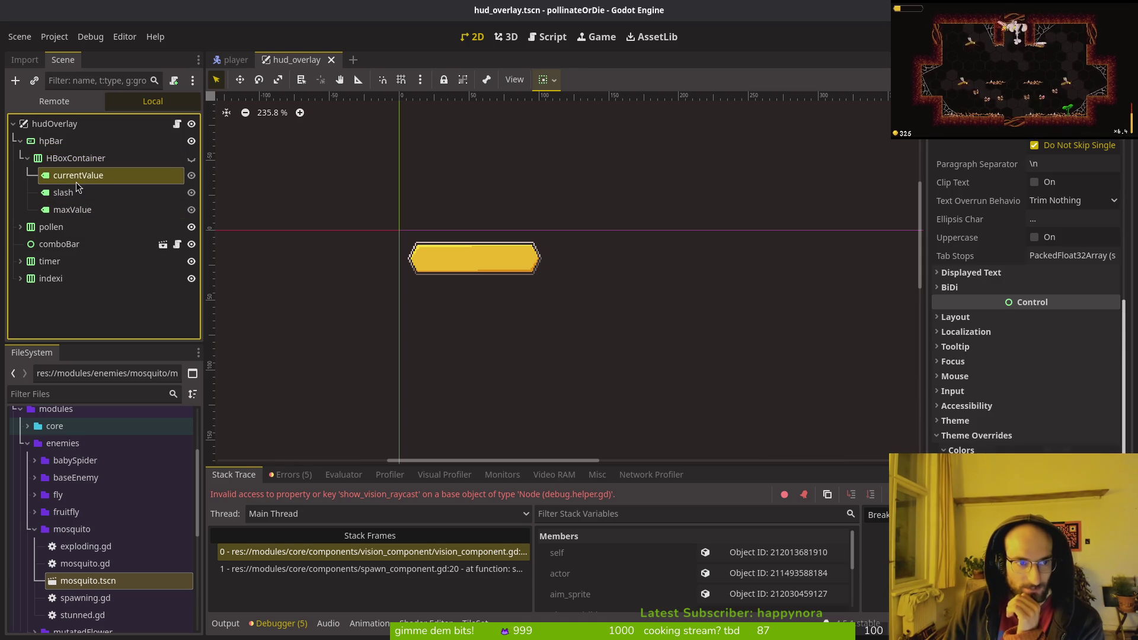
{"action": "scroll", "coordinate": [986, 202], "scroll_direction": "up", "scroll_amount": 5}
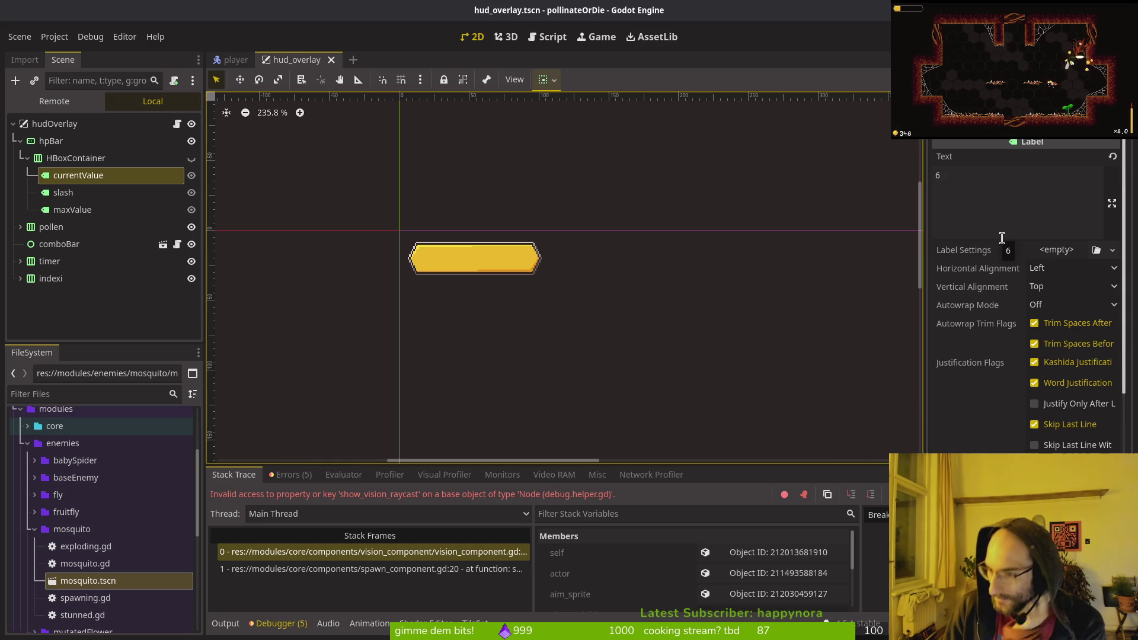
{"action": "mouse_move", "coordinate": [988, 253]}
{"action": "mouse_move", "coordinate": [1013, 268]}
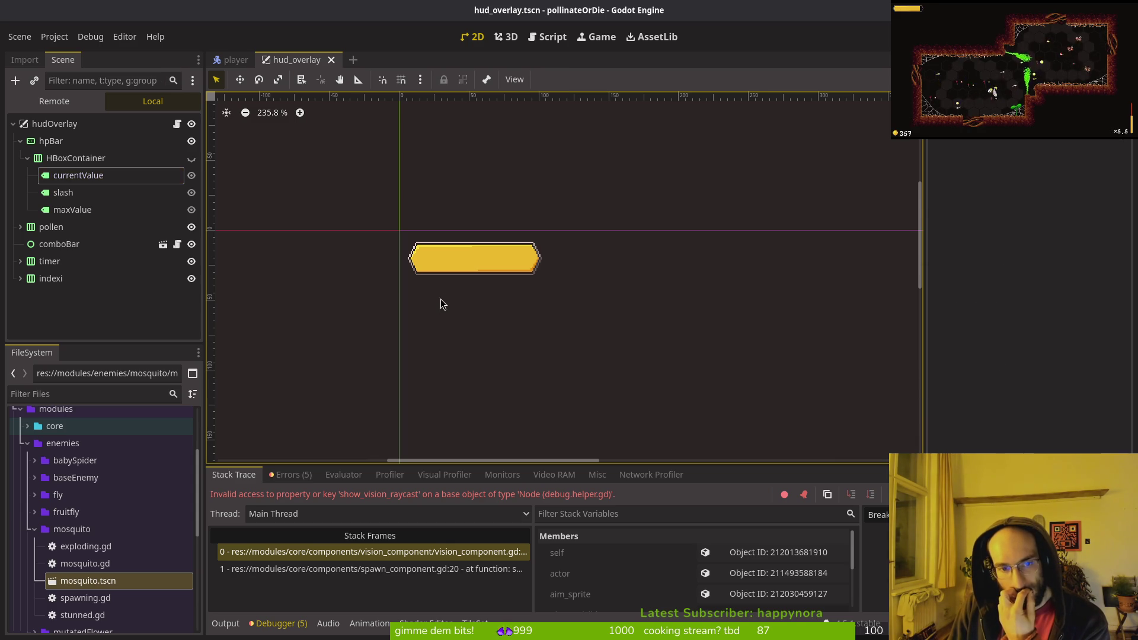
{"action": "left_click", "coordinate": [73, 180]}
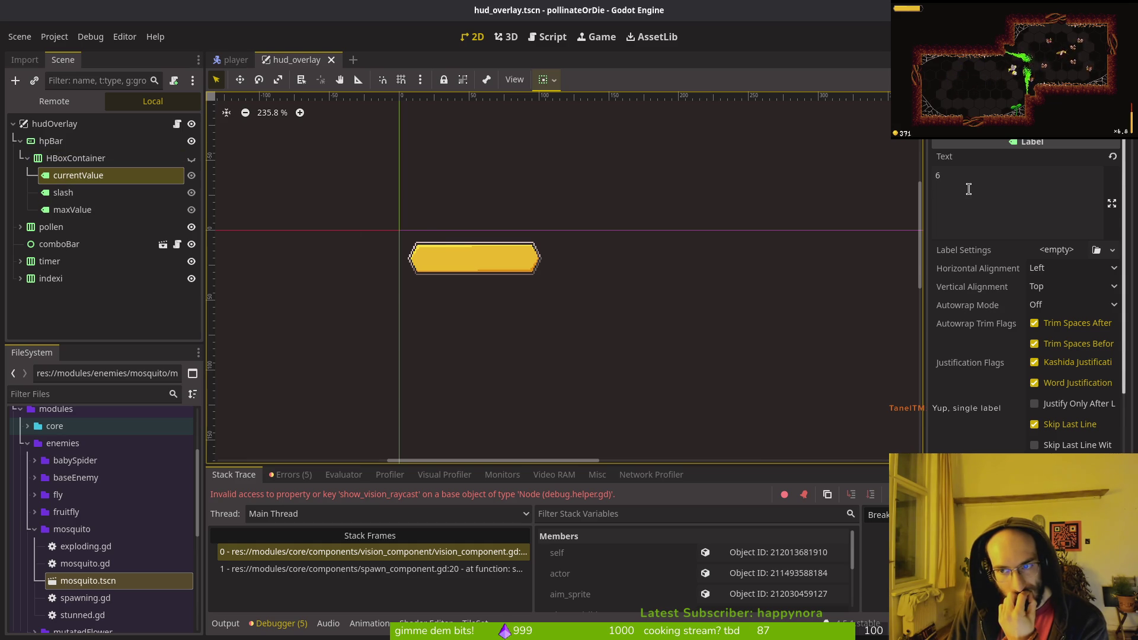
{"action": "left_click", "coordinate": [969, 188]}
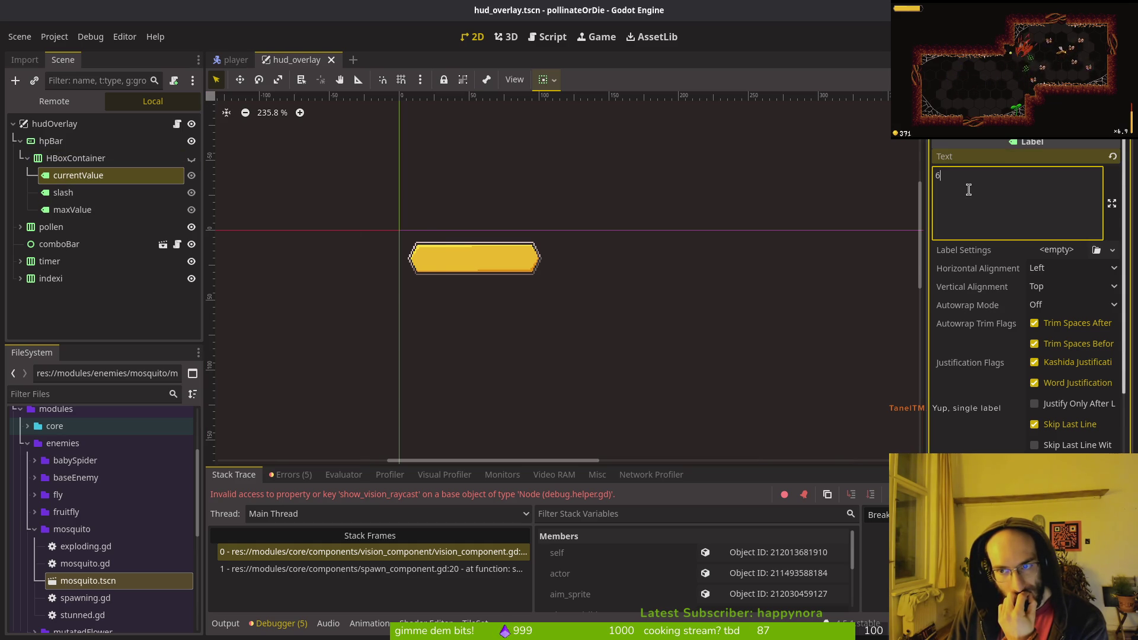
{"action": "left_click", "coordinate": [97, 192]}
{"action": "left_click", "coordinate": [97, 177]}
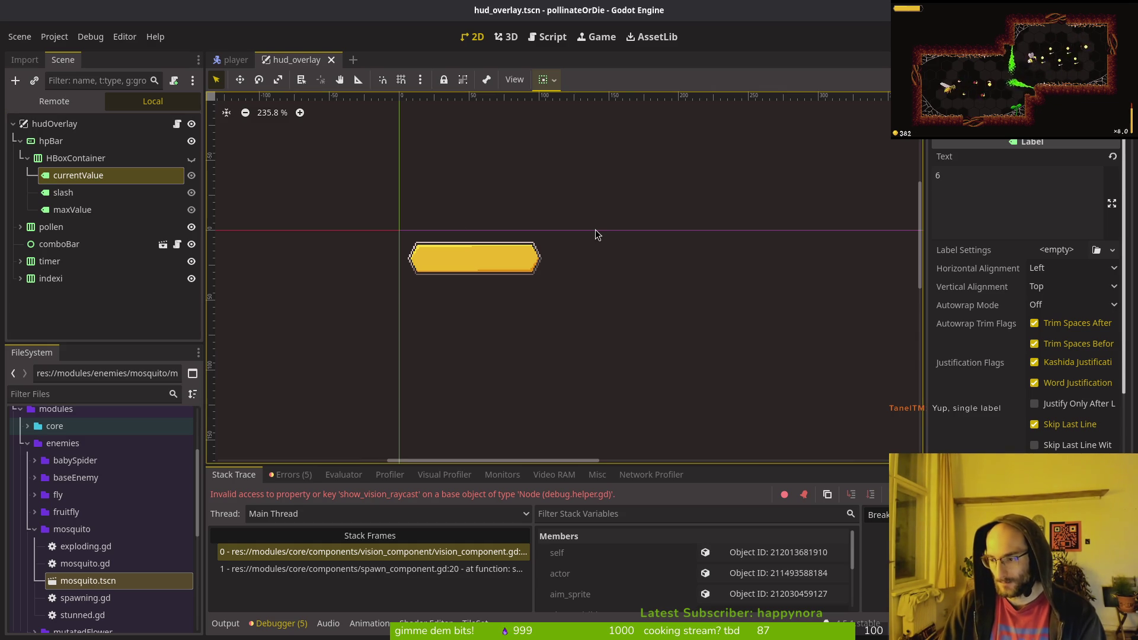
{"action": "key", "text": "alt+Tab"}
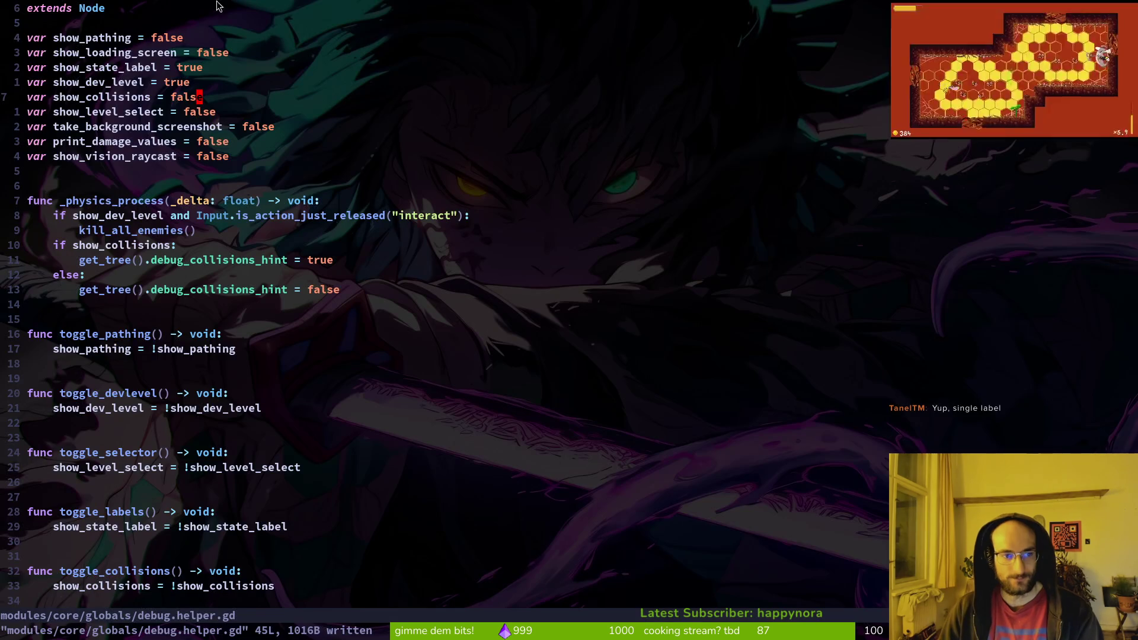
- Quit vim and review the hud_overlay.tscn and combobar.tres diffs in tig
{"action": "type", "text": ":q"}
{"action": "key", "text": "Return"}
{"action": "type", "text": "tig"}
{"action": "key", "text": "Return"}
{"action": "key", "text": "s"}
{"action": "key", "text": "Down"}
{"action": "key", "text": "Down"}
{"action": "key", "text": "Down"}
{"action": "key", "text": "Down"}
{"action": "key", "text": "Down"}
{"action": "key", "text": "Down"}
{"action": "key", "text": "Up"}
{"action": "key", "text": "Up"}
{"action": "key", "text": "Down"}
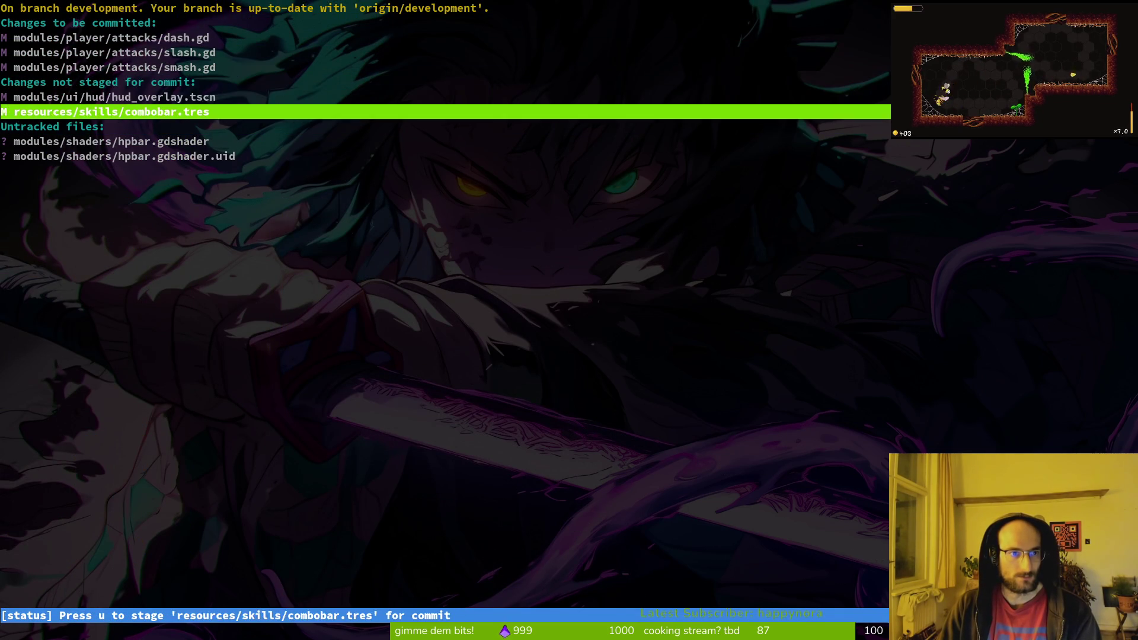
{"action": "key", "text": "Up"}
{"action": "key", "text": "Return"}
{"action": "key", "text": "q"}
{"action": "key", "text": "Down"}
{"action": "key", "text": "Return"}
{"action": "key", "text": "q"}
{"action": "key", "text": "Down"}
{"action": "key", "text": "Down"}
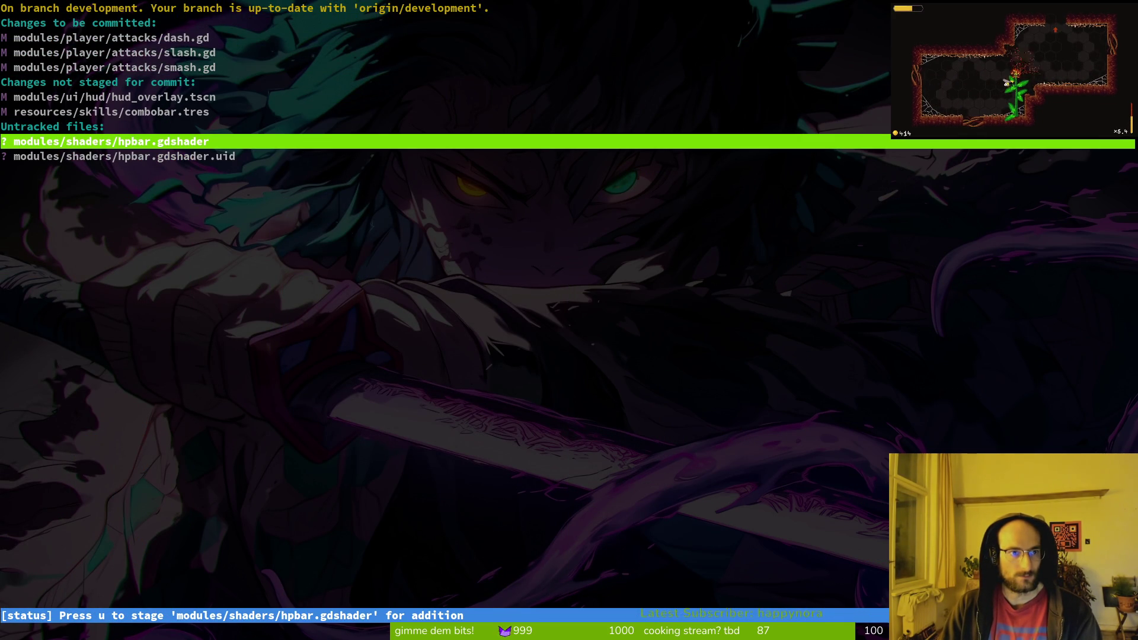
{"action": "key", "text": "q"}
{"action": "key", "text": "q"}
- Commit the changes as "fixed flower giving combobar increase" and push to development
{"action": "type", "text": "git commit -"}
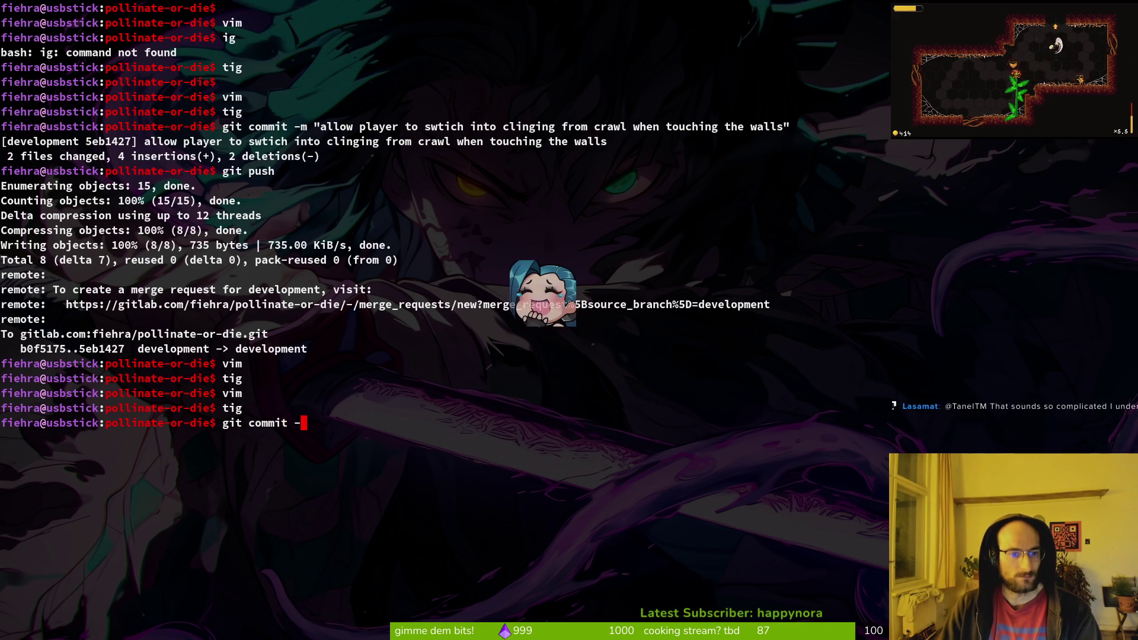
{"action": "type", "text": "m \"fixed "}
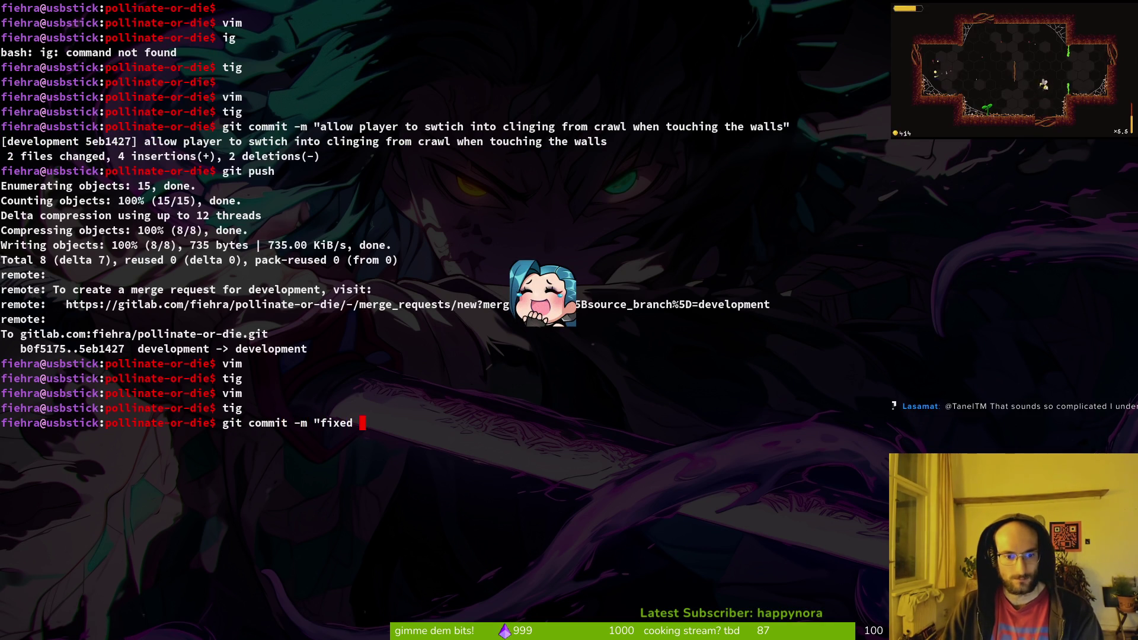
{"action": "type", "text": "flower gvin"}
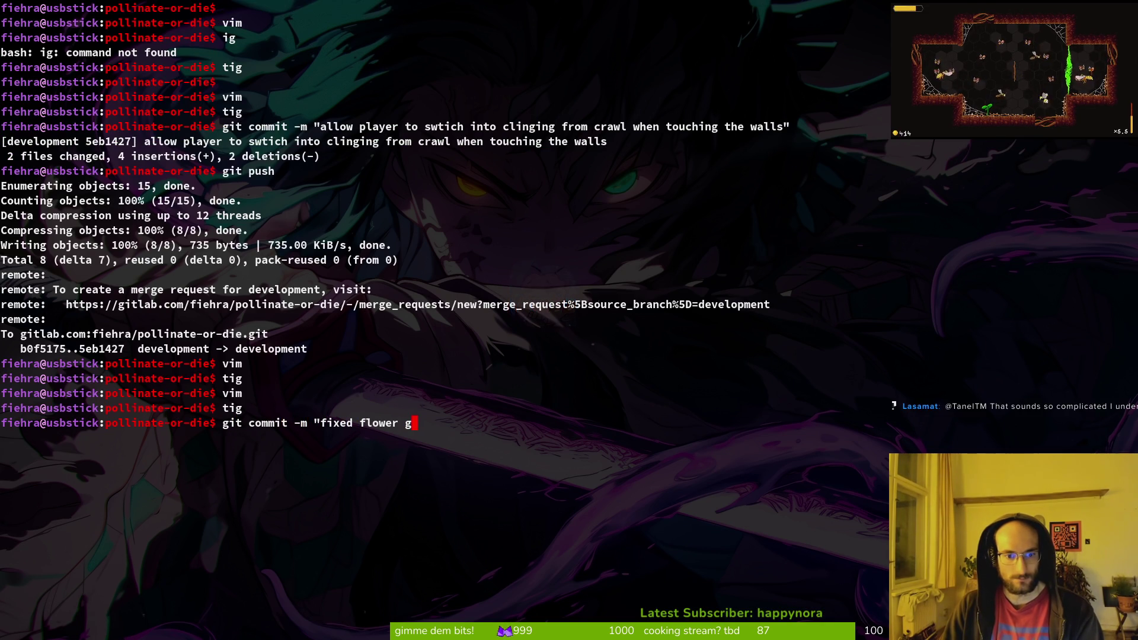
{"action": "key", "text": "BackSpace"}
{"action": "key", "text": "BackSpace"}
{"action": "key", "text": "BackSpace"}
{"action": "key", "text": "BackSpace"}
{"action": "type", "text": "ivingcombor"}
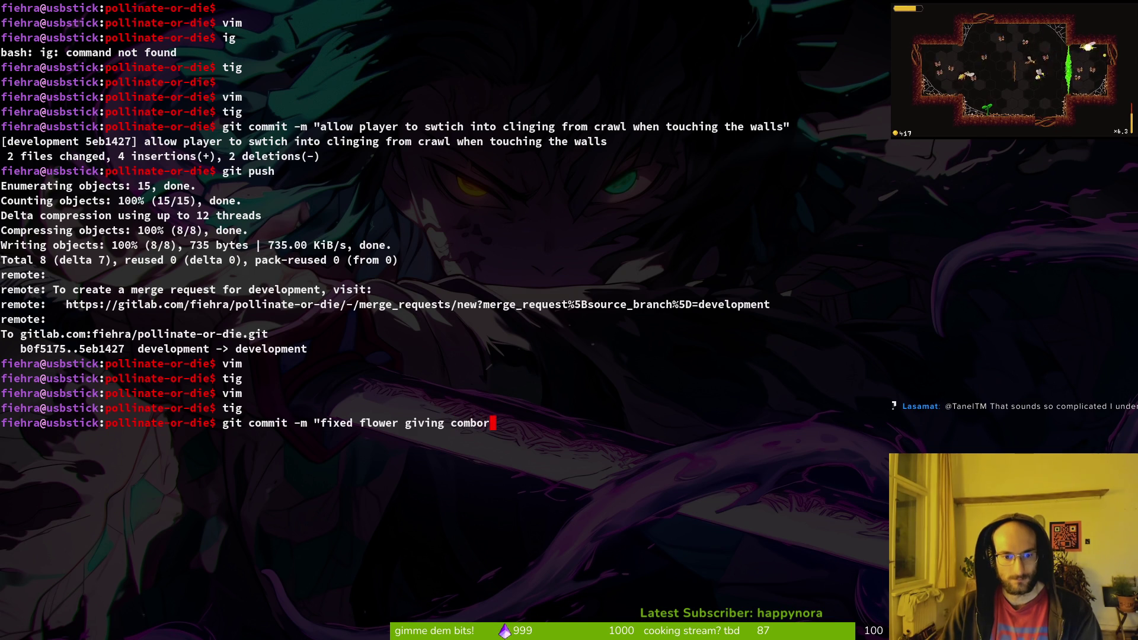
{"action": "type", "text": "r"}
{"action": "type", "text": "increase\""}
{"action": "key", "text": "Return"}
{"action": "type", "text": "git push"}
{"action": "key", "text": "Return"}
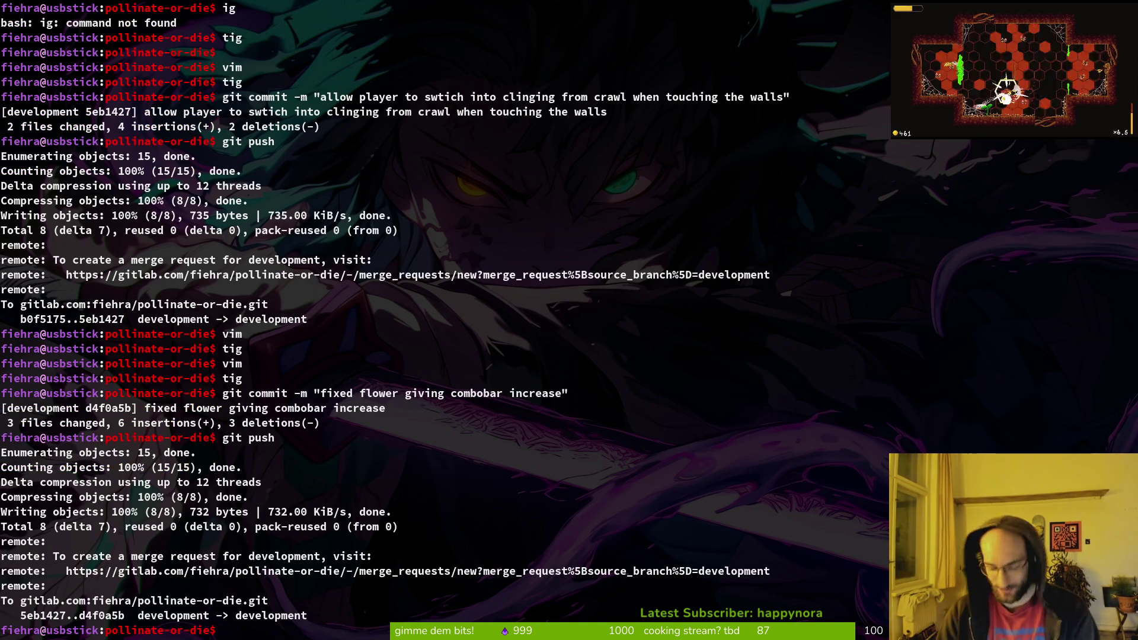
- Run the rando background randomizer from the home directory and clear the terminal
{"action": "type", "text": "cd"}
{"action": "key", "text": "Return"}
{"action": "type", "text": "rando"}
{"action": "key", "text": "Return"}
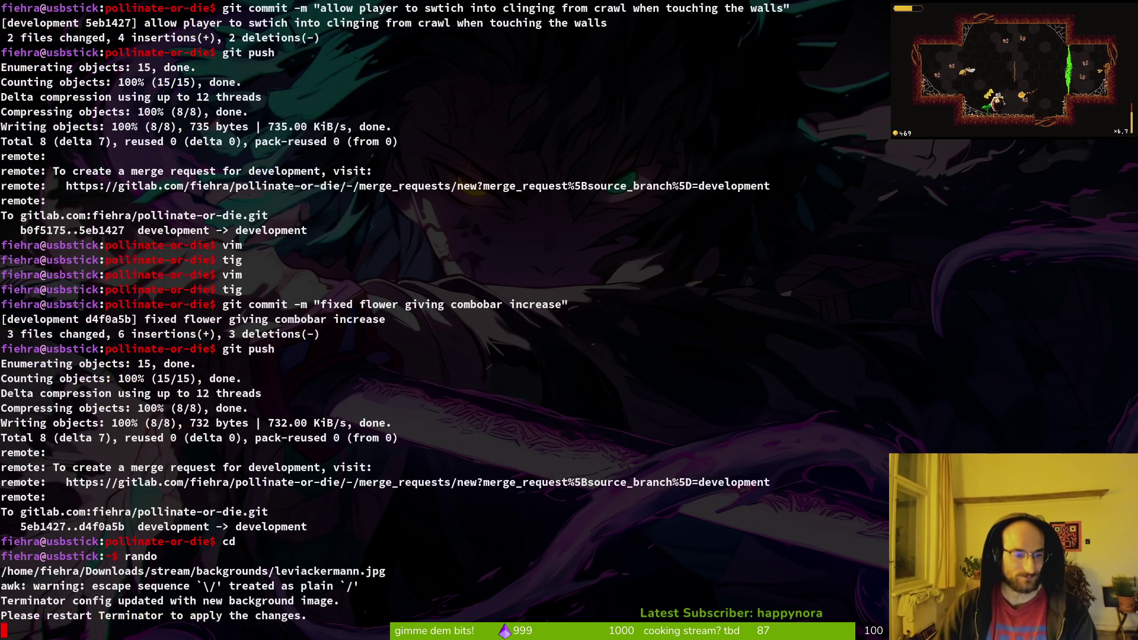
{"action": "type", "text": "claer"}
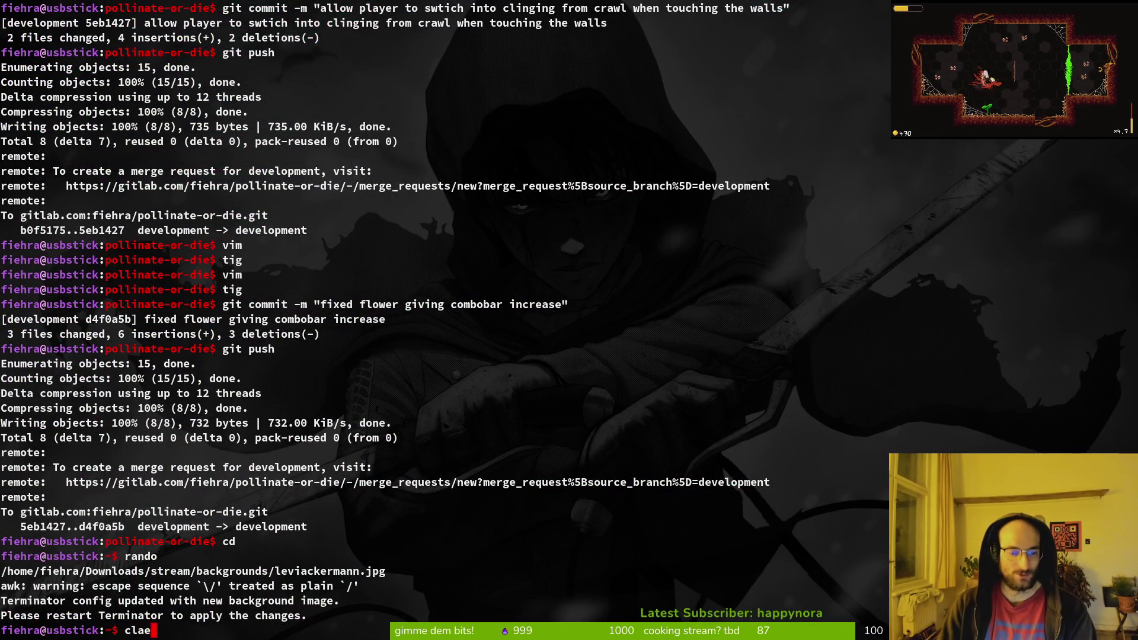
{"action": "key", "text": "Return"}
{"action": "type", "text": "clear"}
{"action": "key", "text": "Return"}
{"action": "key", "text": "alt+Tab"}
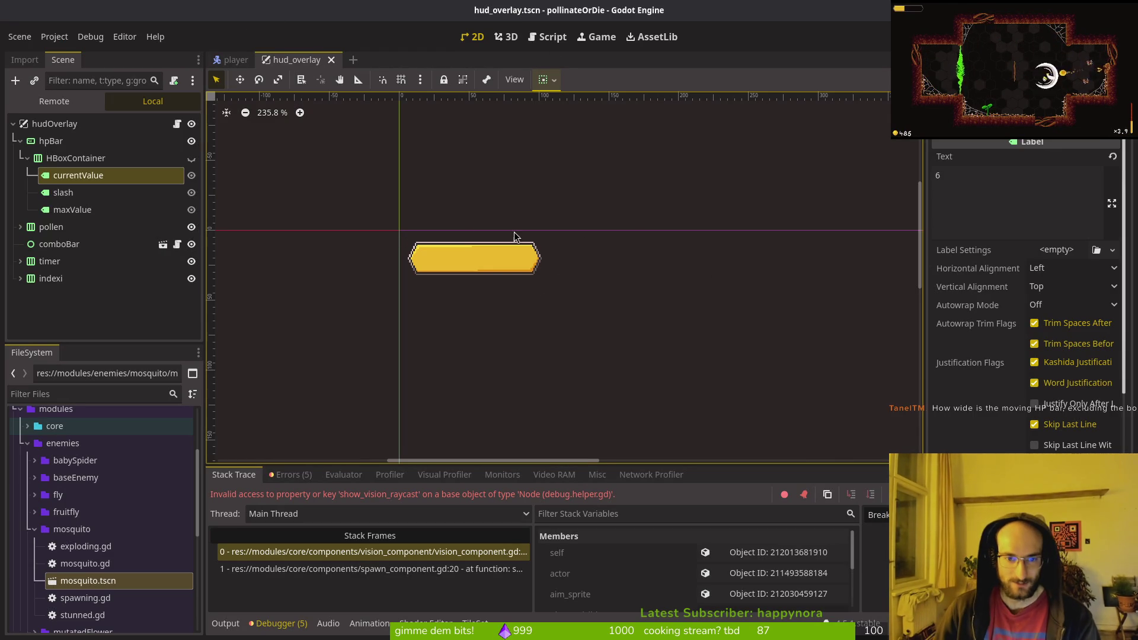
- Select hpBar and collapse Transform and Layout to reveal its Range, value 5 of max 5
{"action": "scroll", "coordinate": [542, 263], "scroll_direction": "up", "scroll_amount": 5}
{"action": "scroll", "coordinate": [616, 261], "scroll_direction": "left", "scroll_amount": 3}
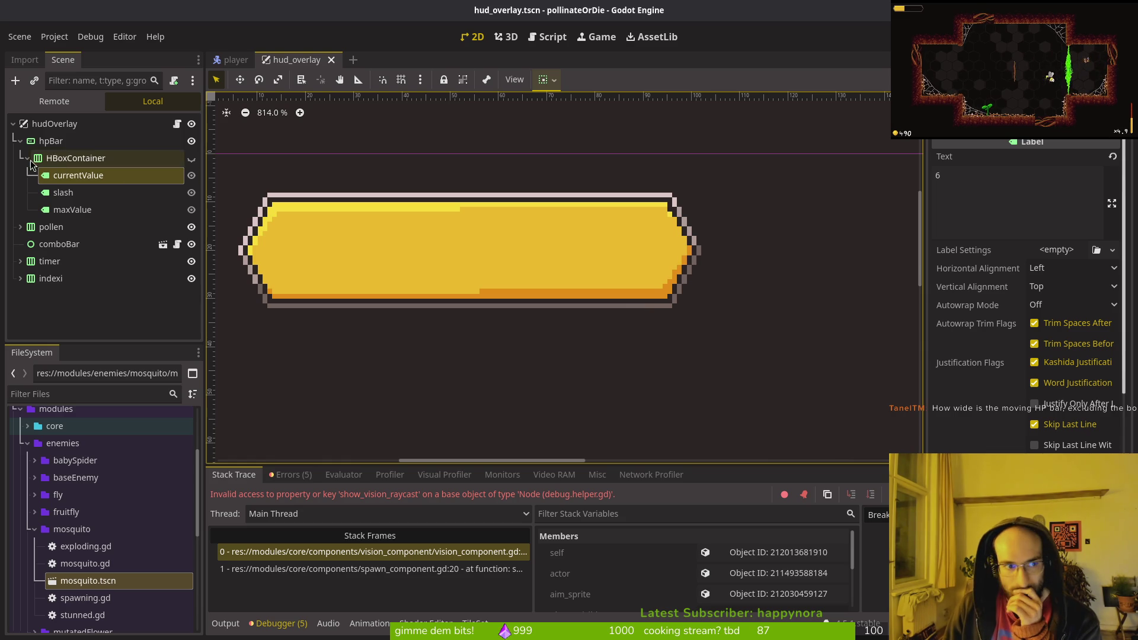
{"action": "left_click", "coordinate": [49, 142]}
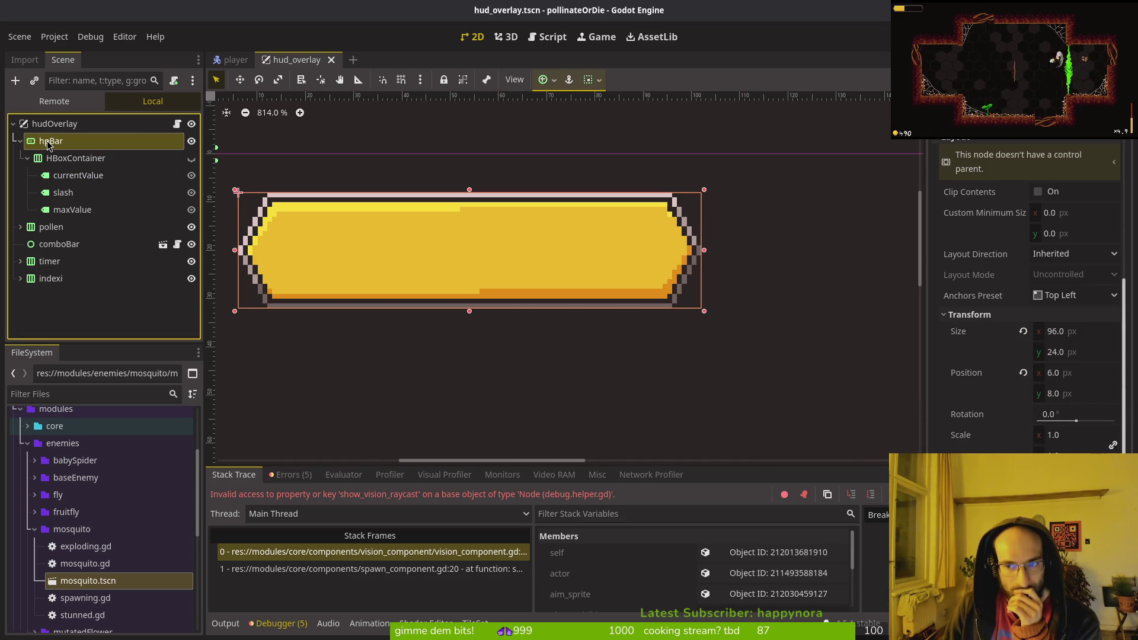
{"action": "left_click", "coordinate": [977, 315]}
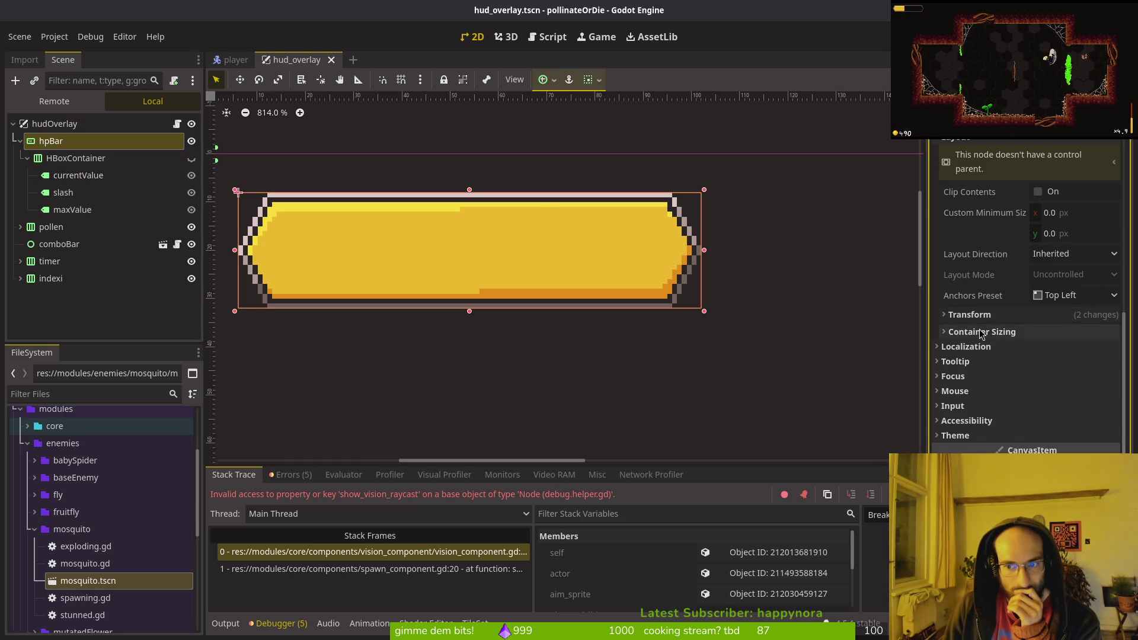
{"action": "scroll", "coordinate": [1034, 240], "scroll_direction": "up", "scroll_amount": 5}
{"action": "left_click", "coordinate": [955, 417]}
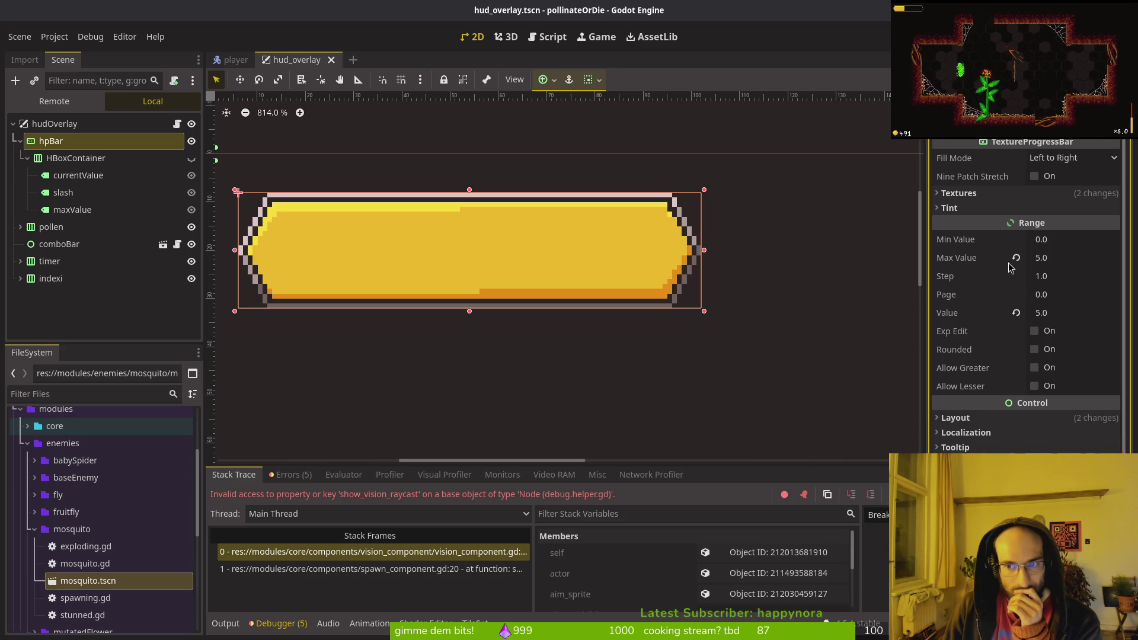
{"action": "left_click", "coordinate": [972, 193]}
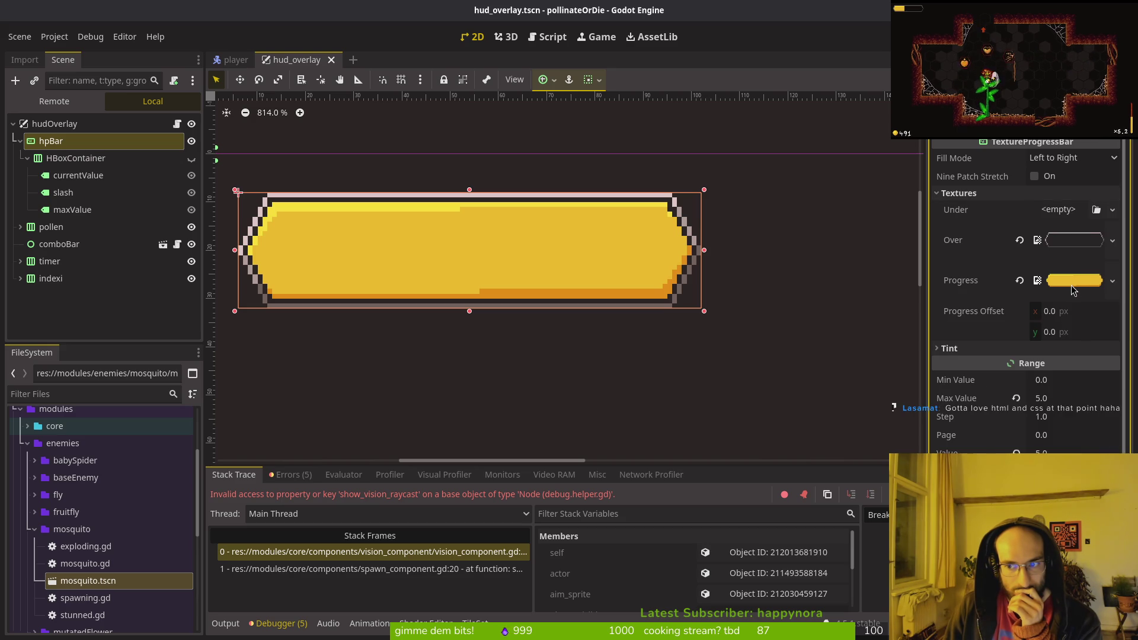
- Preview the hpBar's 96×24 yellow Progress texture in the Textures section
{"action": "mouse_move", "coordinate": [1062, 285]}
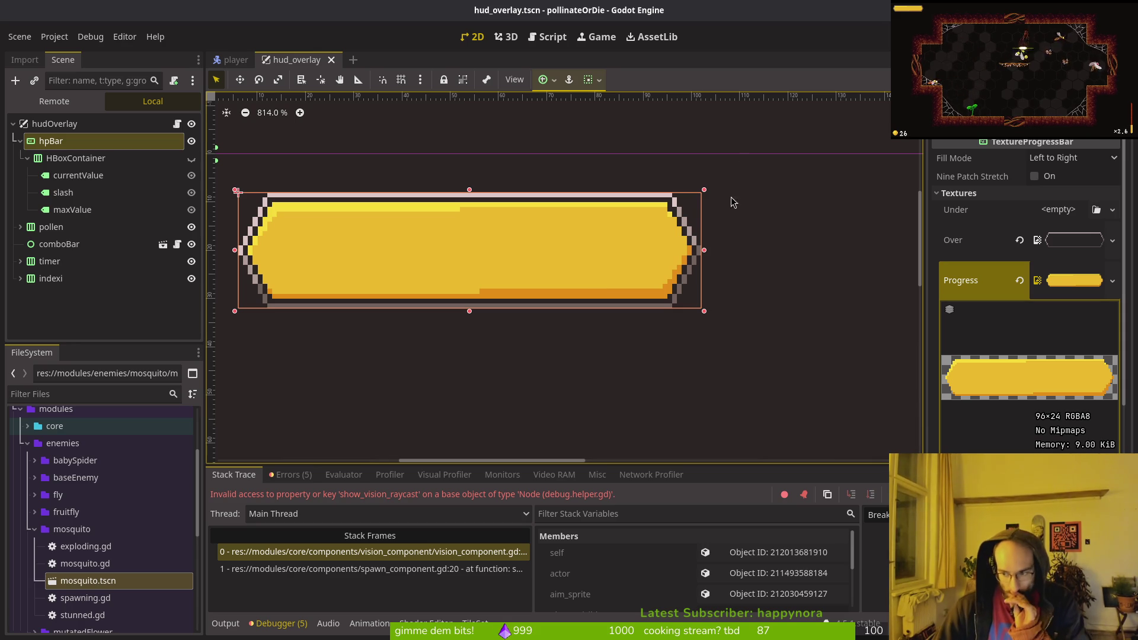
- Collapse the hpBar node in the Scene dock and run the game
{"action": "left_click", "coordinate": [20, 141]}
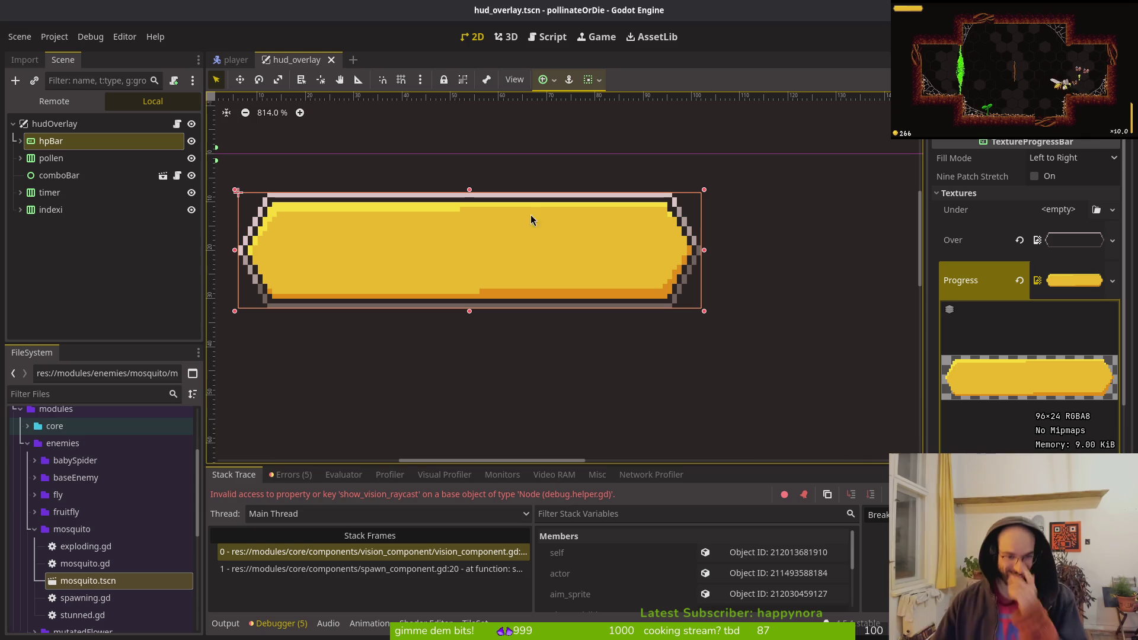
{"action": "key", "text": "F5"}
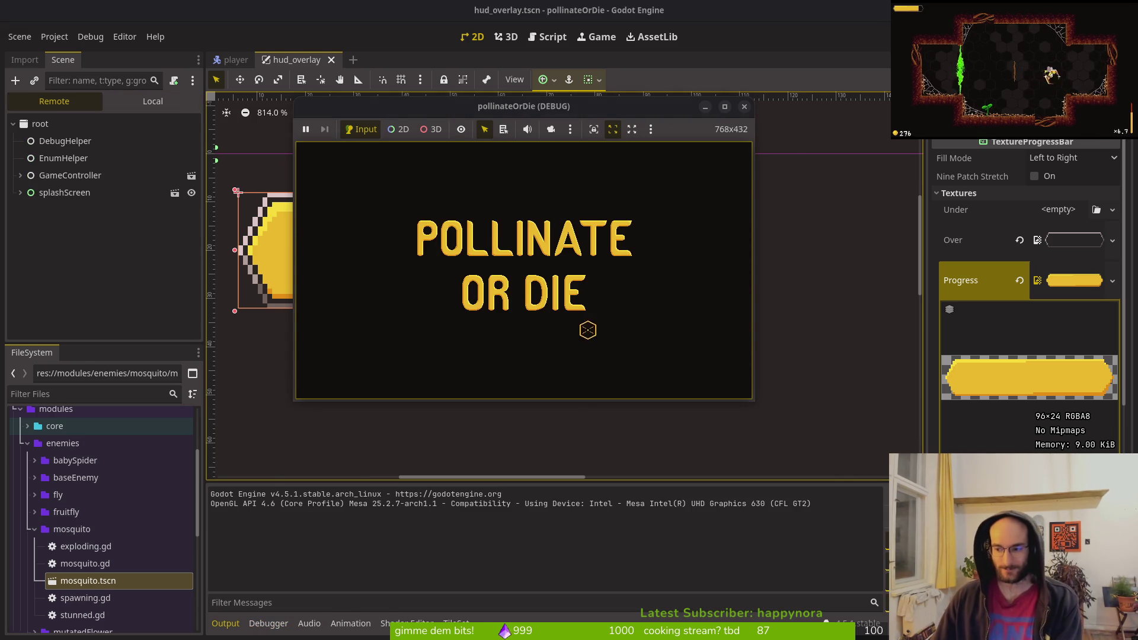
- Close the running game, center the player scene canvas, and collapse components to show hud_canvas
{"action": "left_click", "coordinate": [745, 107]}
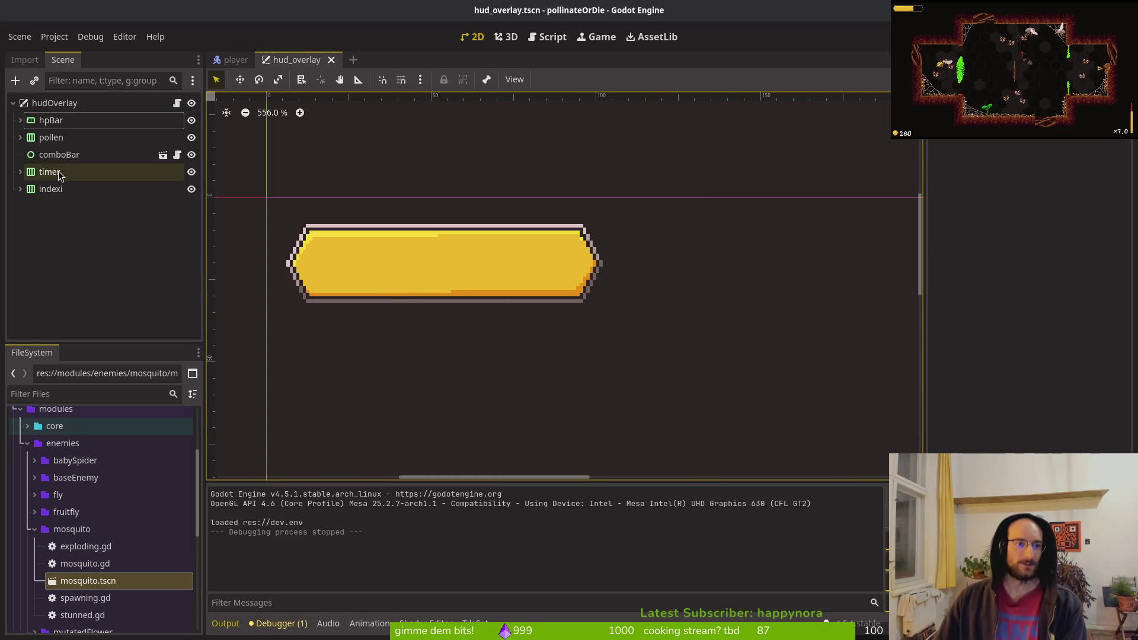
{"action": "left_click", "coordinate": [257, 59]}
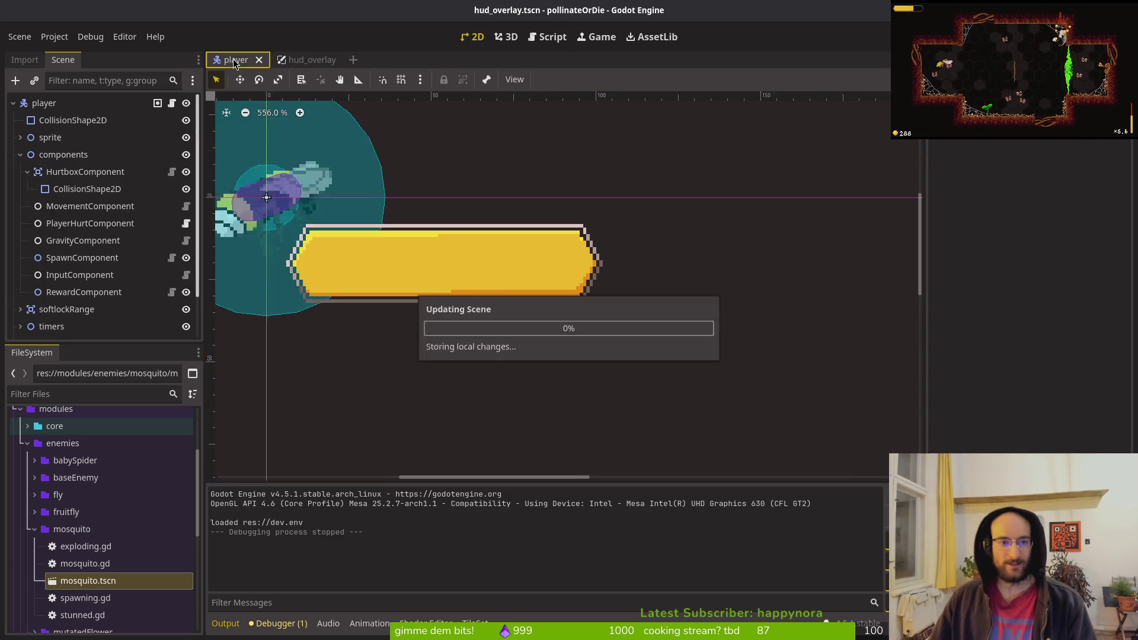
{"action": "scroll", "coordinate": [519, 296], "scroll_direction": "down", "scroll_amount": 6}
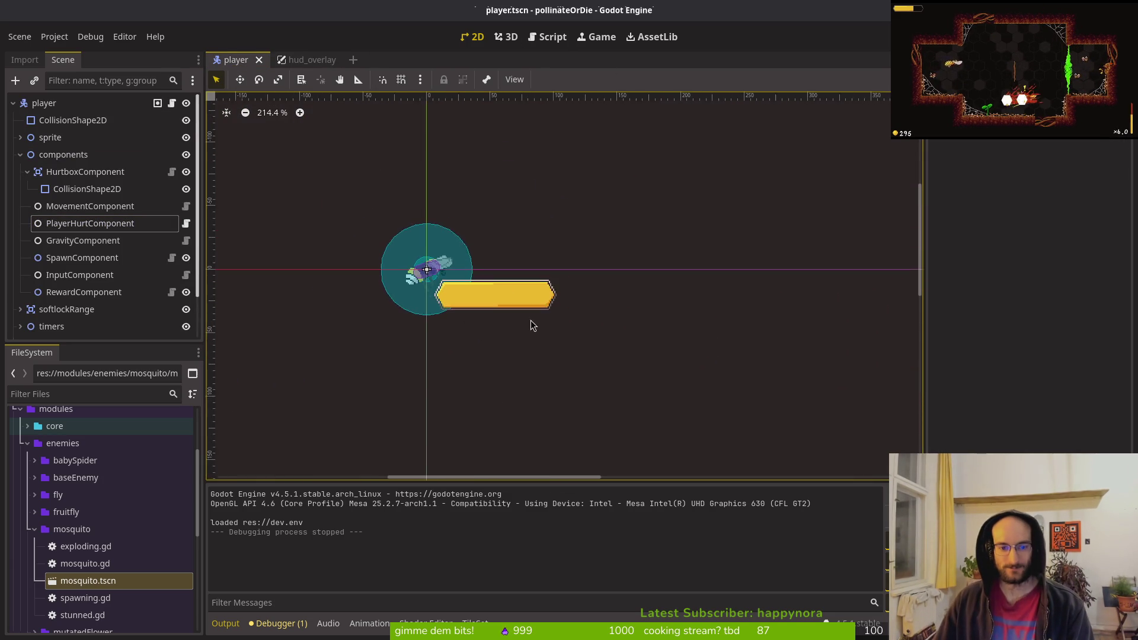
{"action": "mouse_move", "coordinate": [485, 272]}
{"action": "left_mouse_down"}
{"action": "mouse_move", "coordinate": [548, 324]}
{"action": "mouse_move", "coordinate": [672, 366]}
{"action": "left_mouse_up"}
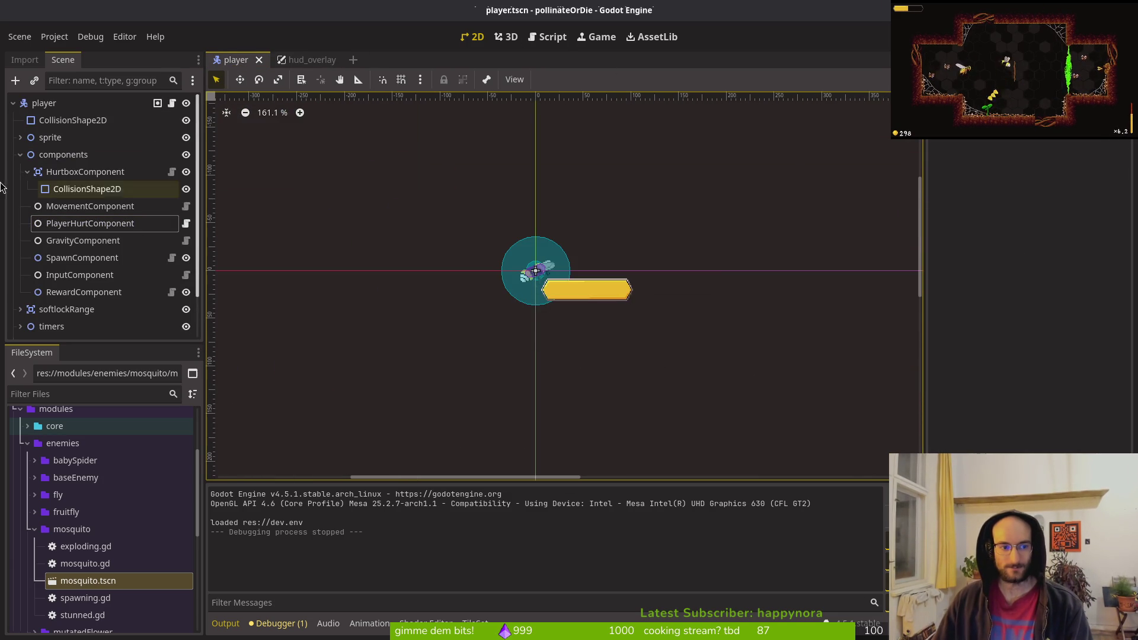
{"action": "left_click", "coordinate": [21, 154]}
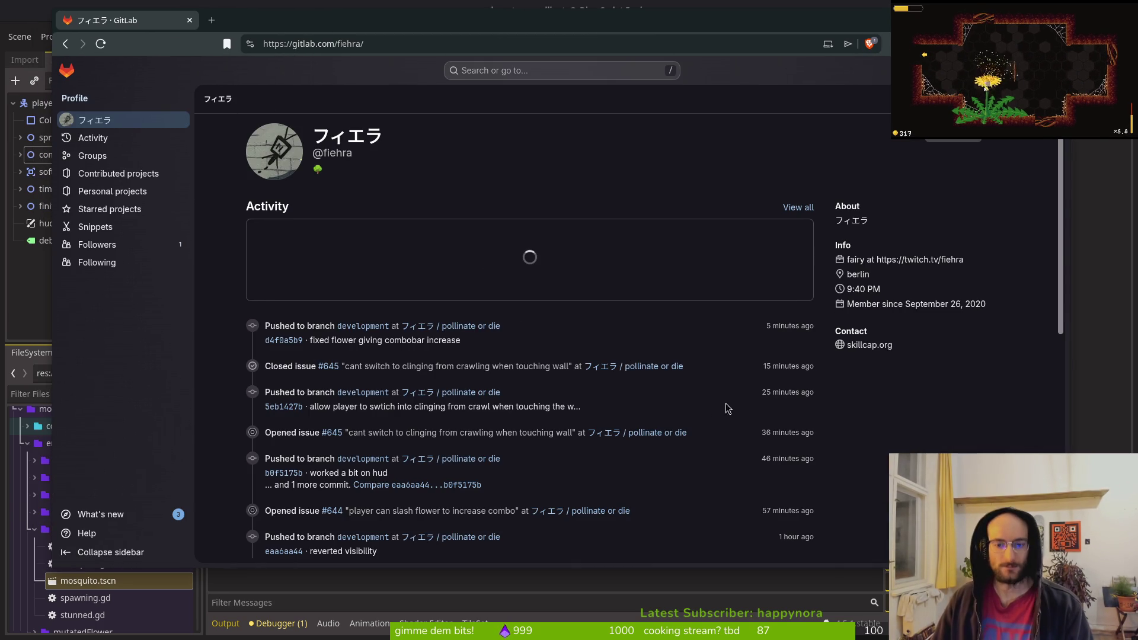
- Open the pollinate or die project from the profile's activity feed
{"action": "left_click", "coordinate": [654, 372]}
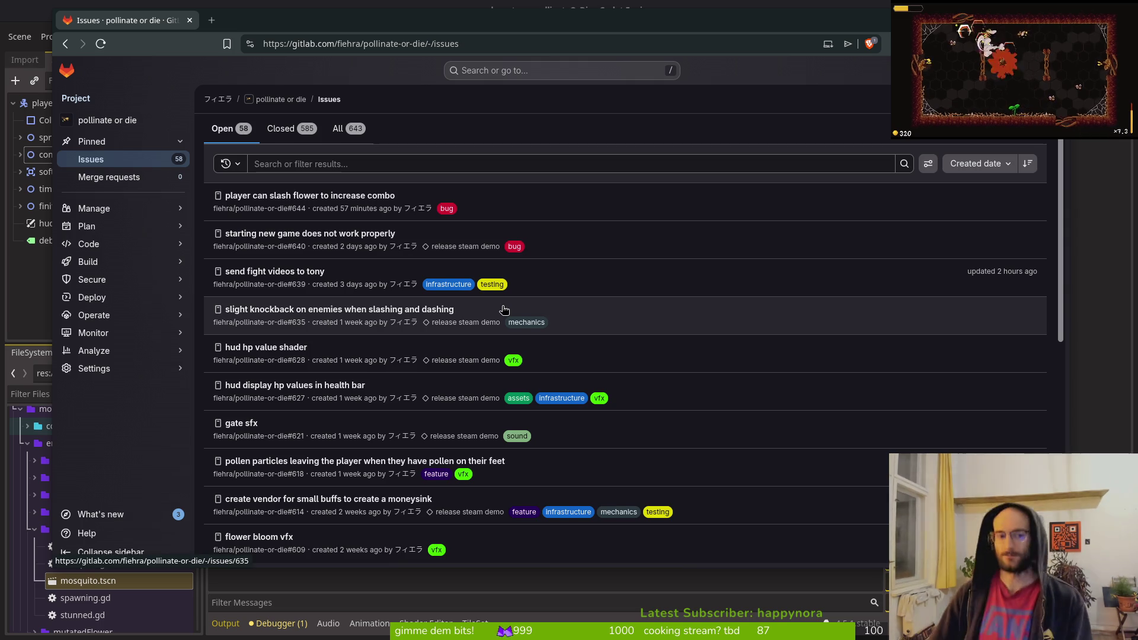
- Open issue #644 'player can slash flower to increase combo' in a new tab, then return to the list
{"action": "middle_click", "coordinate": [356, 200]}
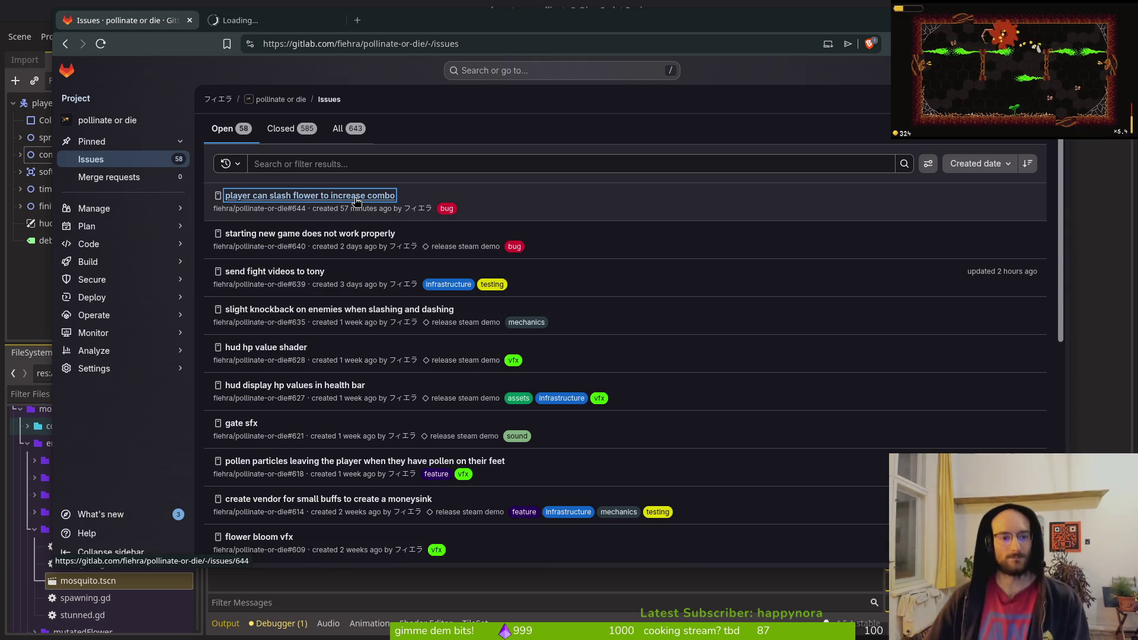
{"action": "key", "text": "ctrl+Tab"}
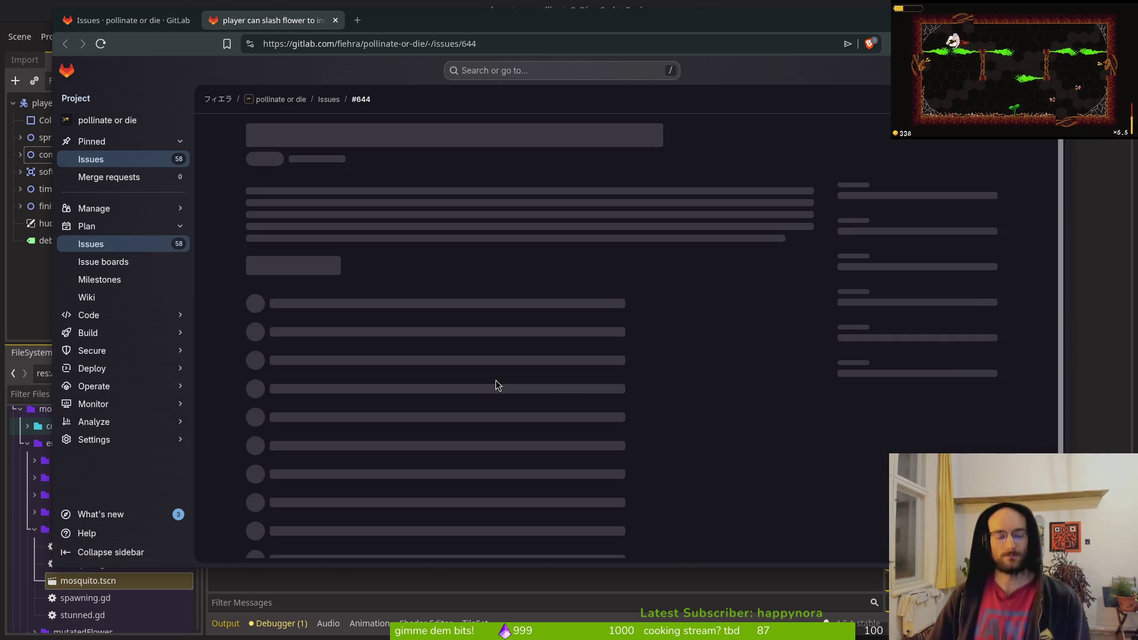
{"action": "scroll", "coordinate": [533, 400], "scroll_direction": "down", "scroll_amount": 5}
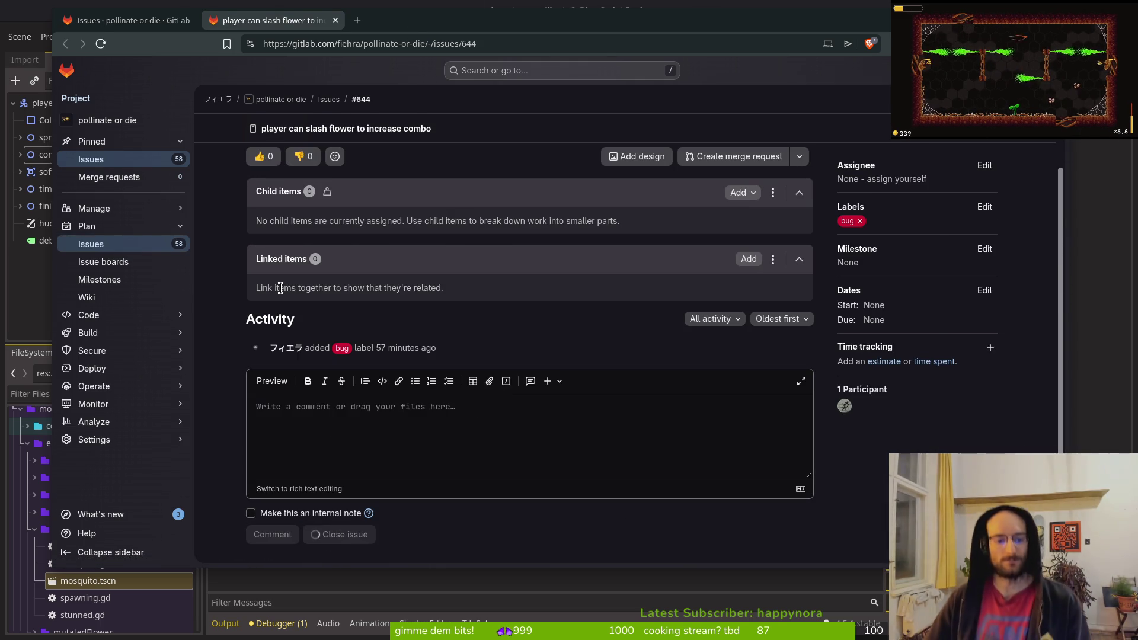
{"action": "key", "text": "ctrl+shift+Tab"}
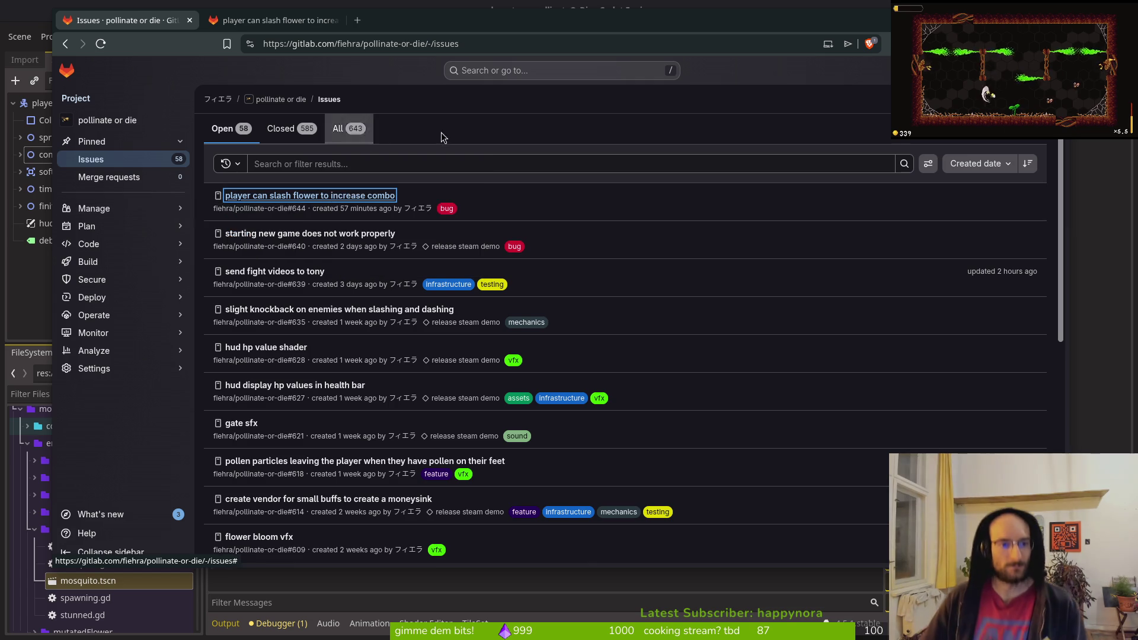
- Scroll down through the project's open issues list
{"action": "scroll", "coordinate": [334, 331], "scroll_direction": "down", "scroll_amount": 2}
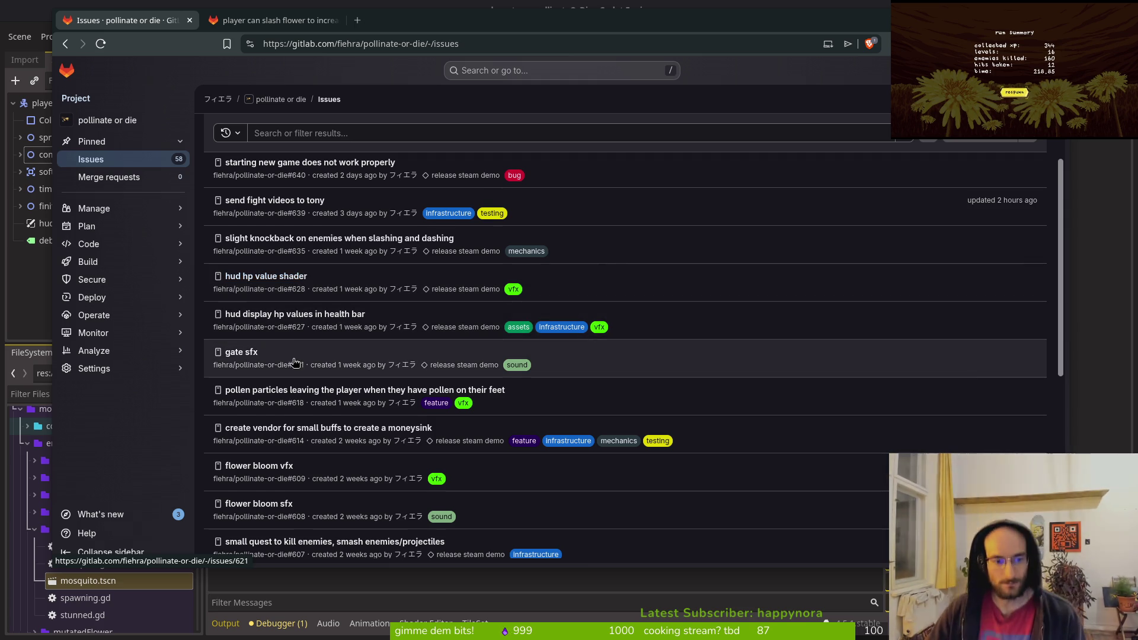
{"action": "scroll", "coordinate": [290, 332], "scroll_direction": "down", "scroll_amount": 2}
{"action": "mouse_move", "coordinate": [184, 262]}
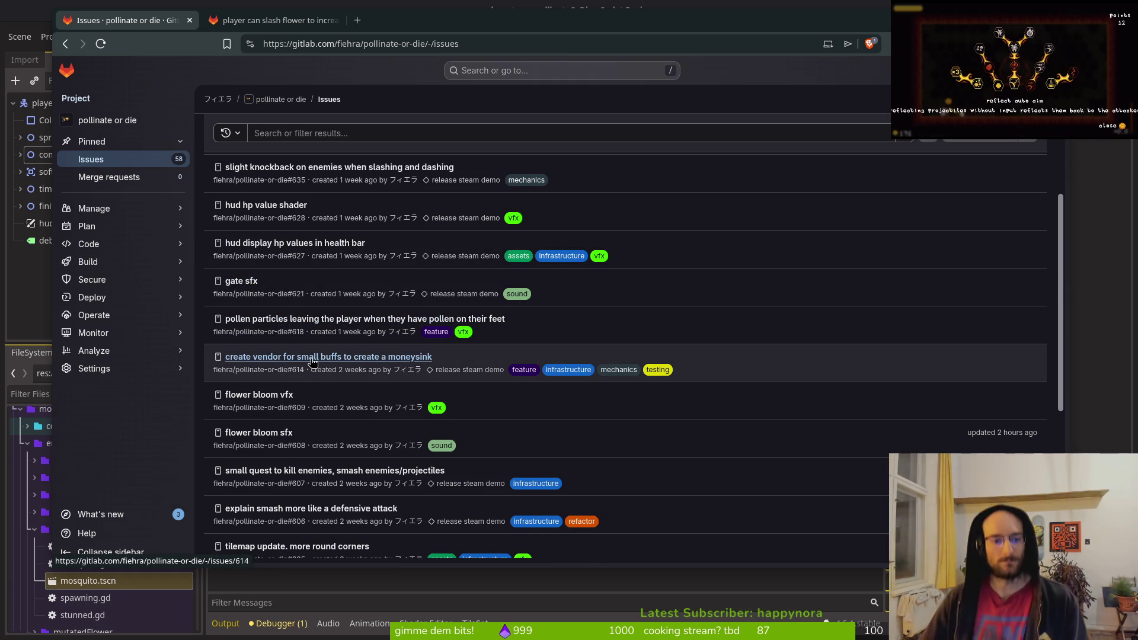
{"action": "scroll", "coordinate": [255, 397], "scroll_direction": "down", "scroll_amount": 3}
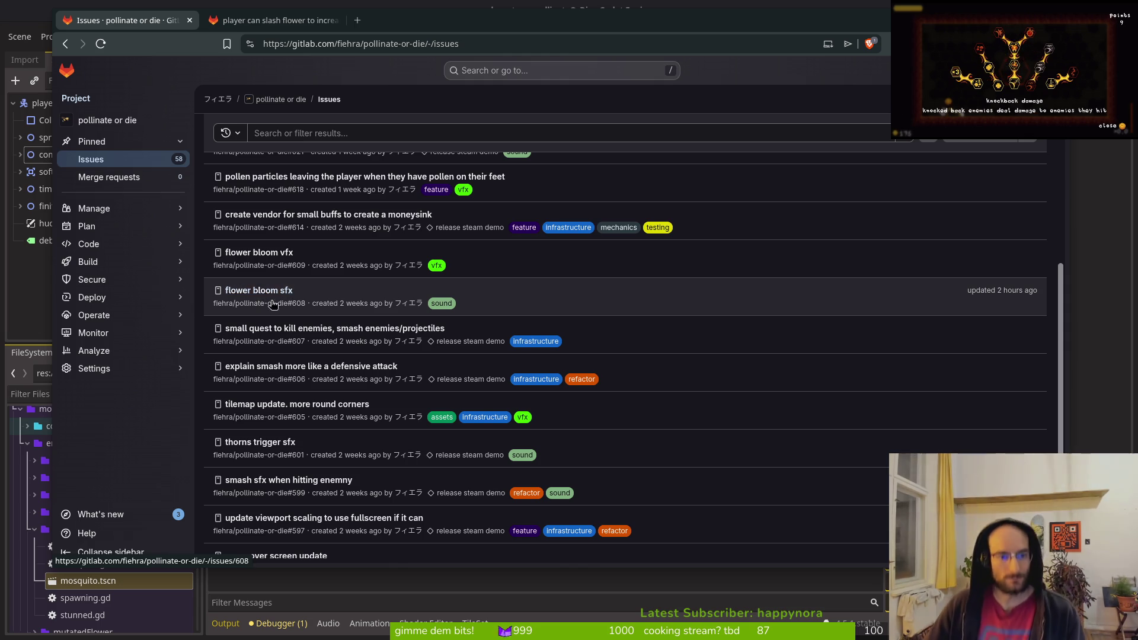
{"action": "scroll", "coordinate": [287, 406], "scroll_direction": "down", "scroll_amount": 2}
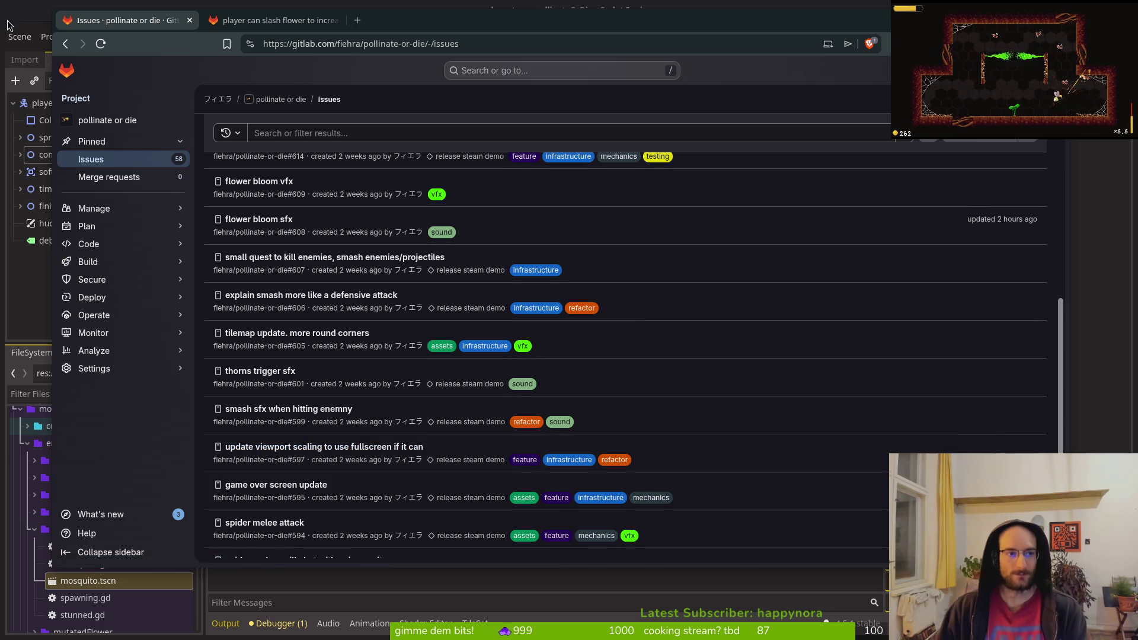
- Open the game.controller.tscn scene in Godot with Quick Open
{"action": "left_click", "coordinate": [21, 5]}
{"action": "key", "text": "alt+shift+o"}
{"action": "type", "text": "gamecontroller"}
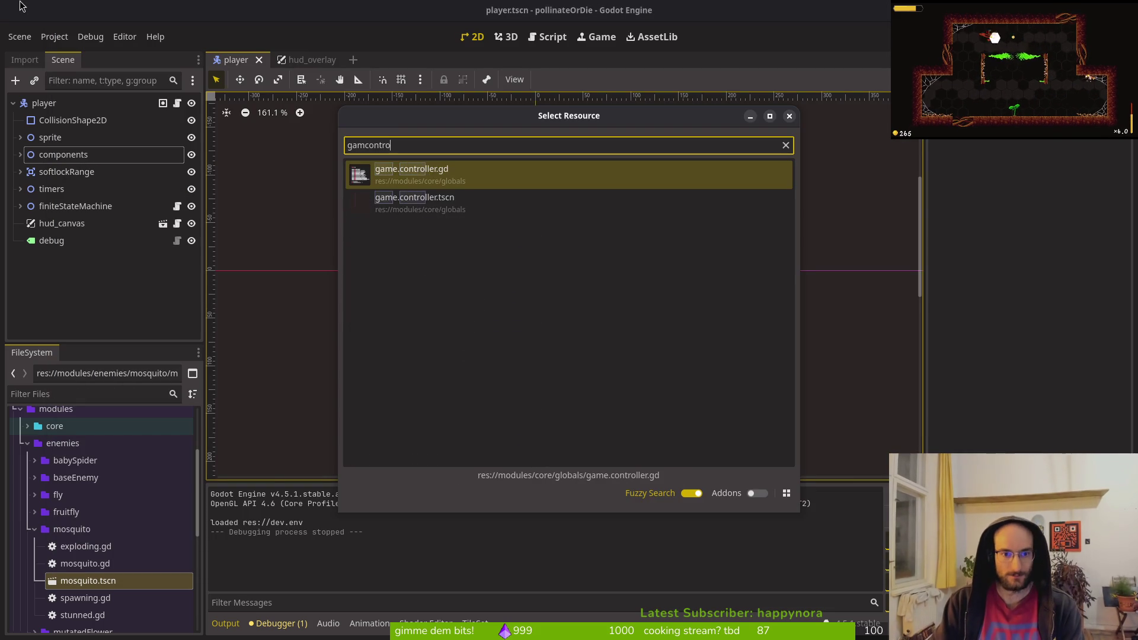
{"action": "key", "text": "Return"}
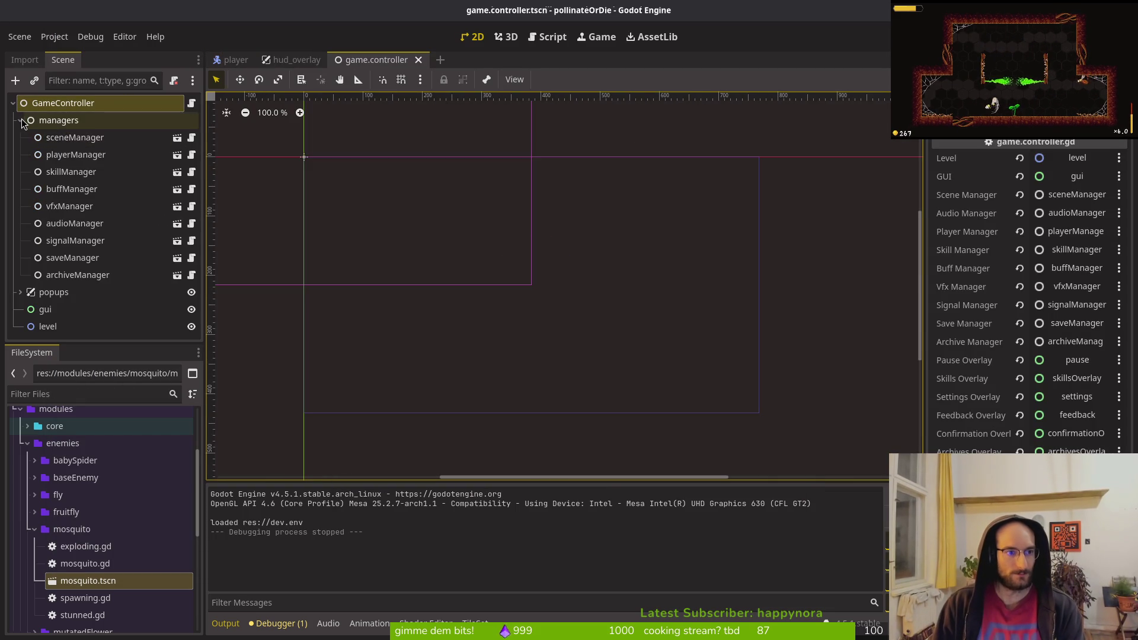
- Collapse managers, select the gui node and inspect its Container Sizing properties
{"action": "left_click", "coordinate": [21, 120]}
{"action": "left_click", "coordinate": [50, 173]}
{"action": "left_click", "coordinate": [45, 154]}
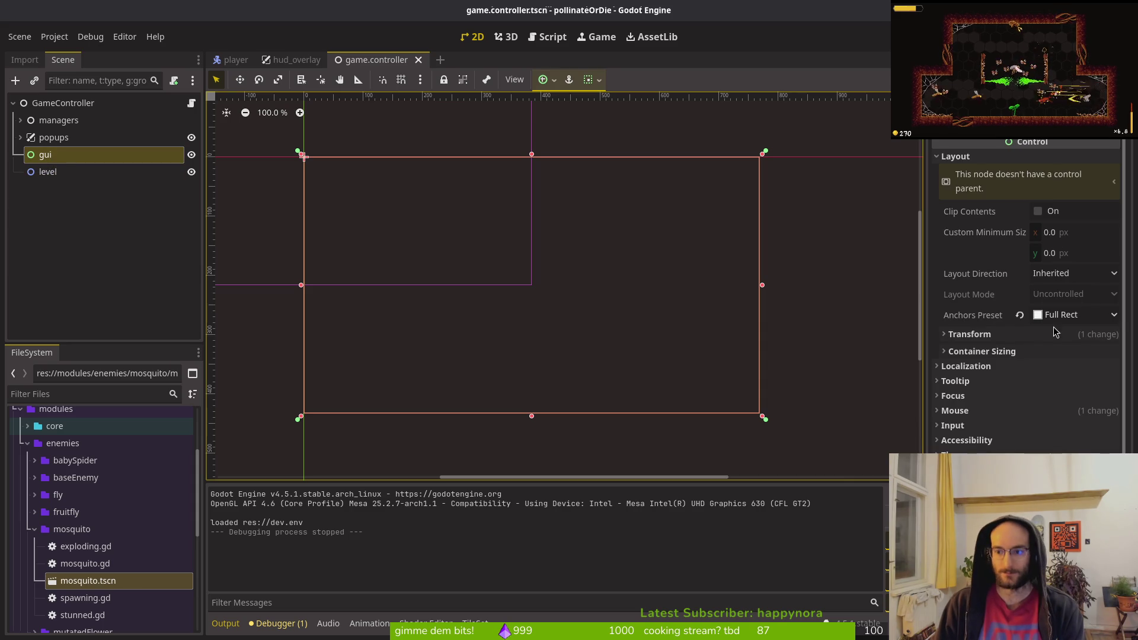
{"action": "left_click", "coordinate": [1031, 352]}
{"action": "left_click", "coordinate": [1030, 352]}
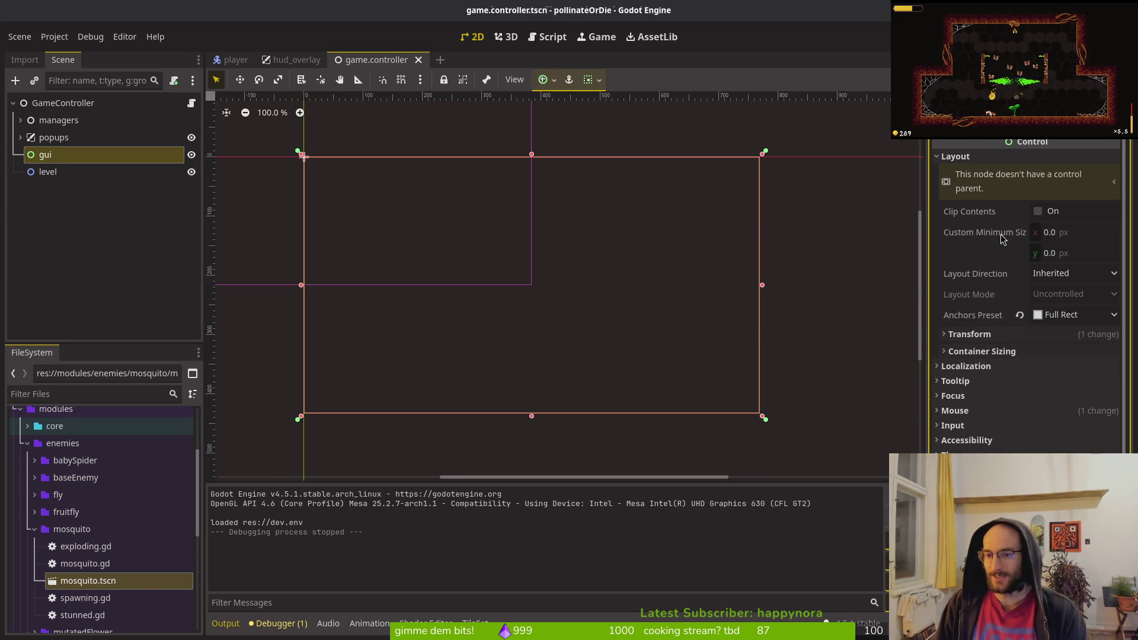
{"action": "mouse_move", "coordinate": [1001, 238]}
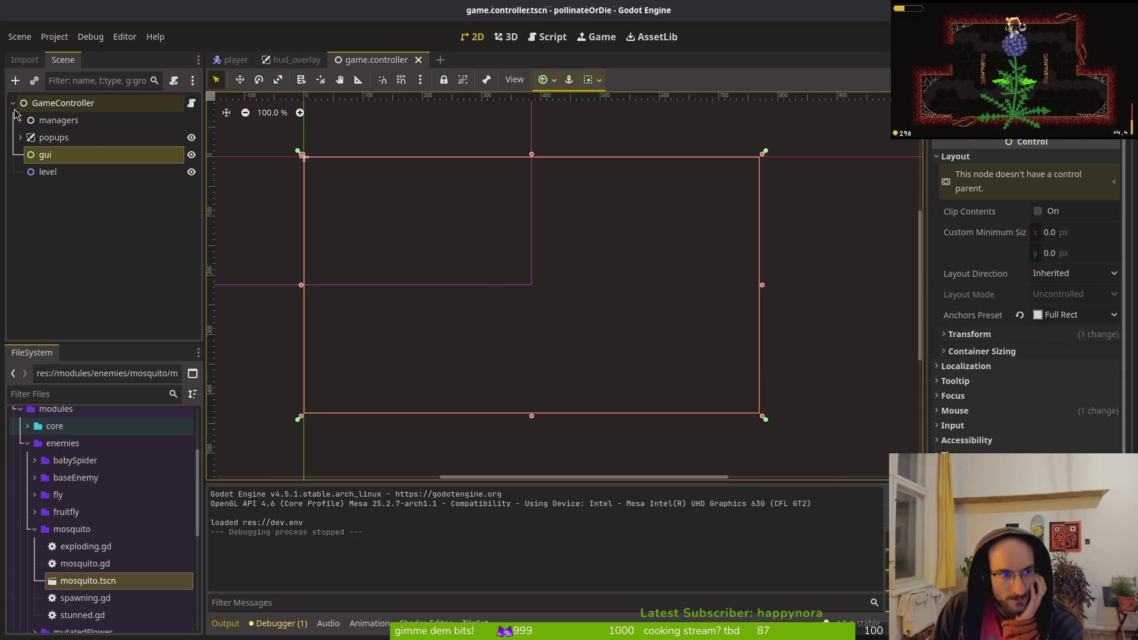
{"action": "left_click", "coordinate": [19, 42]}
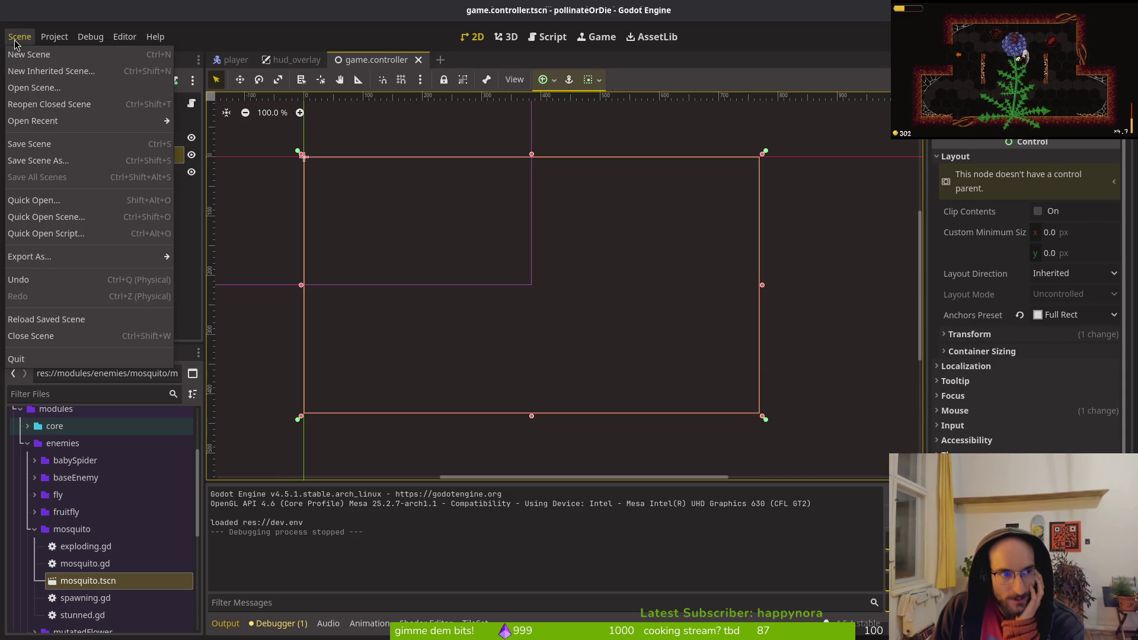
{"action": "left_click", "coordinate": [19, 43]}
{"action": "left_click", "coordinate": [60, 235]}
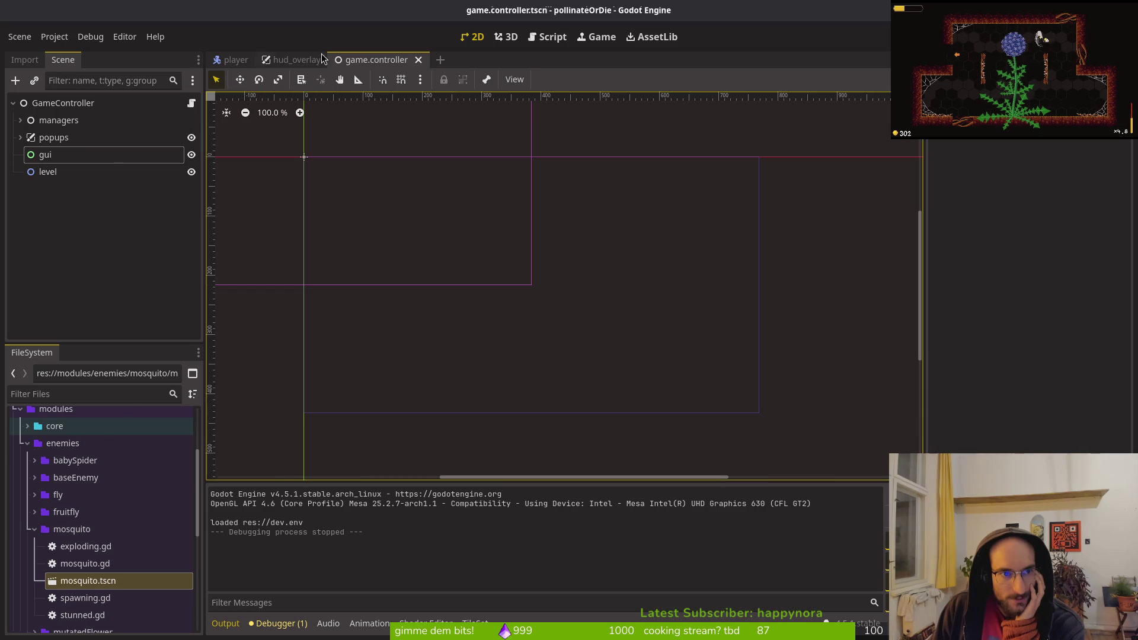
{"action": "left_click", "coordinate": [15, 81]}
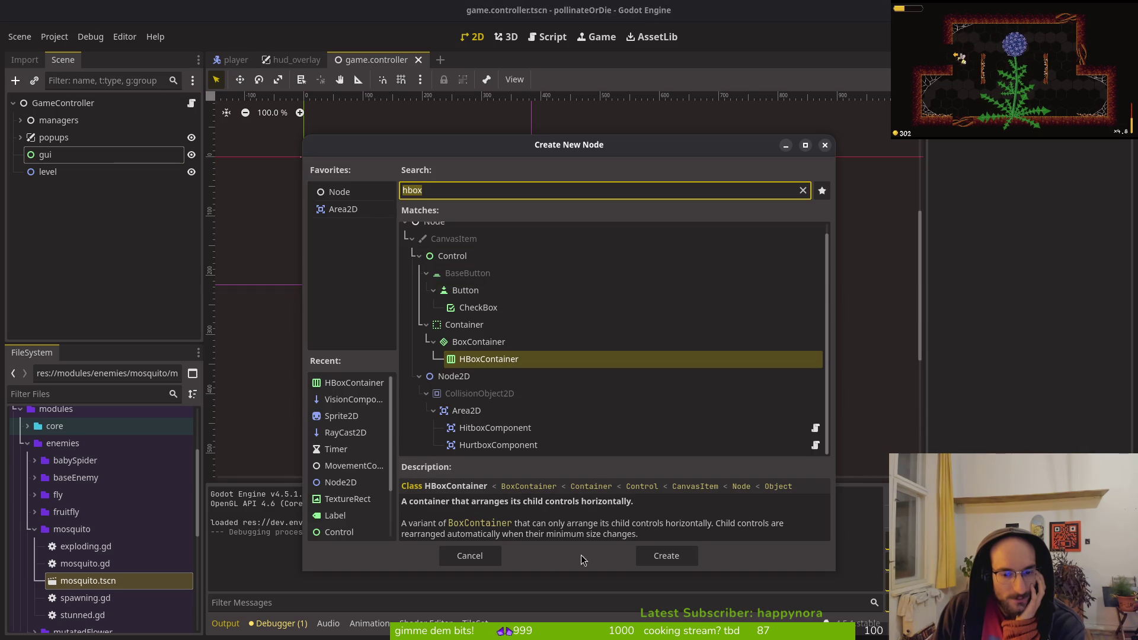
{"action": "left_click", "coordinate": [468, 555]}
{"action": "left_click", "coordinate": [112, 227]}
{"action": "key", "text": "ctrl+a"}
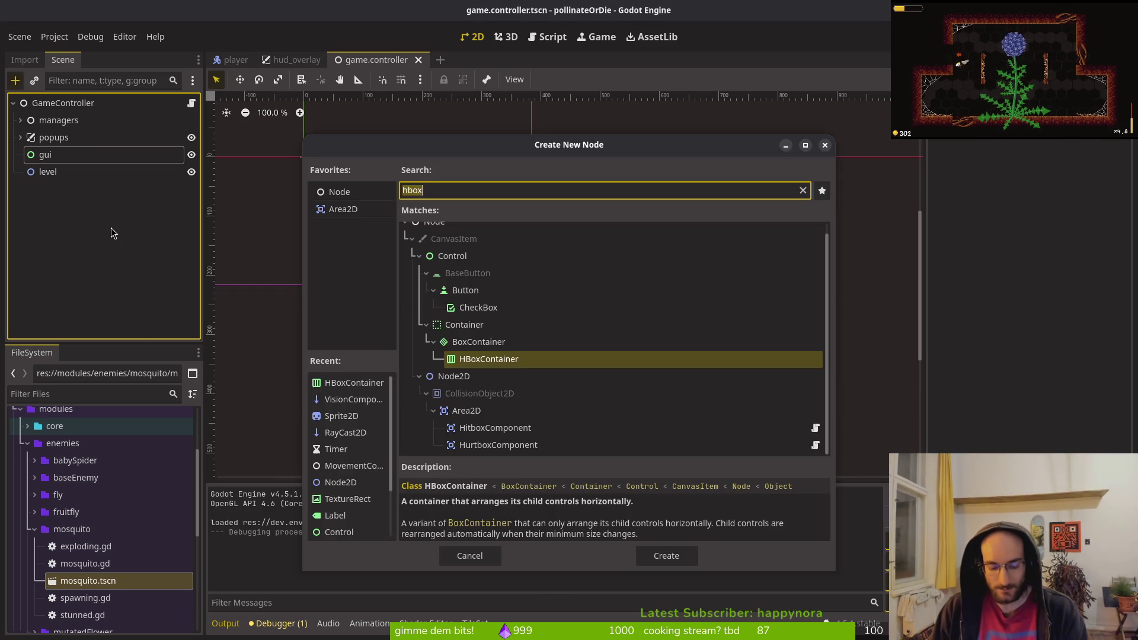
{"action": "type", "text": "view"}
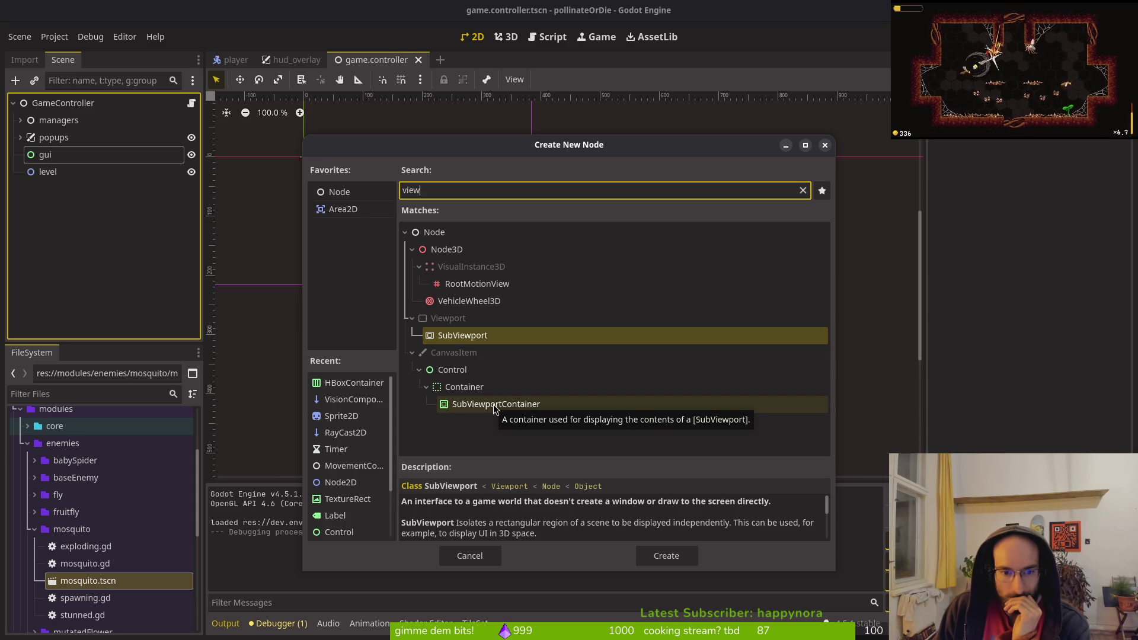
{"action": "left_click", "coordinate": [449, 322]}
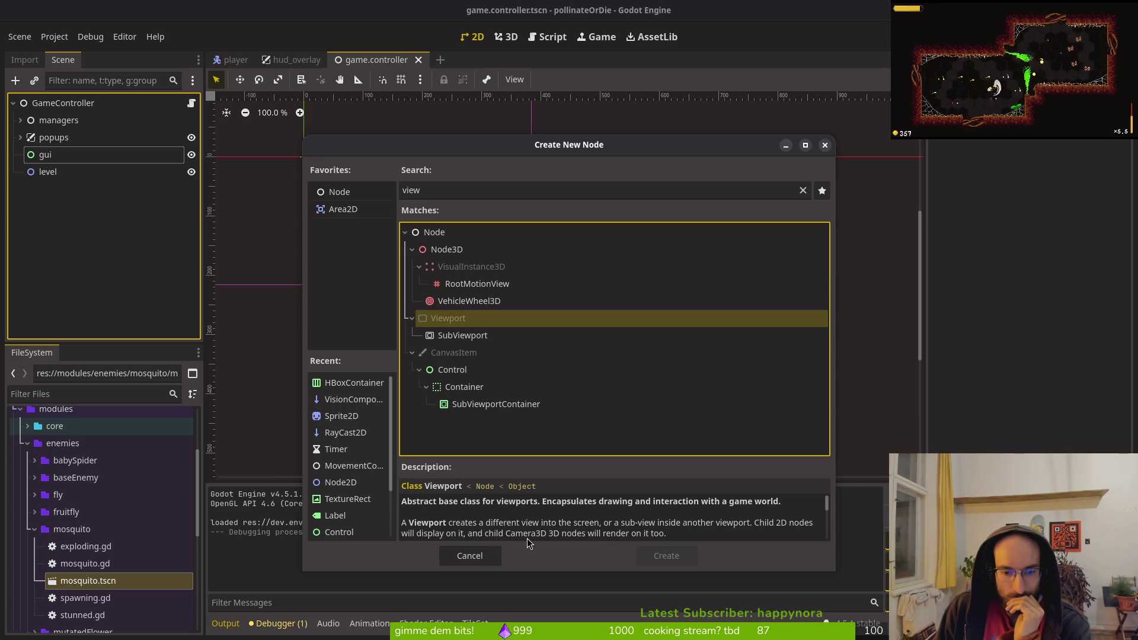
{"action": "left_click", "coordinate": [475, 336]}
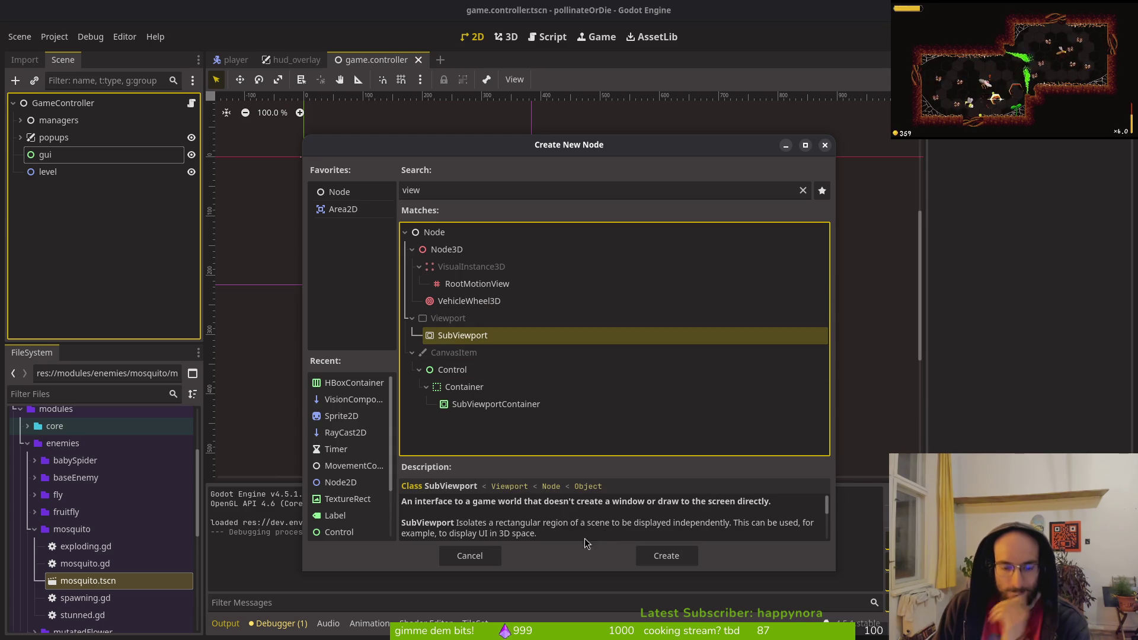
{"action": "left_click", "coordinate": [474, 556]}
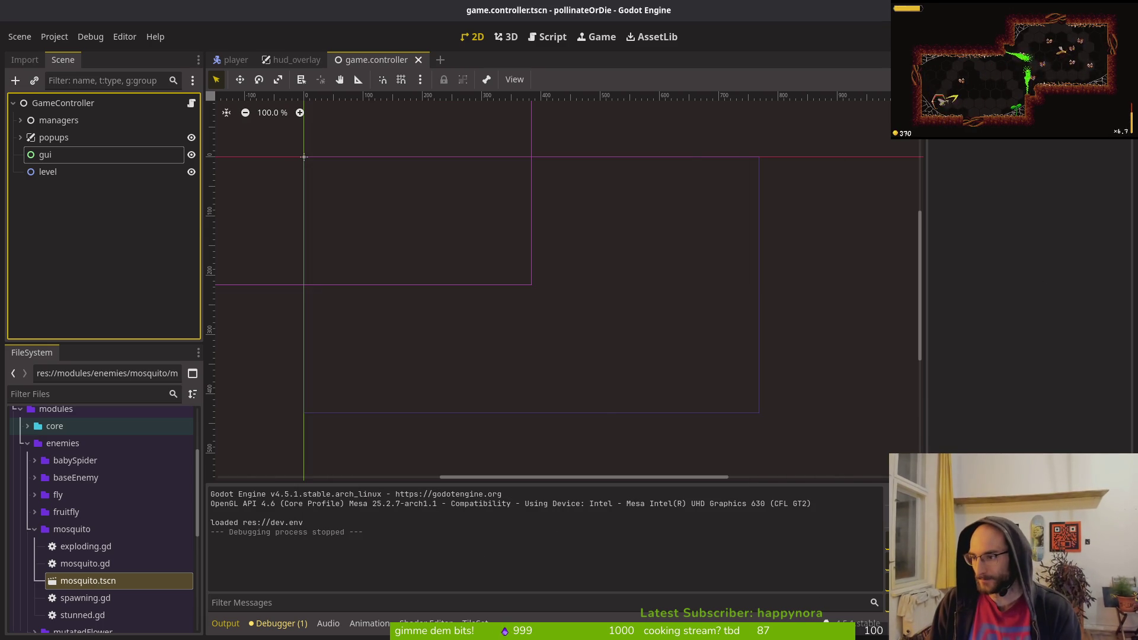
{"action": "key", "text": "alt+Tab"}
{"action": "scroll", "coordinate": [424, 317], "scroll_direction": "down", "scroll_amount": 4}
{"action": "scroll", "coordinate": [432, 363], "scroll_direction": "down", "scroll_amount": 3}
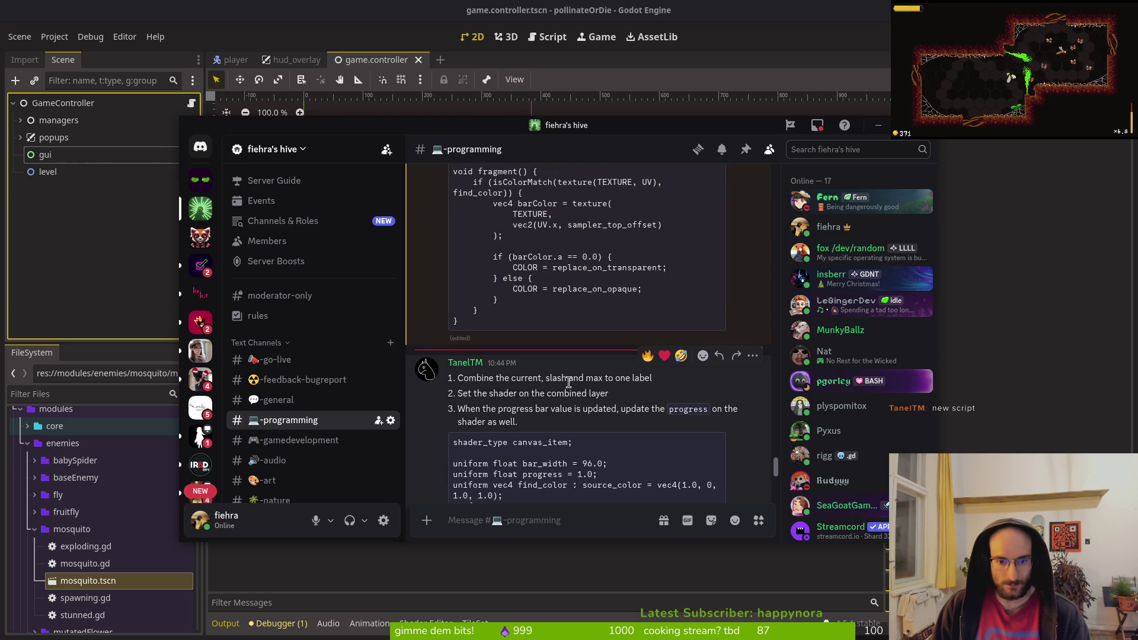
{"action": "key", "text": "alt+Tab"}
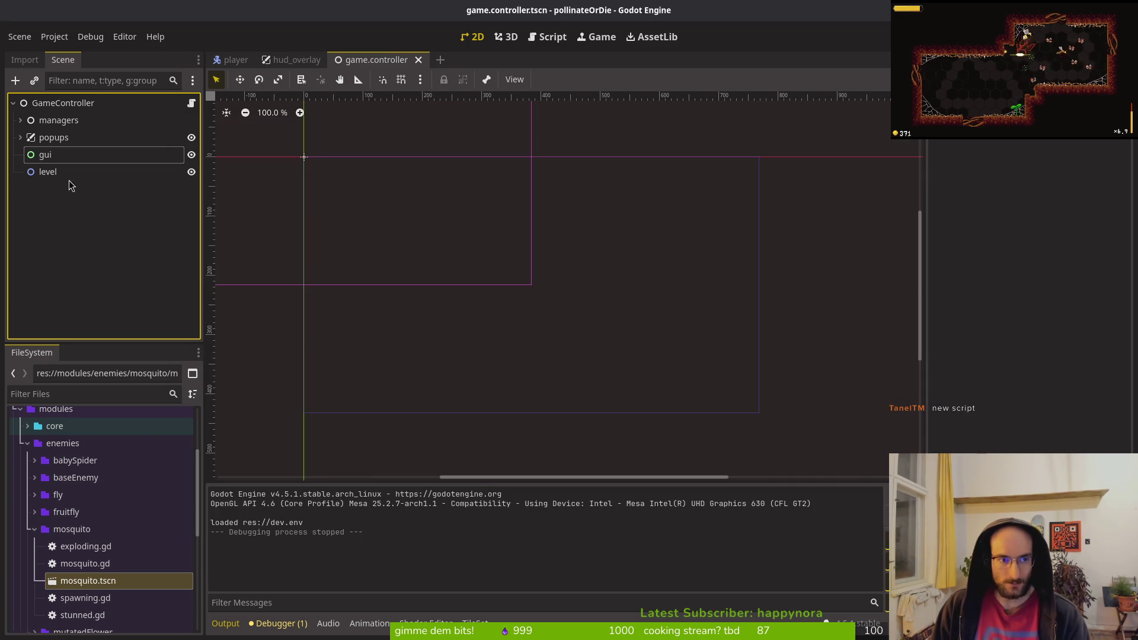
{"action": "key", "text": "ctrl+Tab"}
{"action": "key", "text": "ctrl+Tab"}
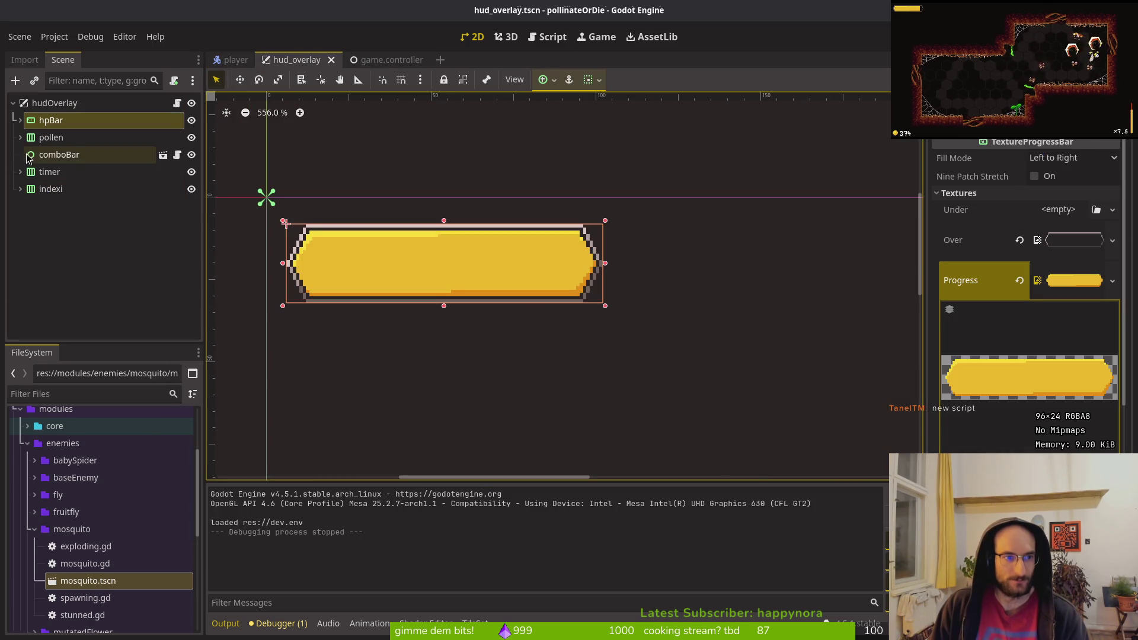
- Delete the slash and maxValue labels from hpBar's HBoxContainer
{"action": "left_click", "coordinate": [20, 120]}
{"action": "left_click", "coordinate": [98, 142]}
{"action": "key", "text": "ctrl+a"}
{"action": "type", "text": "label"}
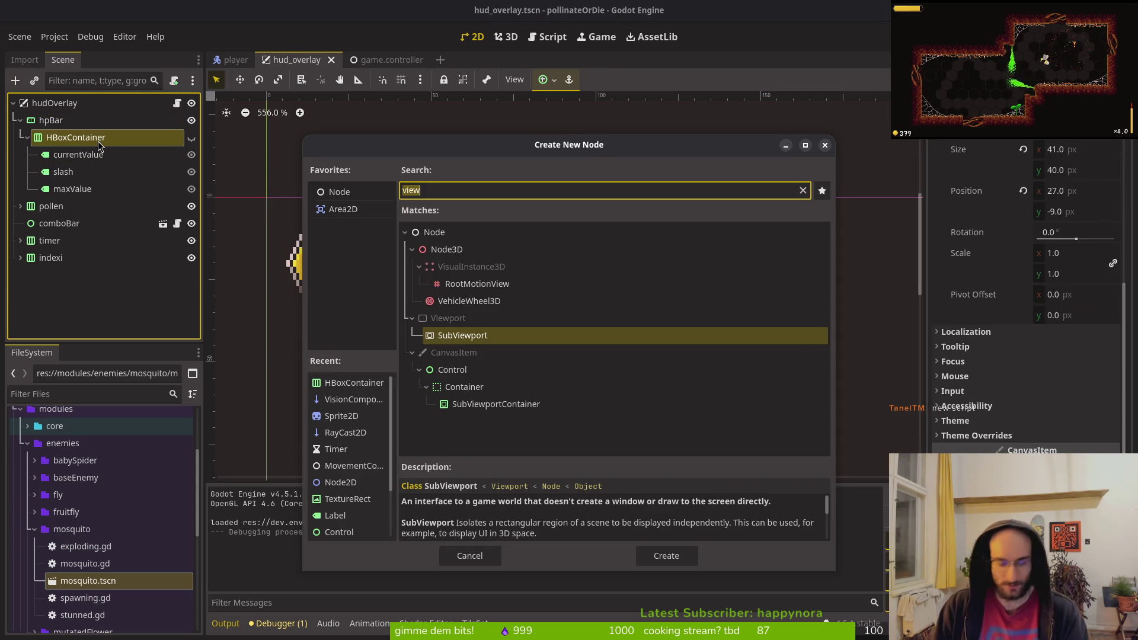
{"action": "key", "text": "Escape"}
{"action": "left_click", "coordinate": [71, 171]}
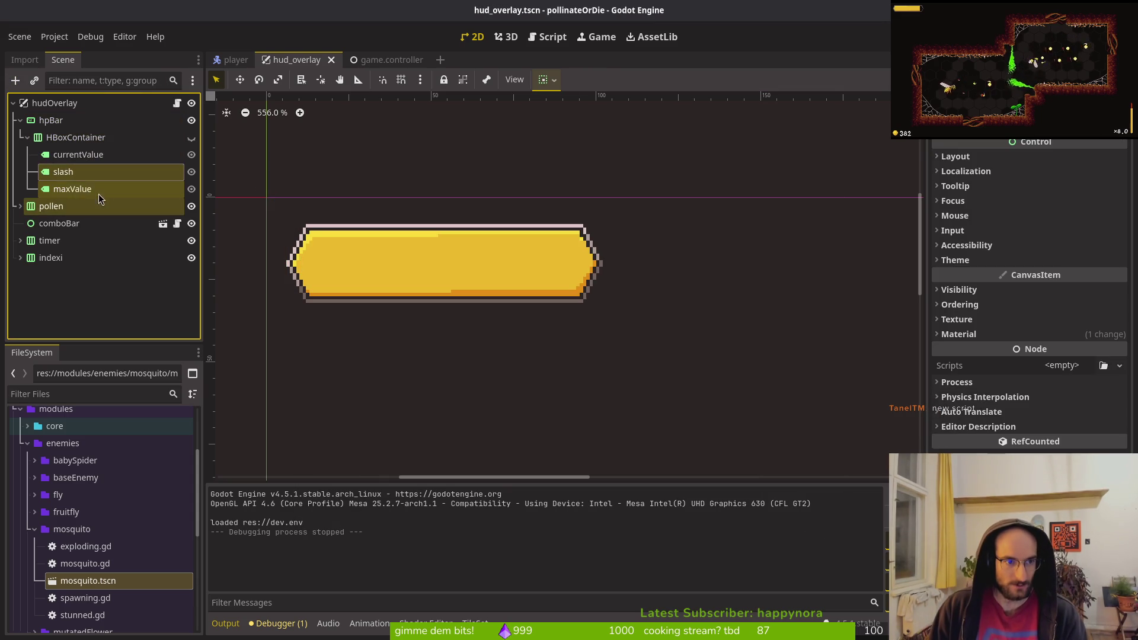
{"action": "left_click", "coordinate": [97, 190], "text": "shift"}
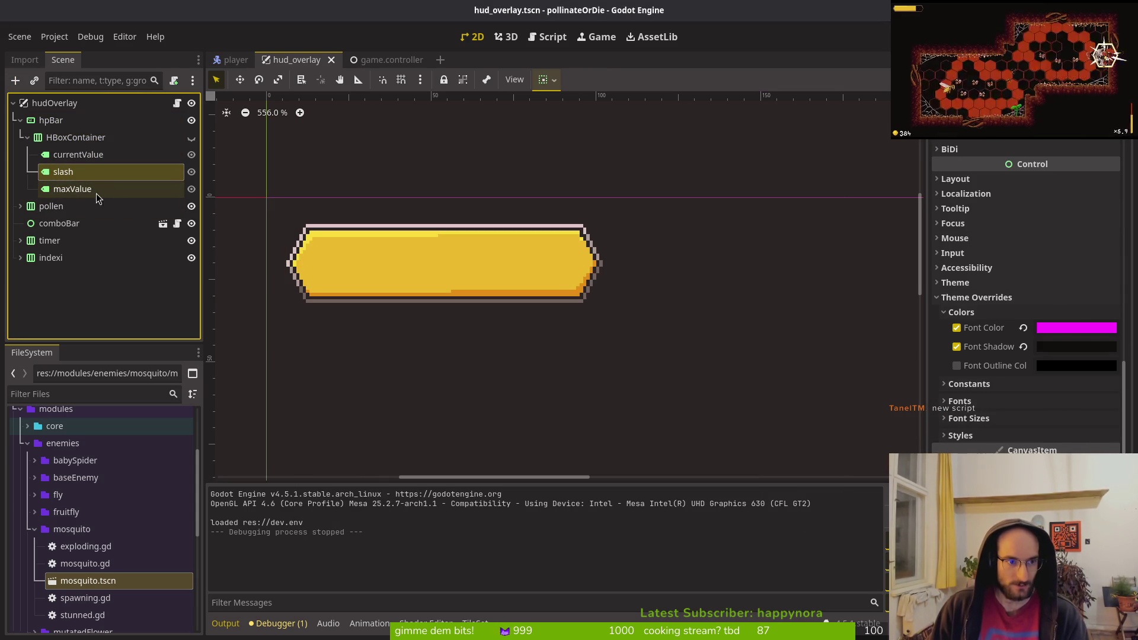
{"action": "key", "text": "Delete"}
{"action": "key", "text": "Return"}
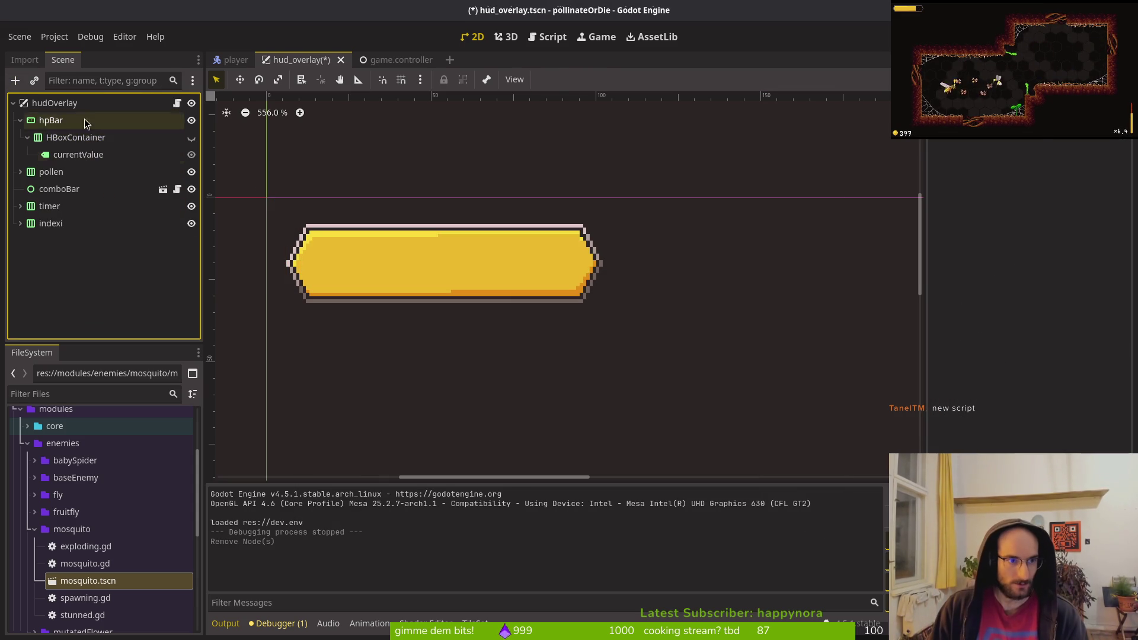
- Move currentValue directly under hpBar, delete the empty HBoxContainer, and save
{"action": "left_click", "coordinate": [77, 154]}
{"action": "mouse_move", "coordinate": [77, 154]}
{"action": "left_mouse_down"}
{"action": "mouse_move", "coordinate": [80, 132]}
{"action": "mouse_move", "coordinate": [80, 146]}
{"action": "left_mouse_up"}
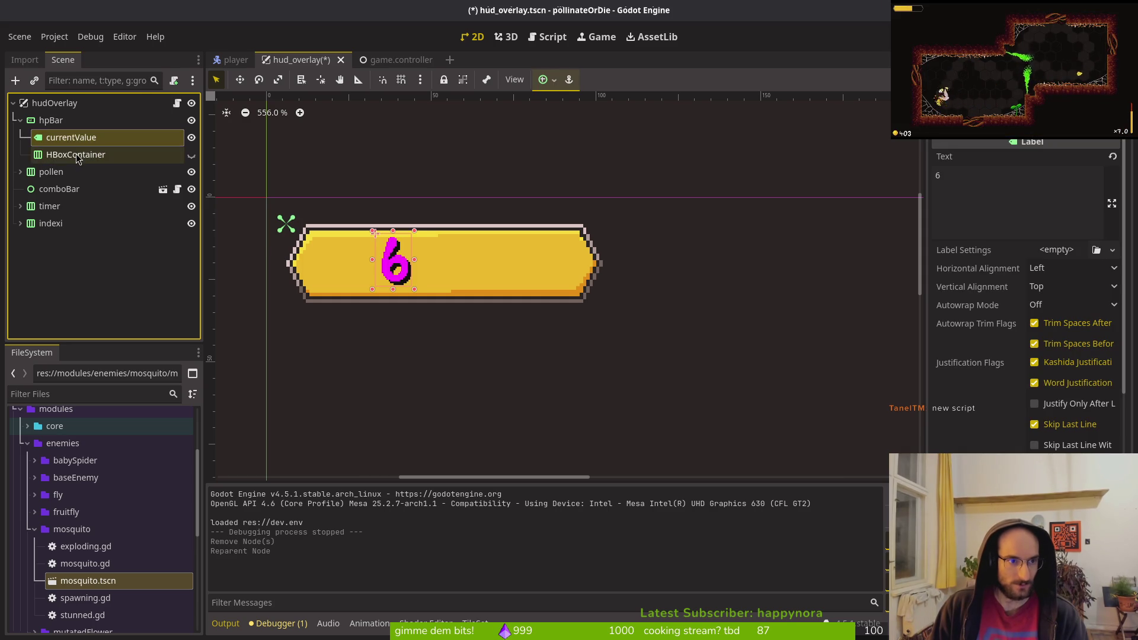
{"action": "left_click", "coordinate": [80, 154]}
{"action": "key", "text": "Delete"}
{"action": "key", "text": "Return"}
{"action": "key", "text": "ctrl+s"}
- Rename the currentValue label to hpLabel and save the scene
{"action": "left_click", "coordinate": [77, 138]}
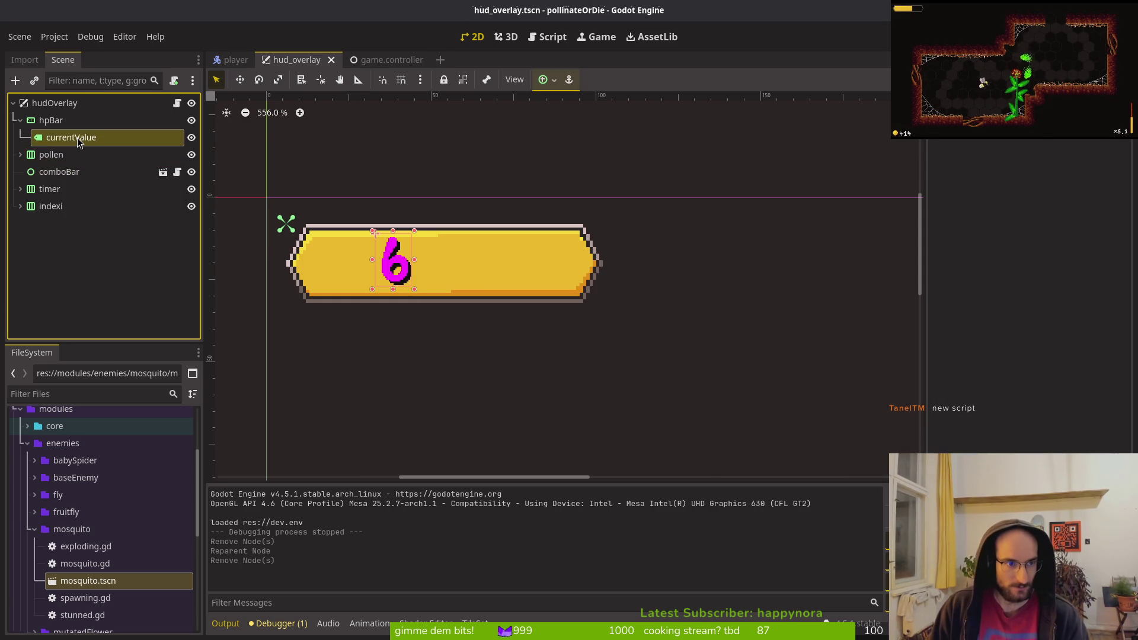
{"action": "left_click", "coordinate": [77, 137]}
{"action": "type", "text": "hp"}
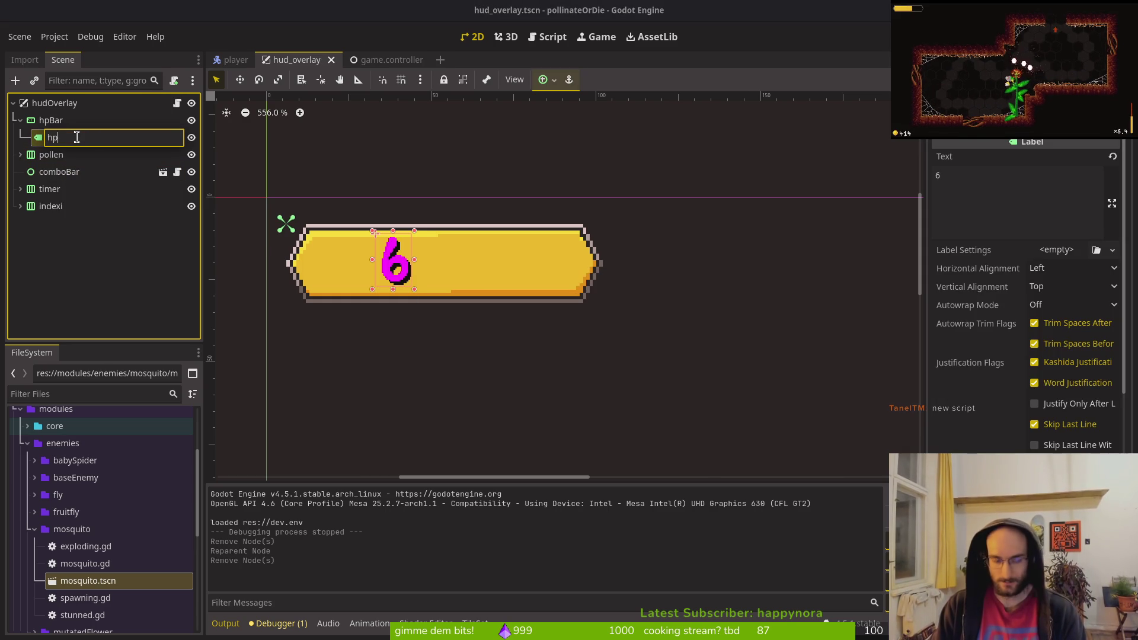
{"action": "key", "text": "Return"}
{"action": "left_click", "coordinate": [77, 138]}
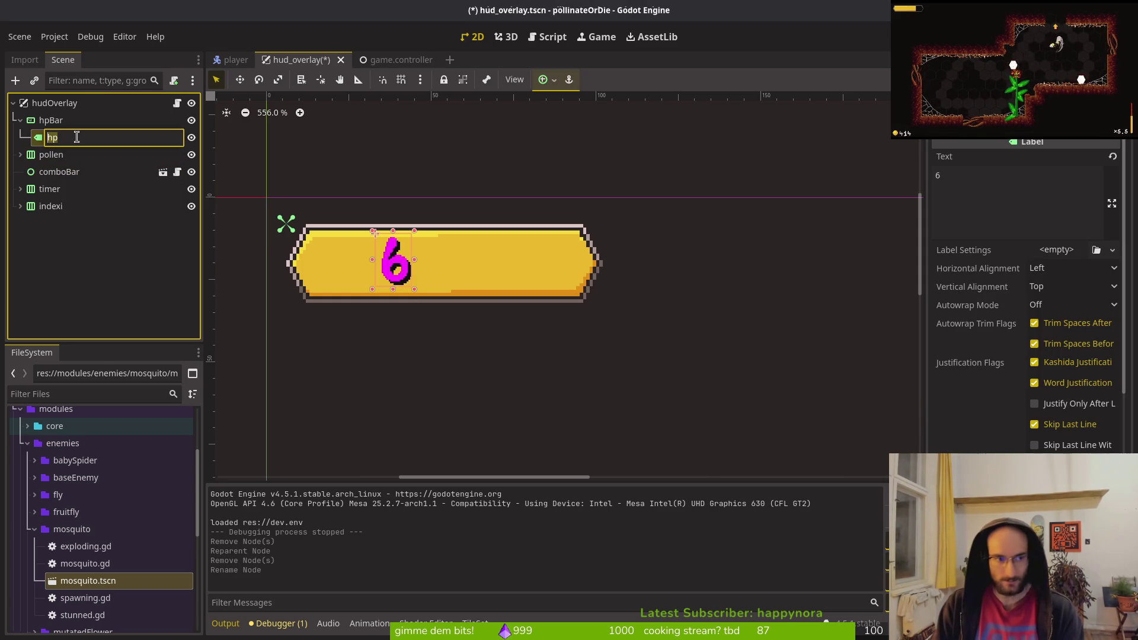
{"action": "type", "text": "hpLabel"}
{"action": "key", "text": "Return"}
{"action": "key", "text": "ctrl+s"}
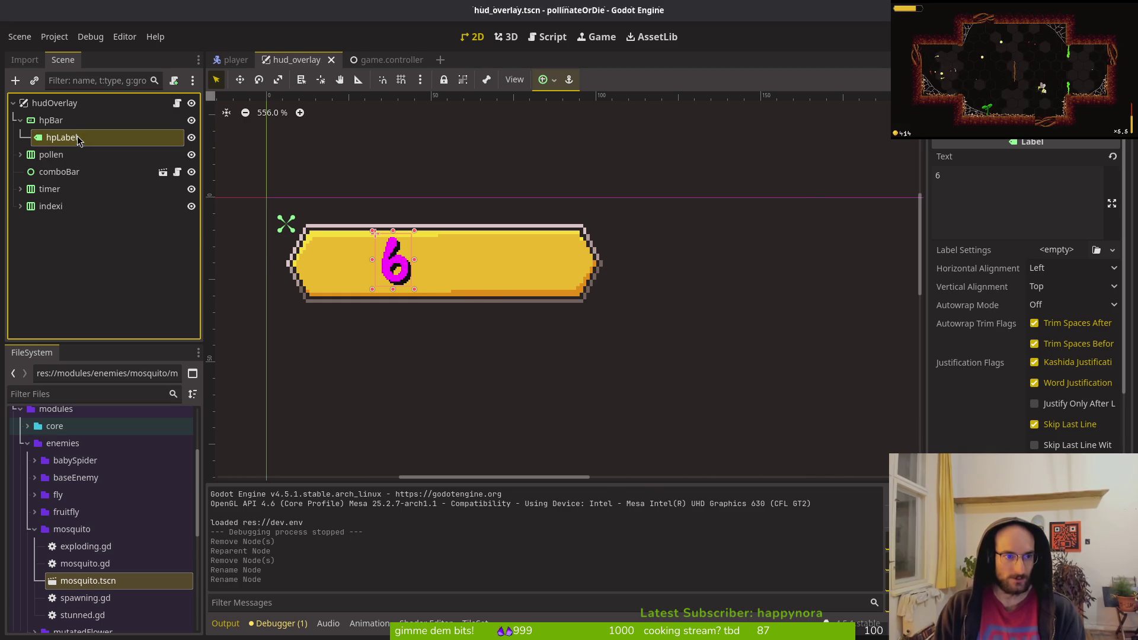
{"action": "key", "text": "alt+Tab"}
{"action": "key", "text": "super+2"}
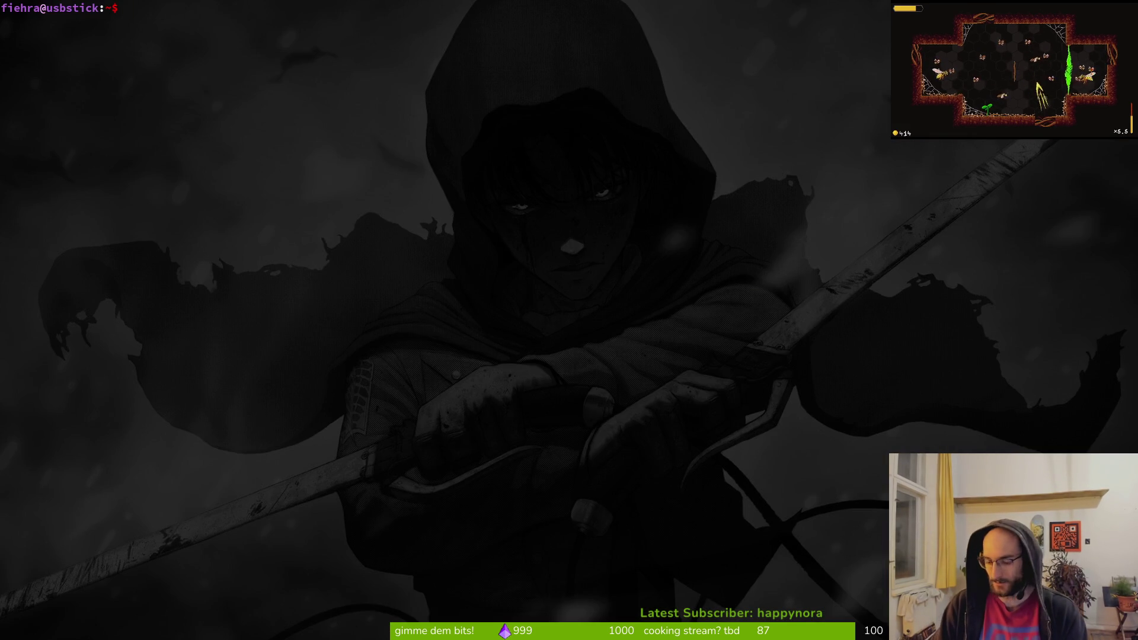
- Open hud_overlay.gd in Vim from the project folder via the file finder
{"action": "type", "text": "vim"}
{"action": "key", "text": "Return"}
{"action": "key", "text": "Return"}
{"action": "type", "text": "cd dev/pol"}
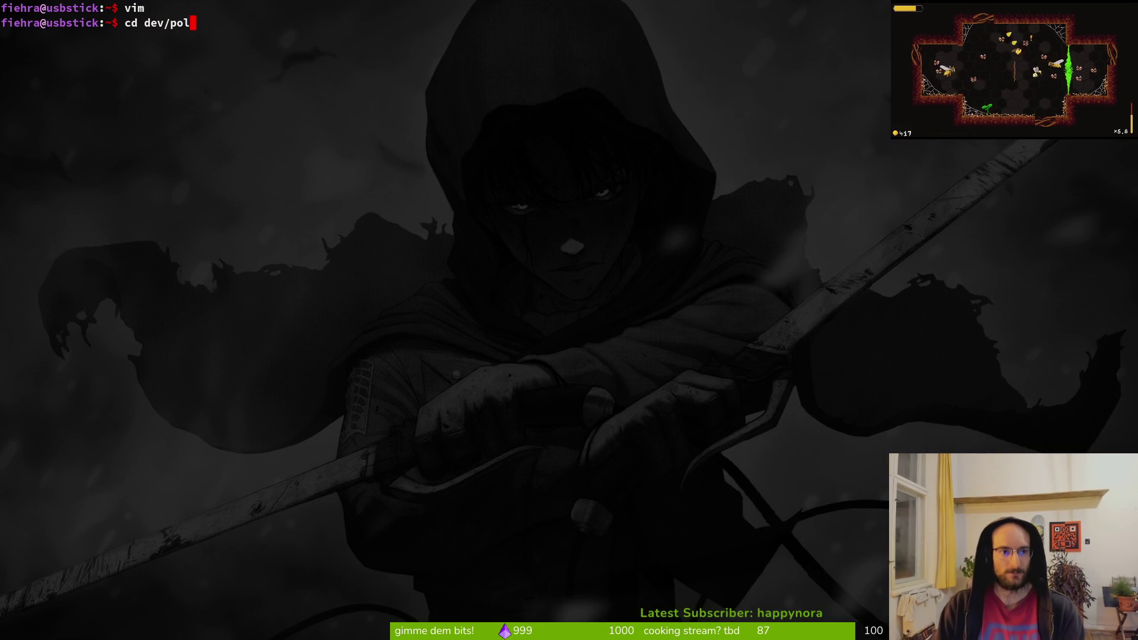
{"action": "key", "text": "Return"}
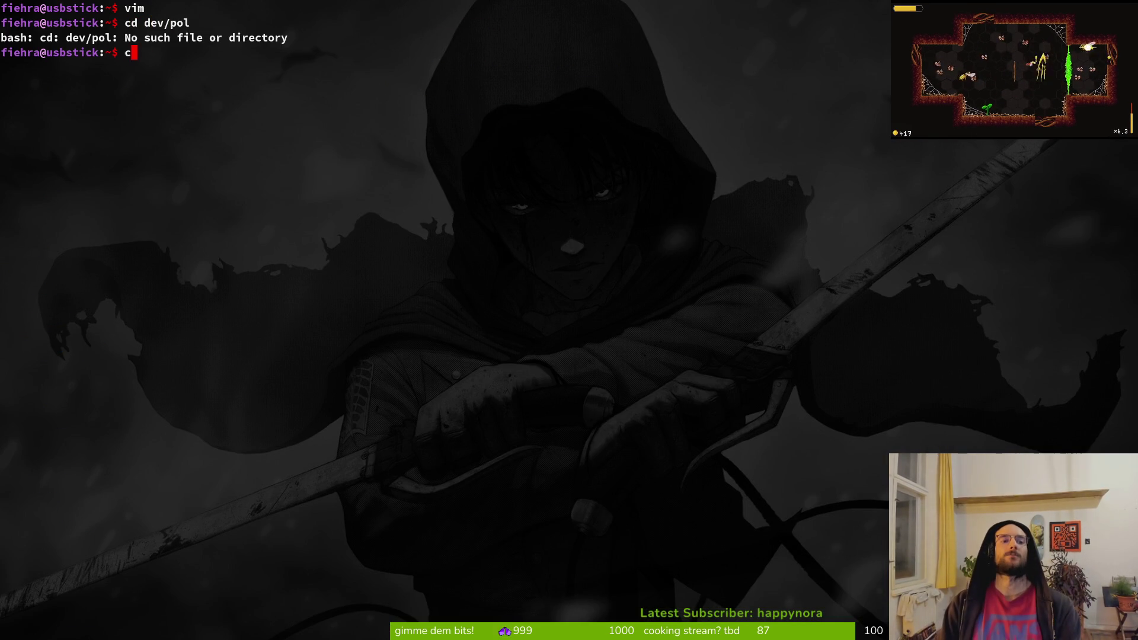
{"action": "key", "text": "Tab"}
{"action": "key", "text": "Return"}
{"action": "type", "text": "vim"}
{"action": "key", "text": "Return"}
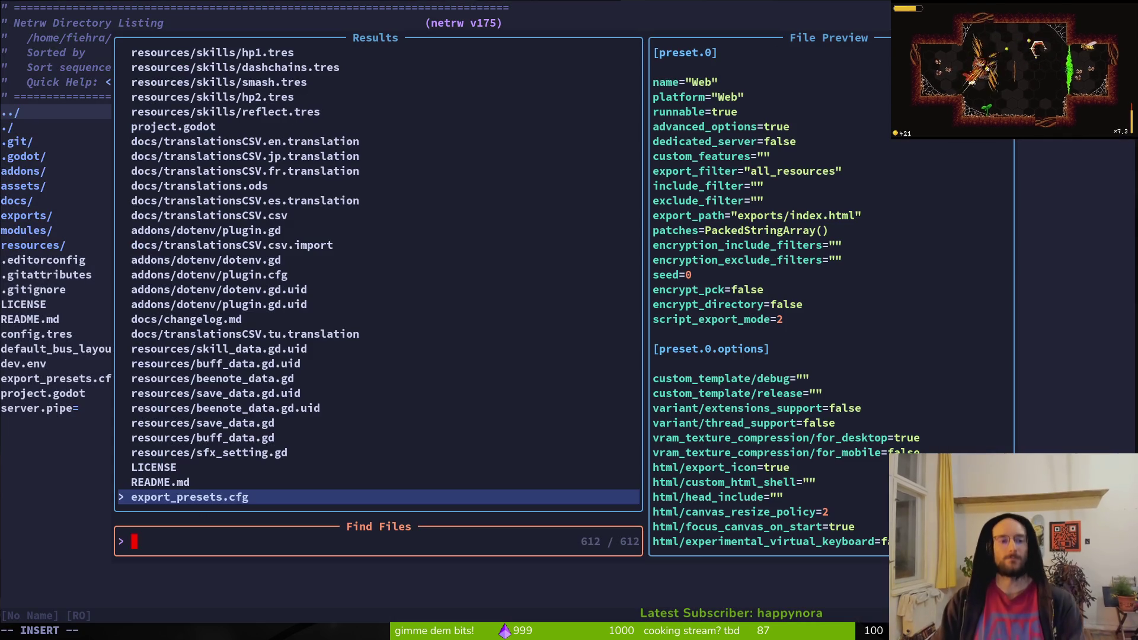
{"action": "type", "text": "hud"}
{"action": "key", "text": "BackSpace"}
{"action": "key", "text": "BackSpace"}
{"action": "key", "text": "BackSpace"}
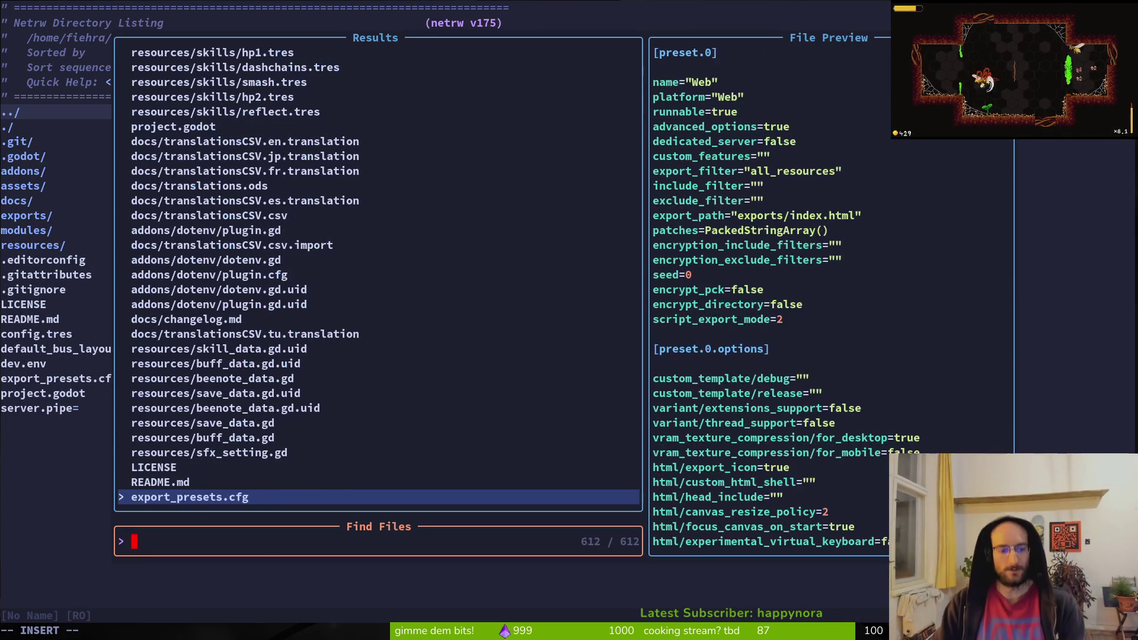
{"action": "type", "text": "hud"}
{"action": "key", "text": "Return"}
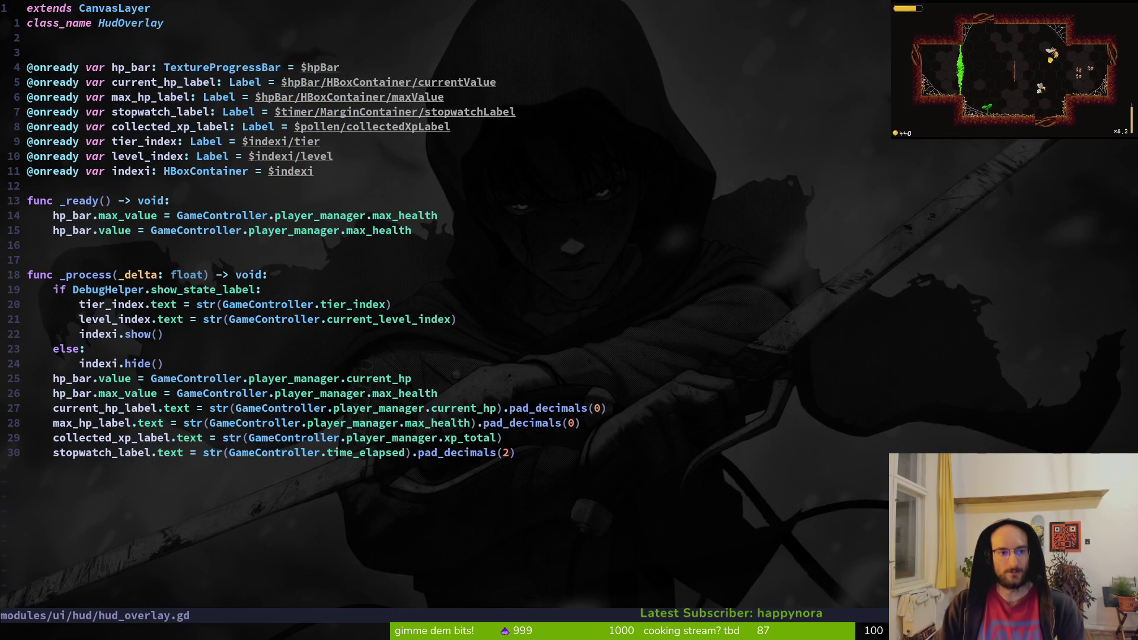
- Delete the max_hp_label declaration, rename current_hp_label to hp_label, and save
{"action": "key", "text": "j"}
{"action": "key", "text": "j"}
{"action": "key", "text": "j"}
{"action": "key", "text": "d"}
{"action": "key", "text": "d"}
{"action": "type", "text": "k"}
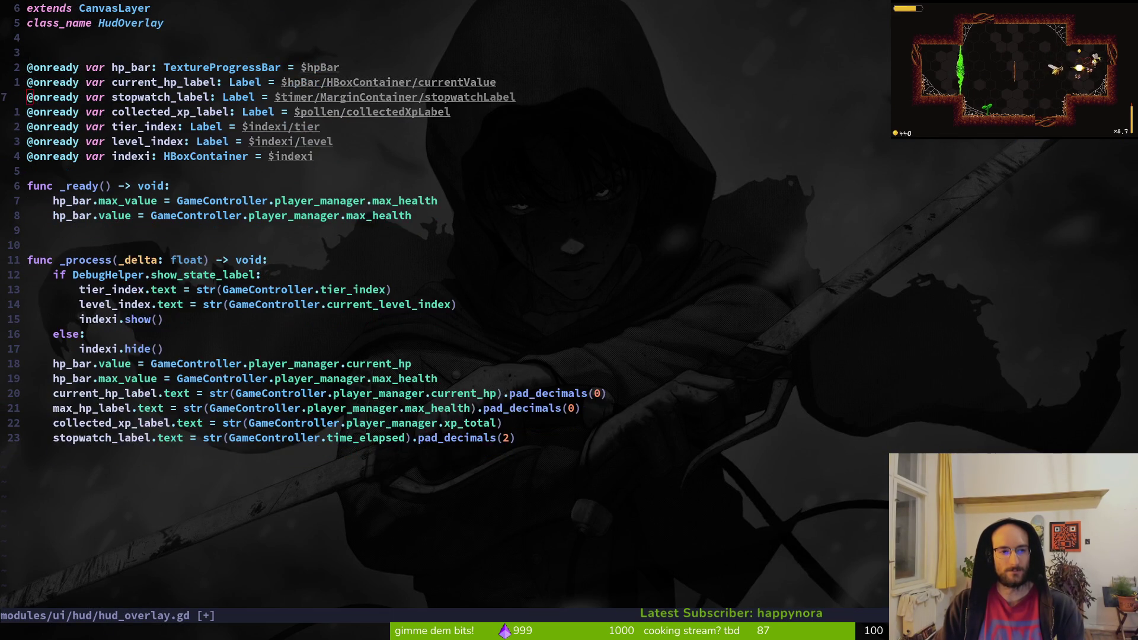
{"action": "type", "text": "wcwhp_label"}
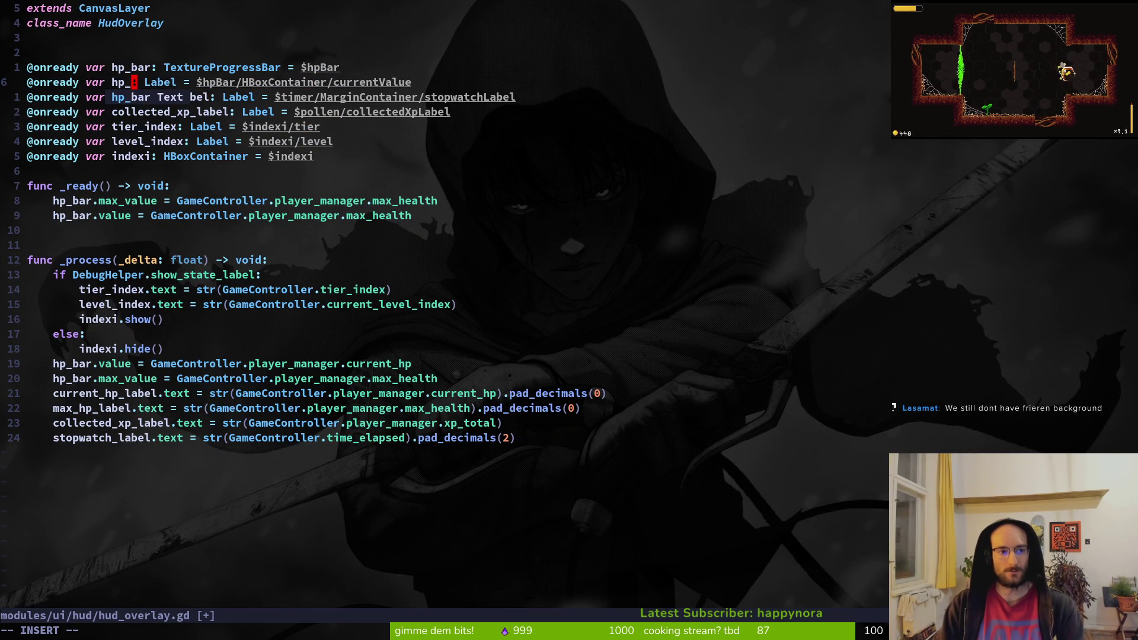
{"action": "key", "text": "Escape"}
{"action": "type", "text": ":write"}
{"action": "key", "text": "Return"}
- Change hp_label's node path to $hpBar/hpLabel, dropping HBoxContainer/, and save
{"action": "key", "text": "w"}
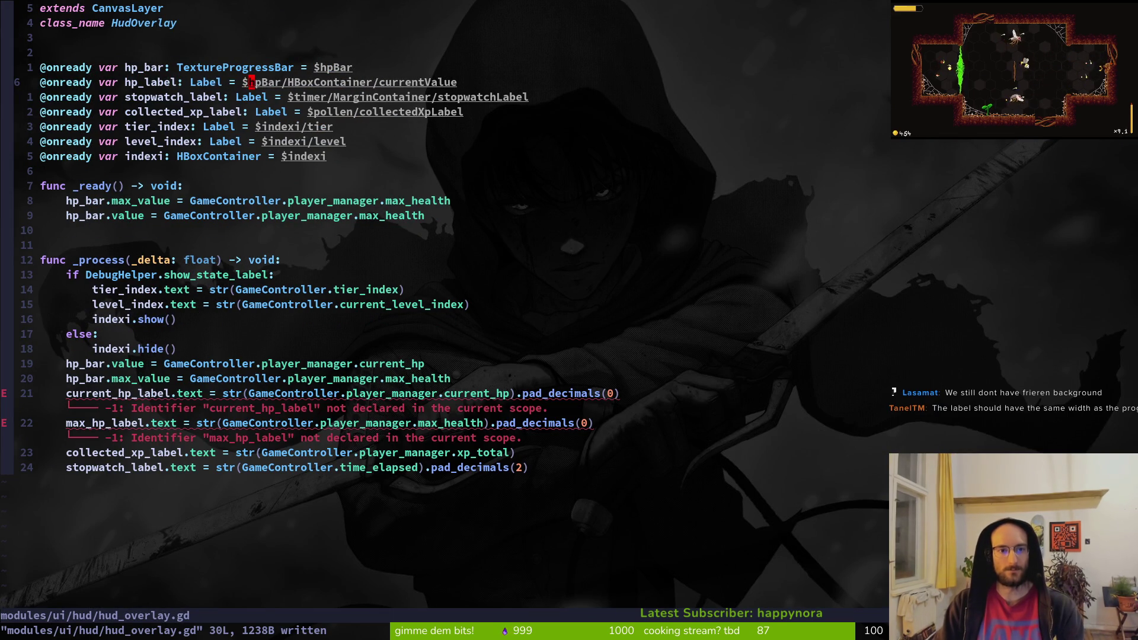
{"action": "key", "text": "b"}
{"action": "key", "text": "d"}
{"action": "key", "text": "f"}
{"action": "key", "text": "slash"}
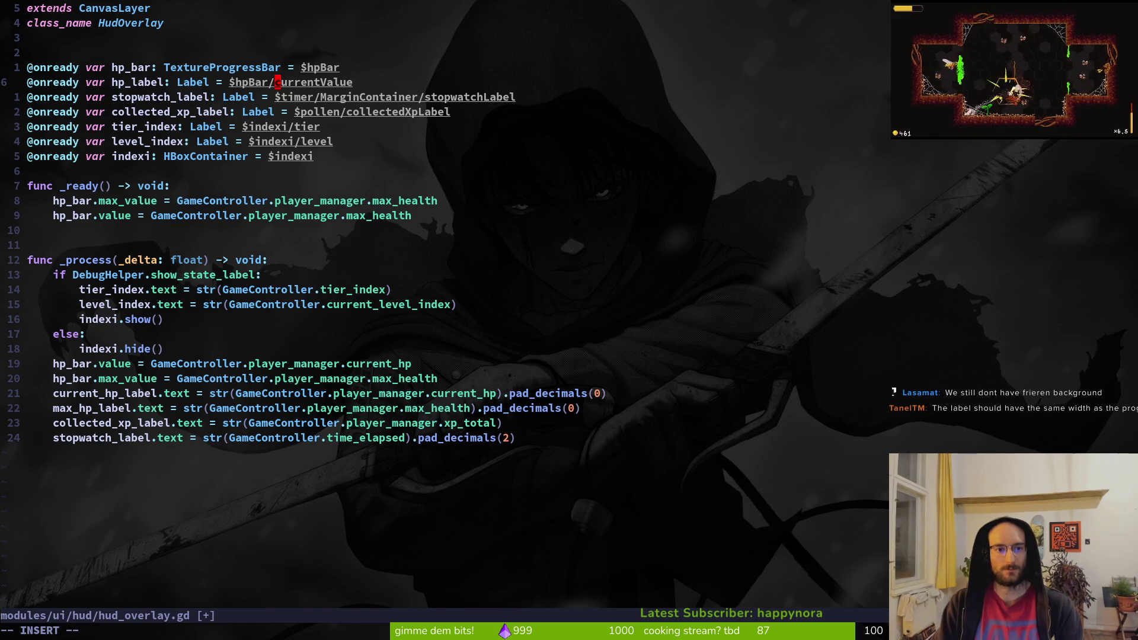
{"action": "type", "text": "cwhpLabel"}
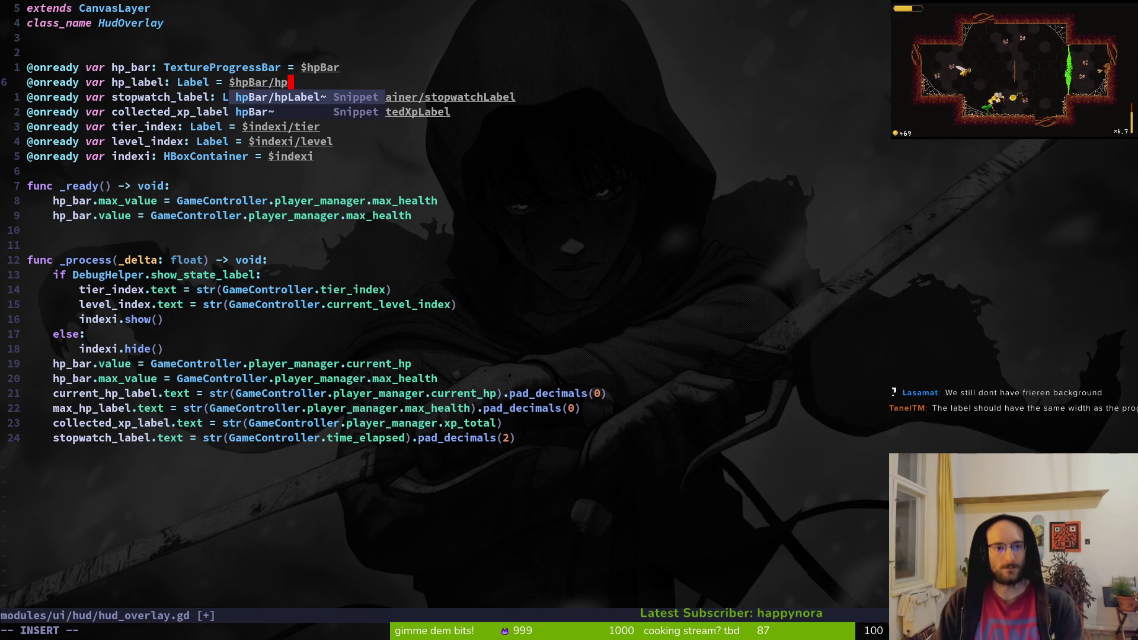
{"action": "key", "text": "Escape"}
{"action": "type", "text": ":write"}
{"action": "key", "text": "Return"}
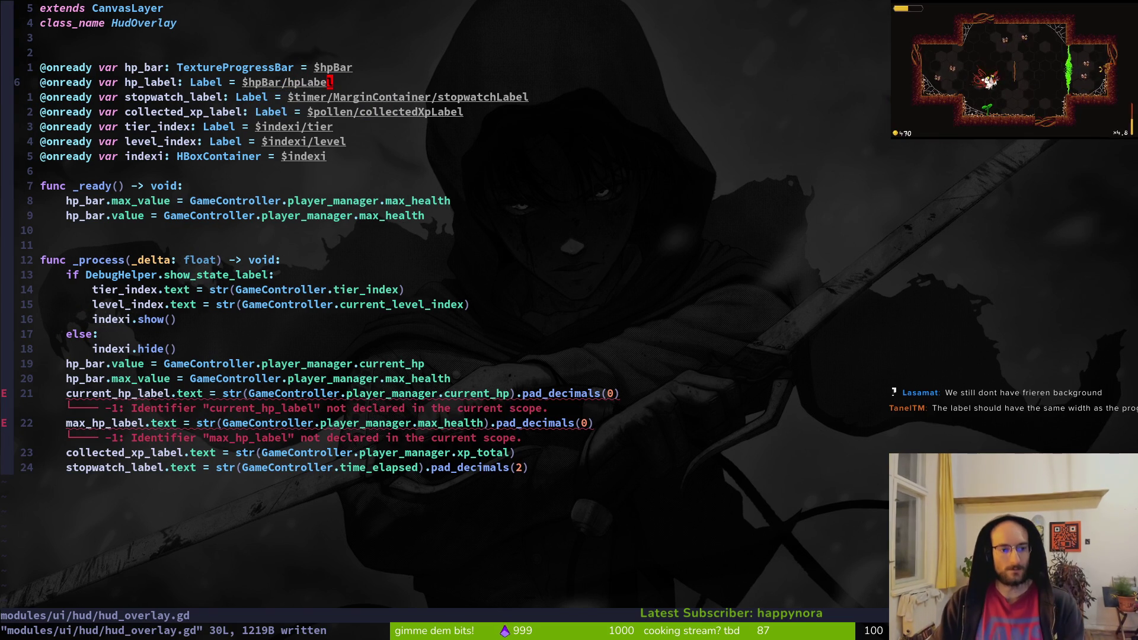
- In _process, delete the current_hp_label line, rename max_hp_label to hp_label, and save
{"action": "key", "text": "2"}
{"action": "key", "text": "1"}
{"action": "key", "text": "j"}
{"action": "key", "text": "d"}
{"action": "key", "text": "d"}
{"action": "key", "text": "b"}
{"action": "key", "text": "b"}
{"action": "key", "text": "b"}
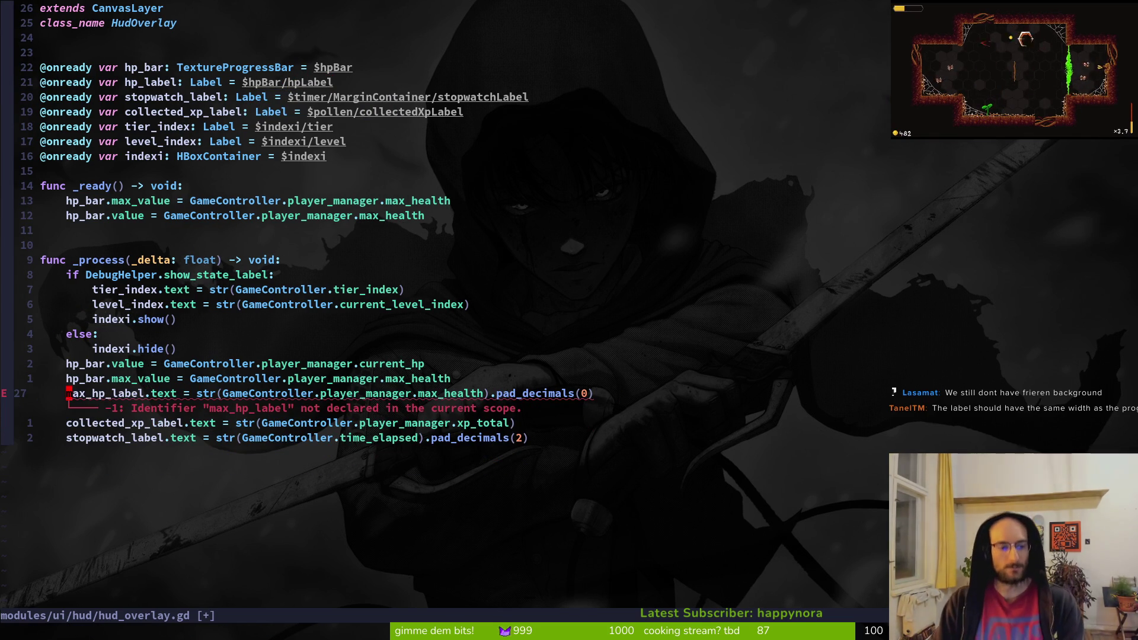
{"action": "type", "text": "cwhp"}
{"action": "key", "text": "Tab"}
{"action": "key", "text": "Return"}
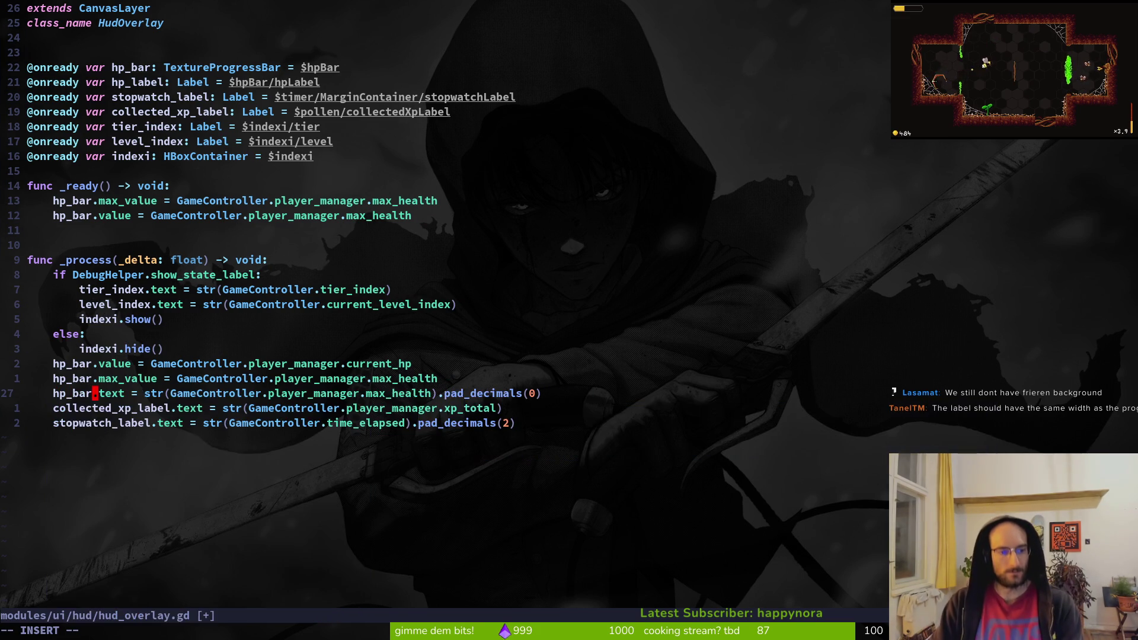
{"action": "key", "text": "BackSpace"}
{"action": "key", "text": "BackSpace"}
{"action": "key", "text": "BackSpace"}
{"action": "type", "text": "label"}
{"action": "key", "text": "Escape"}
{"action": "type", "text": ":w"}
{"action": "key", "text": "Return"}
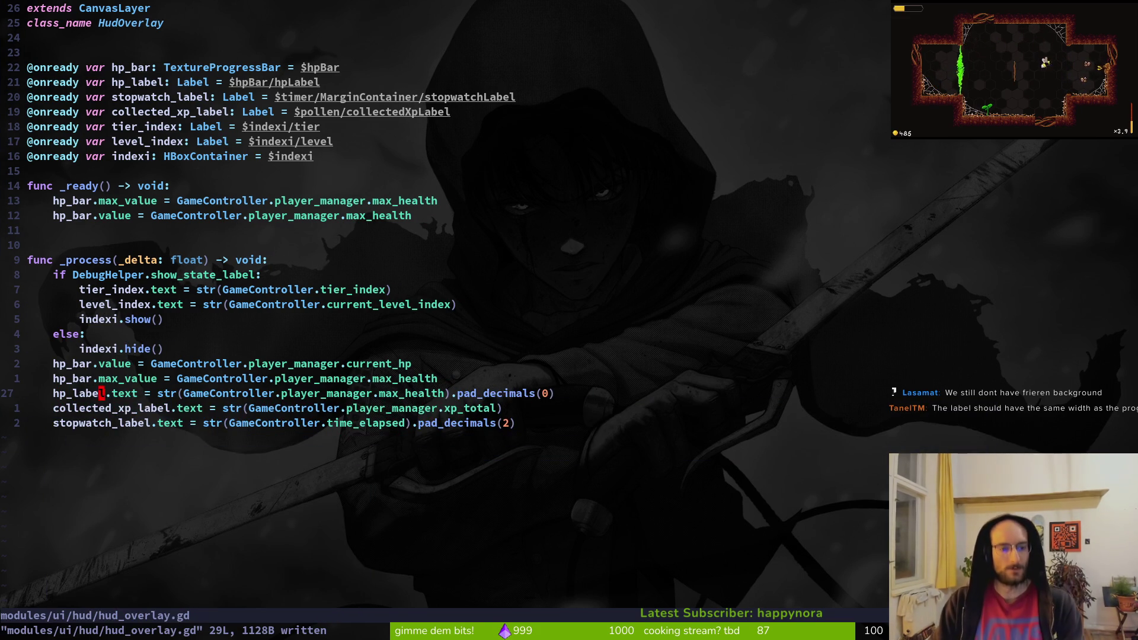
{"action": "key", "text": "w"}
{"action": "key", "text": "w"}
{"action": "key", "text": "w"}
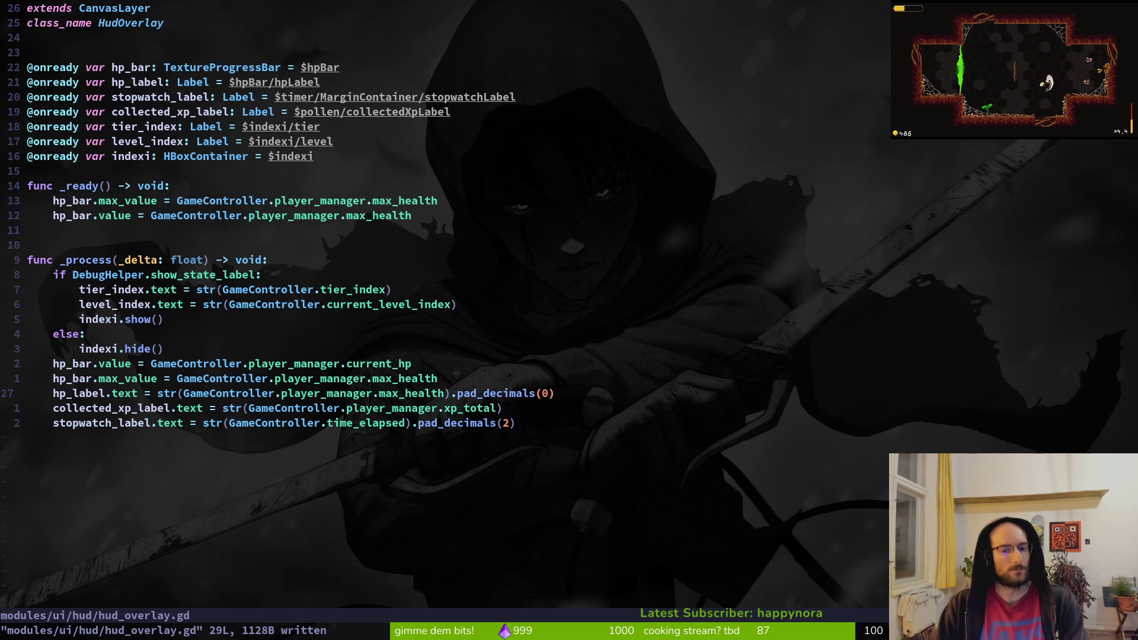
- Append str(GameController.player_manager.max_health).pad_decimals(0) to line 27 and save
{"action": "type", "text": "A "}
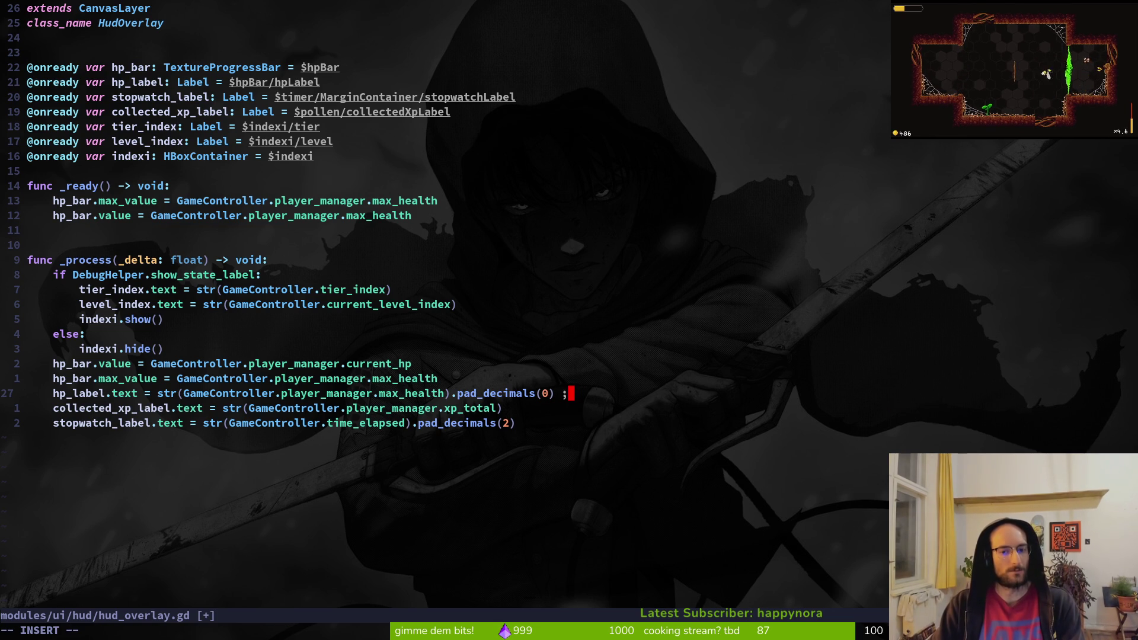
{"action": "type", "text": "-"}
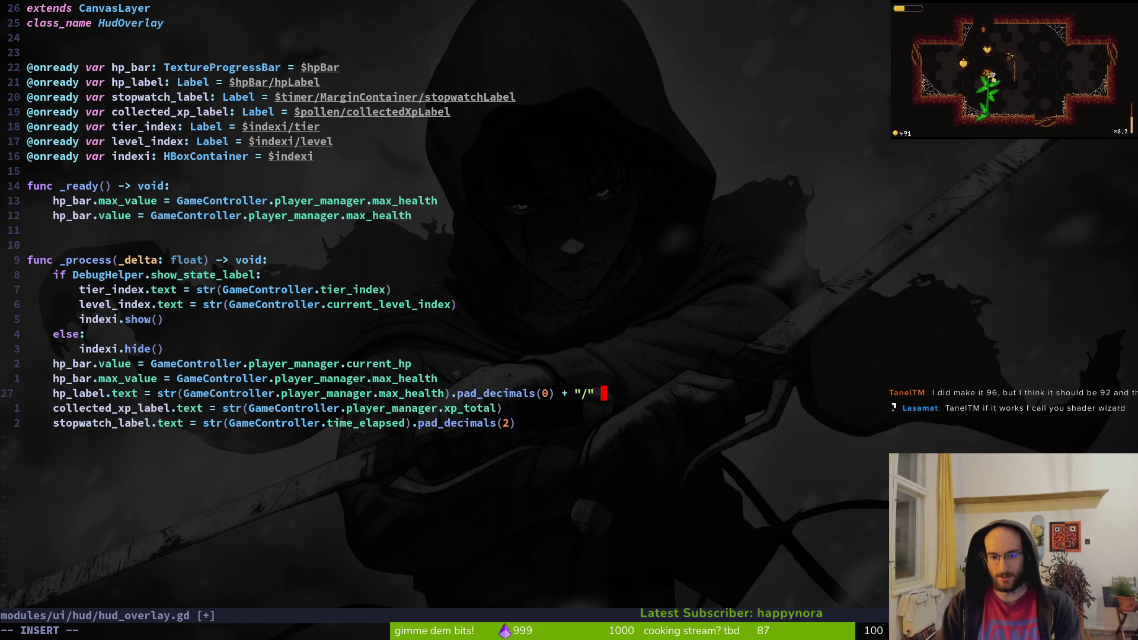
{"action": "type", "text": "str(ga"}
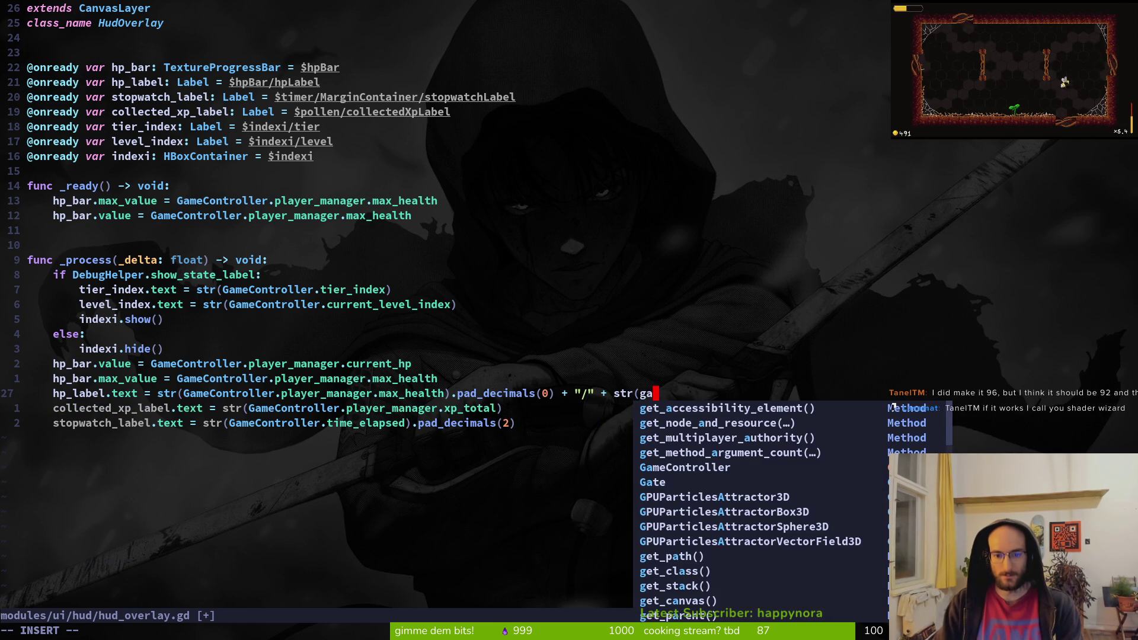
{"action": "type", "text": "me"}
{"action": "key", "text": "Return"}
{"action": "type", "text": ".p"}
{"action": "key", "text": "Return"}
{"action": "type", "text": ".cu"}
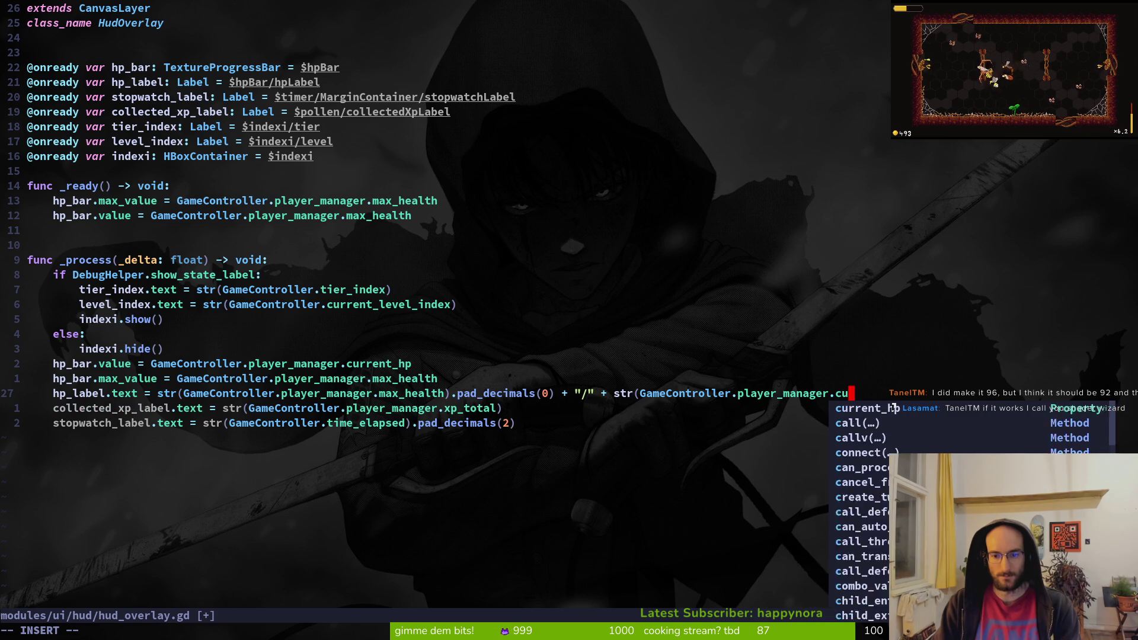
{"action": "key", "text": "BackSpace"}
{"action": "key", "text": "BackSpace"}
{"action": "type", "text": "max"}
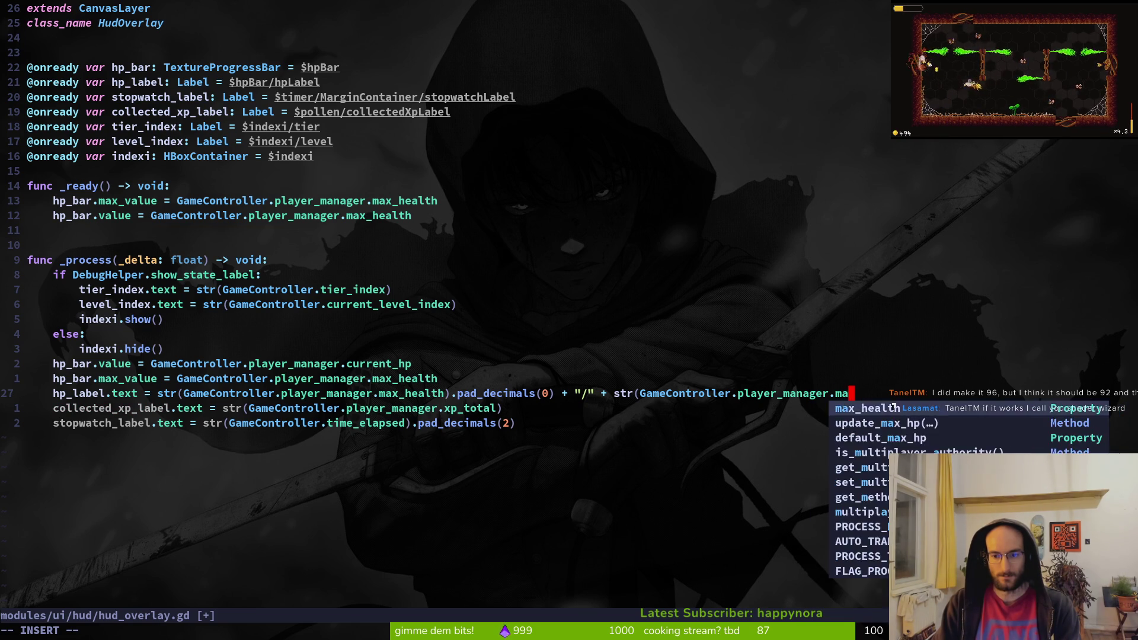
{"action": "key", "text": "Return"}
{"action": "type", "text": ").pa"}
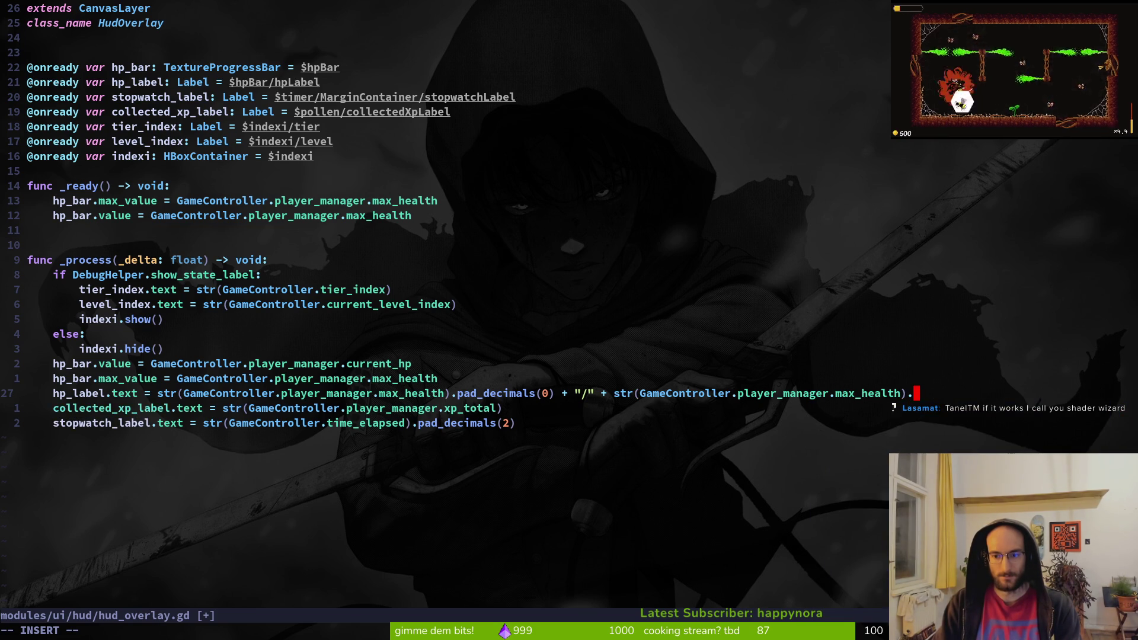
{"action": "key", "text": "Return"}
{"action": "type", "text": "0)"}
{"action": "key", "text": "Escape"}
{"action": "type", "text": ":write"}
{"action": "key", "text": "Return"}
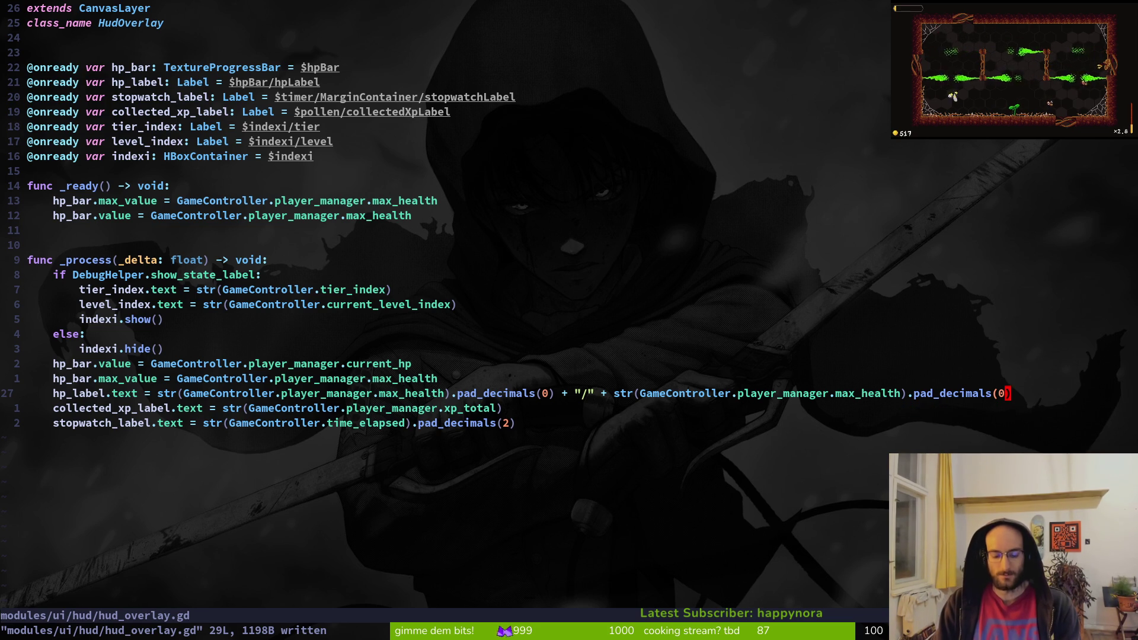
- Replace the first max_health on line 27 with current_hp and save
{"action": "key", "text": "b"}
{"action": "key", "text": "b"}
{"action": "key", "text": "b"}
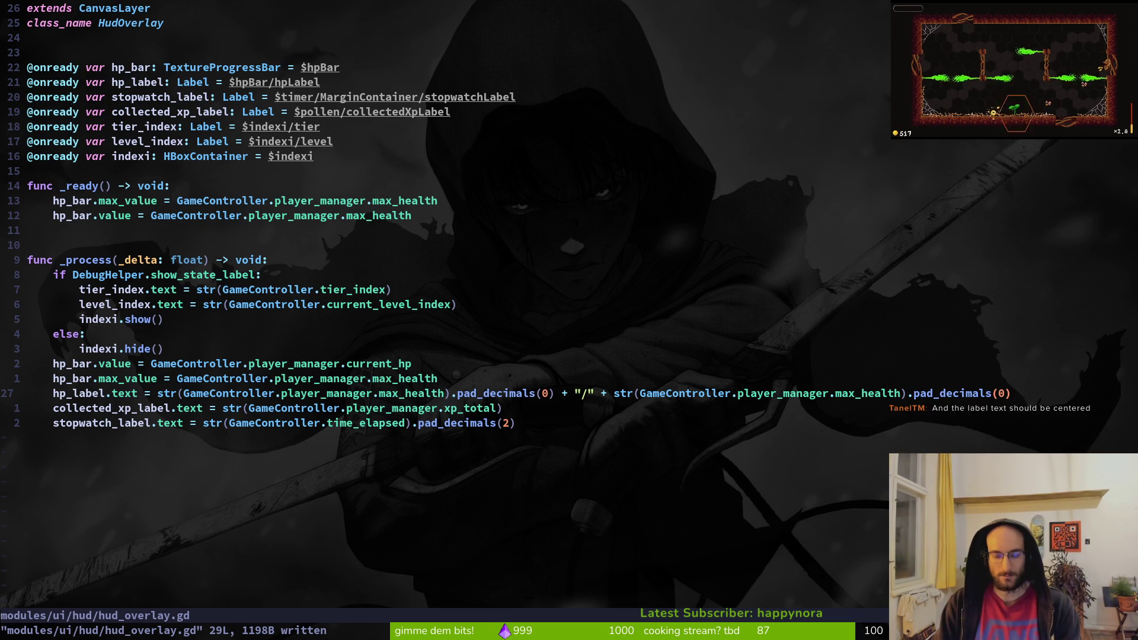
{"action": "key", "text": "l"}
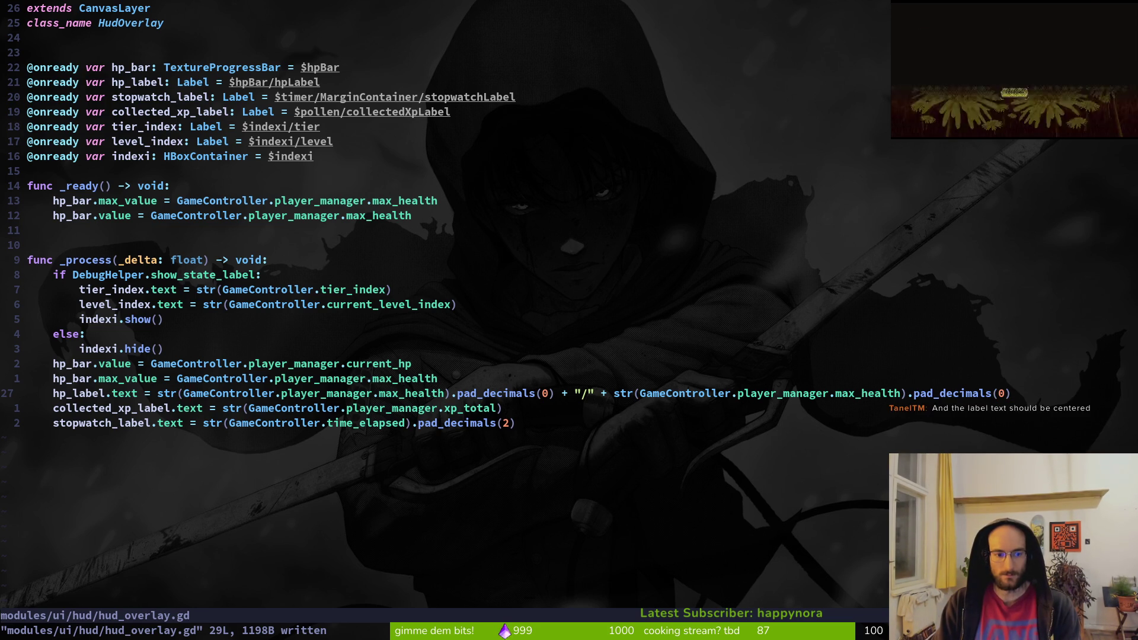
{"action": "type", "text": "cecurre"}
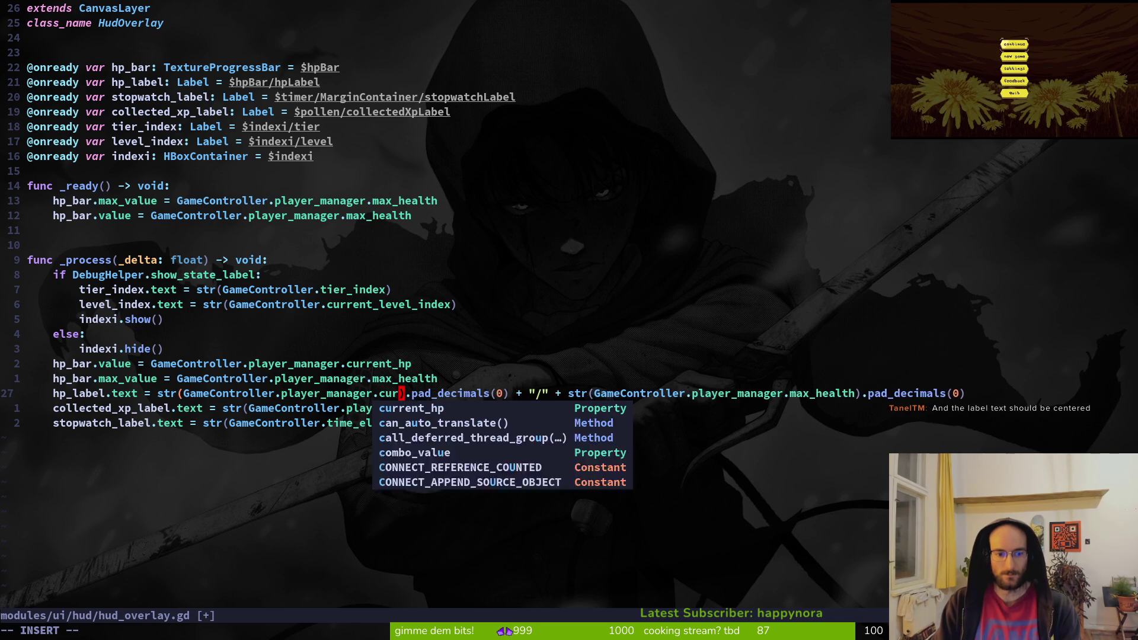
{"action": "key", "text": "Tab"}
{"action": "key", "text": "Escape"}
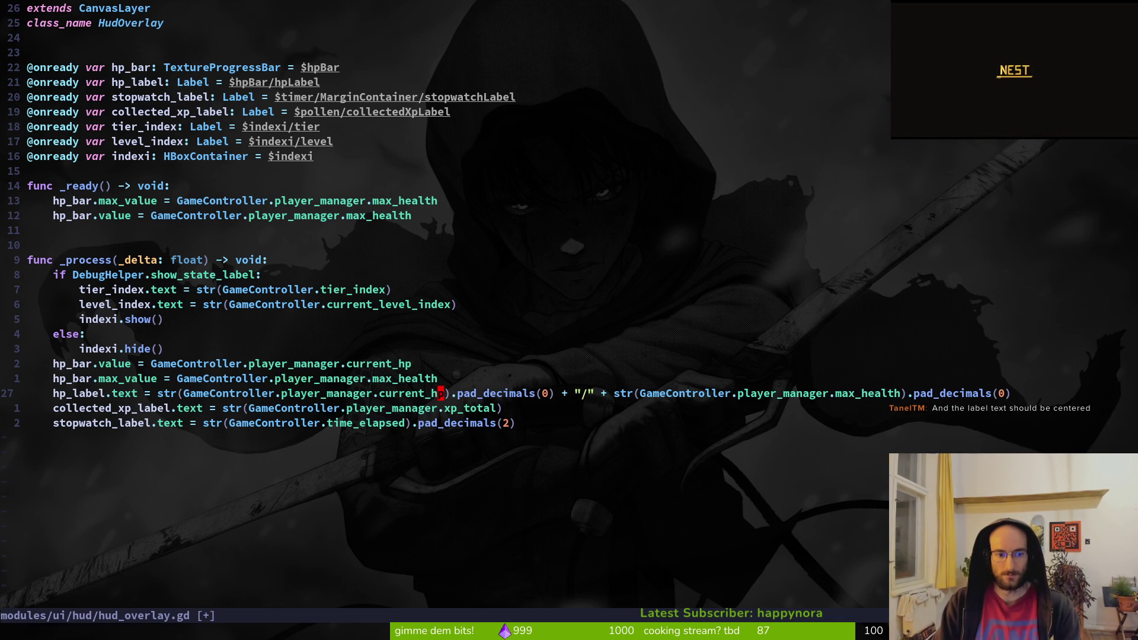
{"action": "type", "text": ":w"}
{"action": "key", "text": "Return"}
{"action": "key", "text": "alt+Tab"}
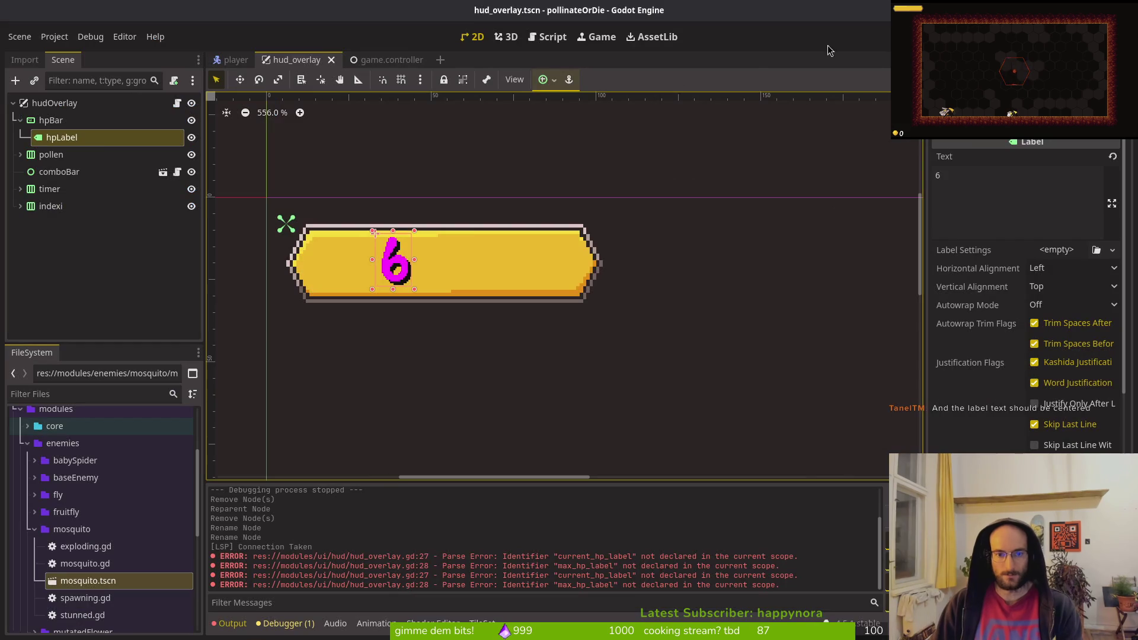
- Clear hpLabel's placeholder 6 text and test-run the game to check the bar reads 5/5
{"action": "left_click", "coordinate": [983, 191]}
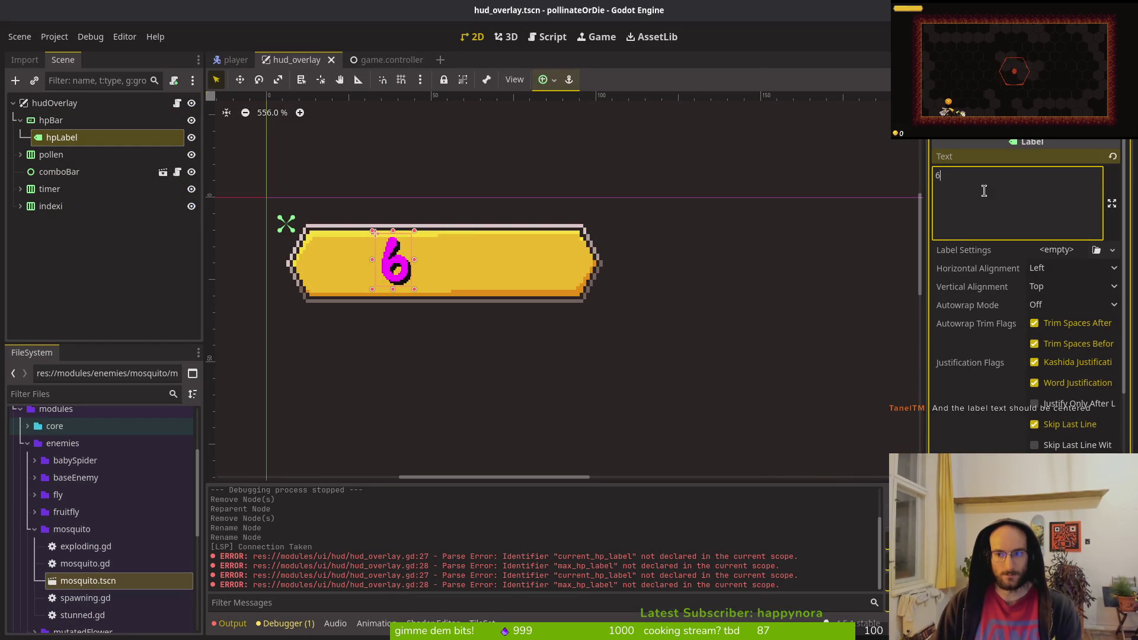
{"action": "key", "text": "BackSpace"}
{"action": "key", "text": "F5"}
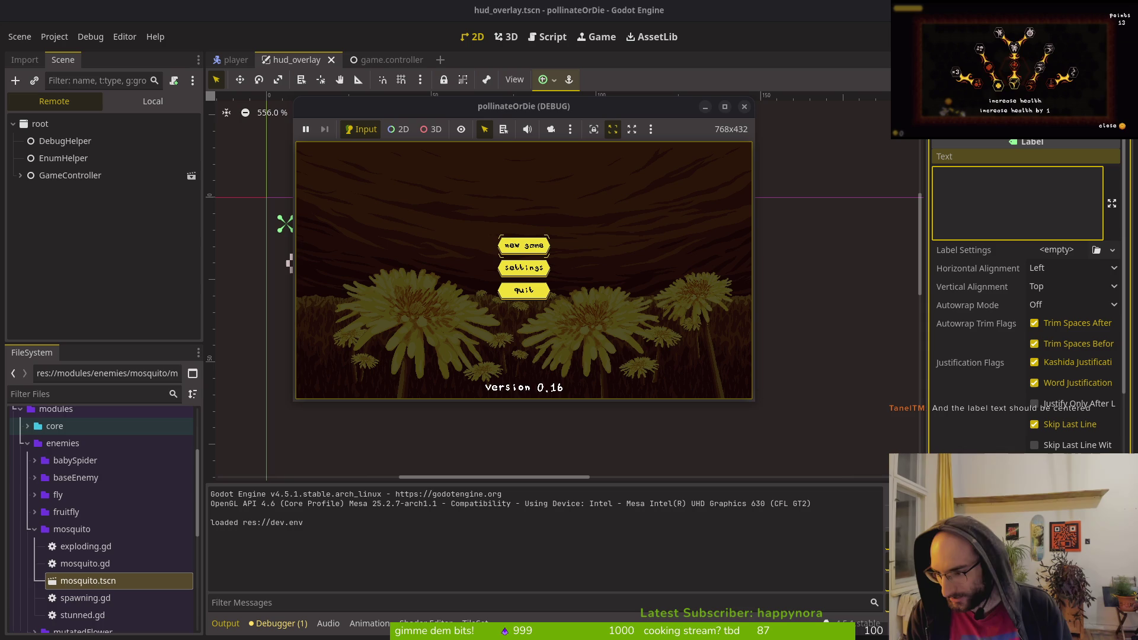
{"action": "key", "text": "Return"}
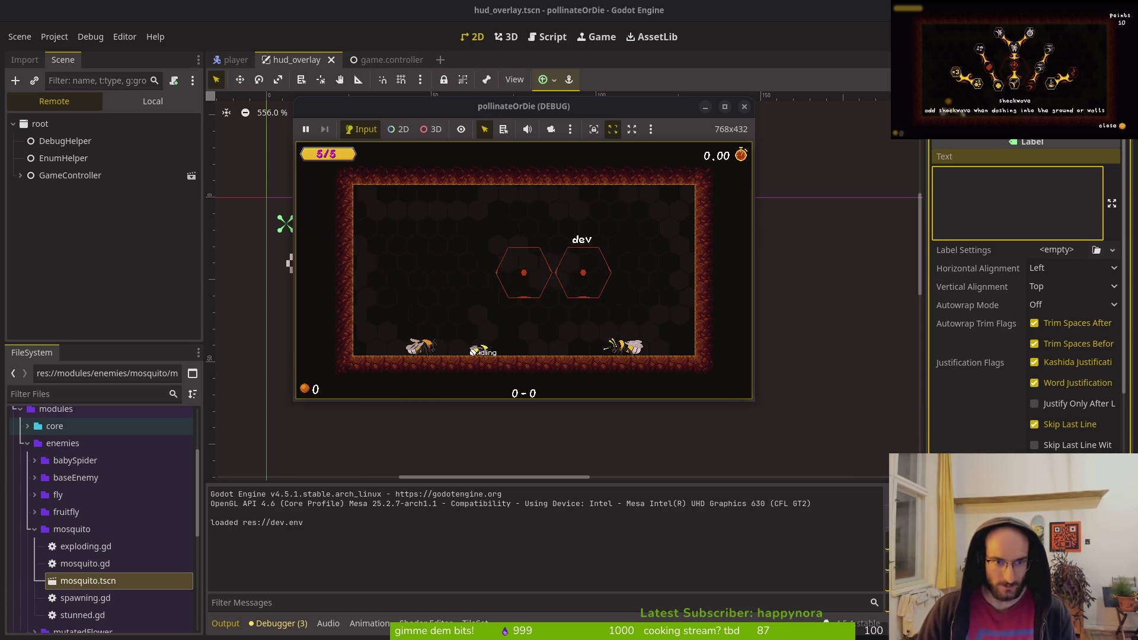
{"action": "key", "text": "Up"}
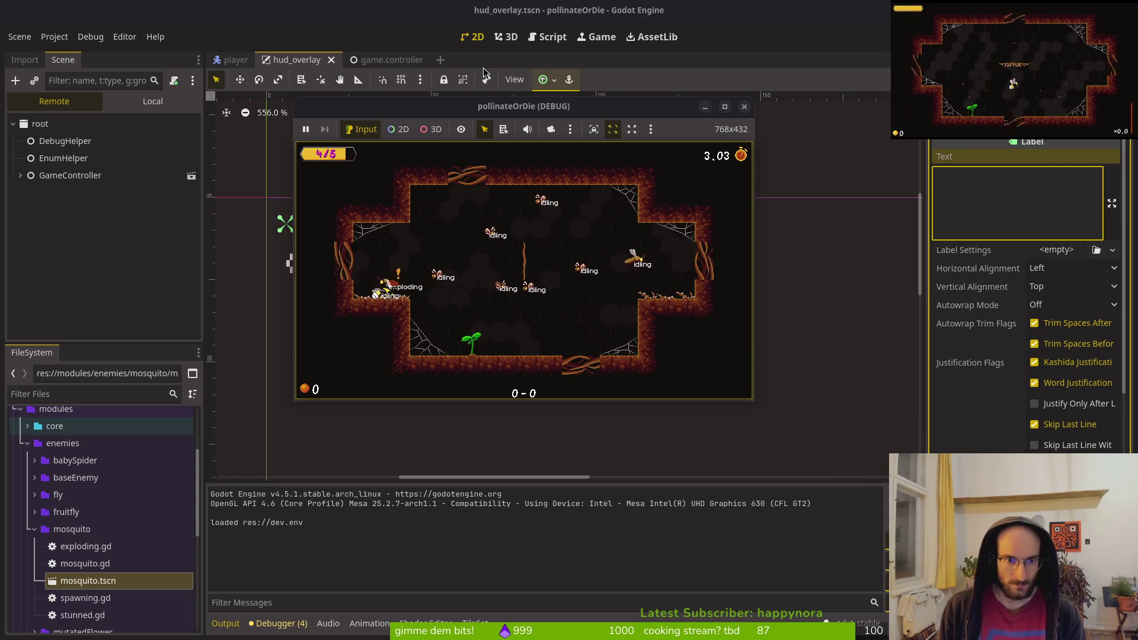
{"action": "key", "text": "F8"}
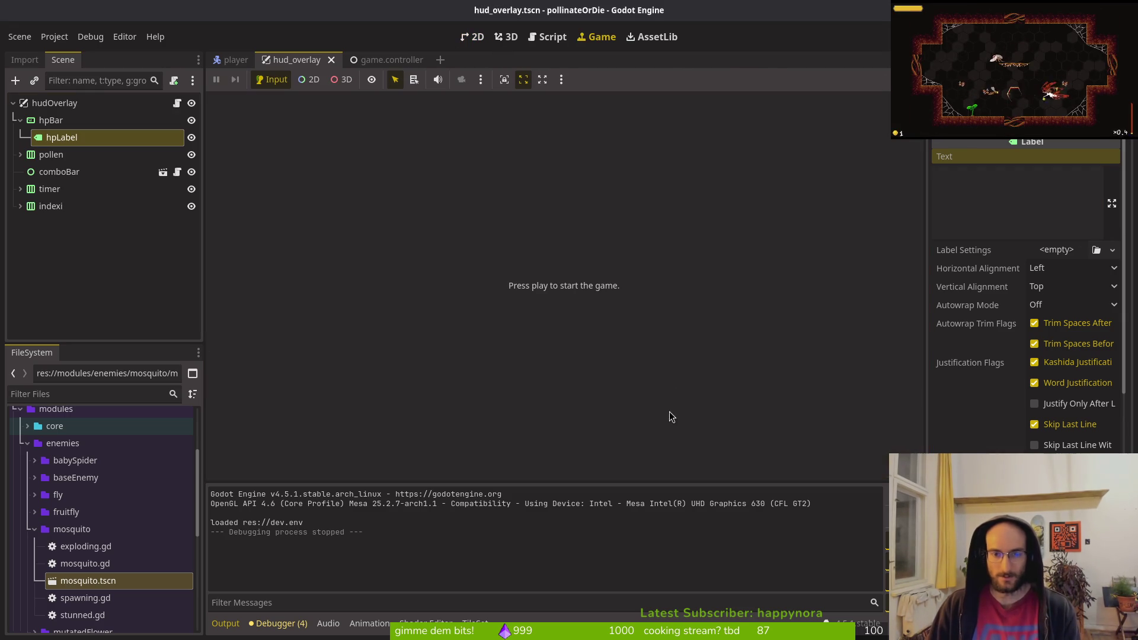
- Select hpBar, view the shader code in Discord, and quit Vim in the terminal
{"action": "left_click", "coordinate": [59, 121]}
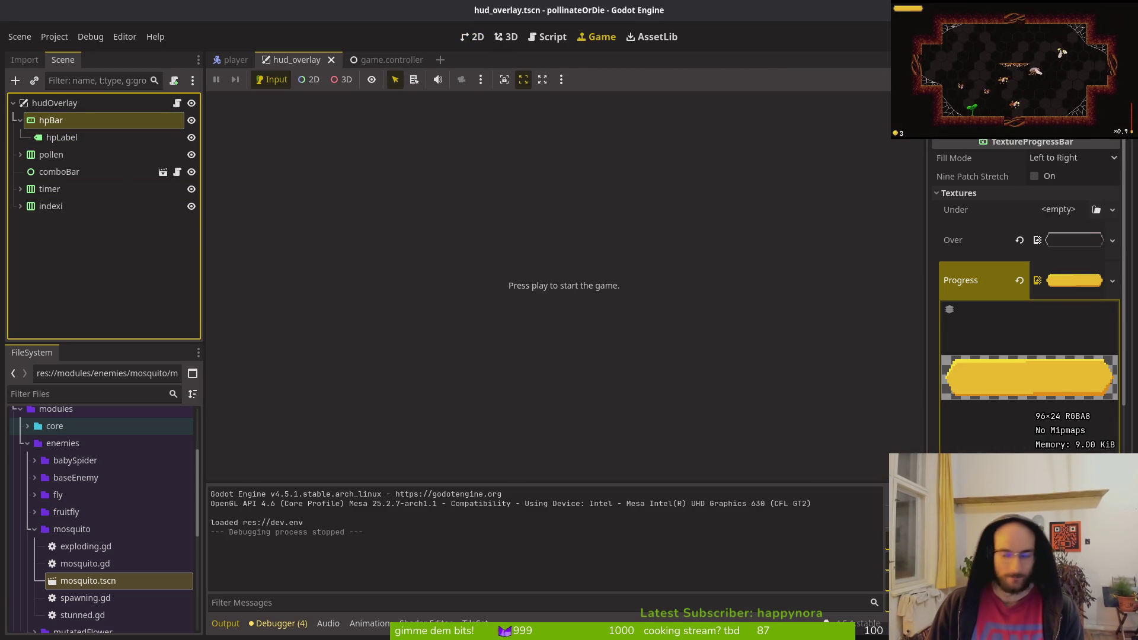
{"action": "key", "text": "alt+Tab"}
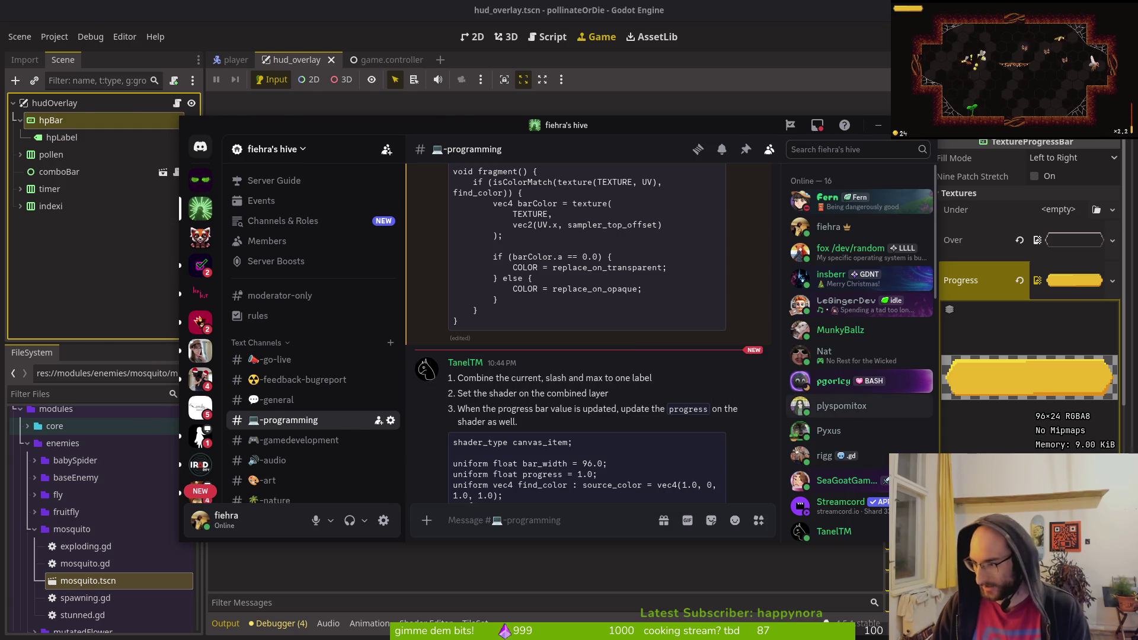
{"action": "key", "text": "alt+Tab"}
{"action": "type", "text": ":q"}
{"action": "key", "text": "Return"}
- Return to the home folder with cd and run rando for a random terminal background
{"action": "key", "text": "Up"}
{"action": "key", "text": "BackSpace"}
{"action": "key", "text": "BackSpace"}
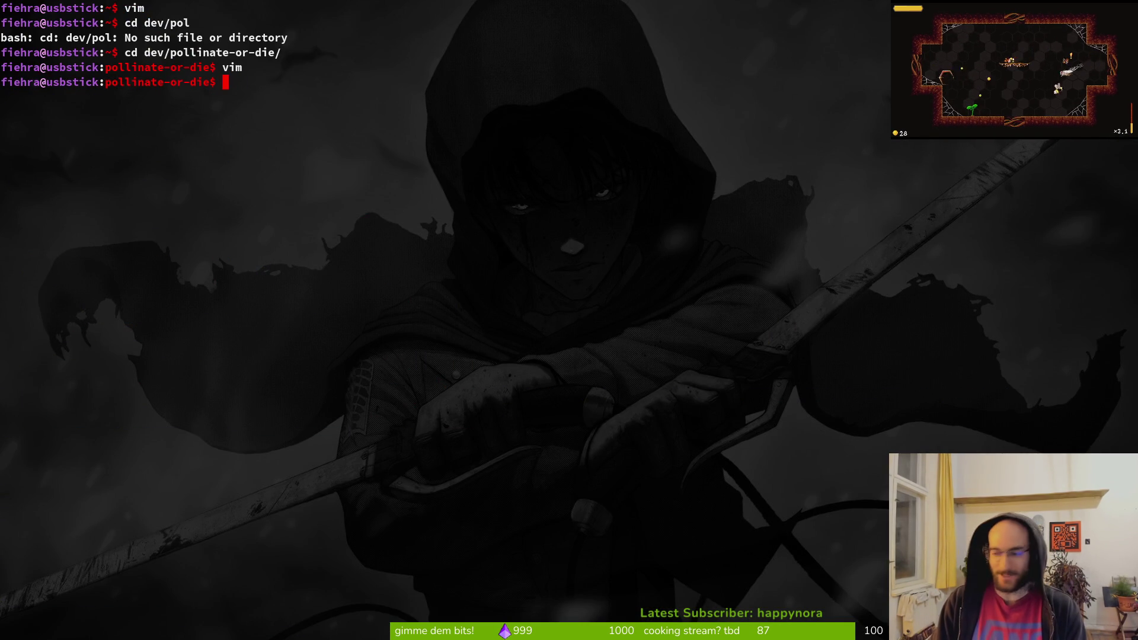
{"action": "type", "text": "cd"}
{"action": "key", "text": "Return"}
{"action": "type", "text": "rando"}
{"action": "key", "text": "Return"}
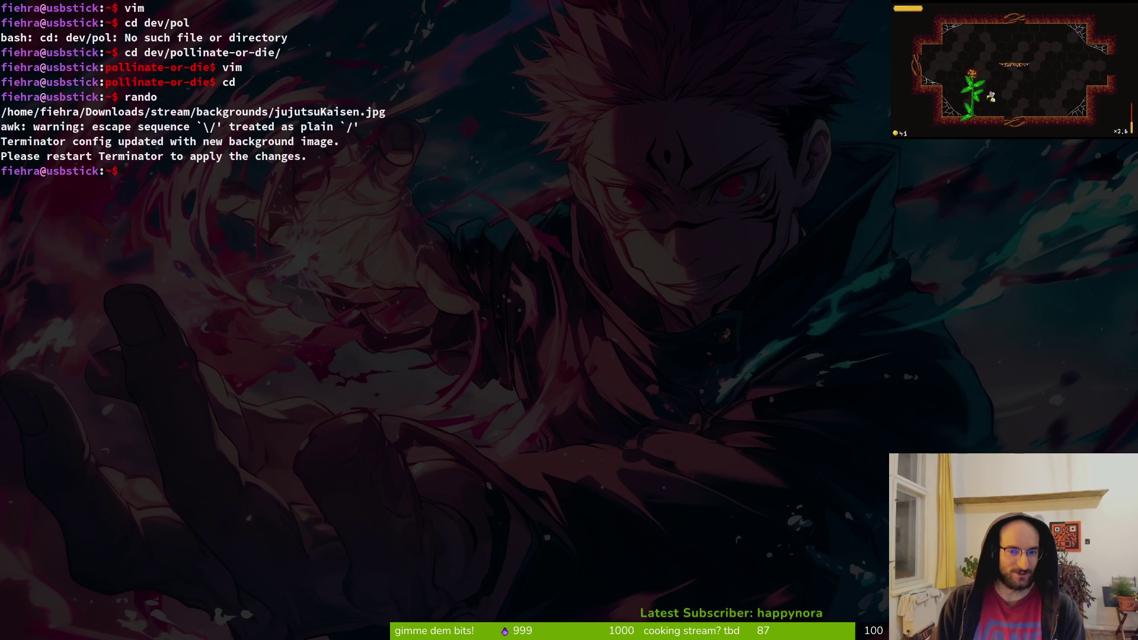
- Rerun rando repeatedly to cycle through more random wallpapers
{"action": "key", "text": "Up"}
{"action": "key", "text": "Return"}
{"action": "key", "text": "Up"}
{"action": "key", "text": "Return"}
{"action": "key", "text": "Up"}
{"action": "key", "text": "Return"}
{"action": "key", "text": "Up"}
{"action": "key", "text": "Return"}
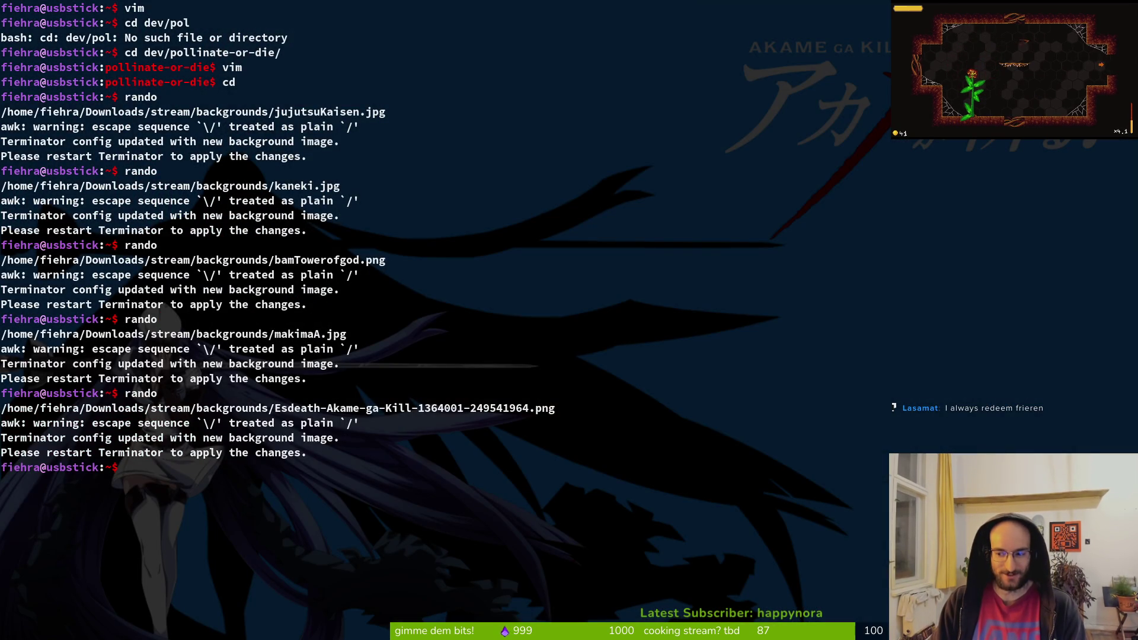
{"action": "type", "text": "rando"}
{"action": "key", "text": "Return"}
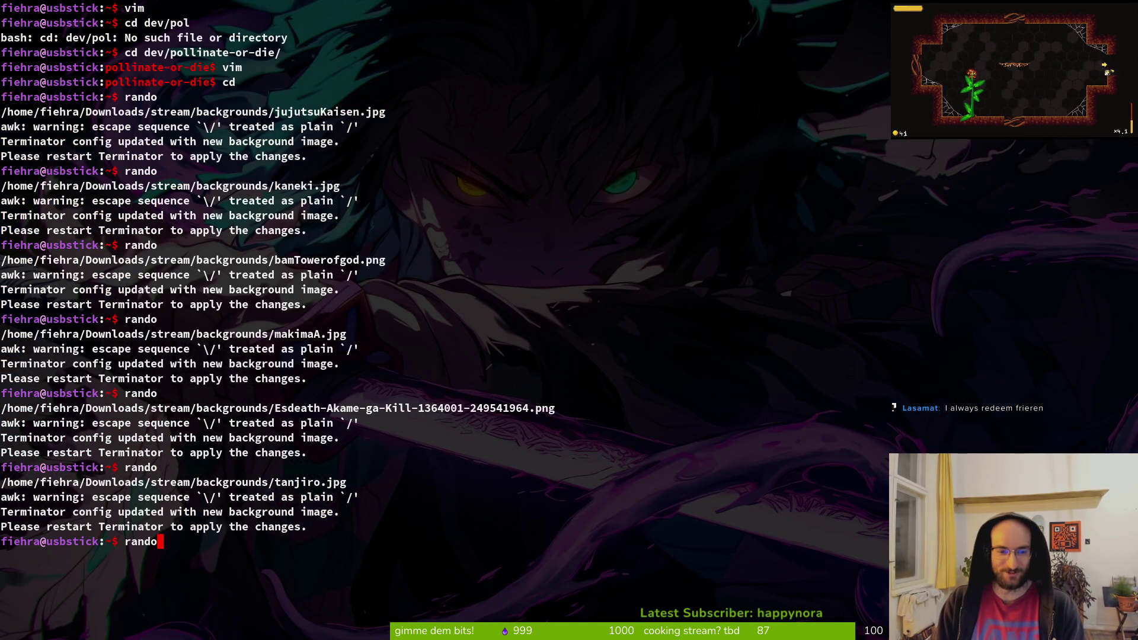
{"action": "key", "text": "Return"}
- Clear the screen and keep rerunning rando until the Frieren wallpaper appears
{"action": "type", "text": "cl"}
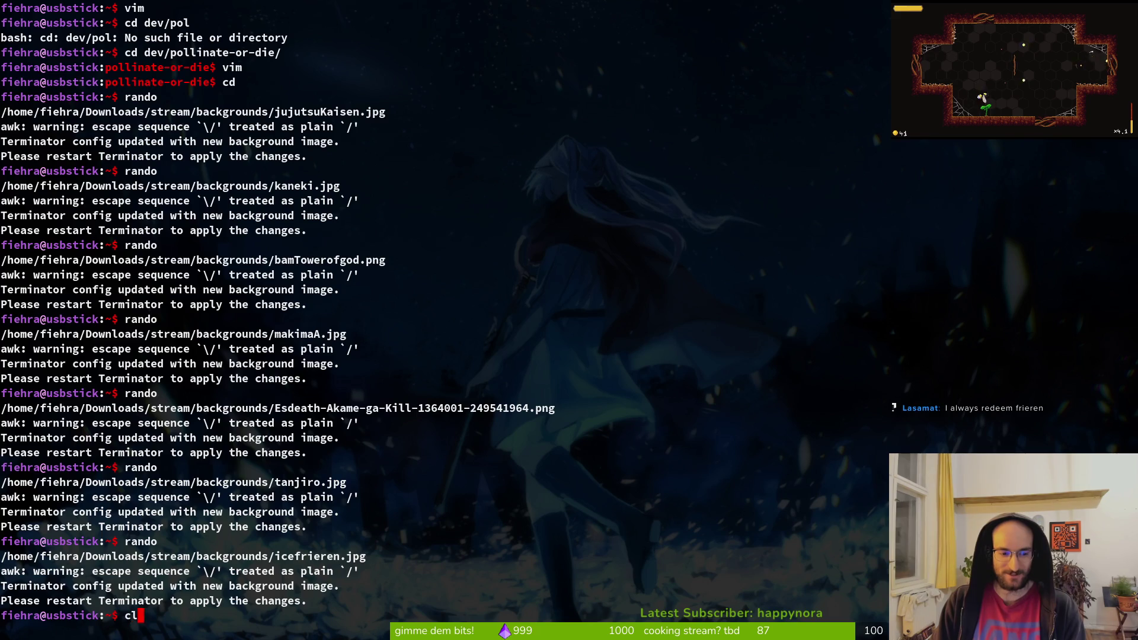
{"action": "type", "text": "ear"}
{"action": "key", "text": "Return"}
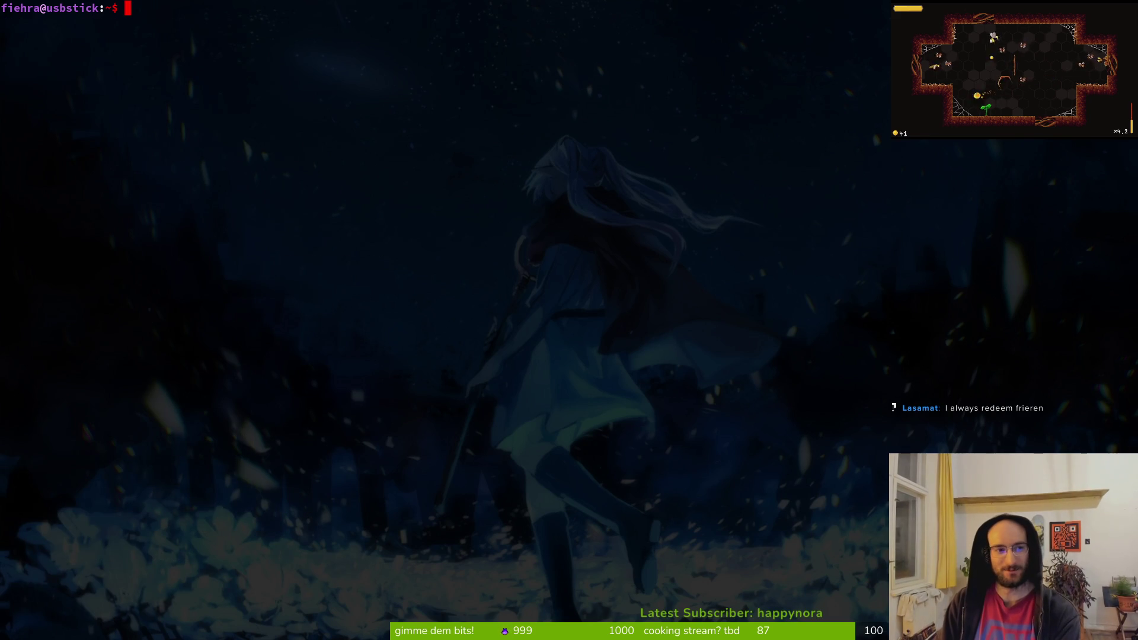
{"action": "key", "text": "Up"}
{"action": "key", "text": "Up"}
{"action": "key", "text": "Return"}
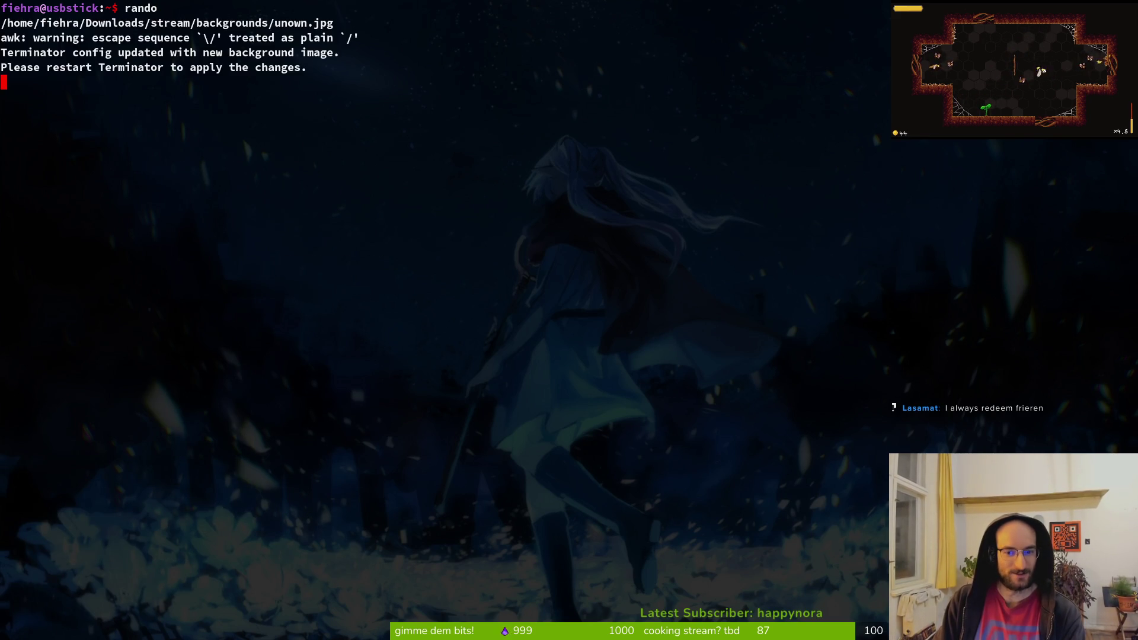
{"action": "key", "text": "Up"}
{"action": "key", "text": "Return"}
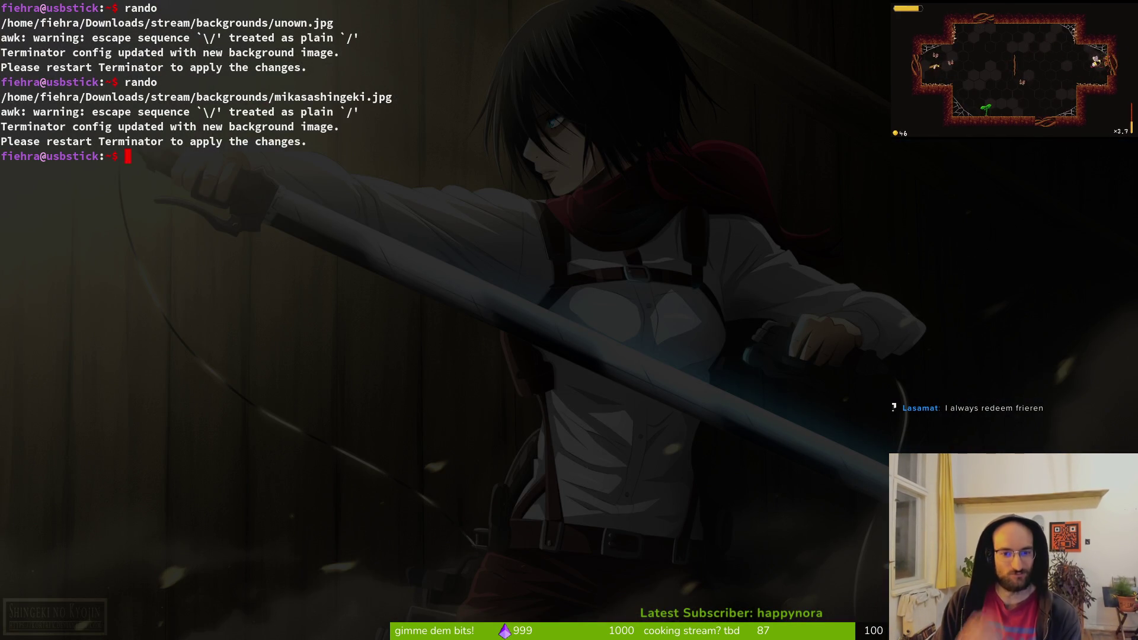
{"action": "key", "text": "Up"}
{"action": "key", "text": "Return"}
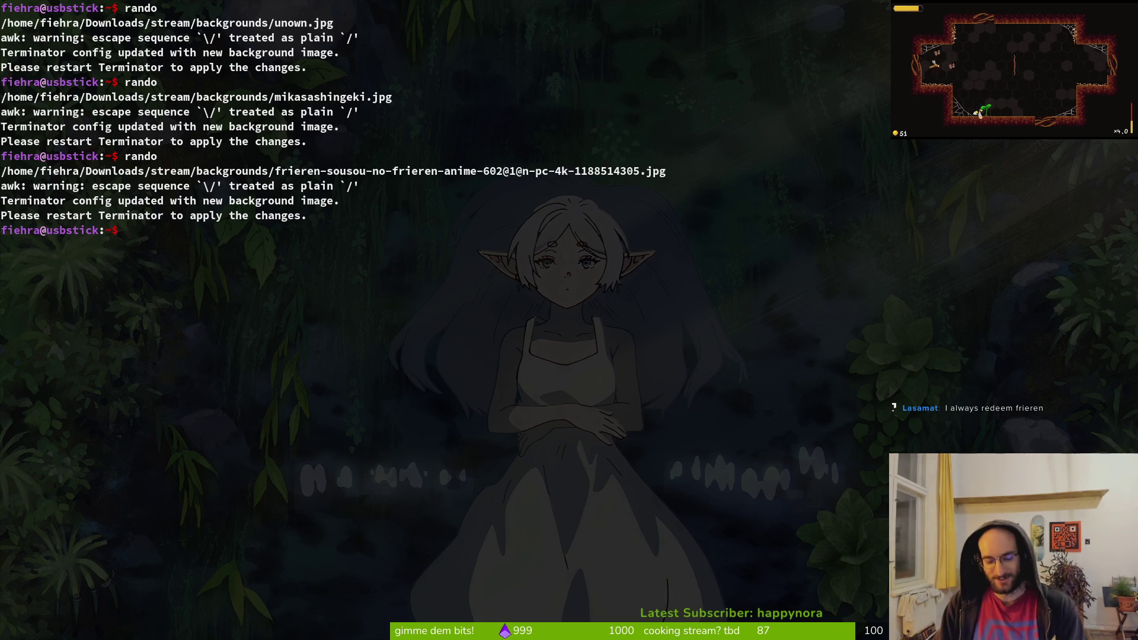
{"action": "key", "text": "Return"}
{"action": "key", "text": "alt+Tab"}
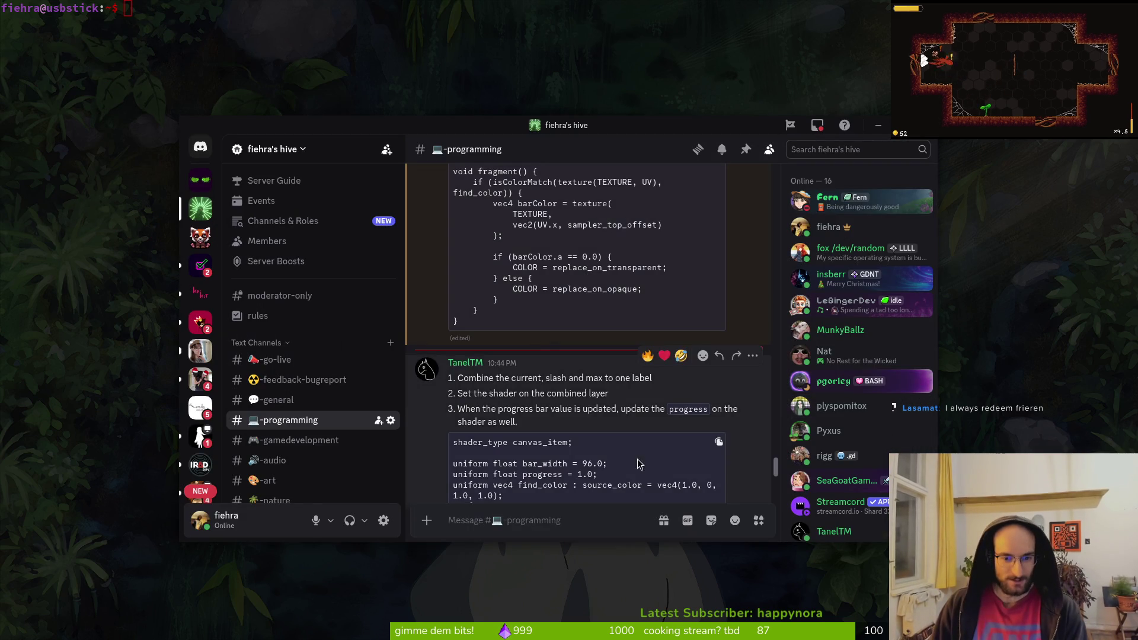
- Scroll #programming and drag-select the bar shader from 'shader_type' to its closing brace
{"action": "scroll", "coordinate": [531, 383], "scroll_direction": "down", "scroll_amount": 2}
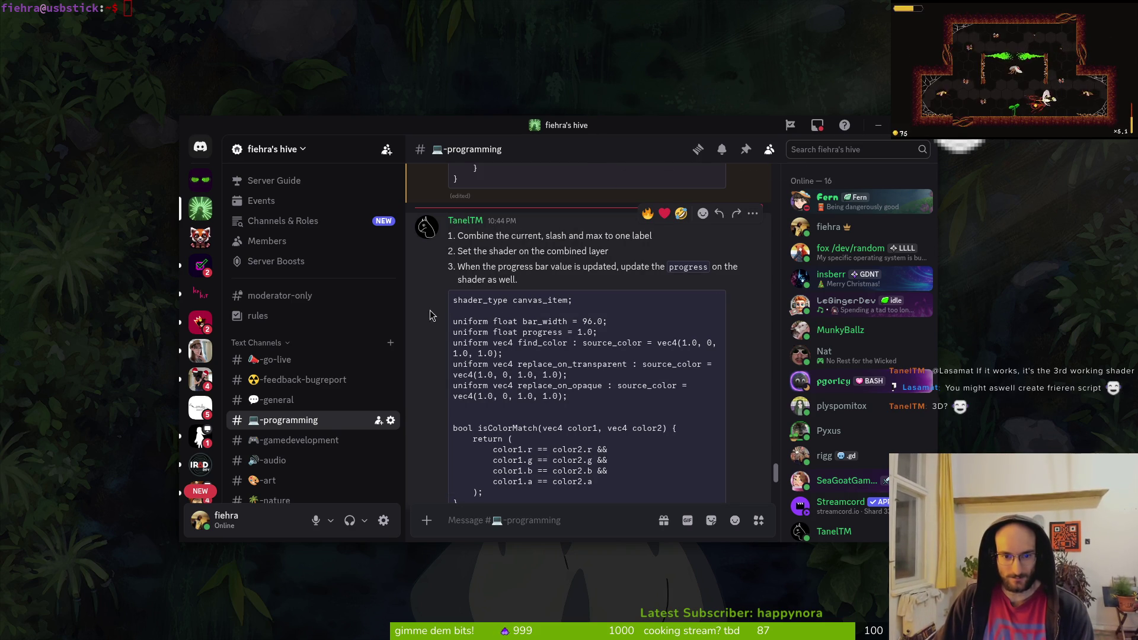
{"action": "mouse_move", "coordinate": [448, 301]}
{"action": "left_mouse_down"}
{"action": "mouse_move", "coordinate": [652, 430]}
{"action": "mouse_move", "coordinate": [632, 441]}
{"action": "left_mouse_up"}
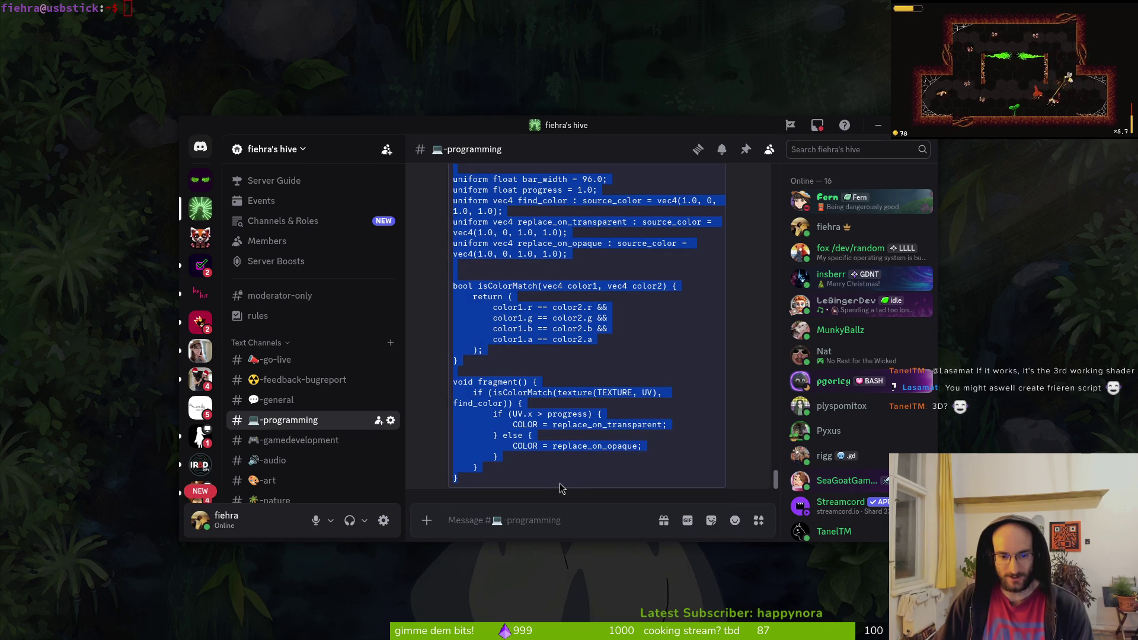
{"action": "key", "text": "super+d"}
- Change into dev/pollinate-or-die using Tab completion and open it with 'nvim .'
{"action": "type", "text": "cd dev/op;l"}
{"action": "key", "text": "Return"}
{"action": "type", "text": "cd d"}
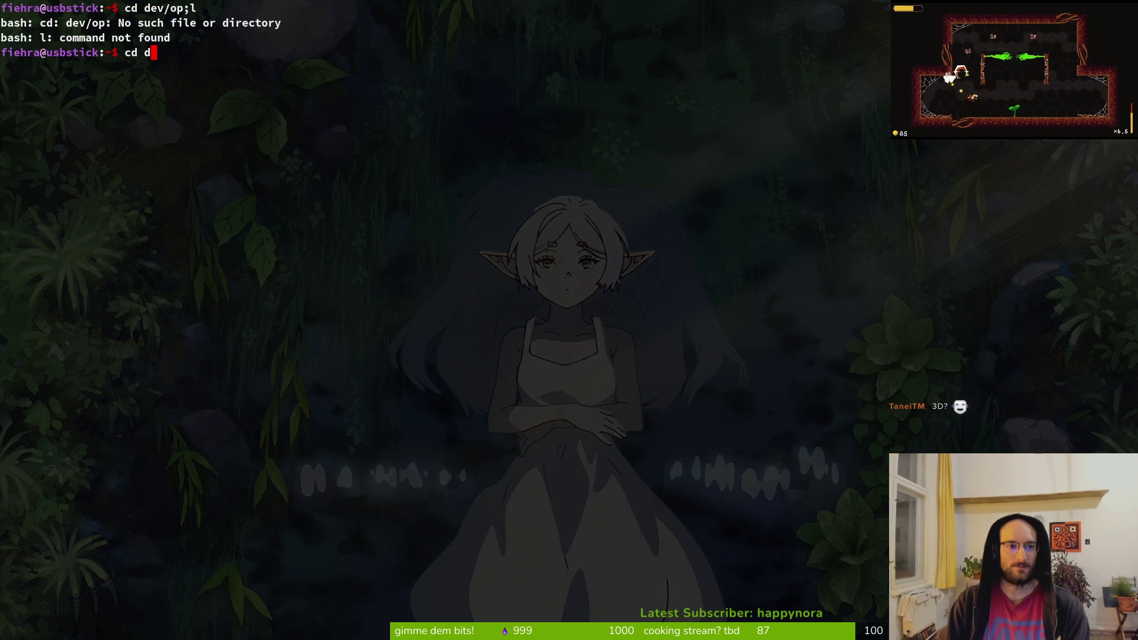
{"action": "key", "text": "Tab"}
{"action": "key", "text": "Tab"}
{"action": "type", "text": "e"}
{"action": "key", "text": "Return"}
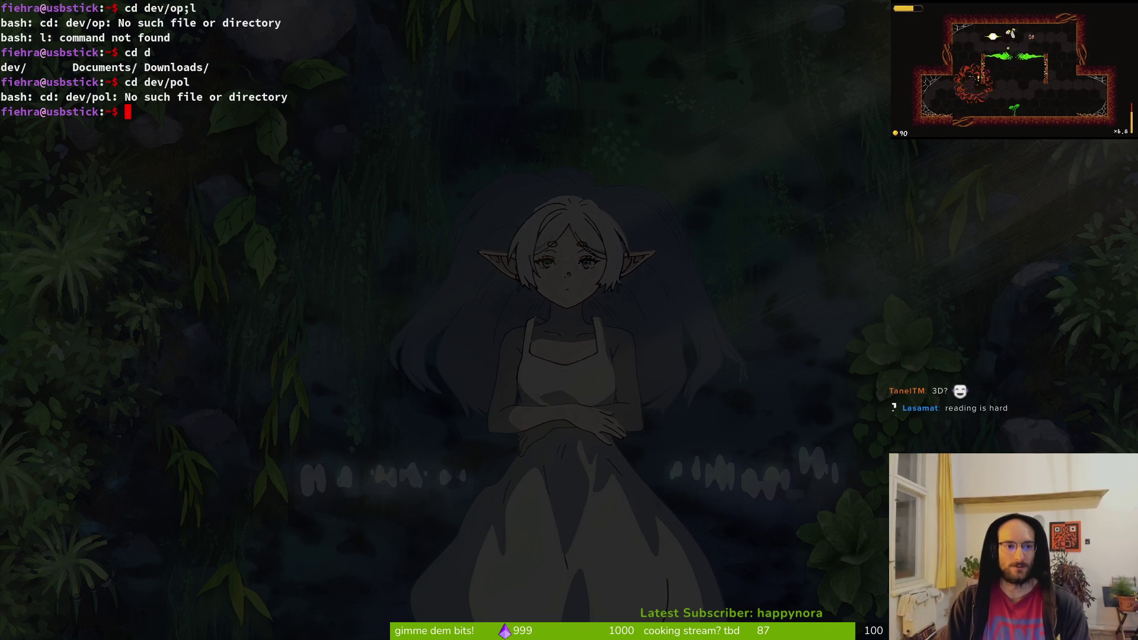
{"action": "key", "text": "Tab"}
{"action": "key", "text": "Return"}
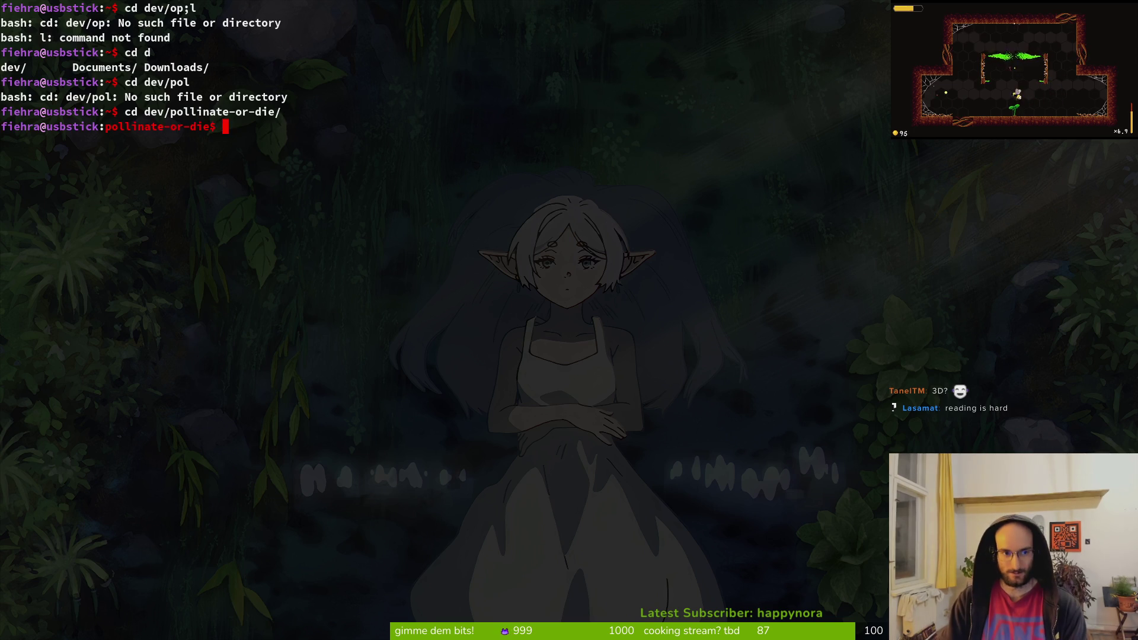
{"action": "type", "text": "nvim ."}
{"action": "key", "text": "Return"}
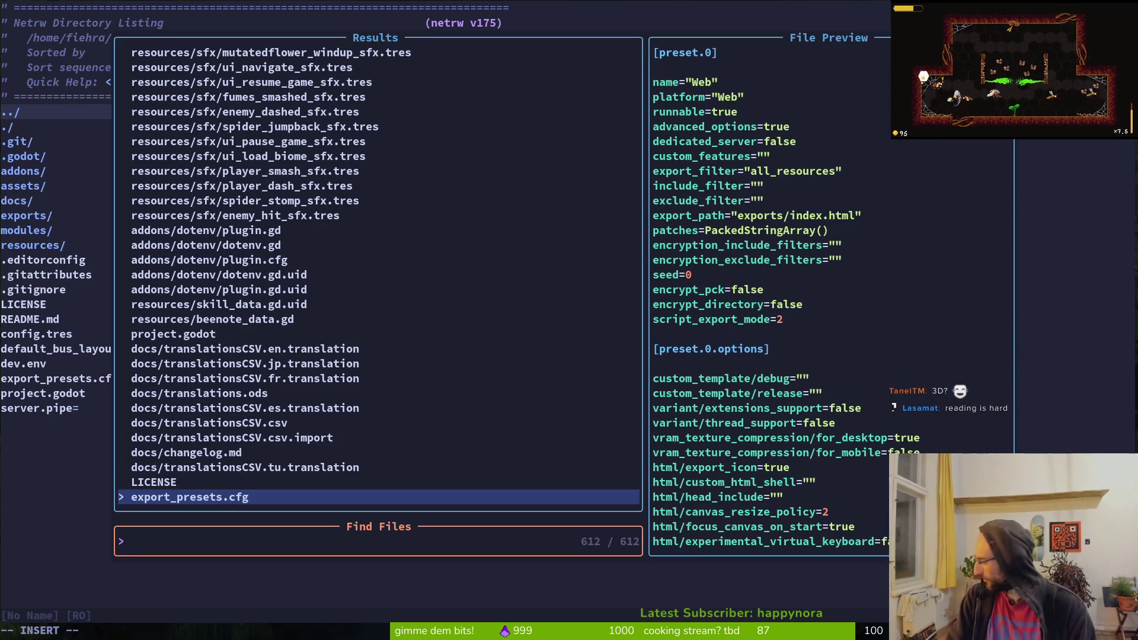
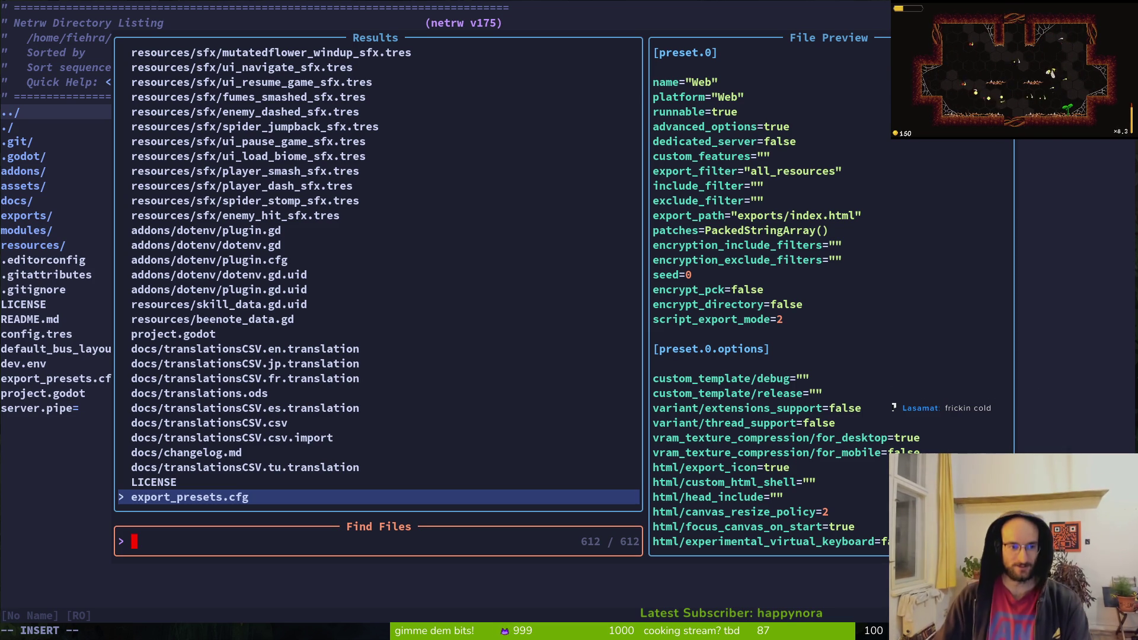
- Find and open hpbar.gdshader by searching 'shader' in the project file finder
{"action": "key", "text": "Escape"}
{"action": "key", "text": "Escape"}
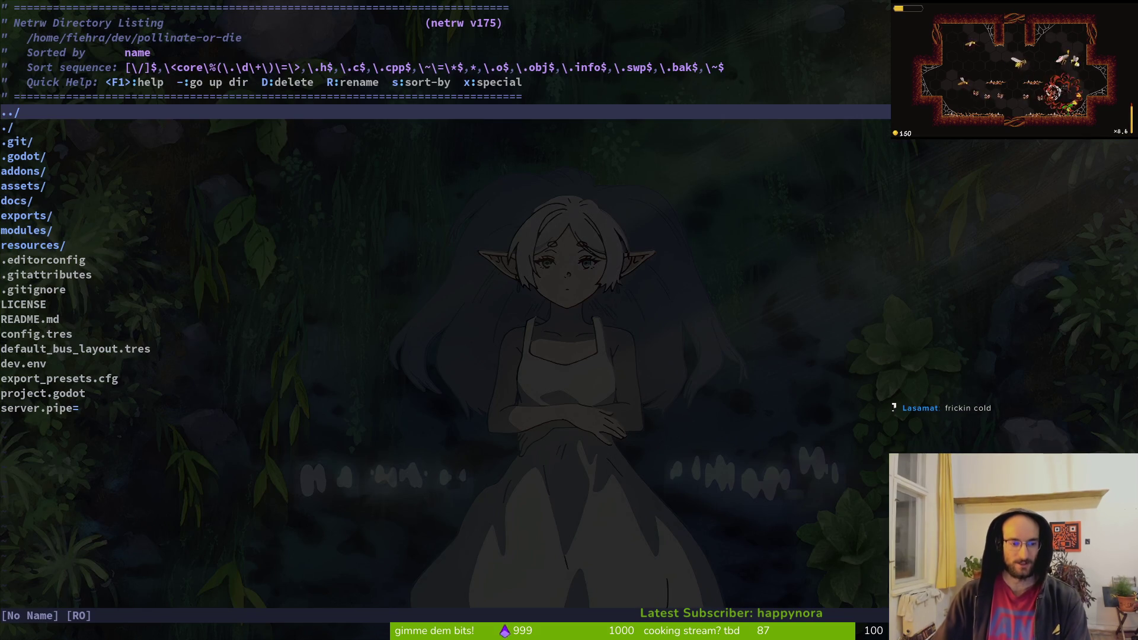
{"action": "key", "text": "space"}
{"action": "key", "text": "f"}
{"action": "key", "text": "f"}
{"action": "type", "text": "shader"}
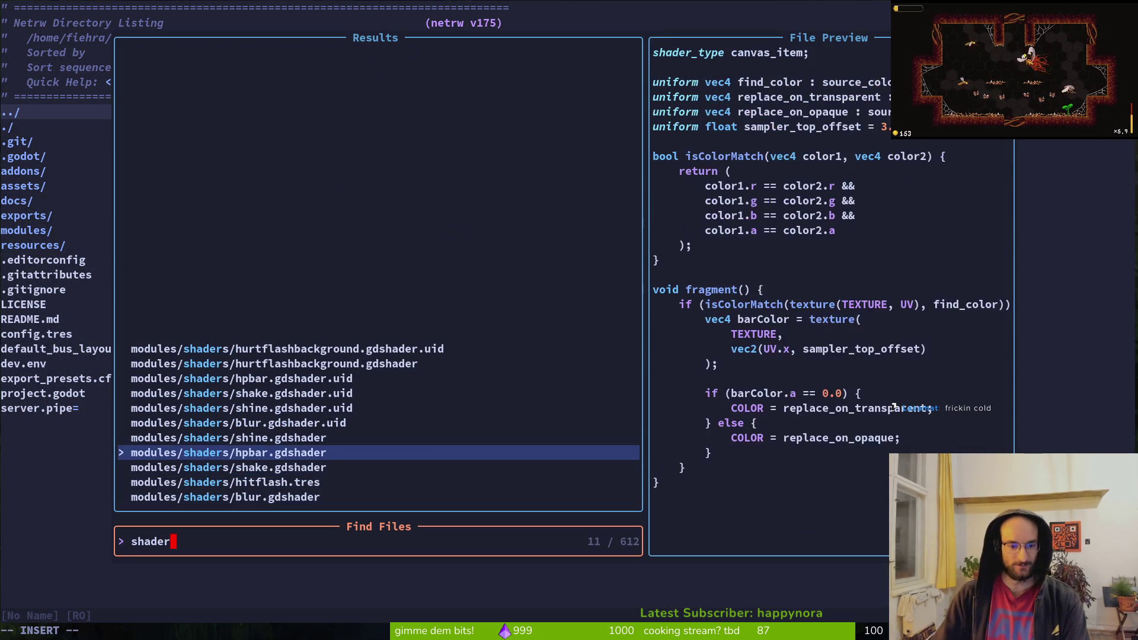
{"action": "key", "text": "Return"}
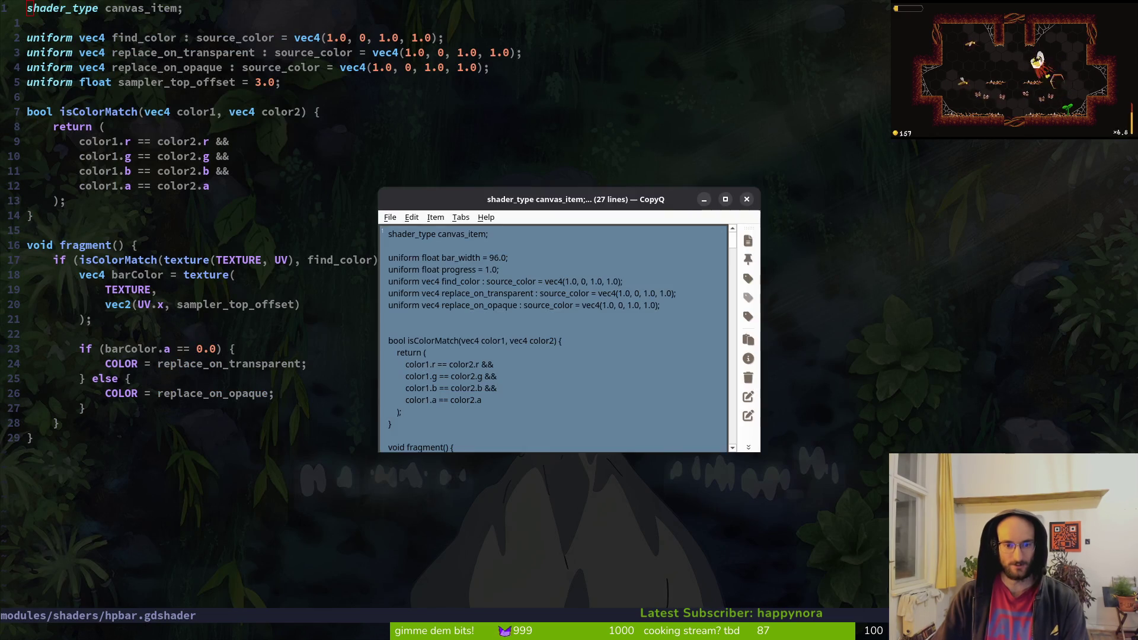
- Replace the whole shader with the copied bar_width/progress version and save it with :w
{"action": "key", "text": "shift+v"}
{"action": "key", "text": "shift+g"}
{"action": "type", "text": "p"}
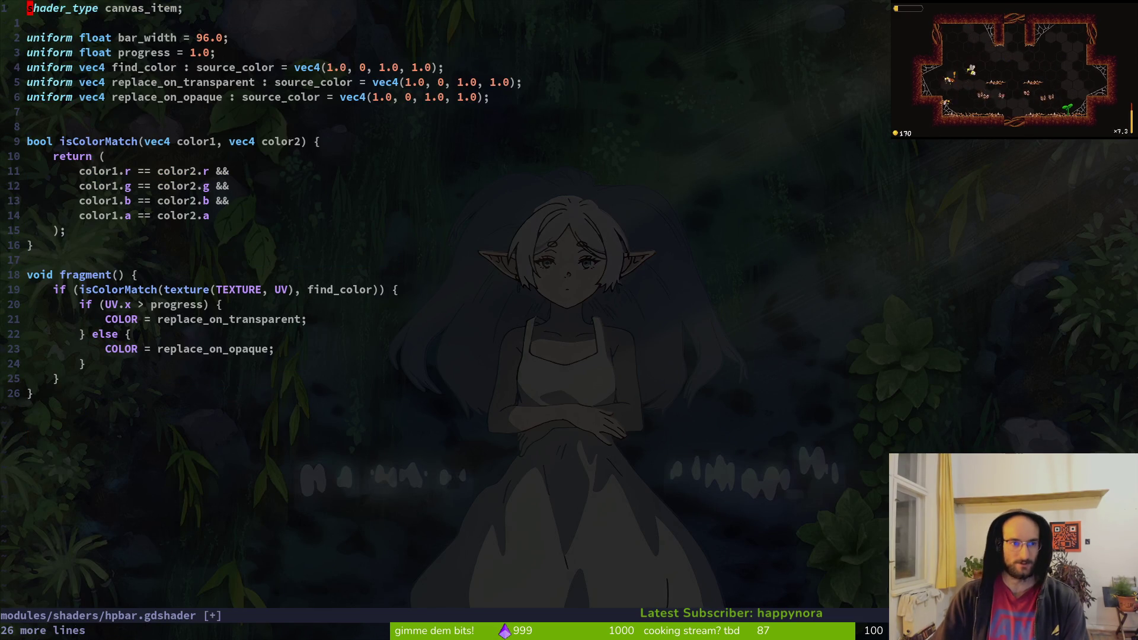
{"action": "type", "text": ":w"}
{"action": "key", "text": "Return"}
- Select the word progress on the progress uniform line, then clear the selection
{"action": "key", "text": "j"}
{"action": "key", "text": "j"}
{"action": "key", "text": "j"}
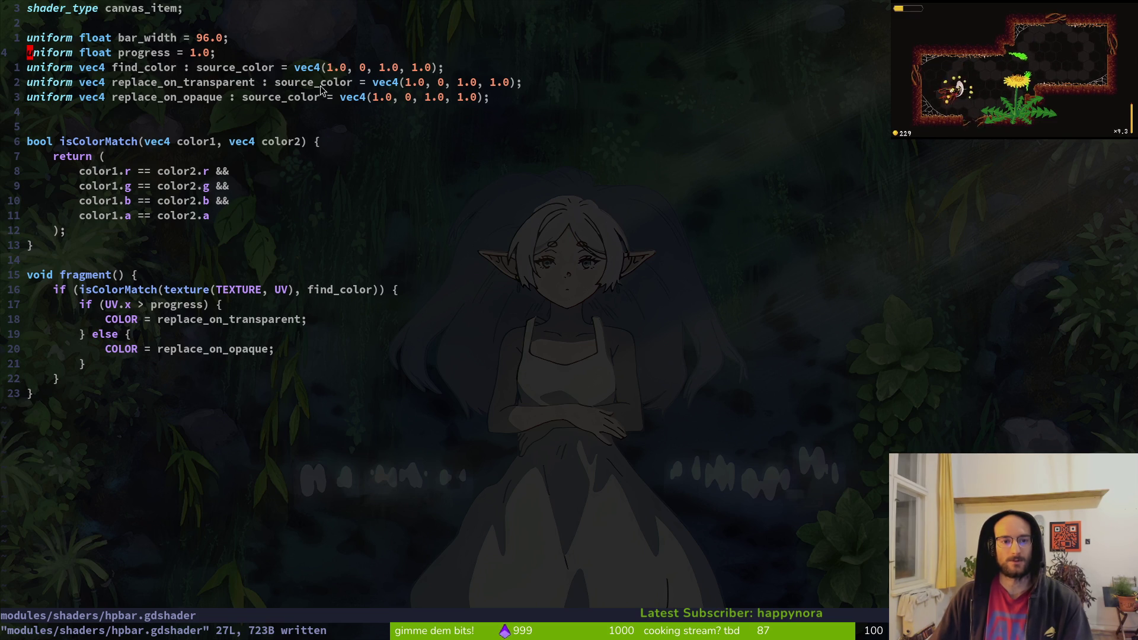
{"action": "left_click", "coordinate": [122, 54]}
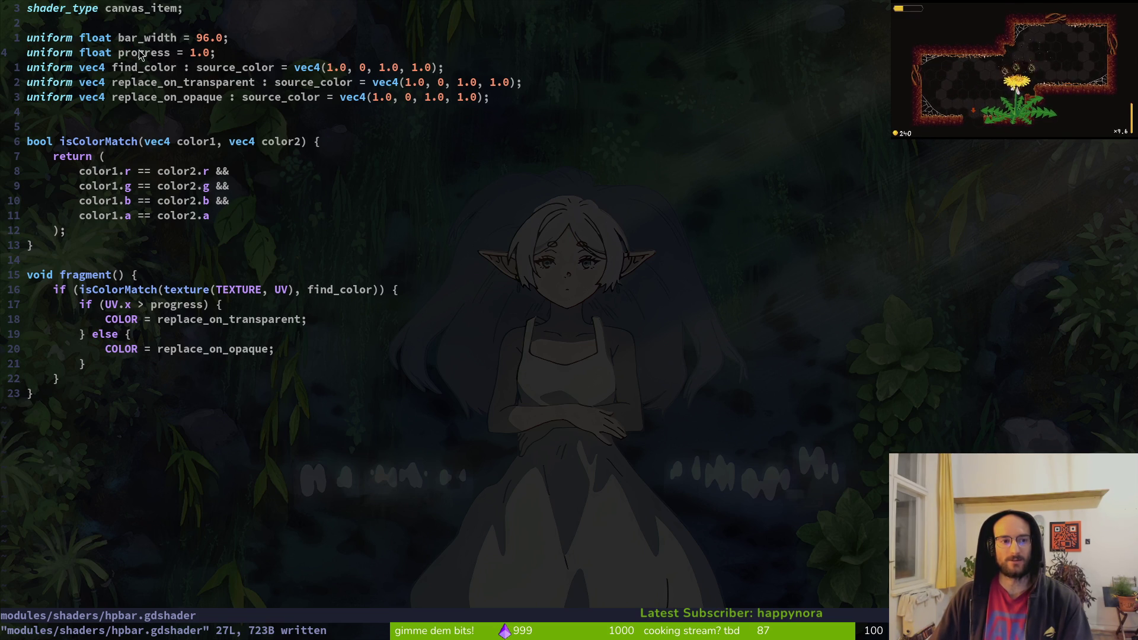
{"action": "double_click", "coordinate": [138, 53]}
{"action": "key", "text": "Escape"}
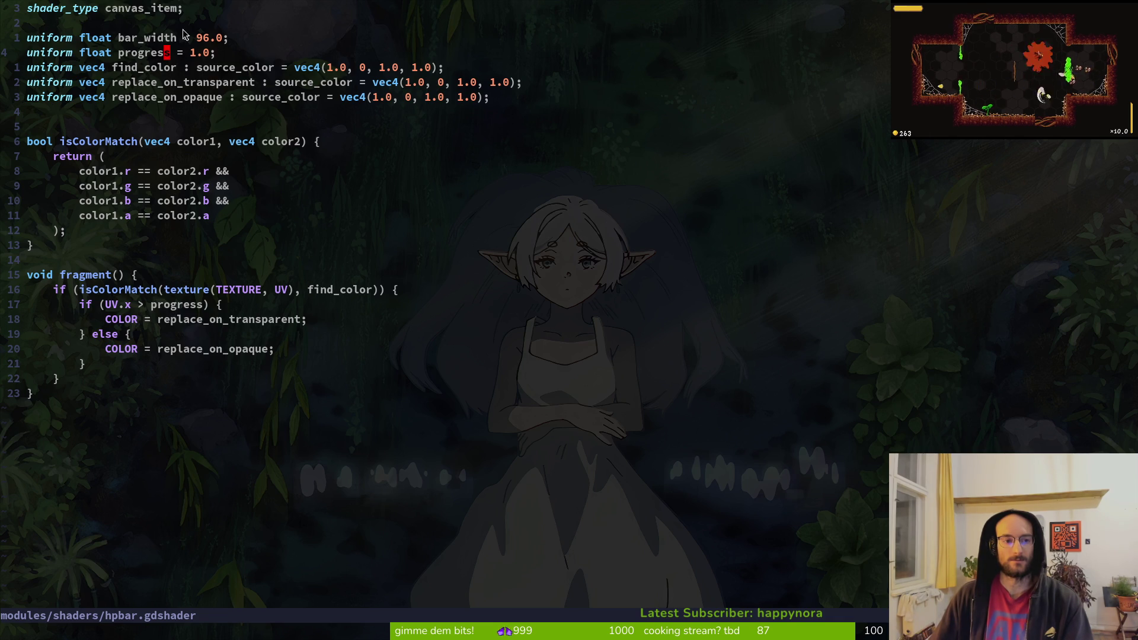
{"action": "key", "text": "alt+Tab"}
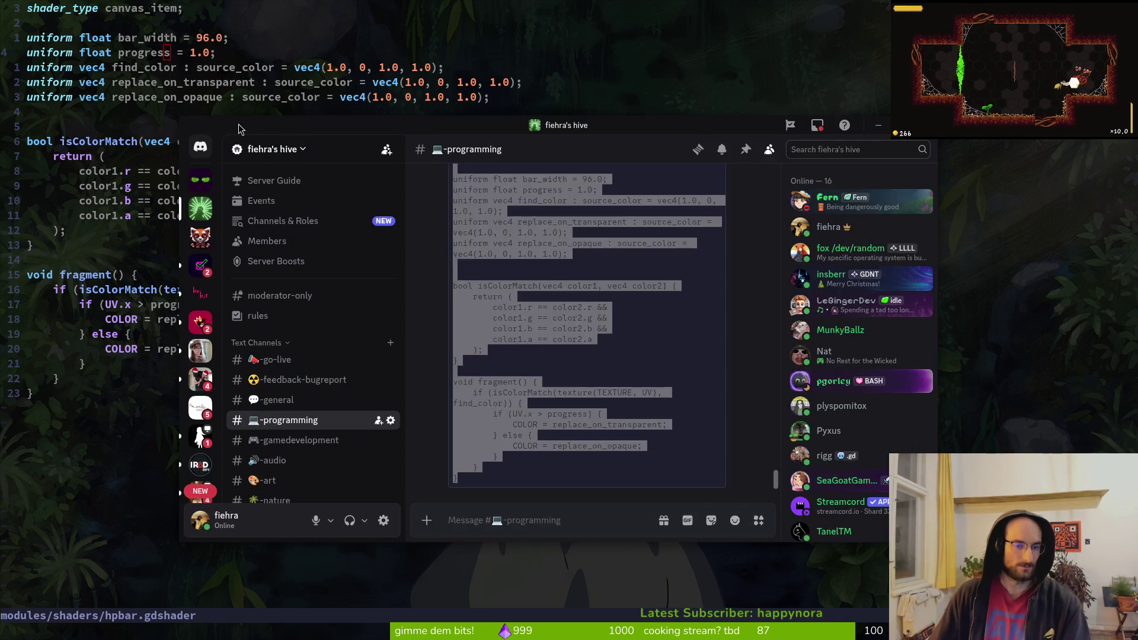
{"action": "left_click", "coordinate": [561, 298]}
{"action": "scroll", "coordinate": [550, 368], "scroll_direction": "up", "scroll_amount": 4}
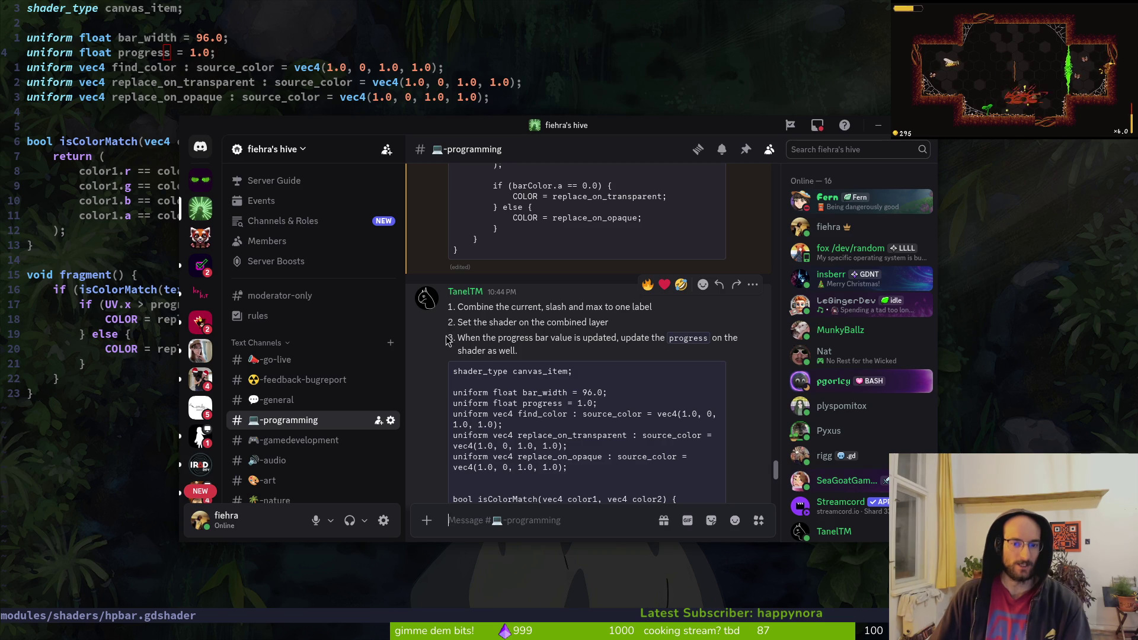
{"action": "scroll", "coordinate": [435, 304], "scroll_direction": "down", "scroll_amount": 3}
{"action": "key", "text": "super+d"}
{"action": "key", "text": "j"}
{"action": "key", "text": "j"}
{"action": "key", "text": "j"}
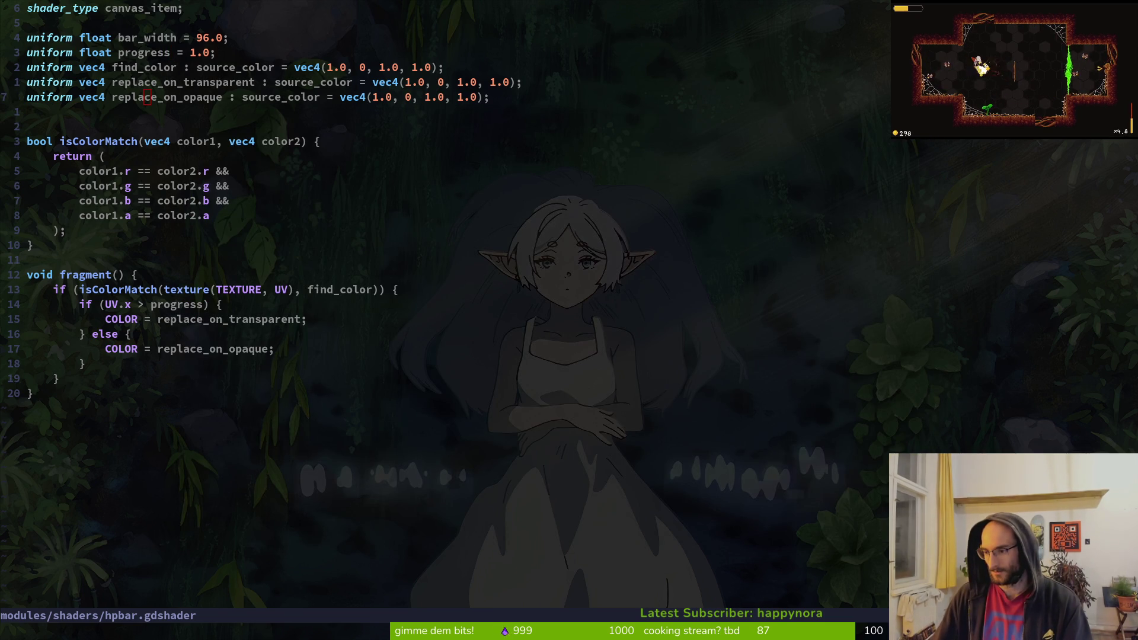
- Glance at the project's issue list and undo a stray text edit
{"action": "key", "text": "super+b"}
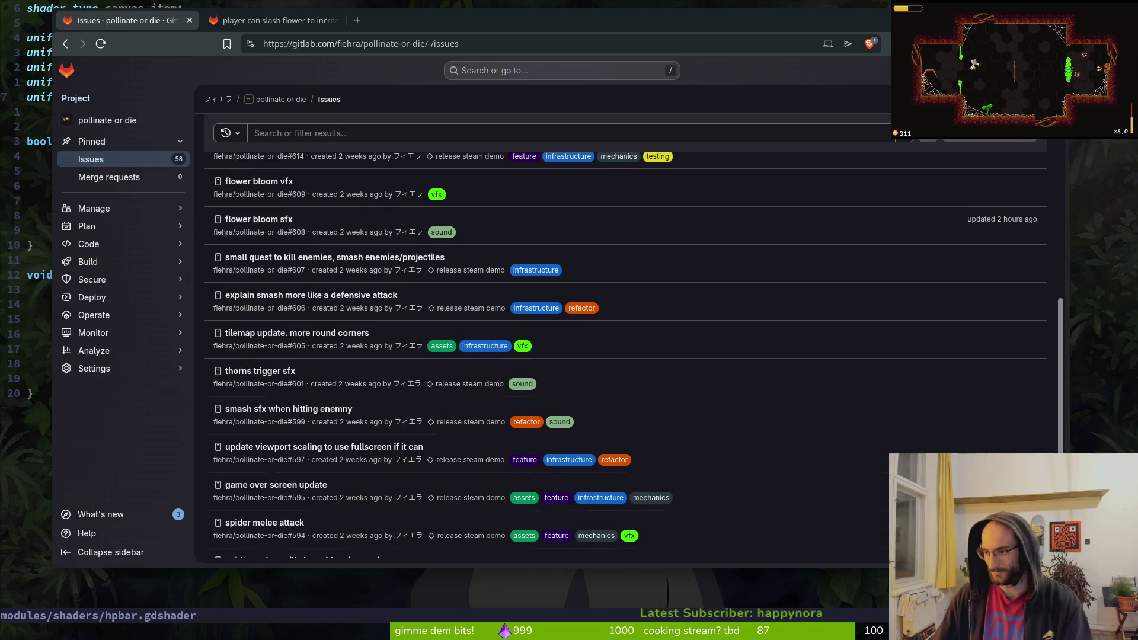
{"action": "key", "text": "super+b"}
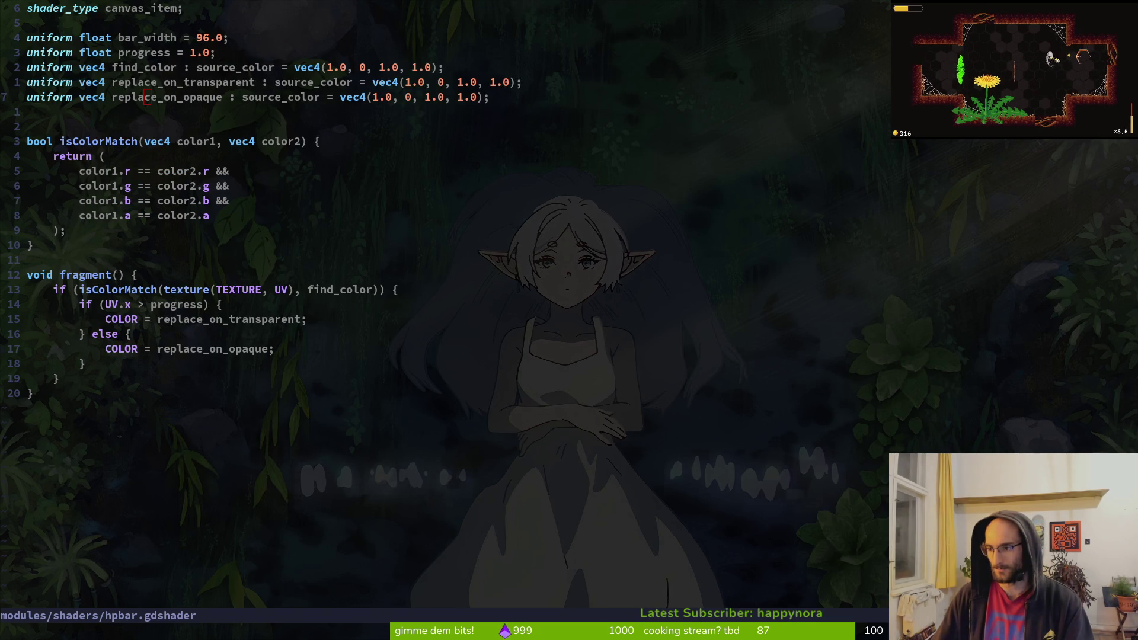
{"action": "key", "text": "j"}
{"action": "key", "text": "j"}
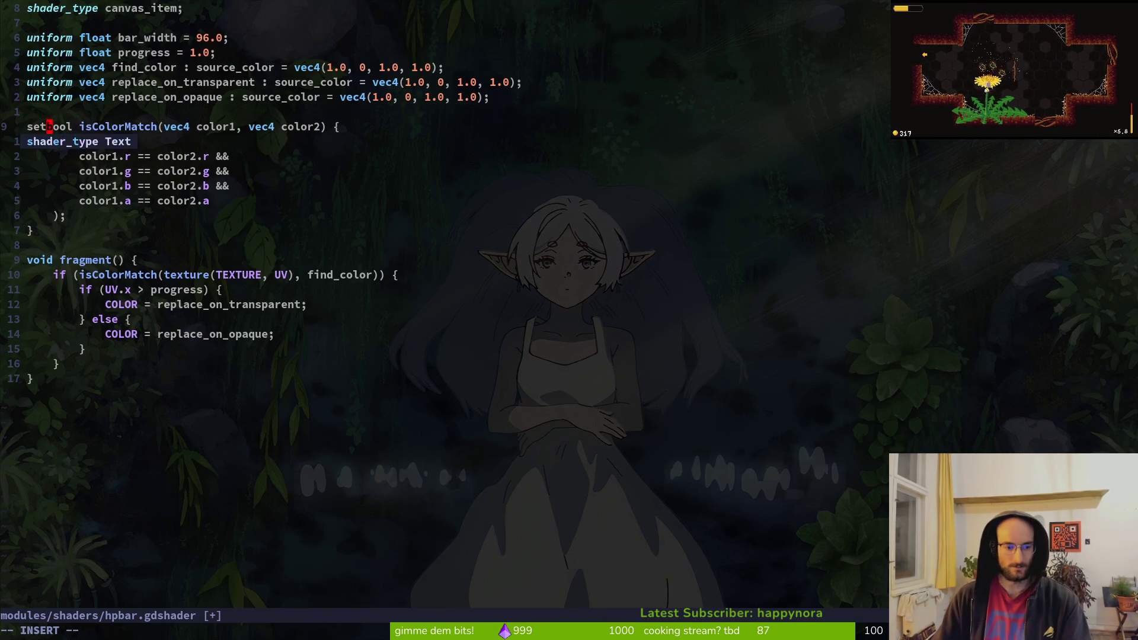
{"action": "key", "text": "Escape"}
{"action": "key", "text": "u"}
- Live-grep the project for set_shader, view the flower.gd match, then jump back
{"action": "key", "text": "space"}
{"action": "key", "text": "f"}
{"action": "key", "text": "g"}
{"action": "type", "text": "set_shad"}
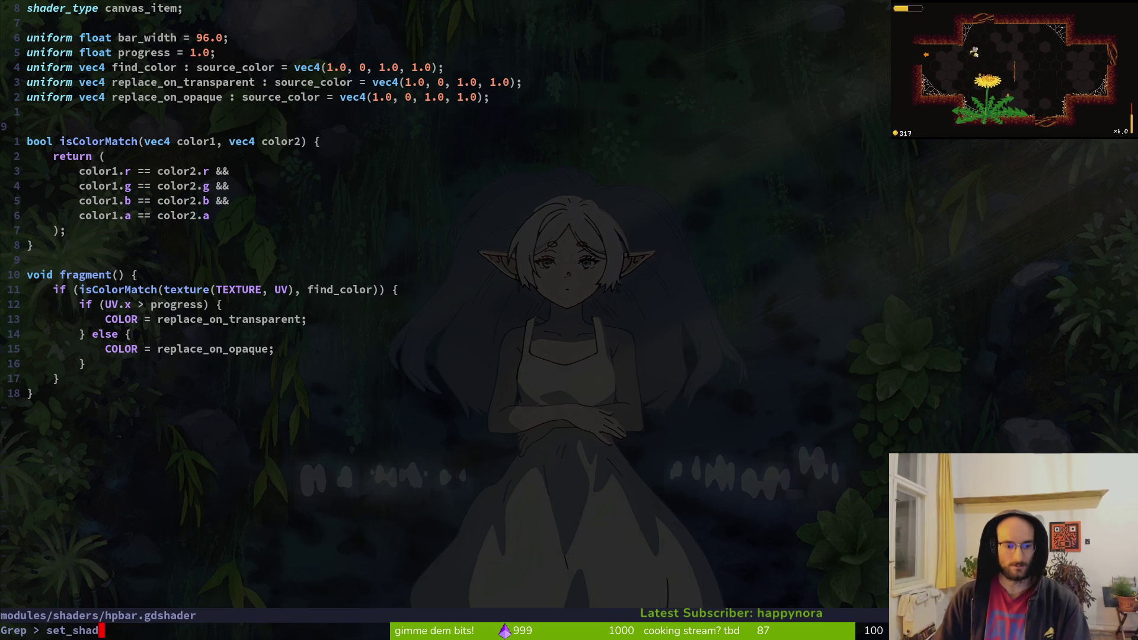
{"action": "type", "text": "er"}
{"action": "key", "text": "Return"}
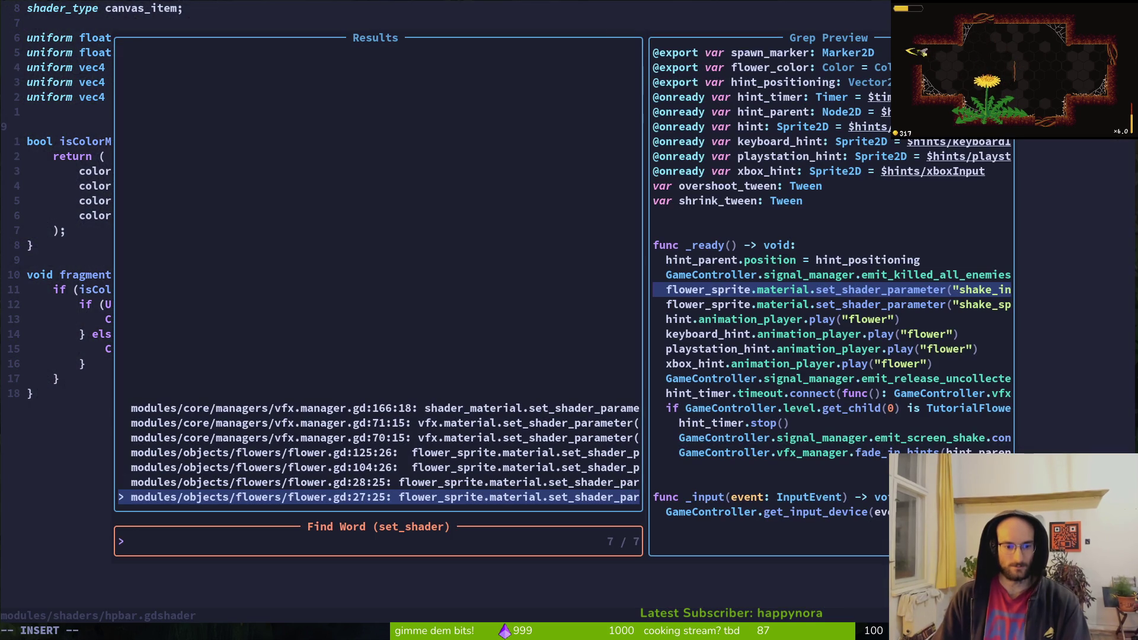
{"action": "key", "text": "Return"}
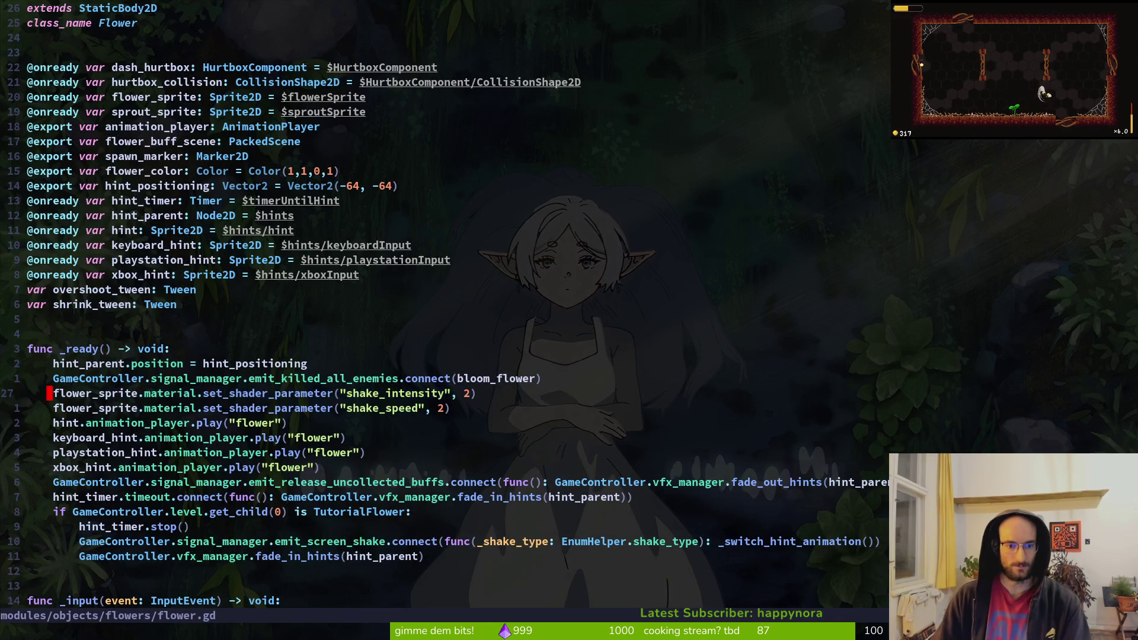
{"action": "key", "text": "ctrl+o"}
- Open hud_overlay.gd and review its hp_bar and hp_label update lines
{"action": "key", "text": "space"}
{"action": "key", "text": "f"}
{"action": "key", "text": "f"}
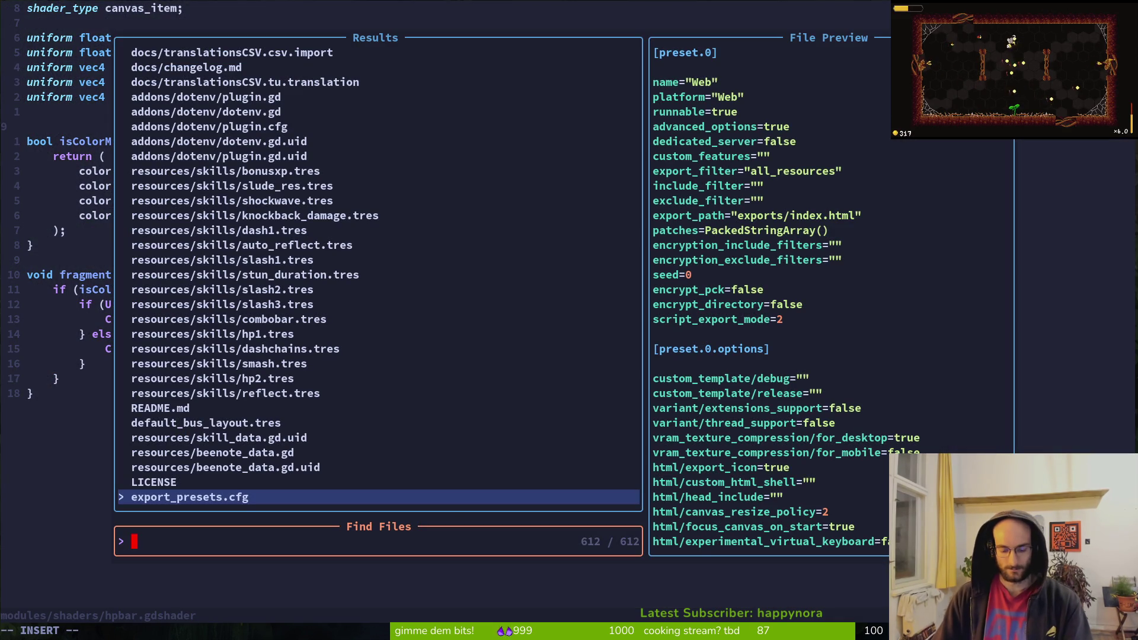
{"action": "type", "text": "hu"}
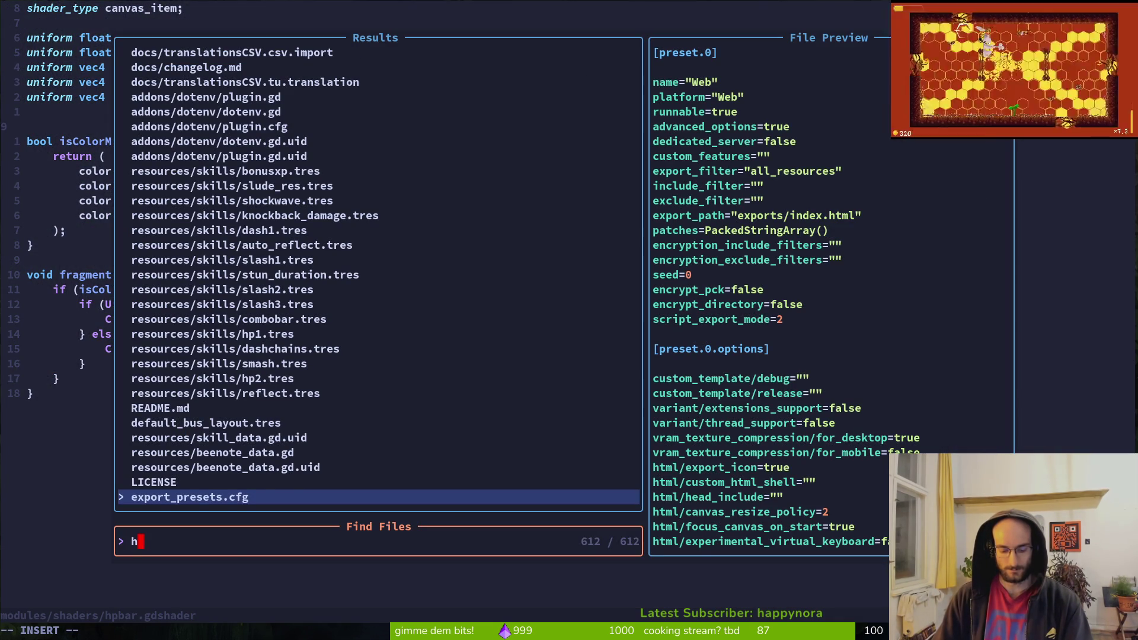
{"action": "key", "text": "BackSpace"}
{"action": "key", "text": "BackSpace"}
{"action": "type", "text": "huo"}
{"action": "key", "text": "Return"}
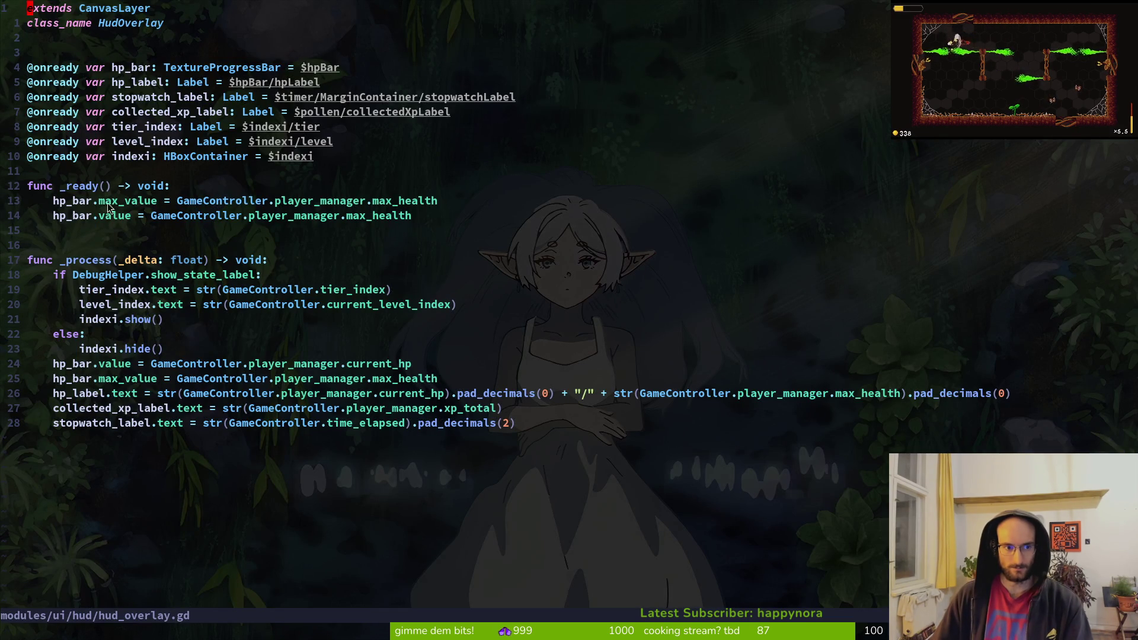
{"action": "left_click_drag", "start_coordinate": [124, 363], "coordinate": [92, 407]}
{"action": "key", "text": "Escape"}
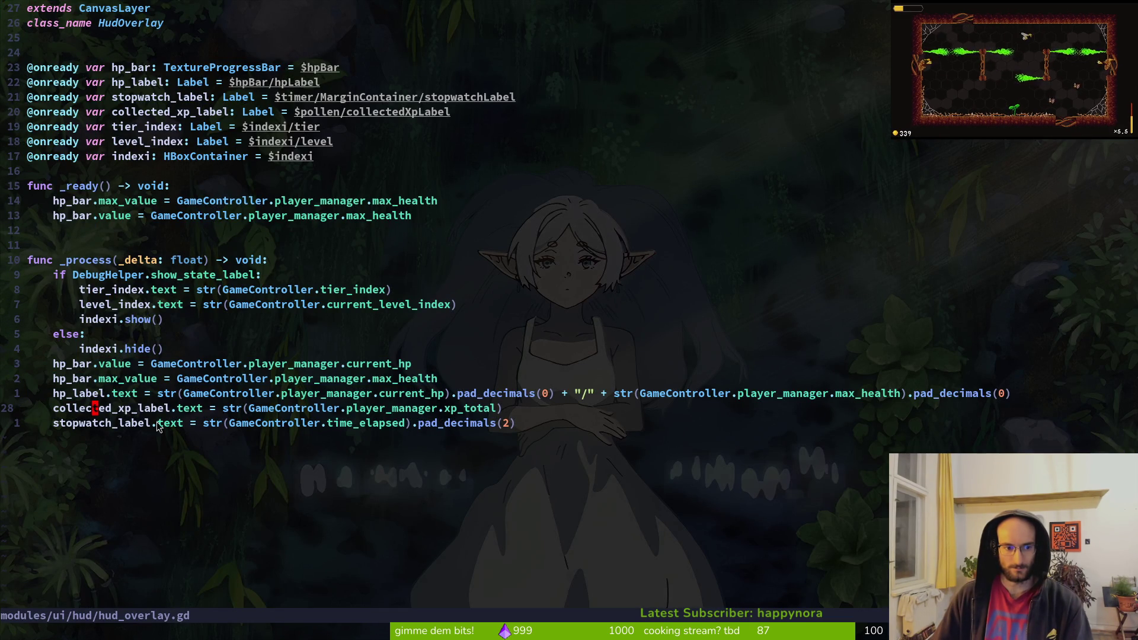
{"action": "left_click", "coordinate": [528, 422]}
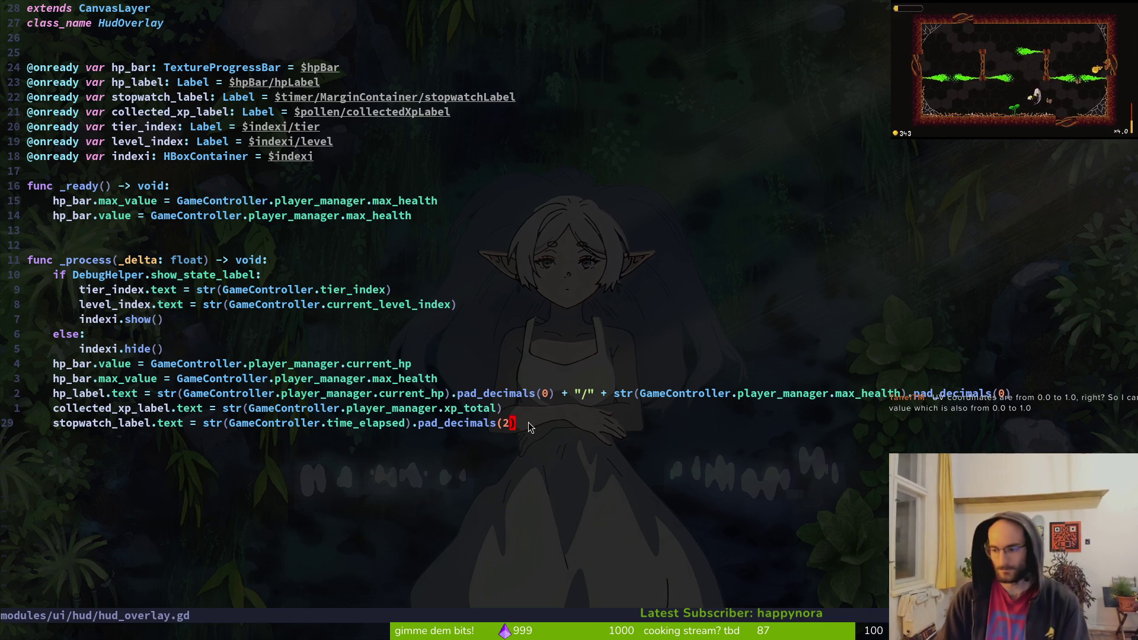
- Check the shader instructions in the chat, mark GameController on line 29, then switch to Godot
{"action": "key", "text": "alt+Tab"}
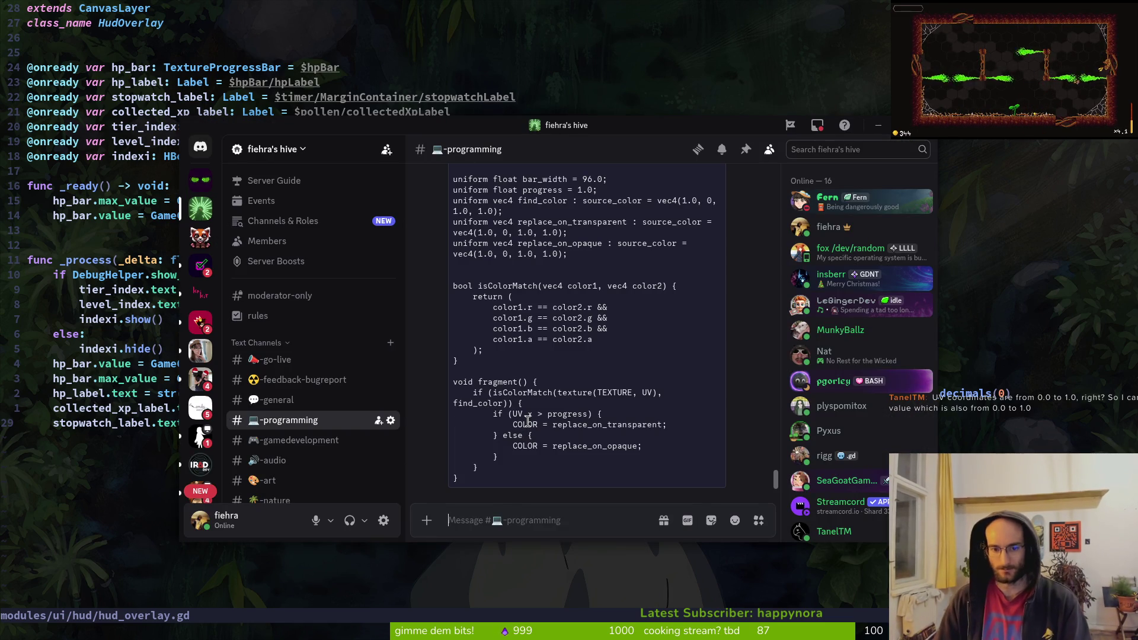
{"action": "scroll", "coordinate": [528, 422], "scroll_direction": "up", "scroll_amount": 5}
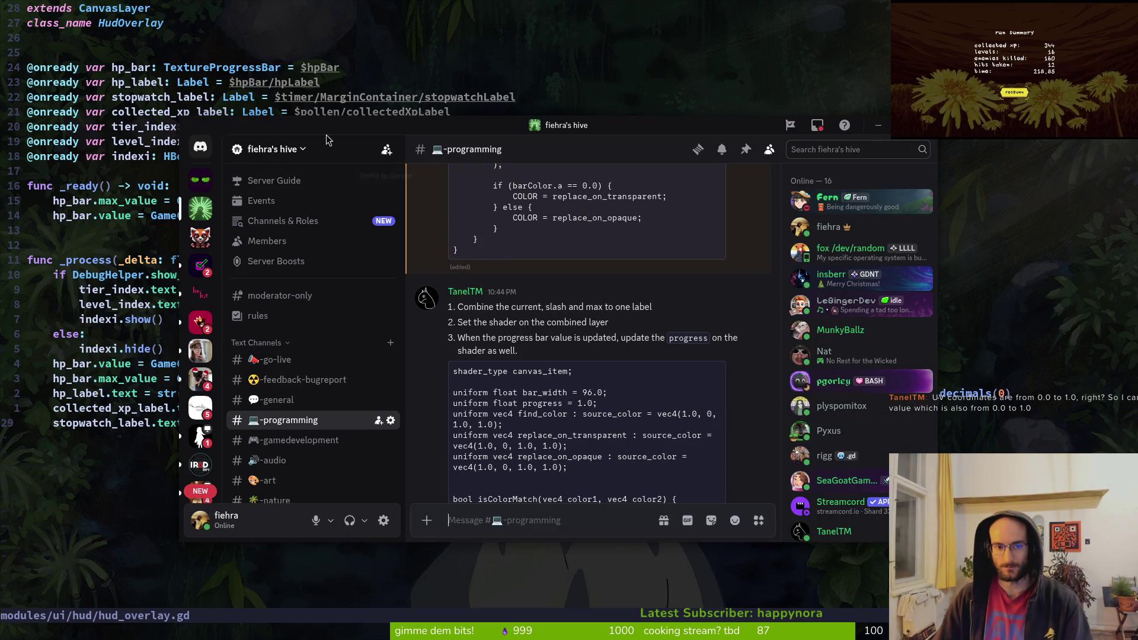
{"action": "key", "text": "alt+Tab"}
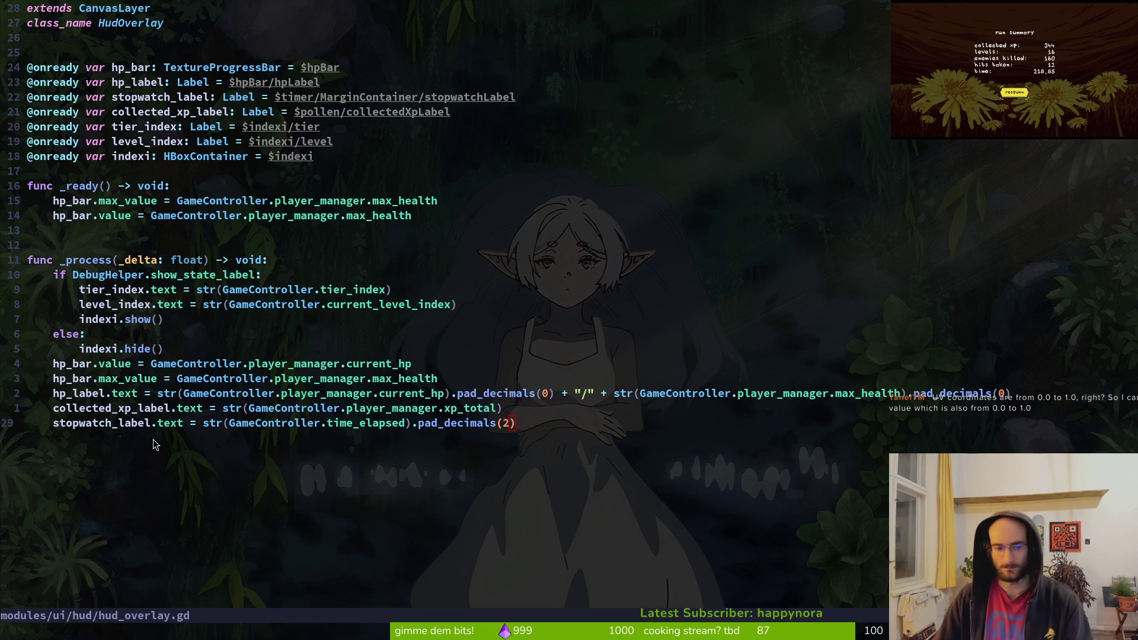
{"action": "left_click", "coordinate": [235, 430]}
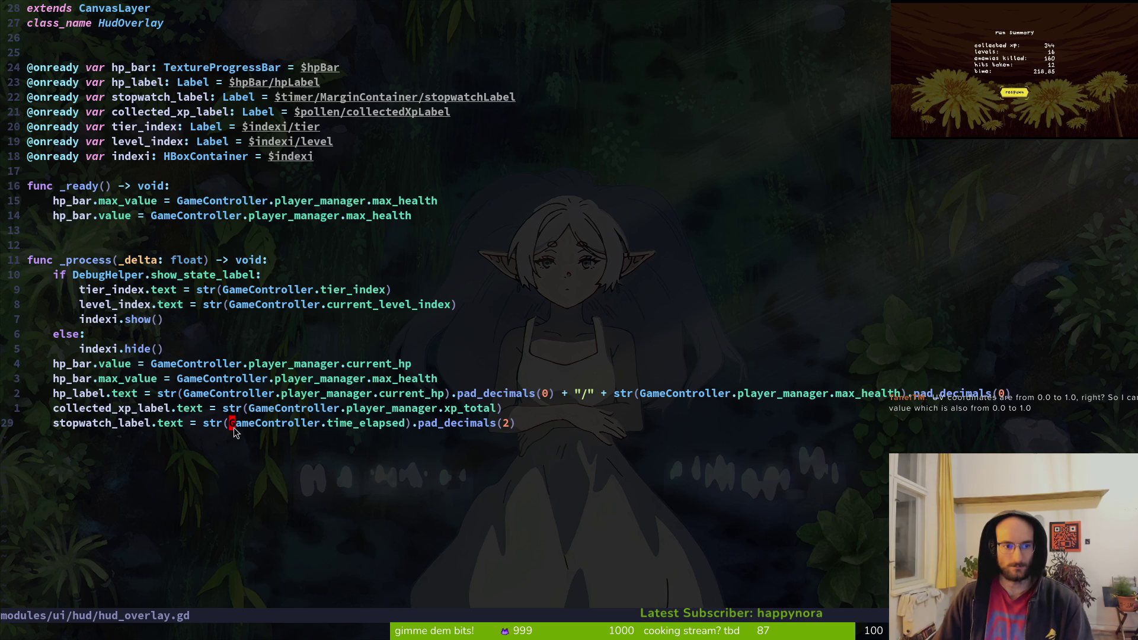
{"action": "key", "text": "alt+Tab"}
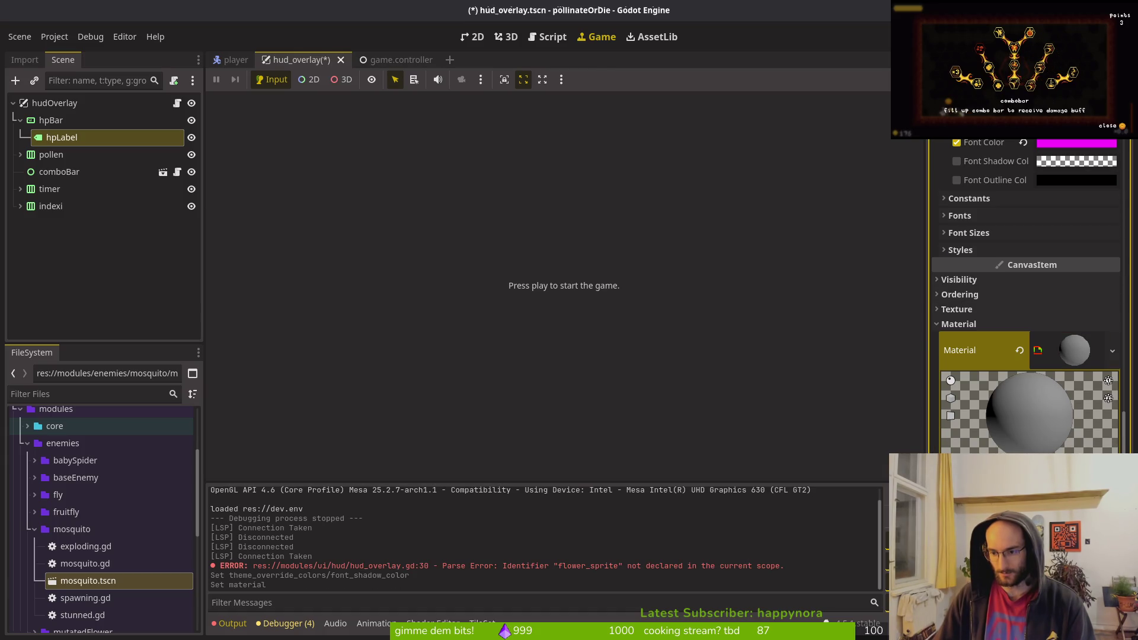
- Load the hpbar shader into hpLabel's material, pick replace_on_transparent and replace_on_opaque colours, and save hud_overlay.tscn
{"action": "key", "text": "Escape"}
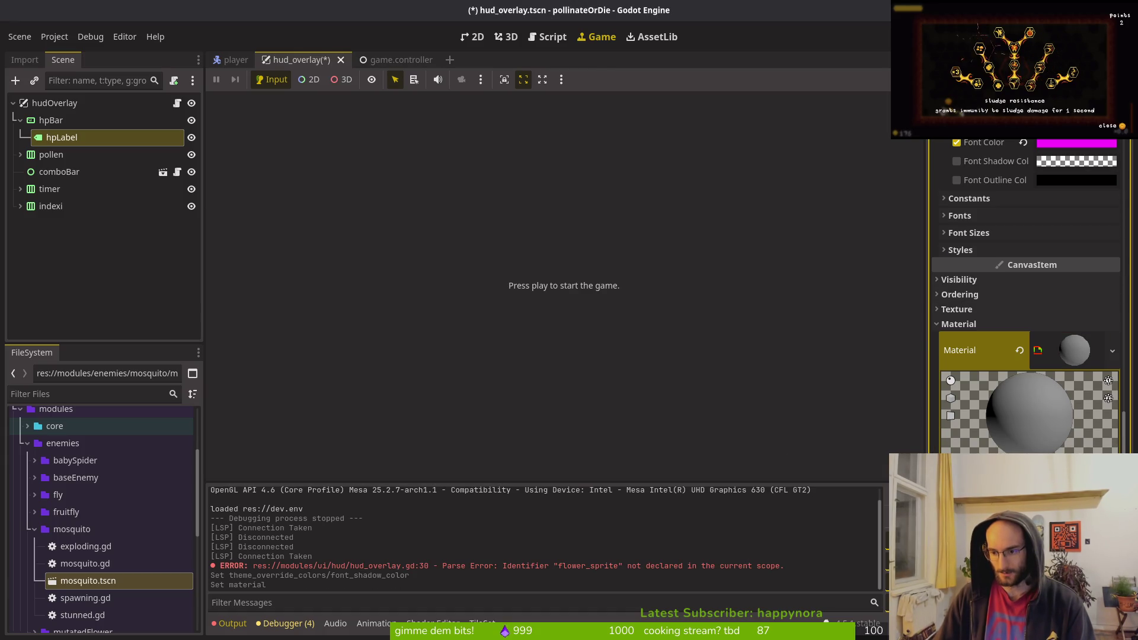
{"action": "double_click", "coordinate": [465, 231]}
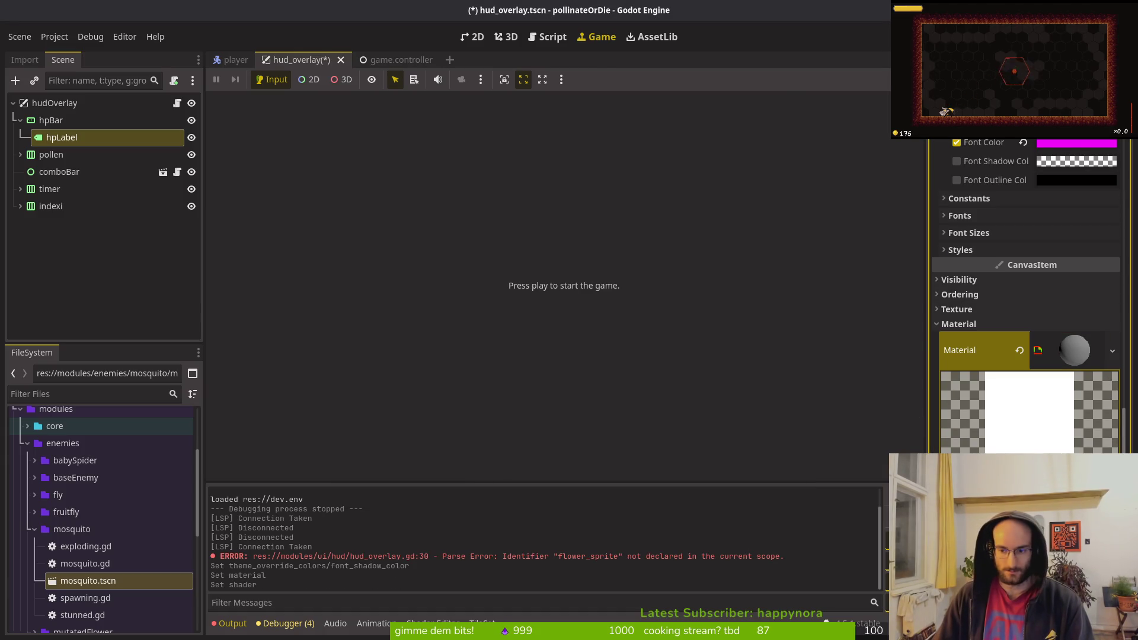
{"action": "left_click", "coordinate": [1076, 143]}
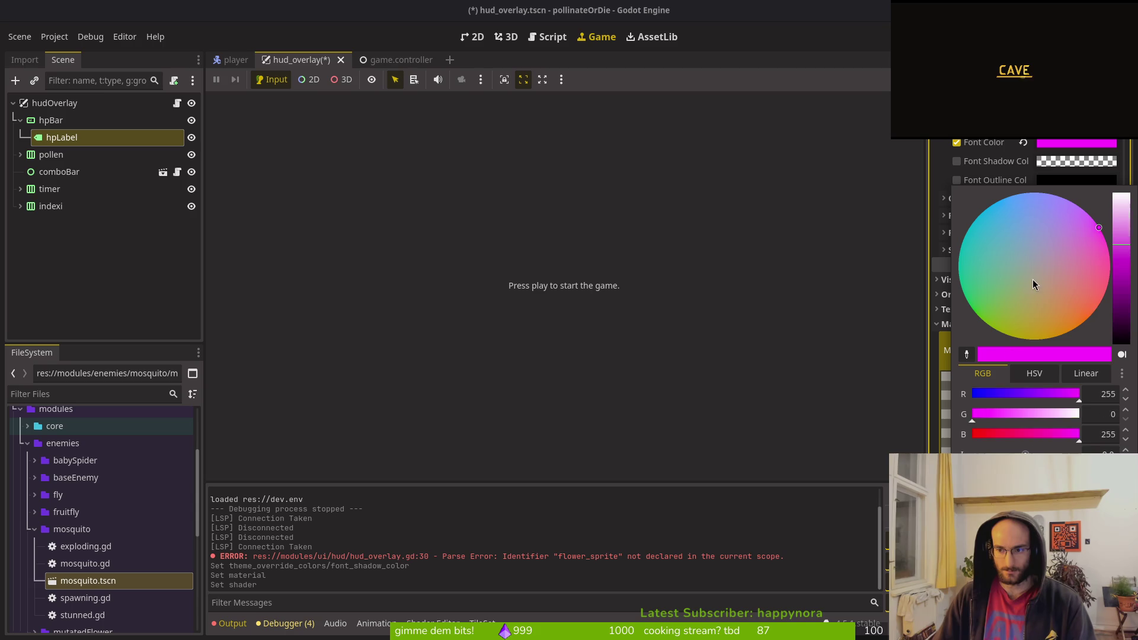
{"action": "key", "text": "Escape"}
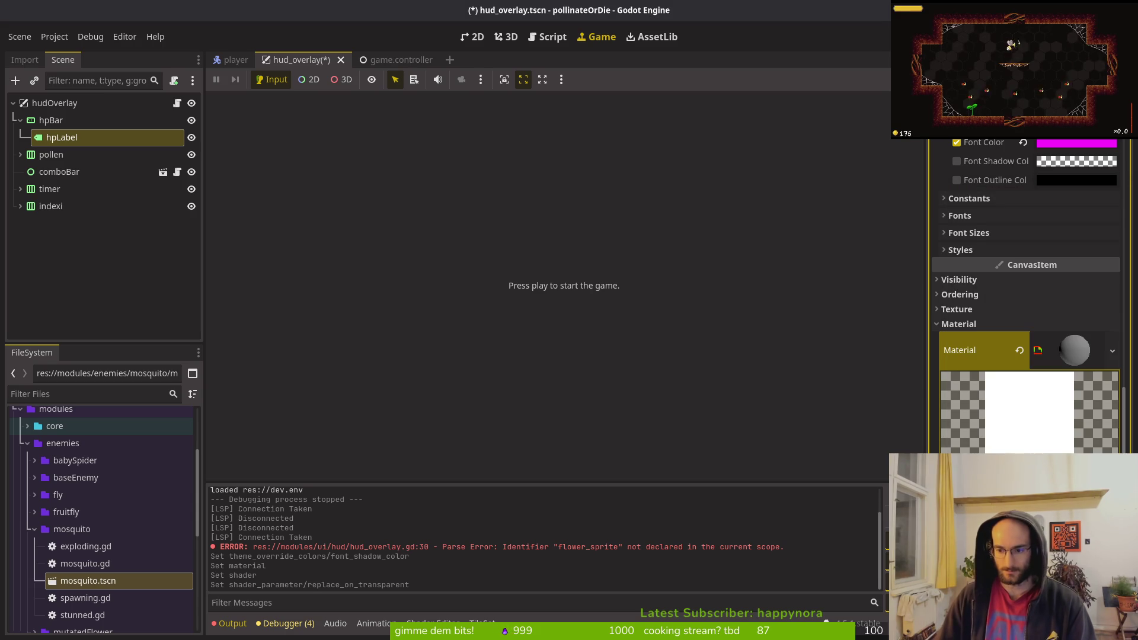
{"action": "left_click", "coordinate": [1076, 469]}
{"action": "key", "text": "Escape"}
{"action": "key", "text": "ctrl+s"}
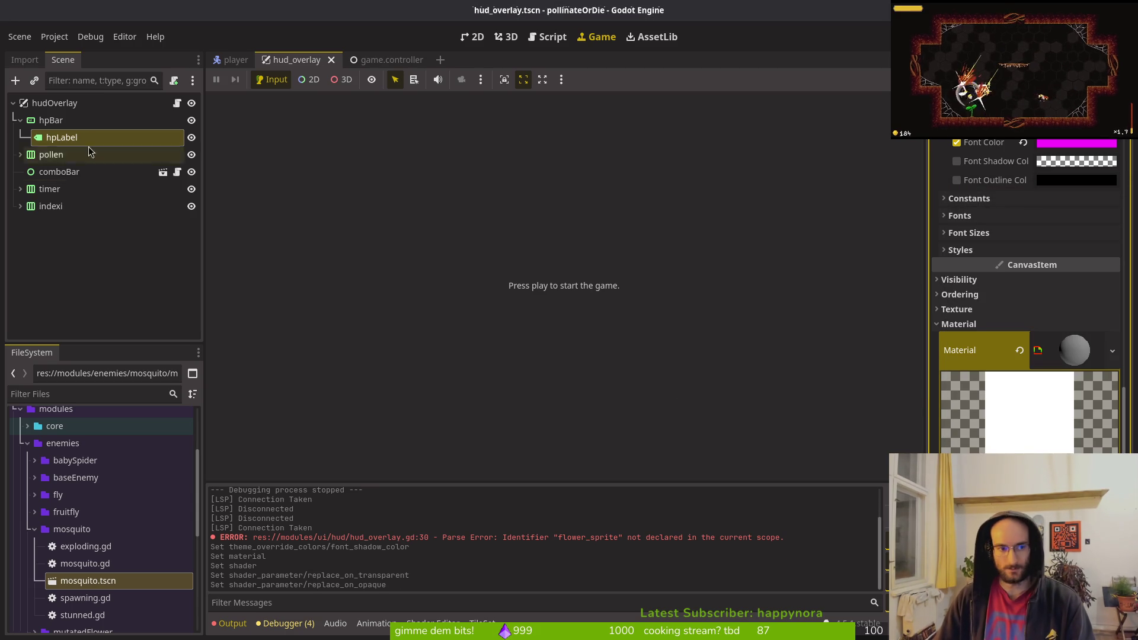
{"action": "left_click", "coordinate": [40, 124]}
{"action": "key", "text": "alt+Tab"}
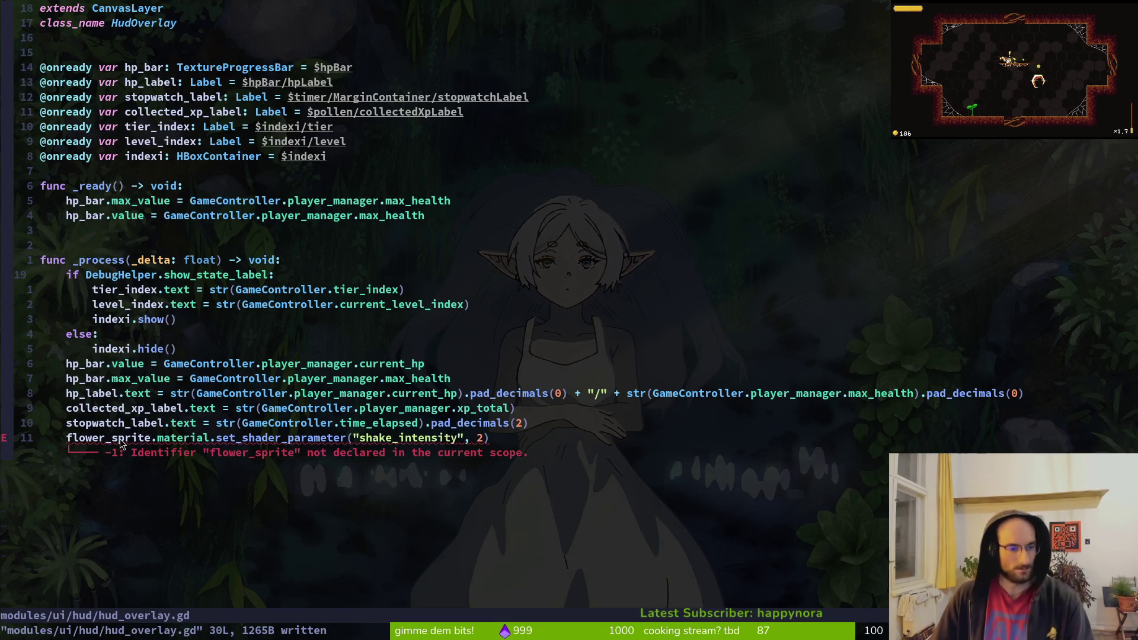
- Change flower_sprite to hp_label on line 30 using completion
{"action": "left_click", "coordinate": [122, 449]}
{"action": "type", "text": "ciwh"}
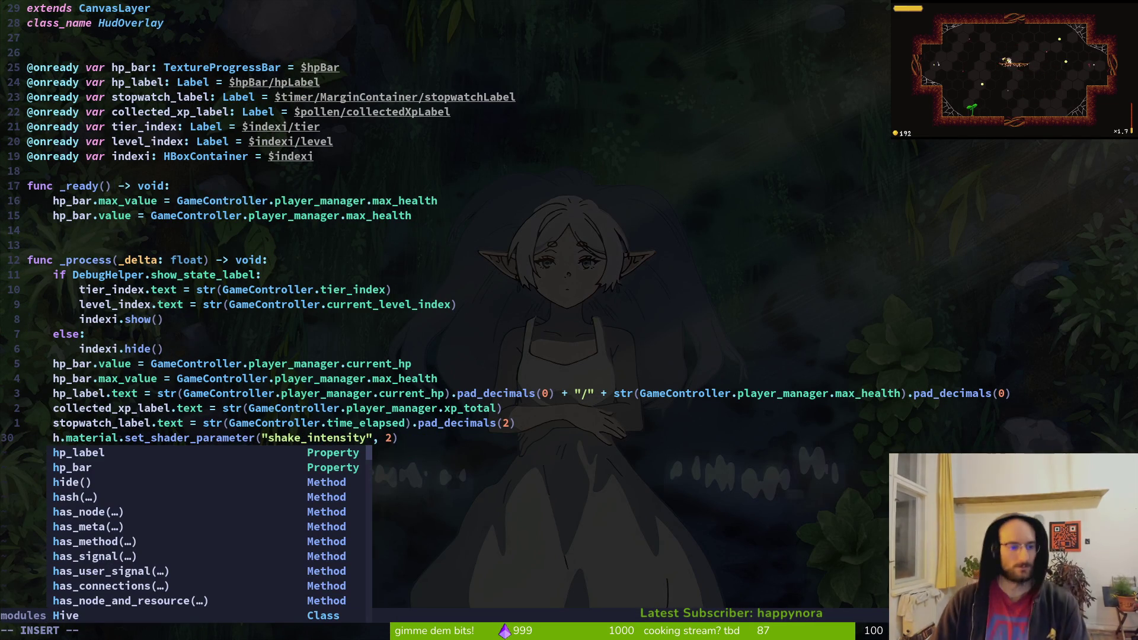
{"action": "key", "text": "ctrl+n"}
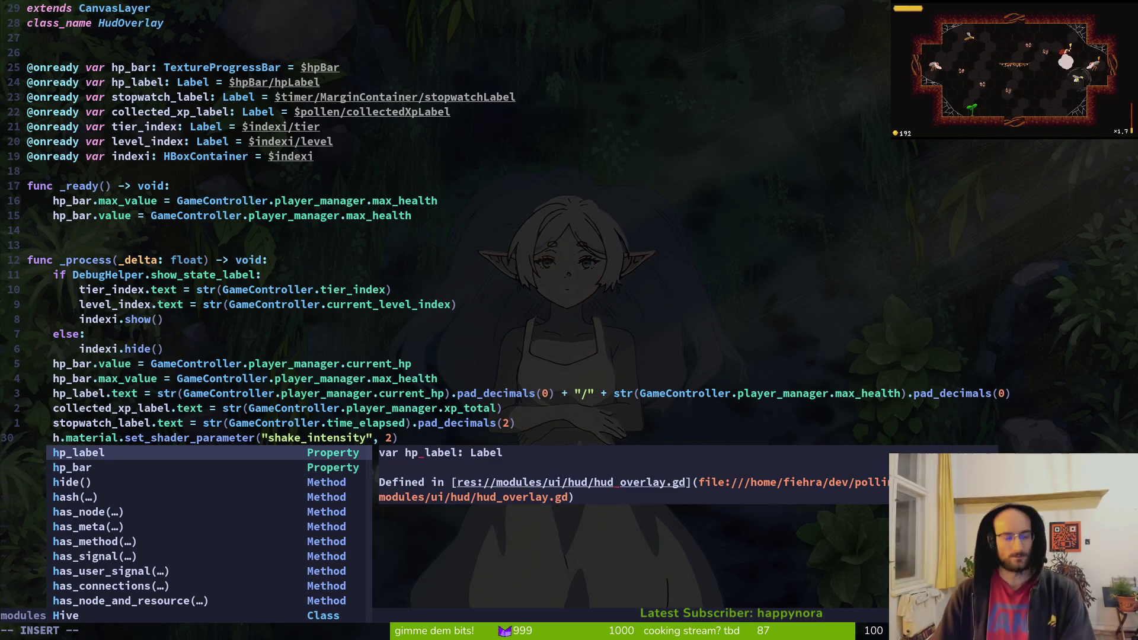
{"action": "key", "text": "ctrl+y"}
{"action": "key", "text": "Escape"}
{"action": "key", "text": "l"}
{"action": "key", "text": "l"}
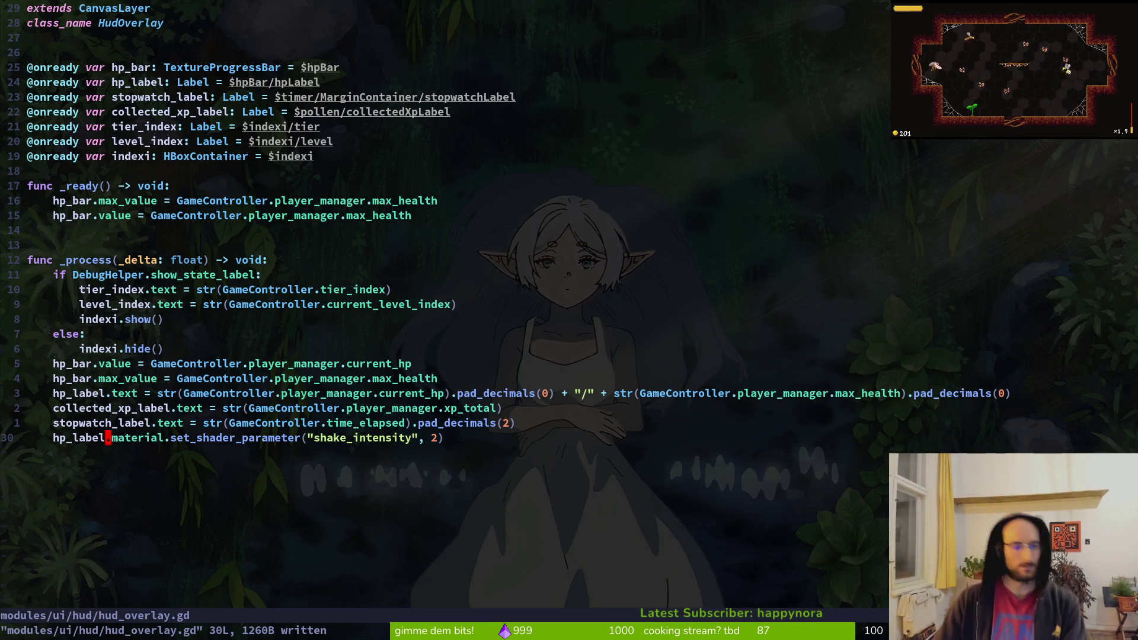
- Rename the shader parameter from shake_intensity to "progress" and clear the value 2
{"action": "key", "text": "w"}
{"action": "key", "text": "w"}
{"action": "key", "text": "t"}
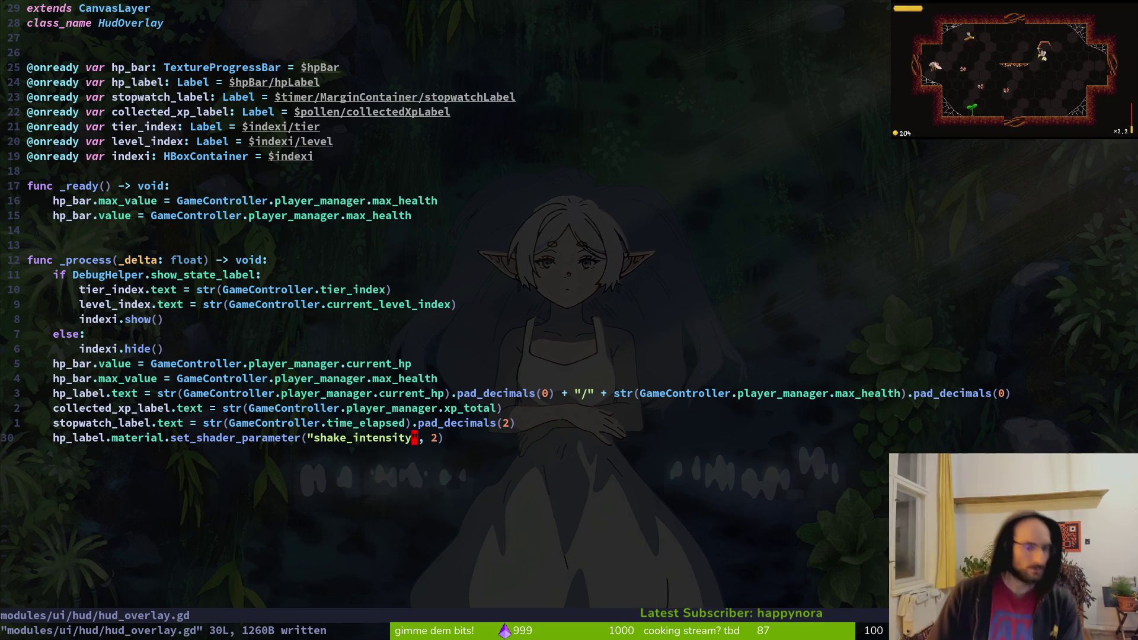
{"action": "key", "text": "c"}
{"action": "key", "text": "i"}
{"action": "key", "text": "quotedbl"}
{"action": "type", "text": "progress"}
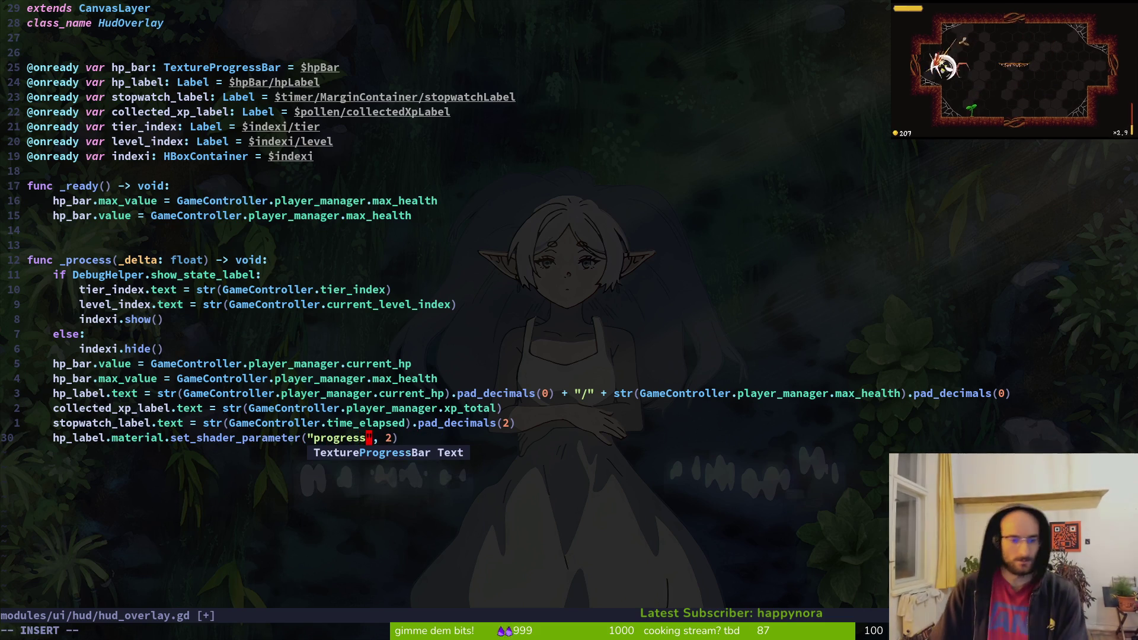
{"action": "key", "text": "Escape"}
{"action": "key", "text": "dollar"}
{"action": "key", "text": "s"}
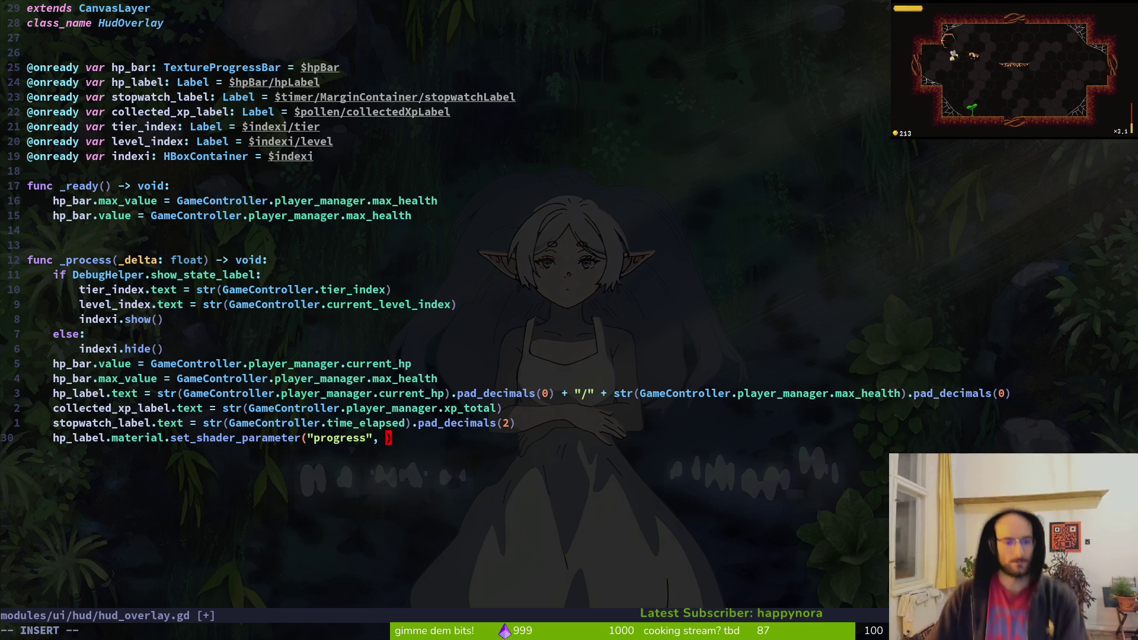
{"action": "key", "text": "Escape"}
- Add 'var progress = current_hp / max_health' from GameController.player_manager above the call and save
{"action": "key", "text": "shift+o"}
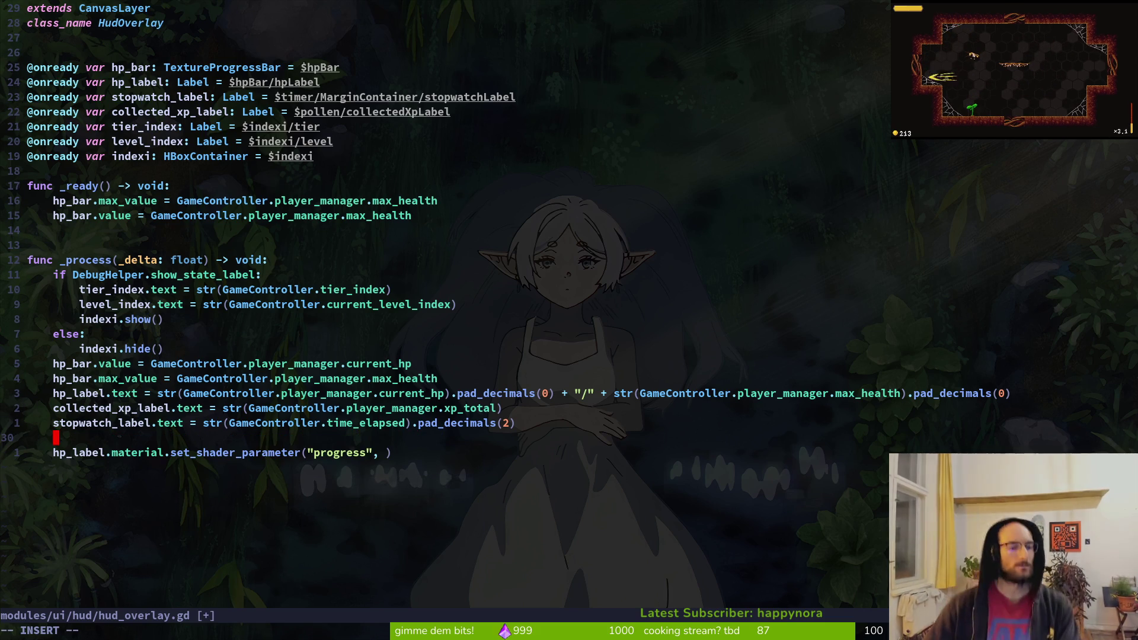
{"action": "type", "text": "var "}
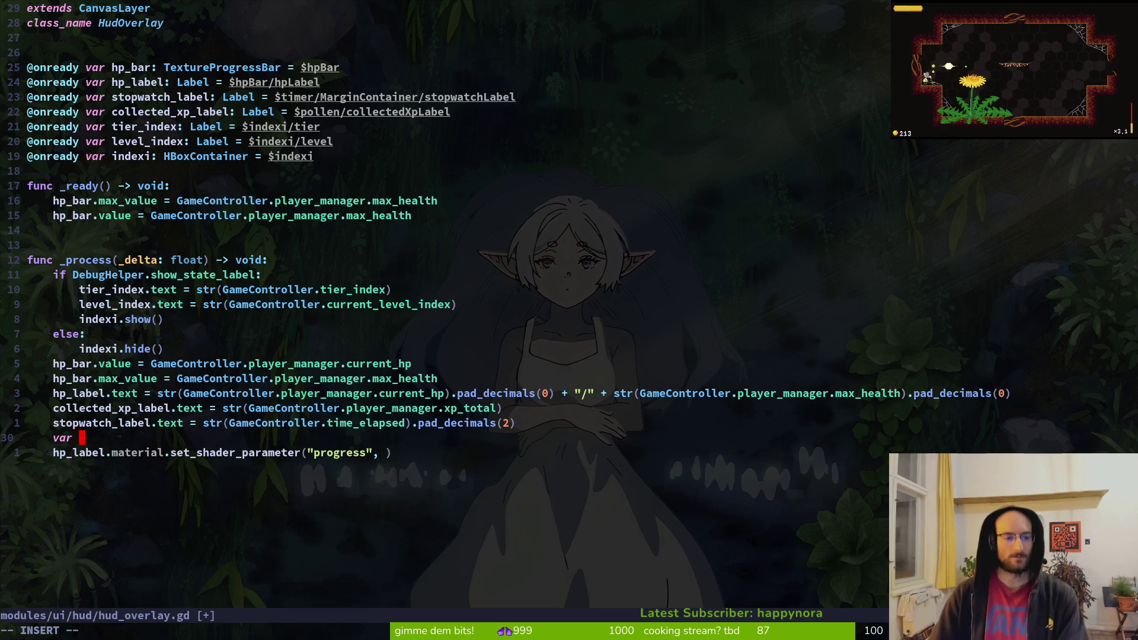
{"action": "type", "text": "progress = "}
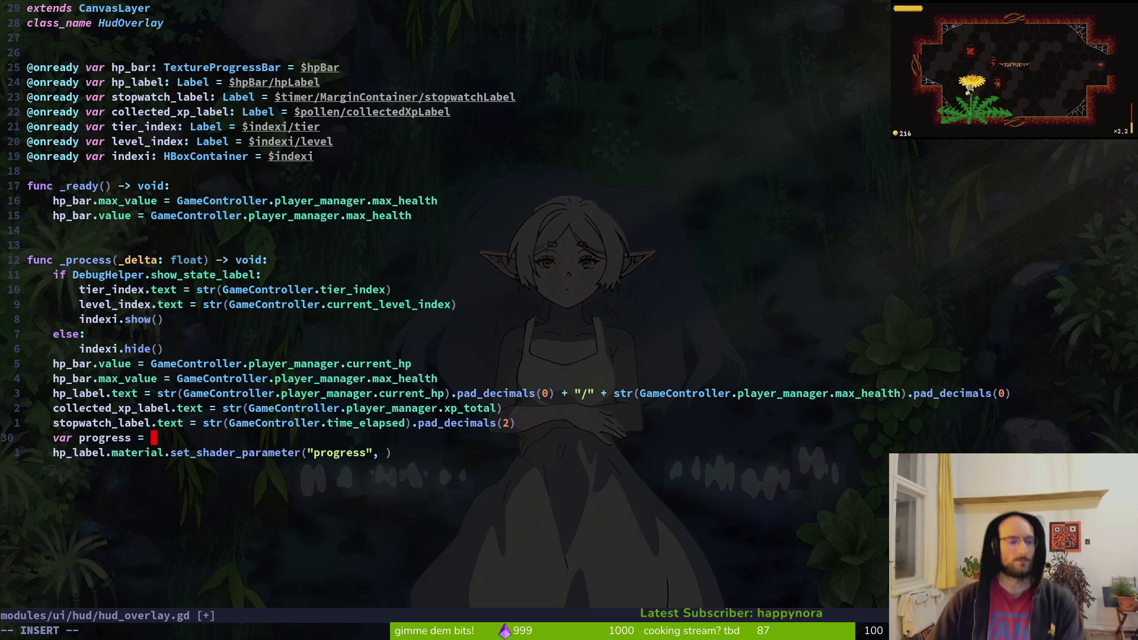
{"action": "type", "text": "GameController."}
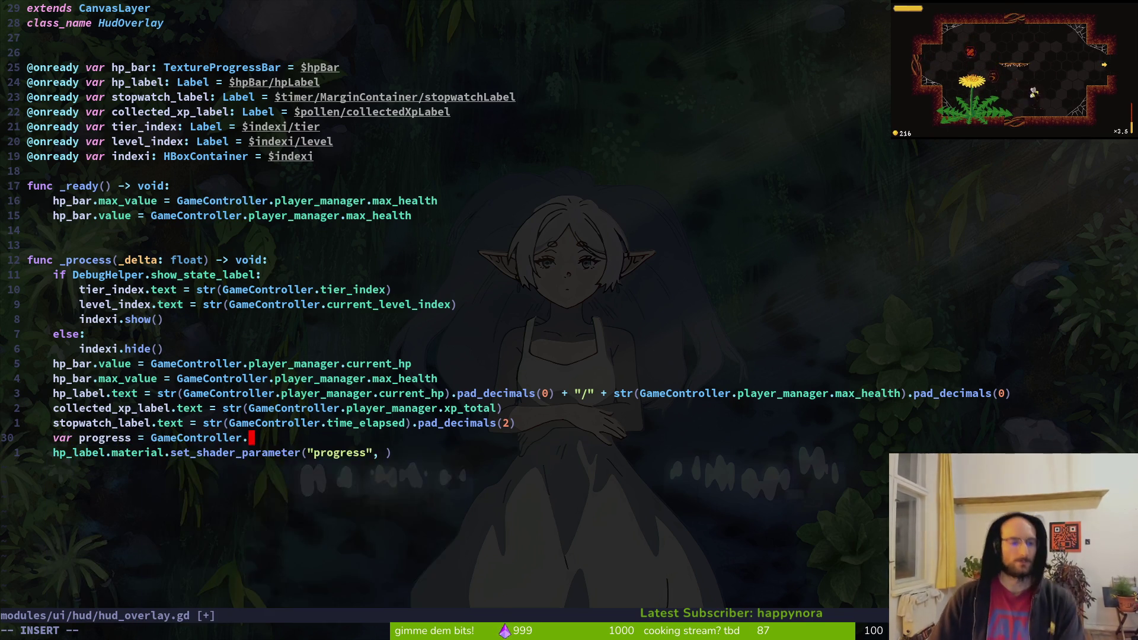
{"action": "type", "text": "player_manager.current_hp / "}
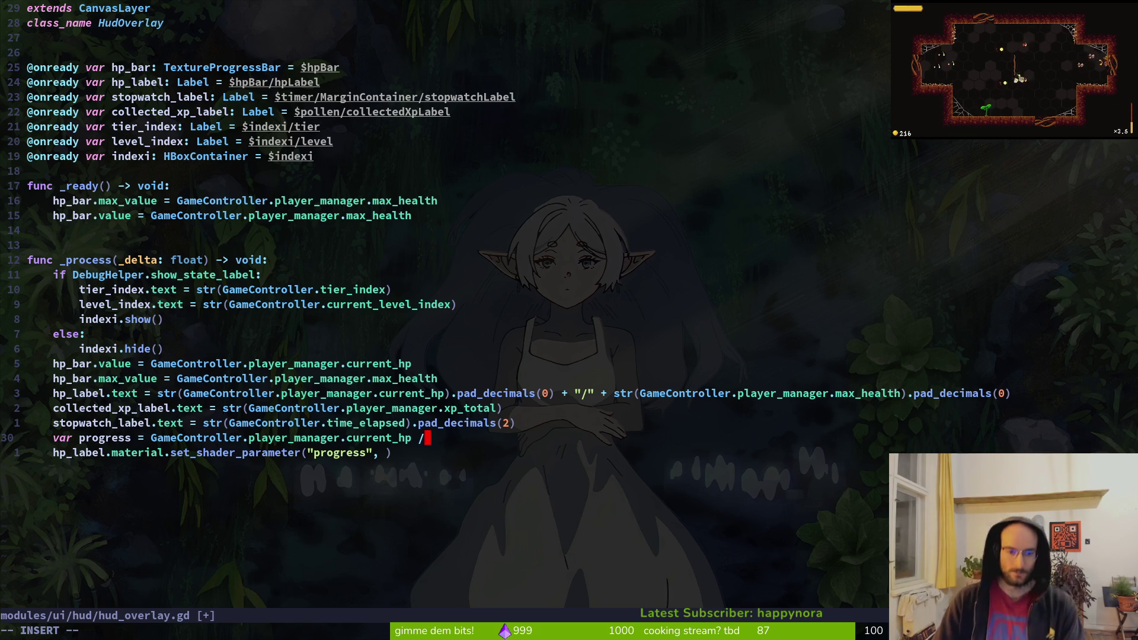
{"action": "type", "text": "GameController."}
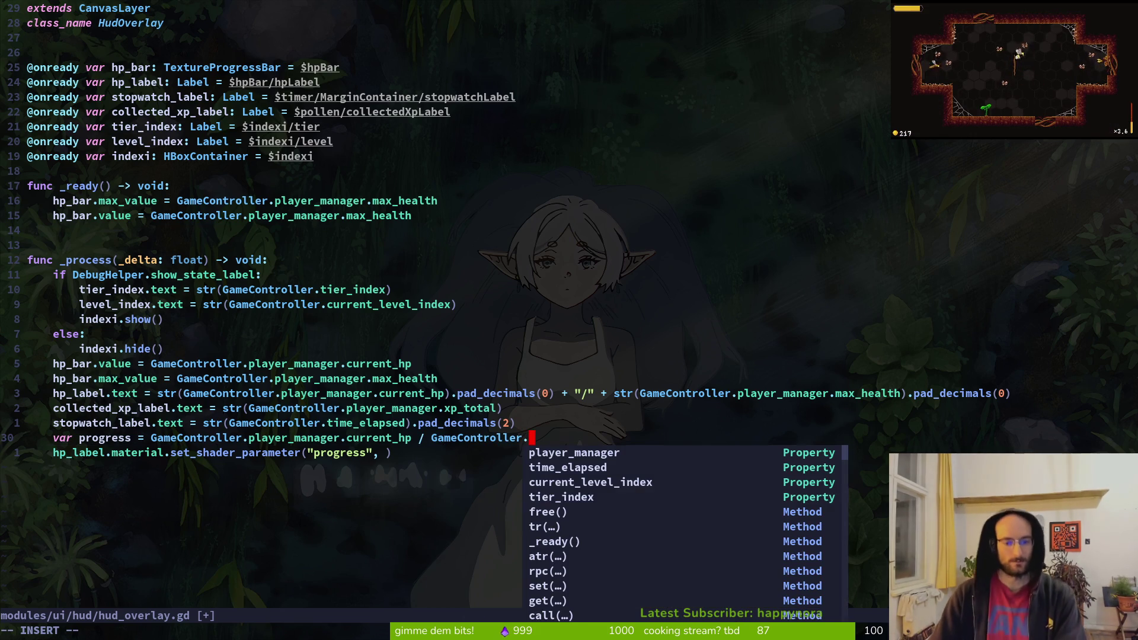
{"action": "type", "text": "player_manager."}
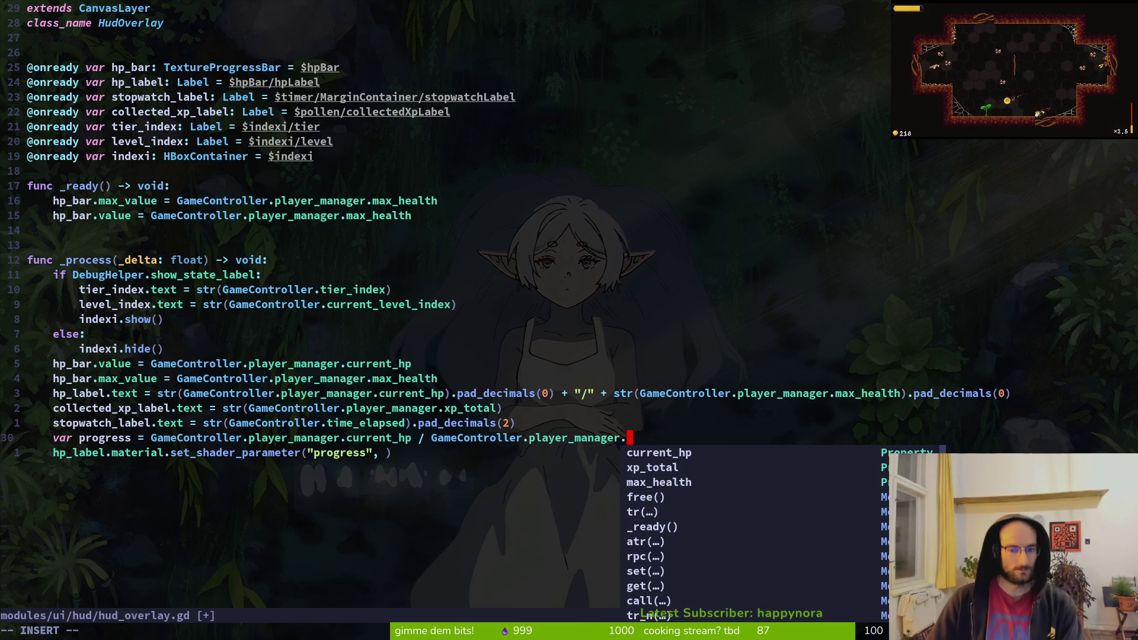
{"action": "type", "text": "max_health"}
{"action": "key", "text": "Escape"}
{"action": "type", "text": ":w"}
{"action": "key", "text": "Return"}
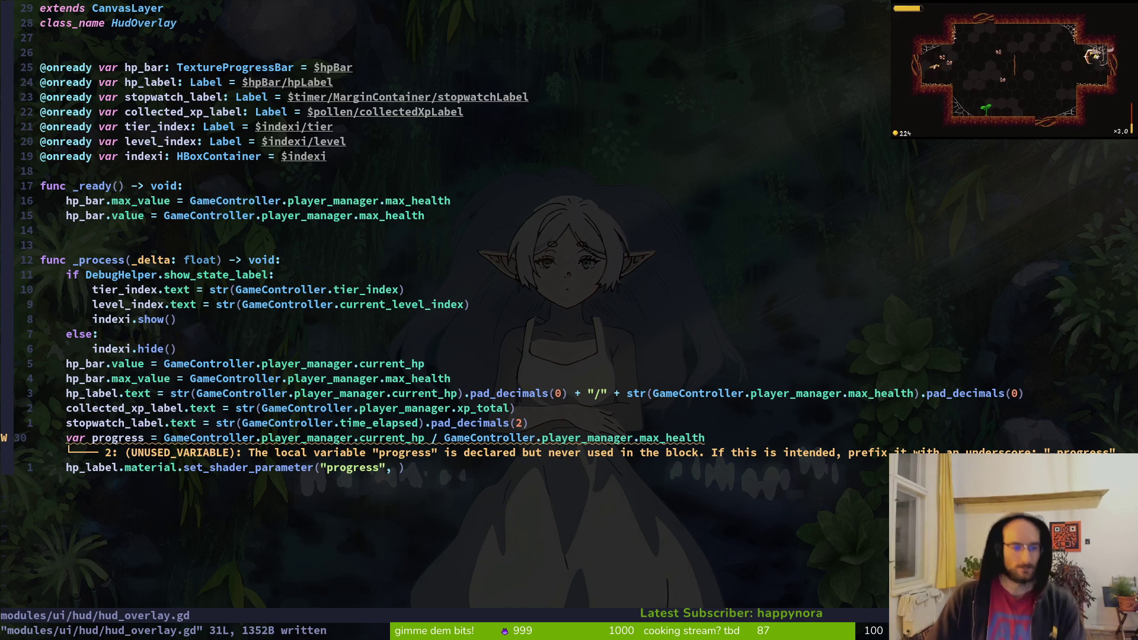
- Pass progress as the parameter value, save the script, and return to Godot
{"action": "type", "text": "iprogress"}
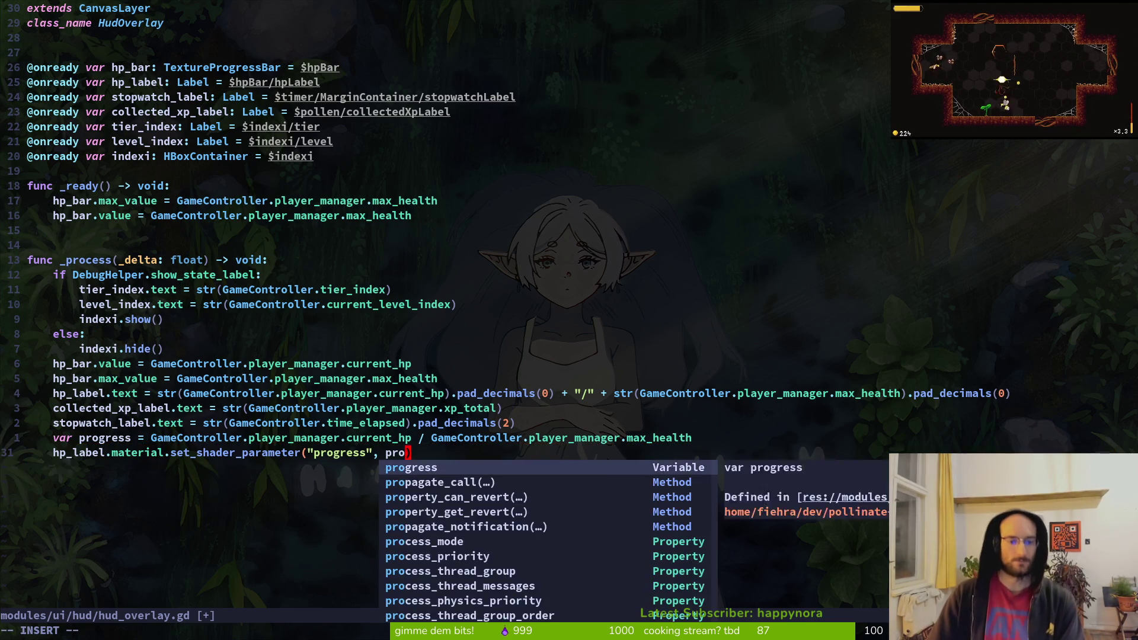
{"action": "key", "text": "Escape"}
{"action": "type", "text": ":w"}
{"action": "key", "text": "Return"}
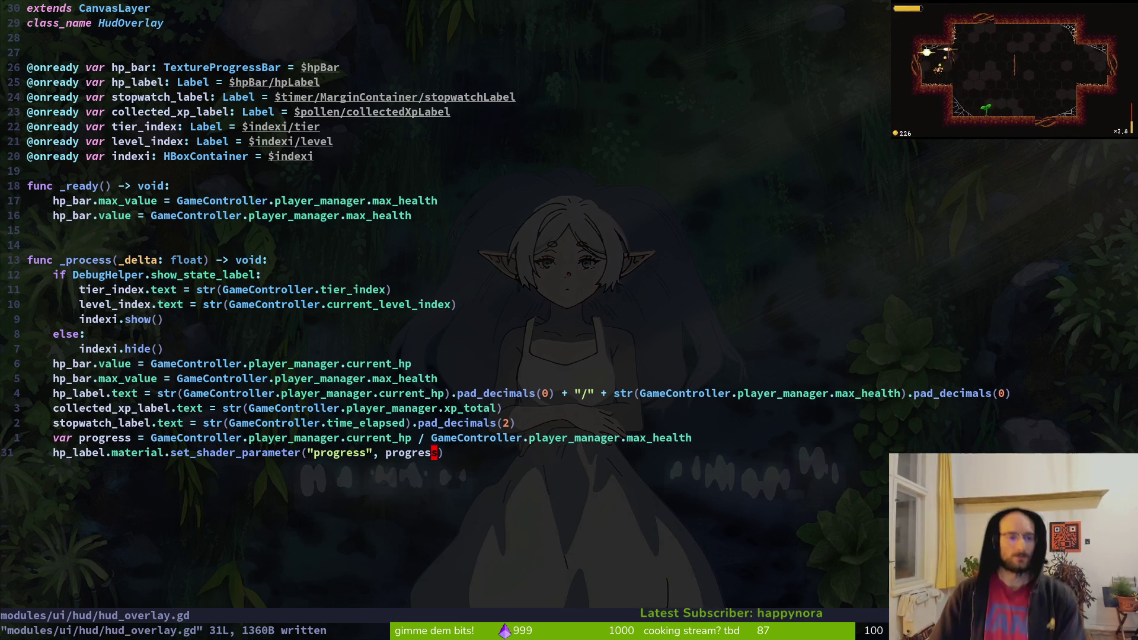
{"action": "key", "text": "alt+Tab"}
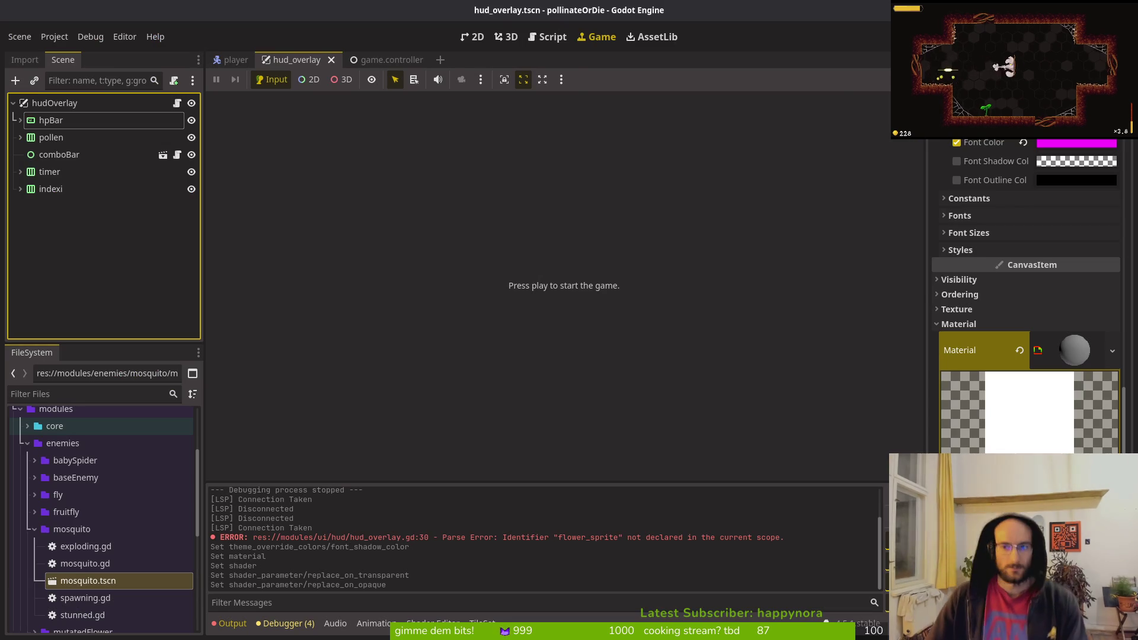
- Run the game, start a new game to view the HP bar, then show the Local scene tree
{"action": "key", "text": "F5"}
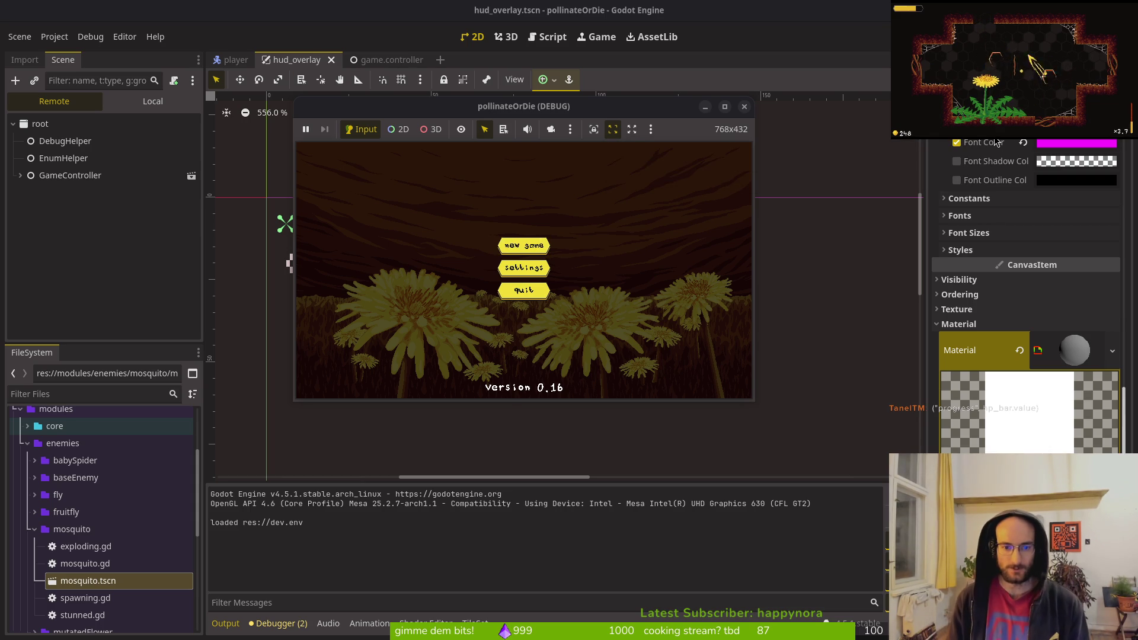
{"action": "key", "text": "Return"}
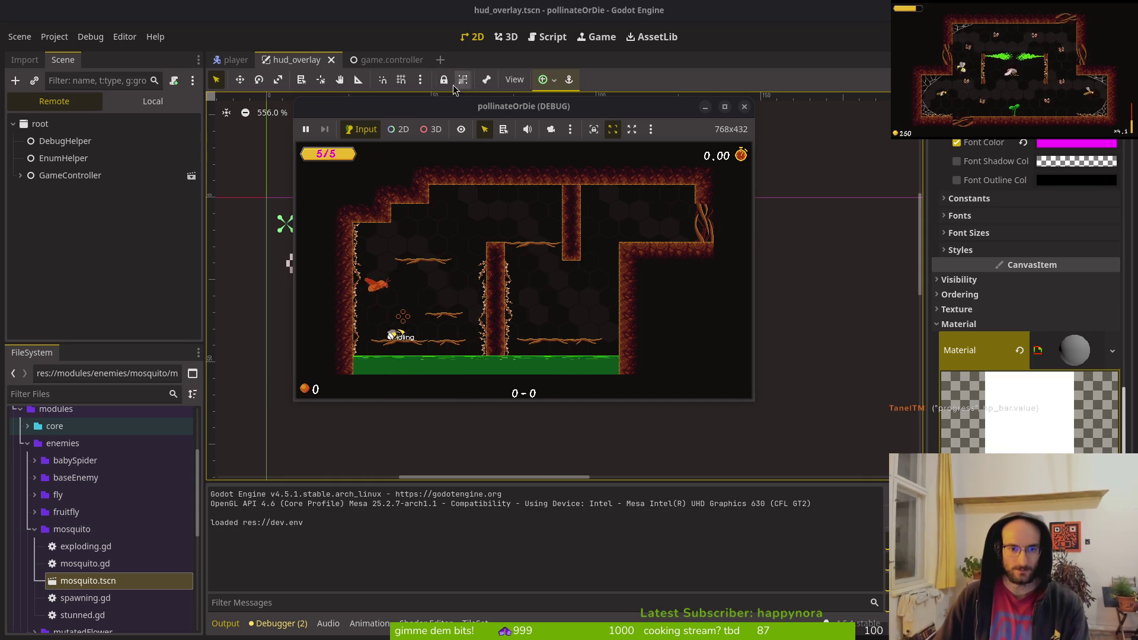
{"action": "left_click_drag", "start_coordinate": [390, 336], "coordinate": [443, 359]}
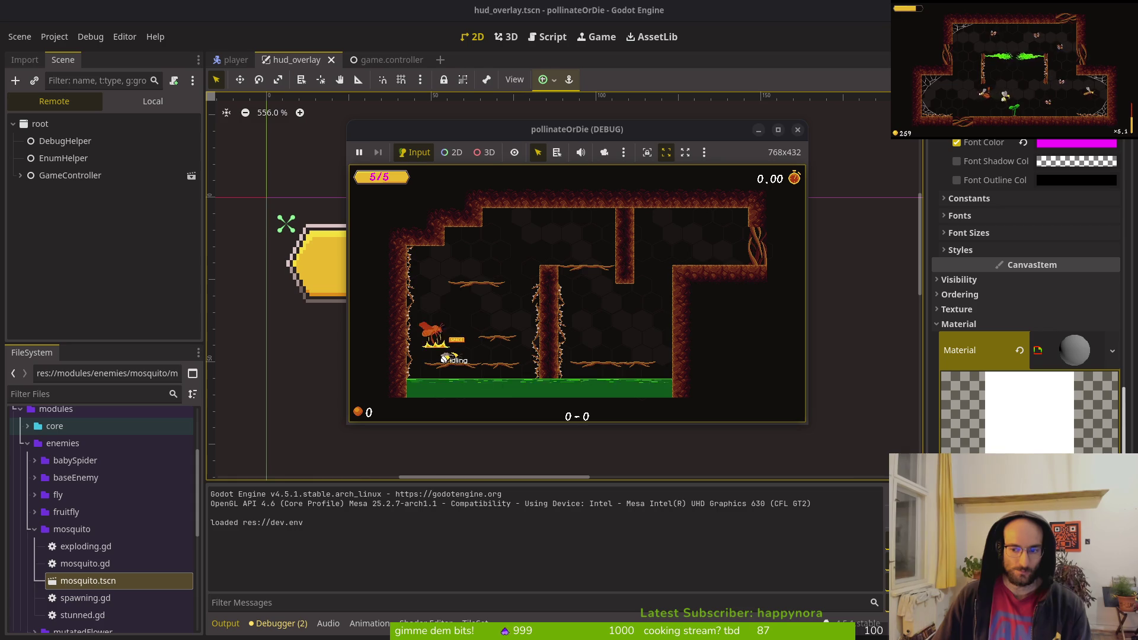
{"action": "left_click", "coordinate": [153, 101]}
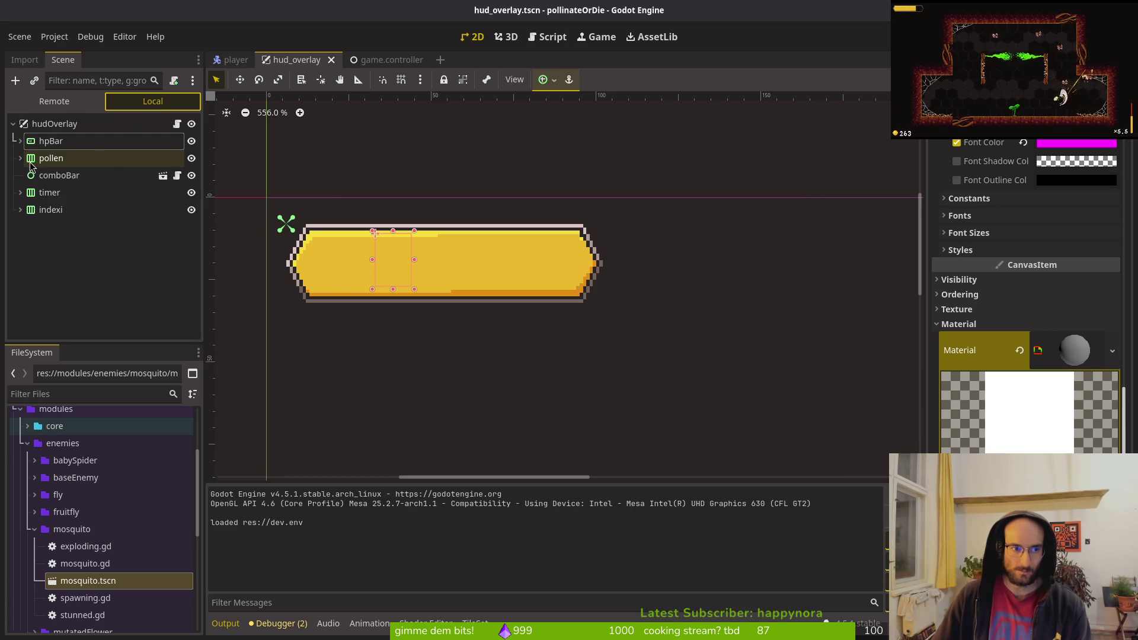
- Select hpLabel under hpBar and inspect its font colour picker without changes
{"action": "left_click", "coordinate": [20, 141]}
{"action": "left_click", "coordinate": [61, 158]}
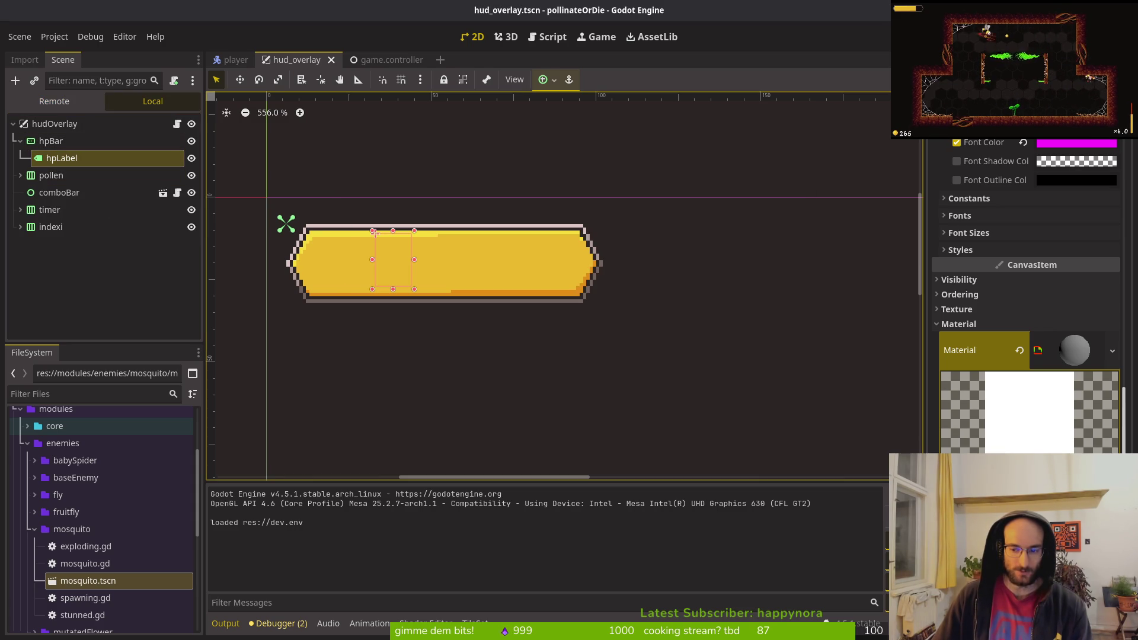
{"action": "left_click", "coordinate": [1054, 145]}
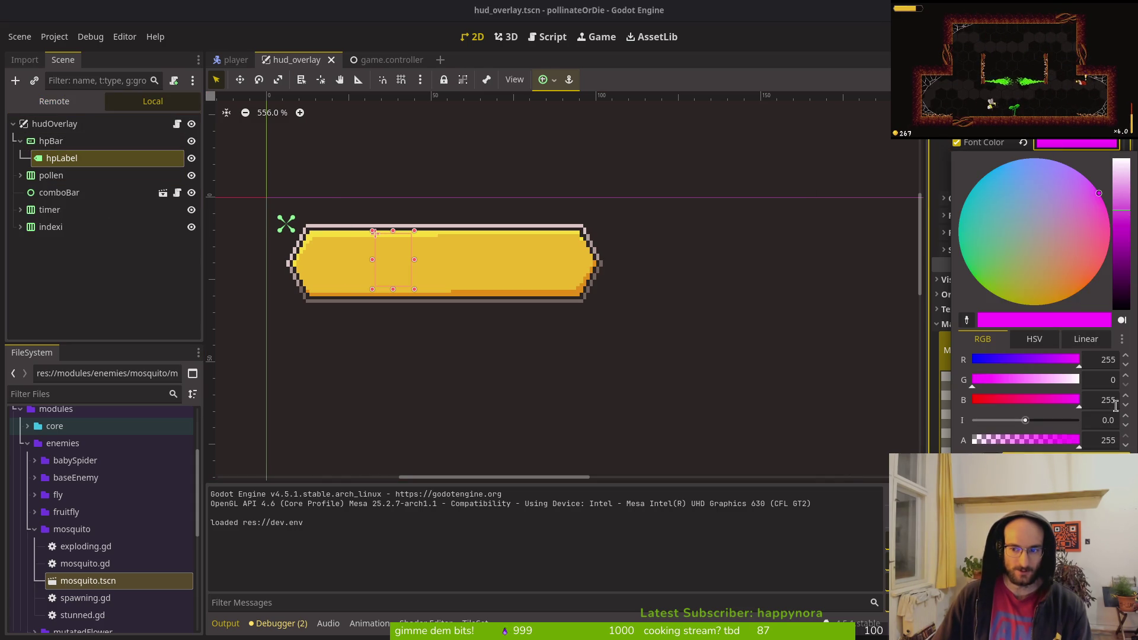
{"action": "key", "text": "Escape"}
{"action": "left_click", "coordinate": [1076, 143]}
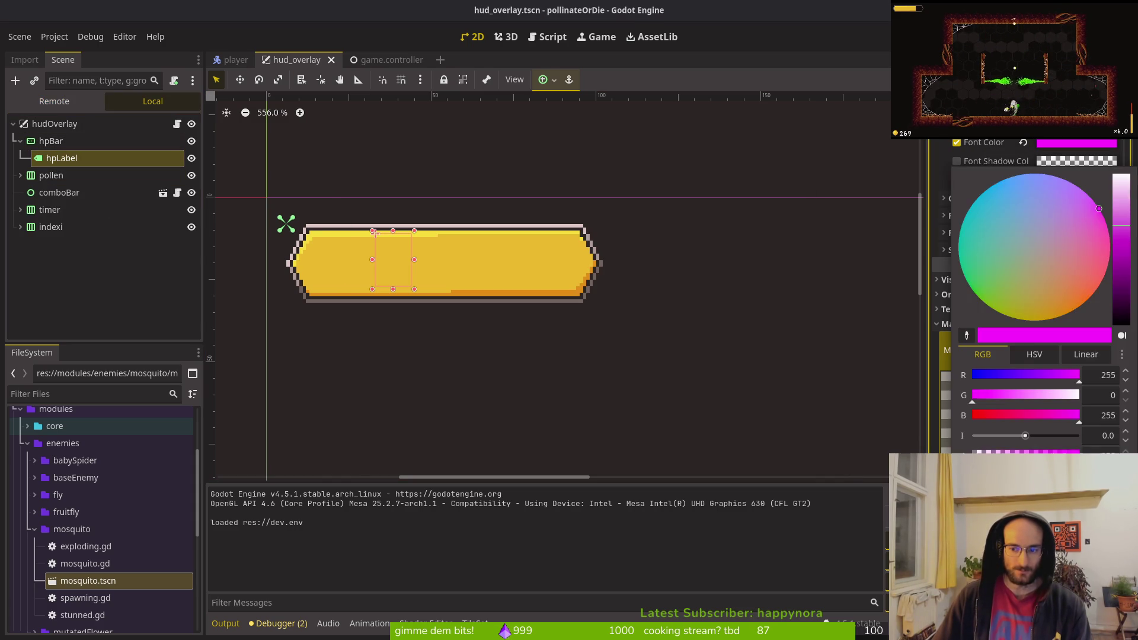
{"action": "key", "text": "Escape"}
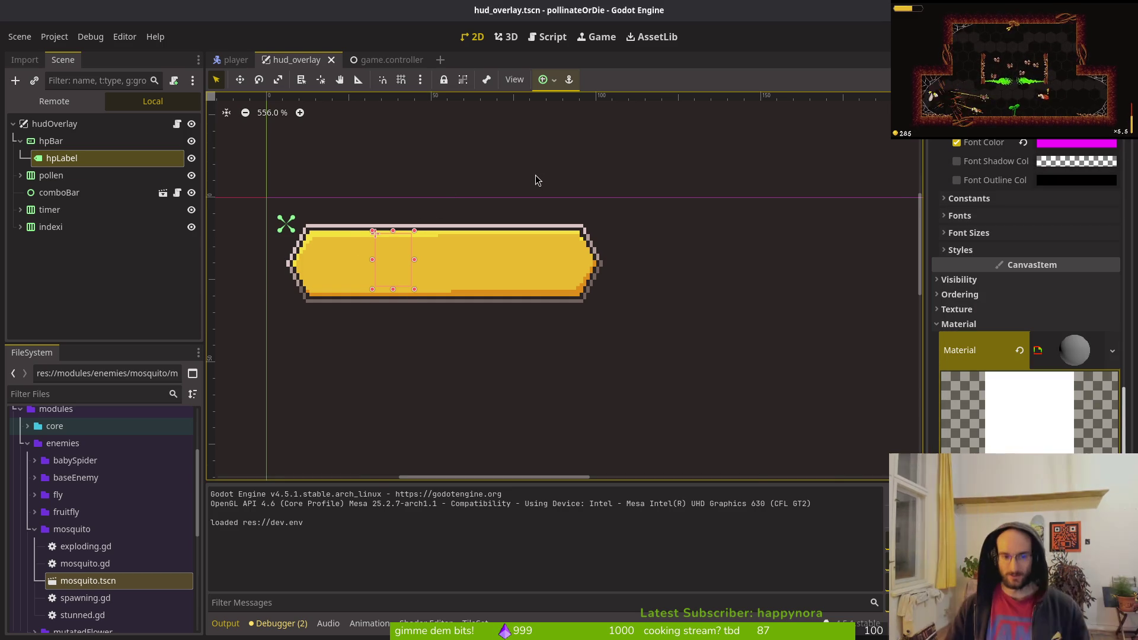
- Set hpLabel's Layout anchor preset to Top Left and save the scene
{"action": "scroll", "coordinate": [1028, 243], "scroll_direction": "up", "scroll_amount": 5}
{"action": "scroll", "coordinate": [1029, 243], "scroll_direction": "up", "scroll_amount": 3}
{"action": "scroll", "coordinate": [1013, 332], "scroll_direction": "down", "scroll_amount": 5}
{"action": "scroll", "coordinate": [999, 378], "scroll_direction": "up", "scroll_amount": 2}
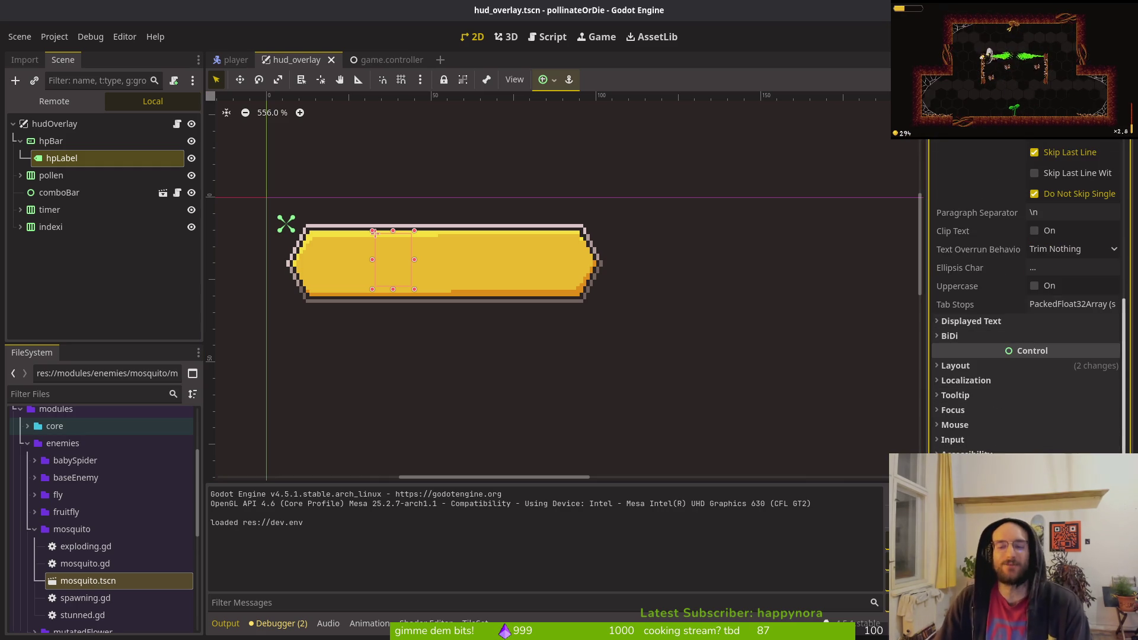
{"action": "scroll", "coordinate": [949, 292], "scroll_direction": "up", "scroll_amount": 5}
{"action": "scroll", "coordinate": [950, 291], "scroll_direction": "down", "scroll_amount": 4}
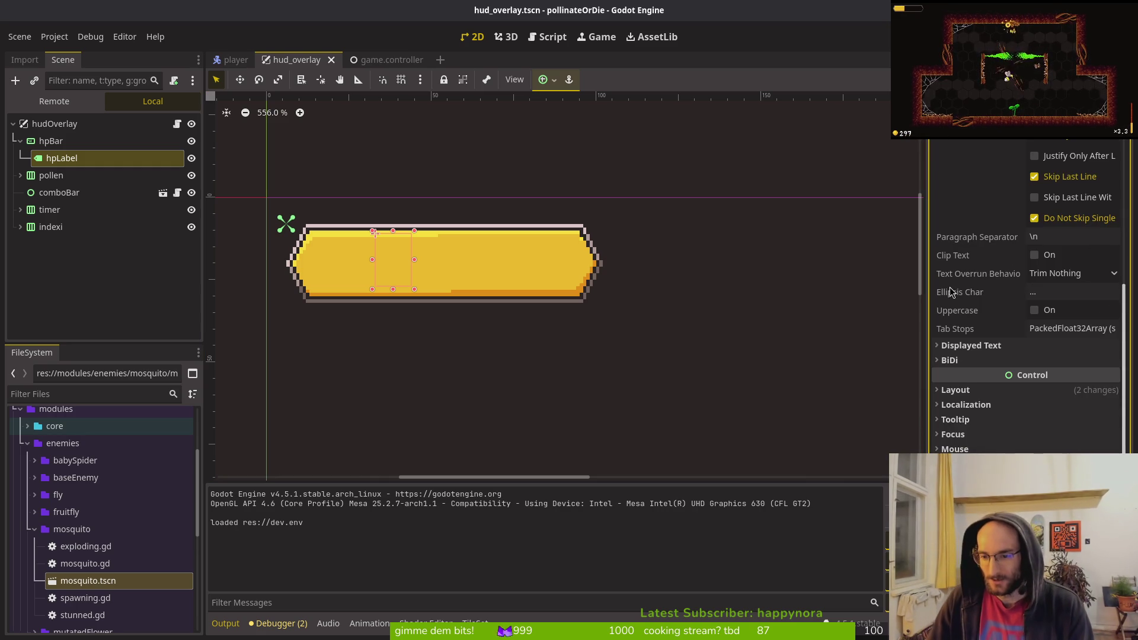
{"action": "left_click", "coordinate": [954, 390]}
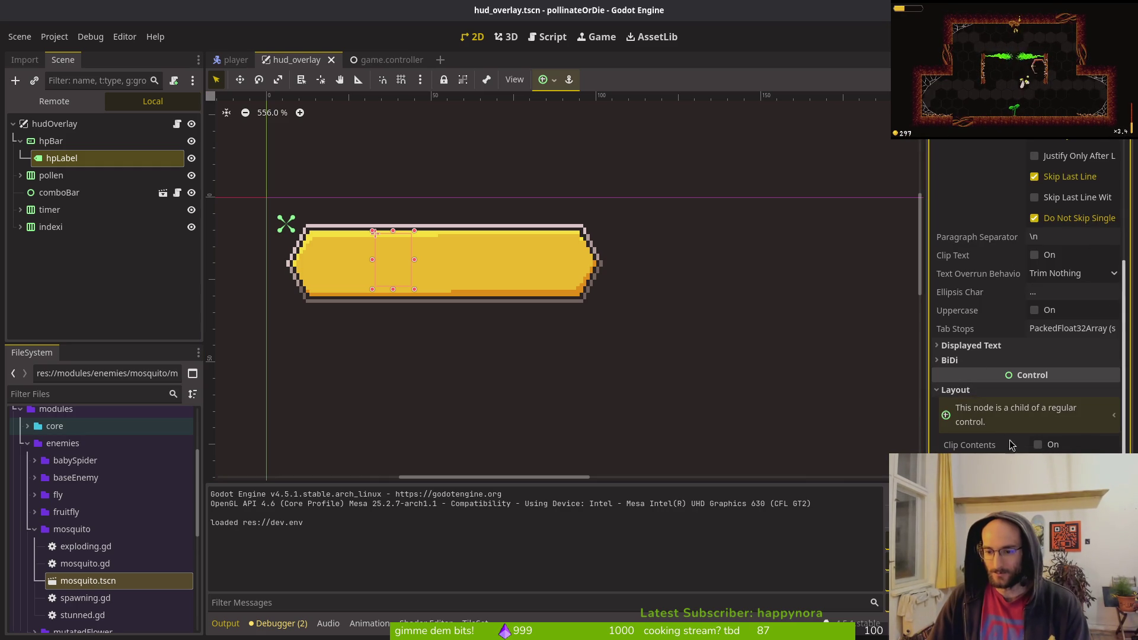
{"action": "left_click", "coordinate": [1072, 465]}
{"action": "left_click", "coordinate": [1066, 405]}
{"action": "left_click", "coordinate": [1073, 466]}
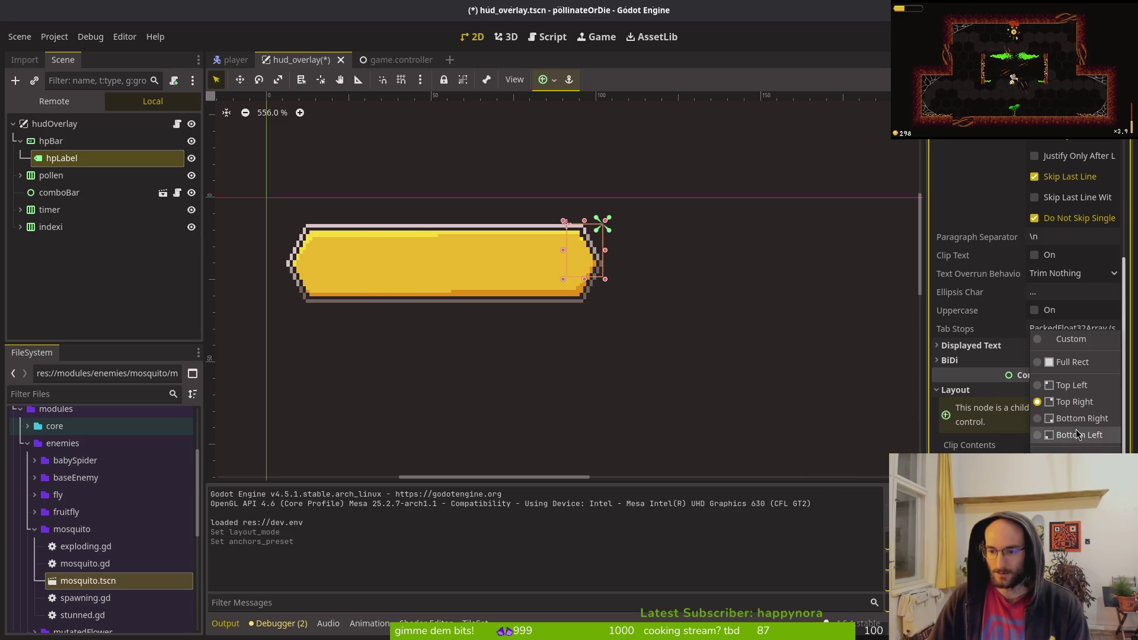
{"action": "left_click", "coordinate": [1067, 388]}
{"action": "key", "text": "ctrl+s"}
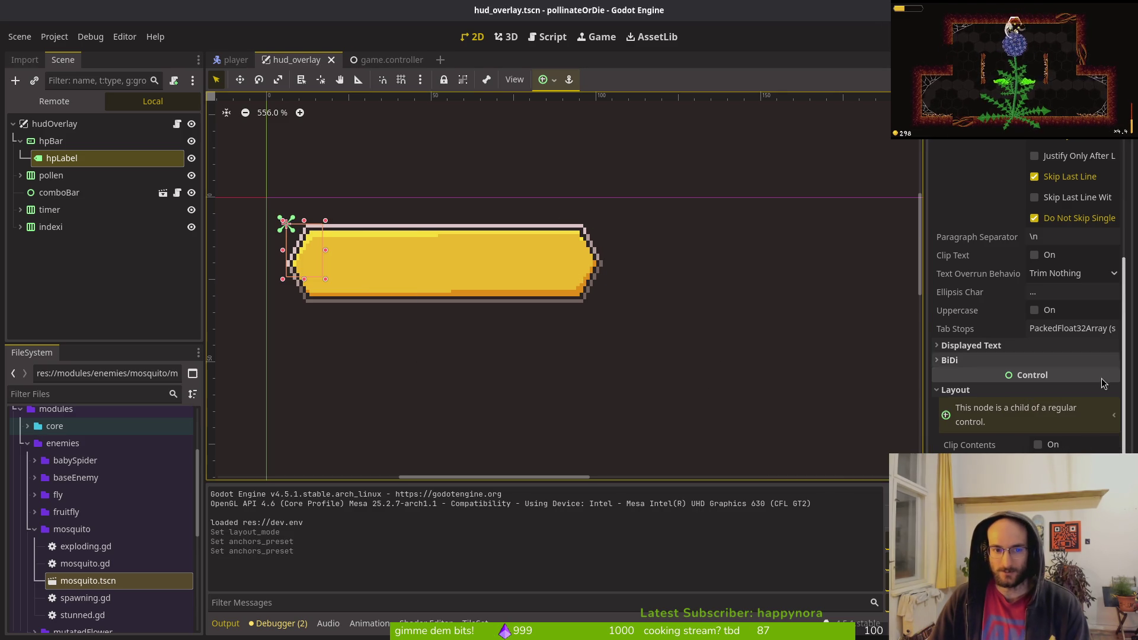
- Give hpLabel a 96 × 24 custom minimum size, save, and collapse Layout
{"action": "scroll", "coordinate": [1028, 301], "scroll_direction": "down", "scroll_amount": 5}
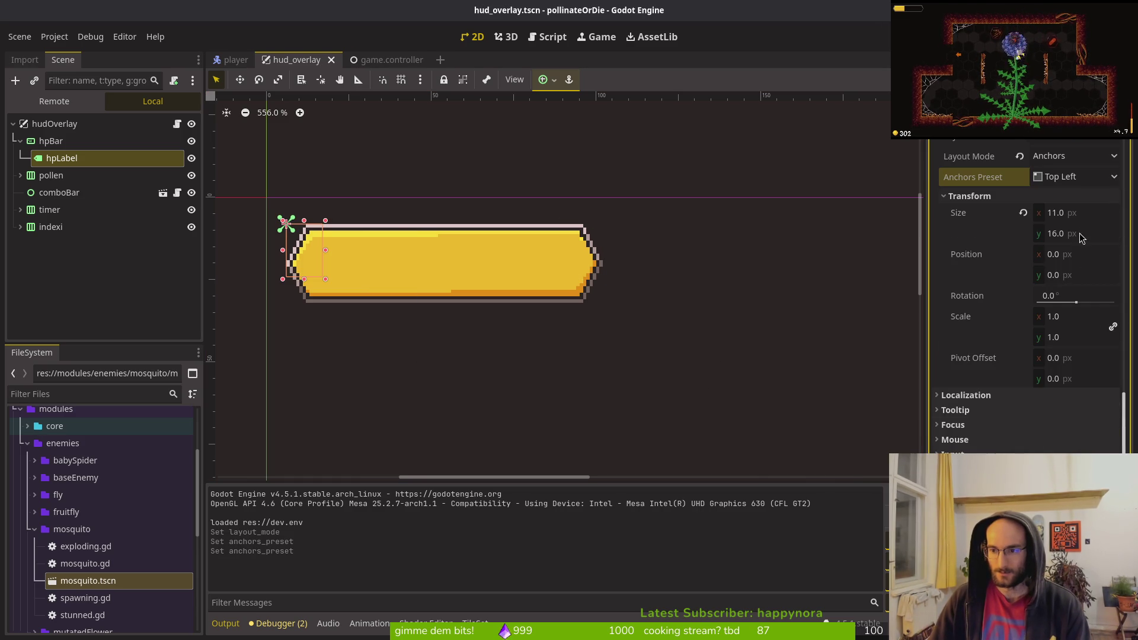
{"action": "scroll", "coordinate": [1080, 237], "scroll_direction": "up", "scroll_amount": 5}
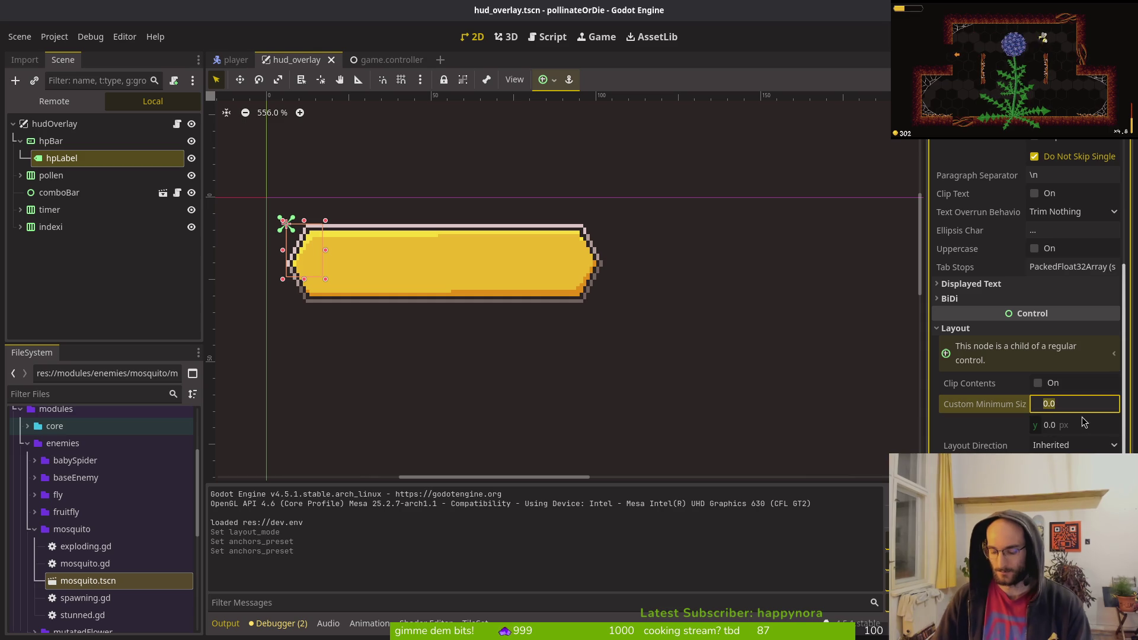
{"action": "key", "text": "Tab"}
{"action": "key", "text": "Return"}
{"action": "key", "text": "ctrl+s"}
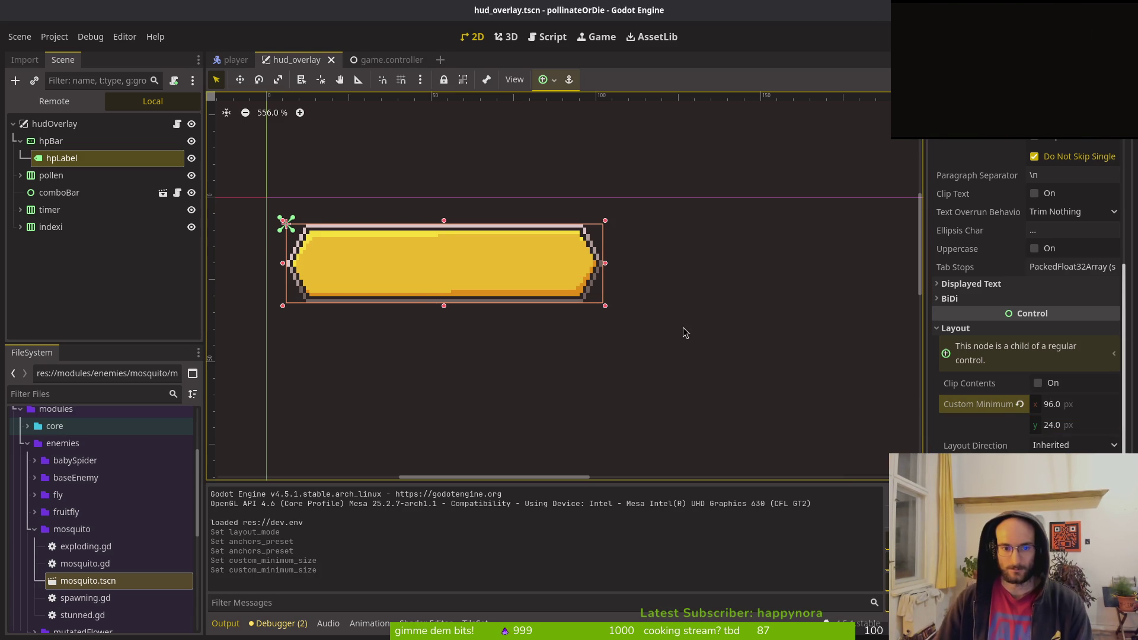
{"action": "left_click", "coordinate": [955, 328]}
{"action": "scroll", "coordinate": [1049, 267], "scroll_direction": "up", "scroll_amount": 5}
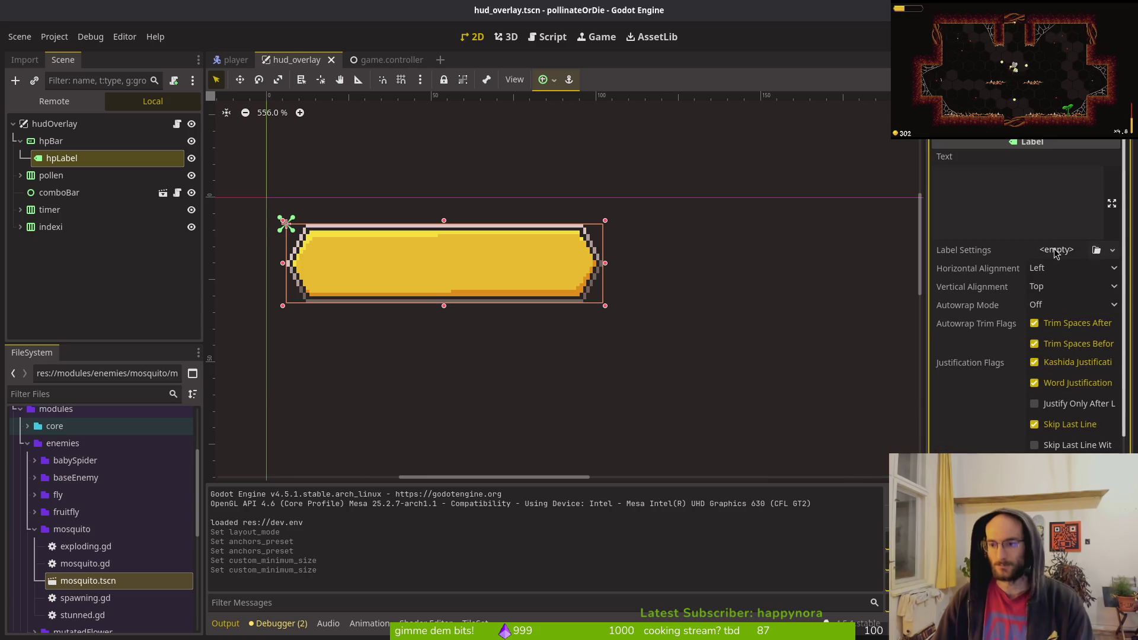
- Set hpLabel's horizontal alignment to Center and type test text 'sdf' into Text
{"action": "left_click", "coordinate": [1056, 249]}
{"action": "left_click", "coordinate": [1062, 275]}
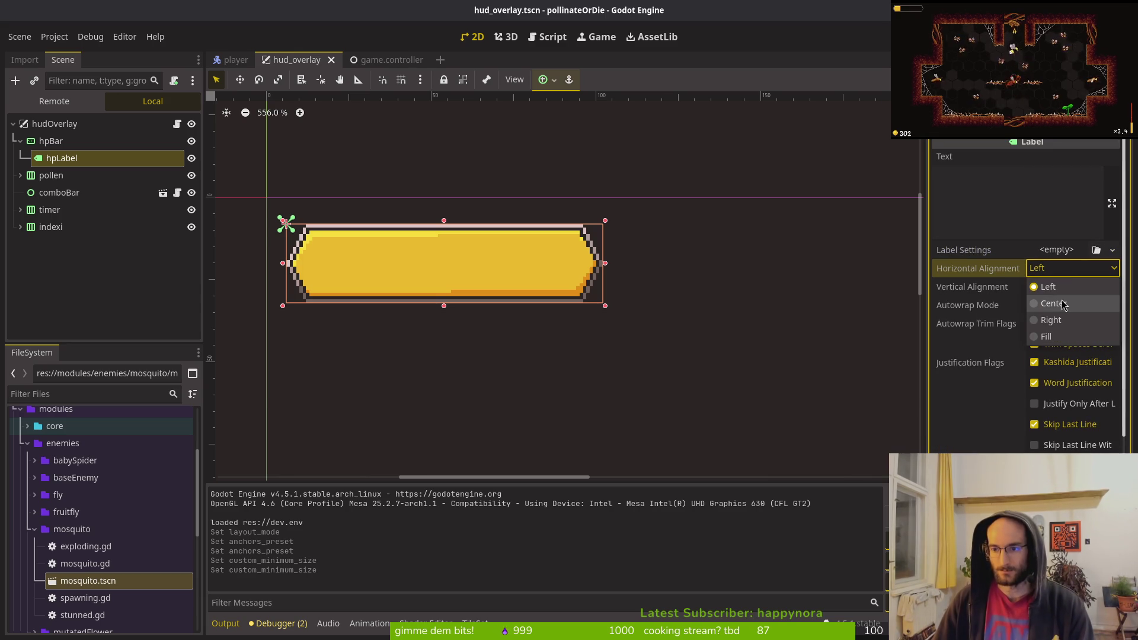
{"action": "left_click", "coordinate": [1050, 268]}
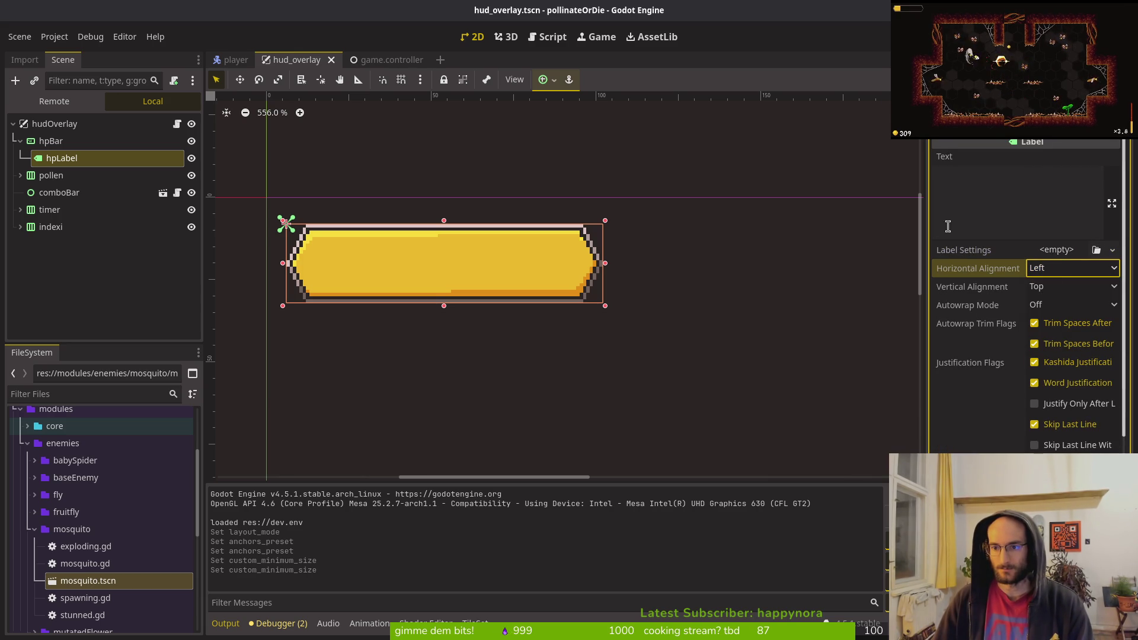
{"action": "left_click", "coordinate": [1059, 273]}
{"action": "left_click", "coordinate": [1060, 298]}
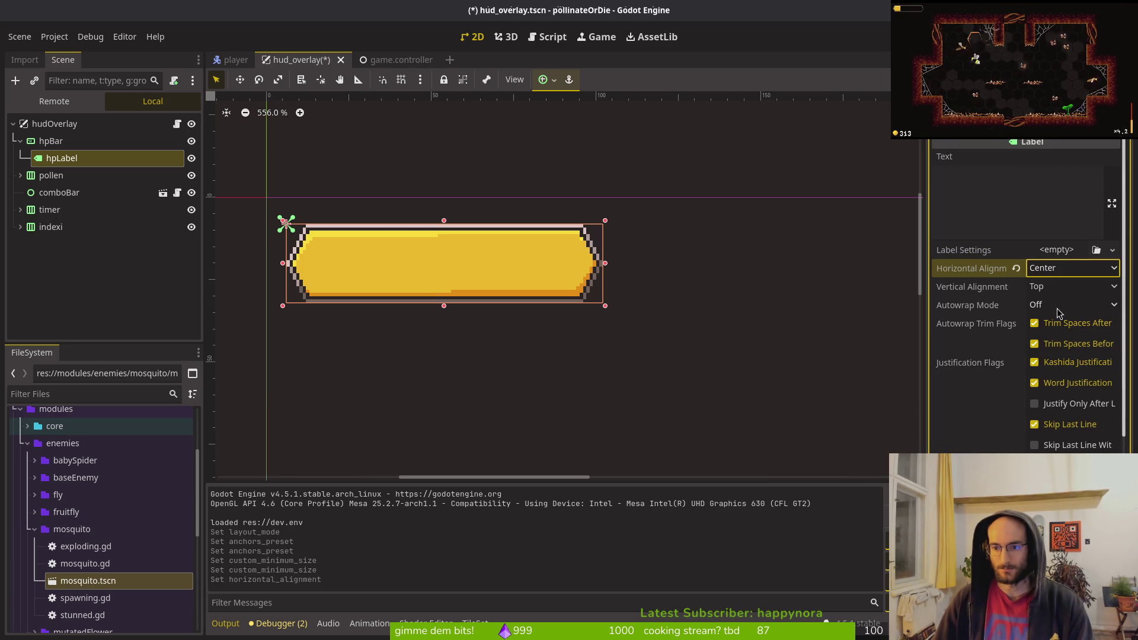
{"action": "left_click", "coordinate": [1021, 181]}
{"action": "type", "text": "sdf"}
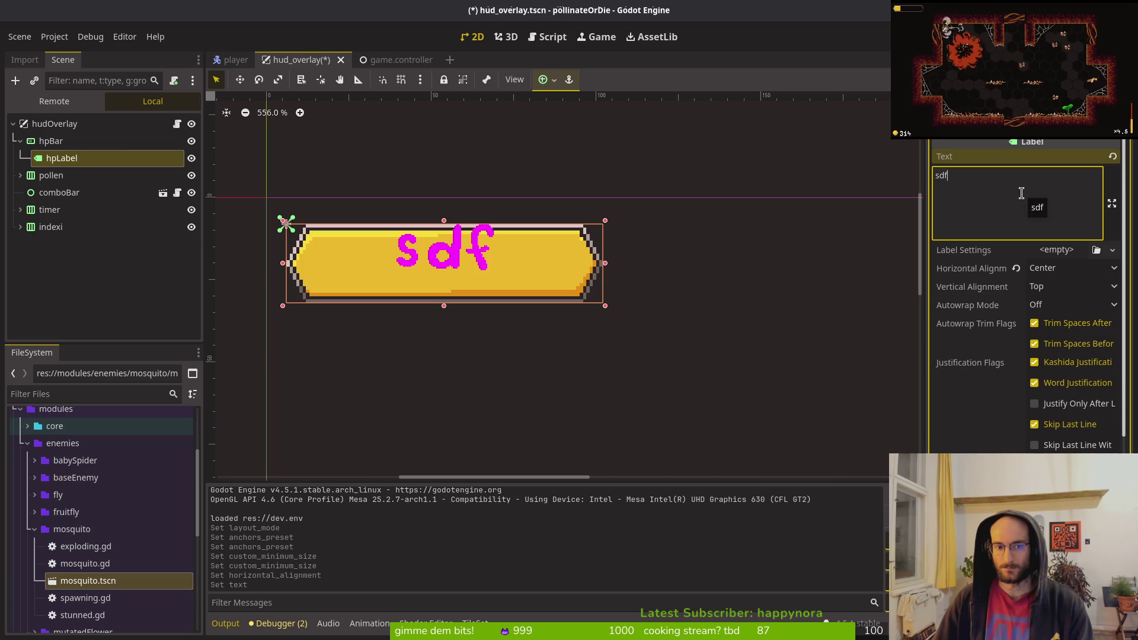
- Set vertical alignment to Center, clear the test text, and save the scene
{"action": "left_click", "coordinate": [1051, 292]}
{"action": "left_click", "coordinate": [1065, 327]}
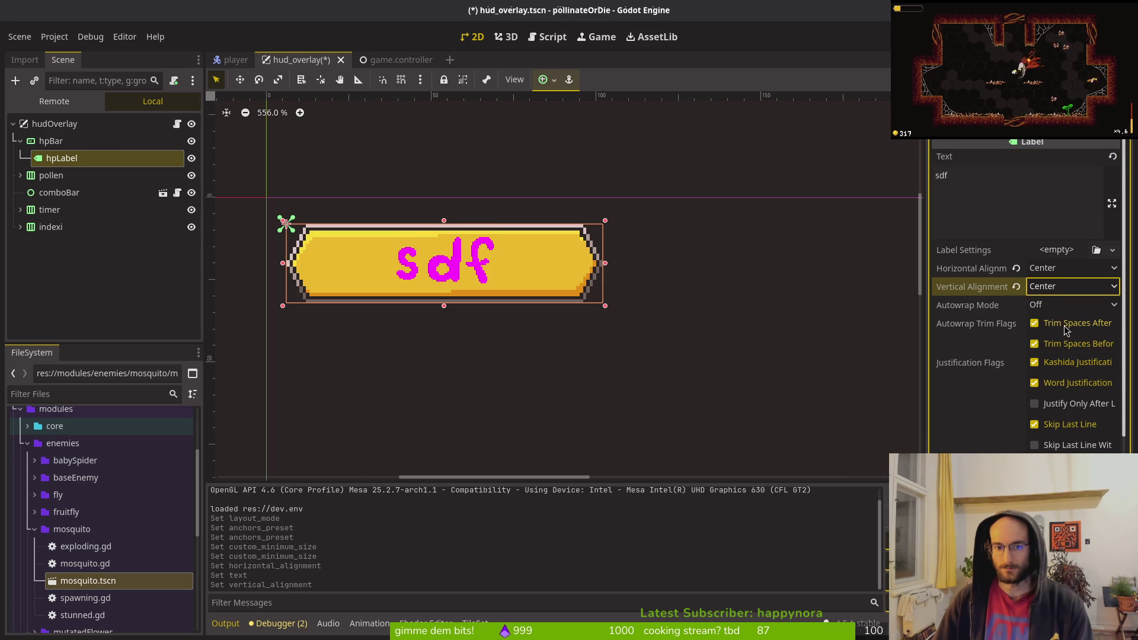
{"action": "left_click", "coordinate": [1024, 188]}
{"action": "key", "text": "BackSpace"}
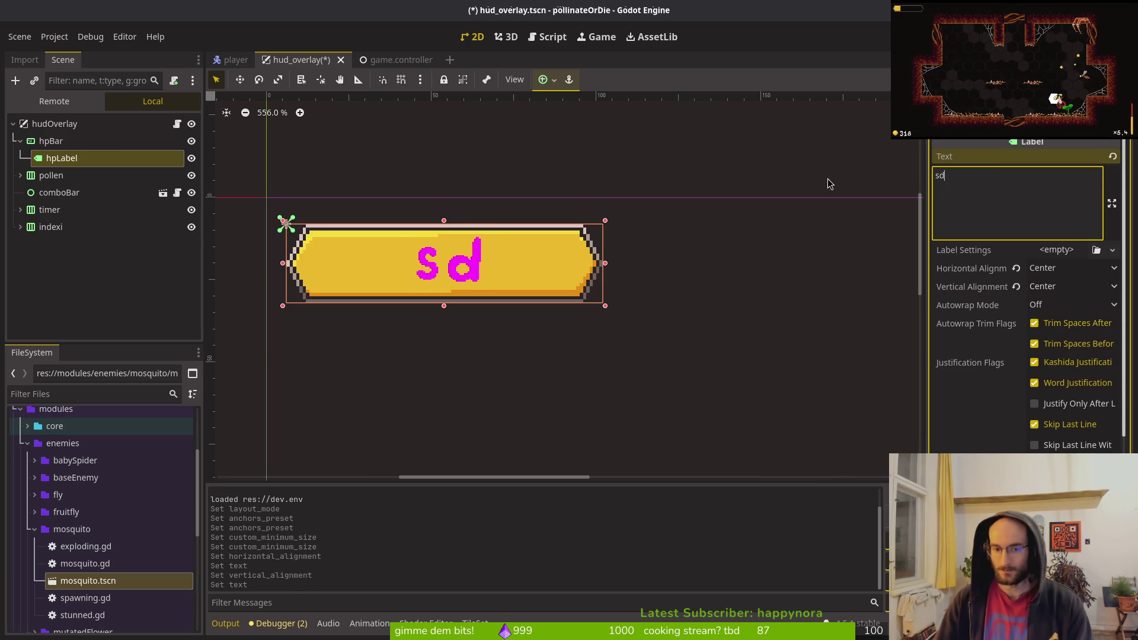
{"action": "key", "text": "BackSpace"}
{"action": "key", "text": "BackSpace"}
{"action": "key", "text": "ctrl+s"}
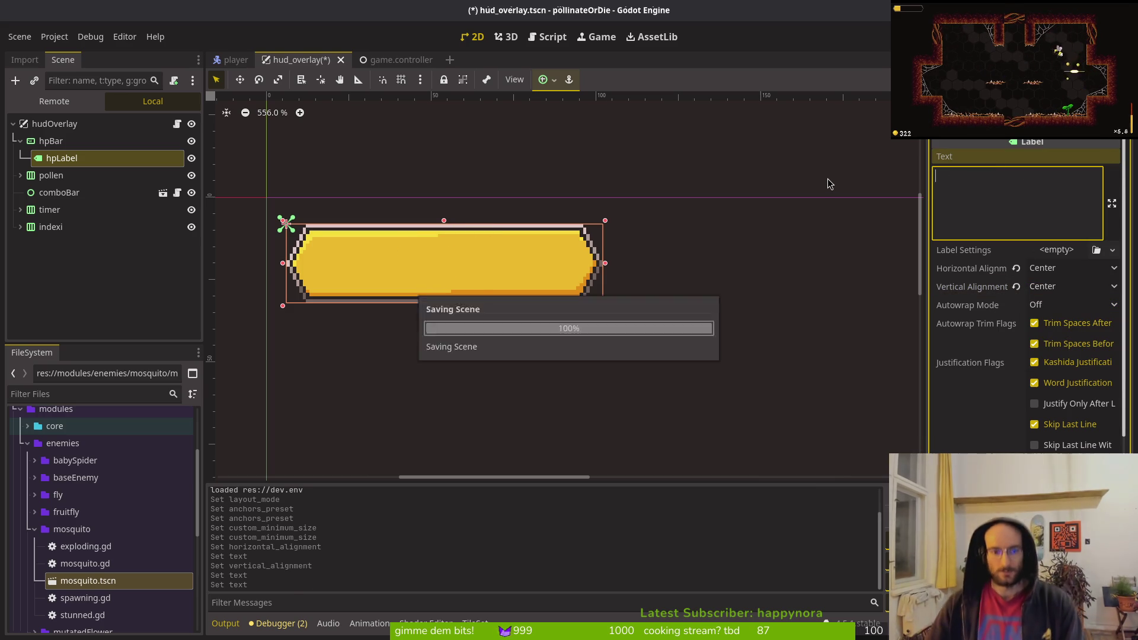
- Save again, stop the previous game run, and launch a new test run
{"action": "scroll", "coordinate": [978, 418], "scroll_direction": "down", "scroll_amount": 5}
{"action": "key", "text": "ctrl+s"}
{"action": "key", "text": "F8"}
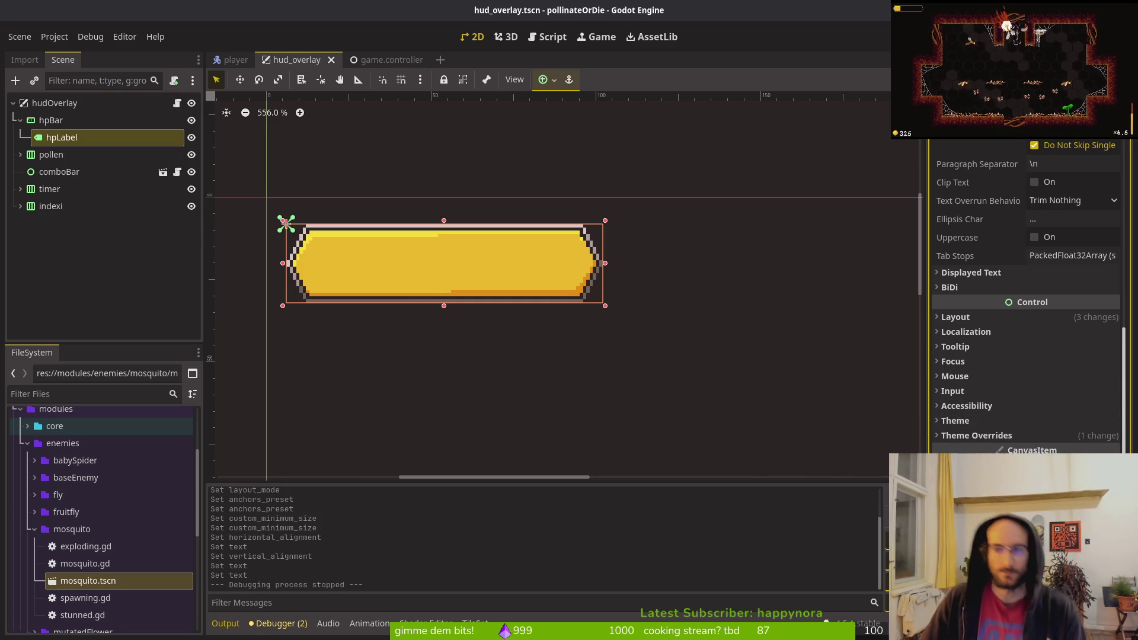
{"action": "key", "text": "F5"}
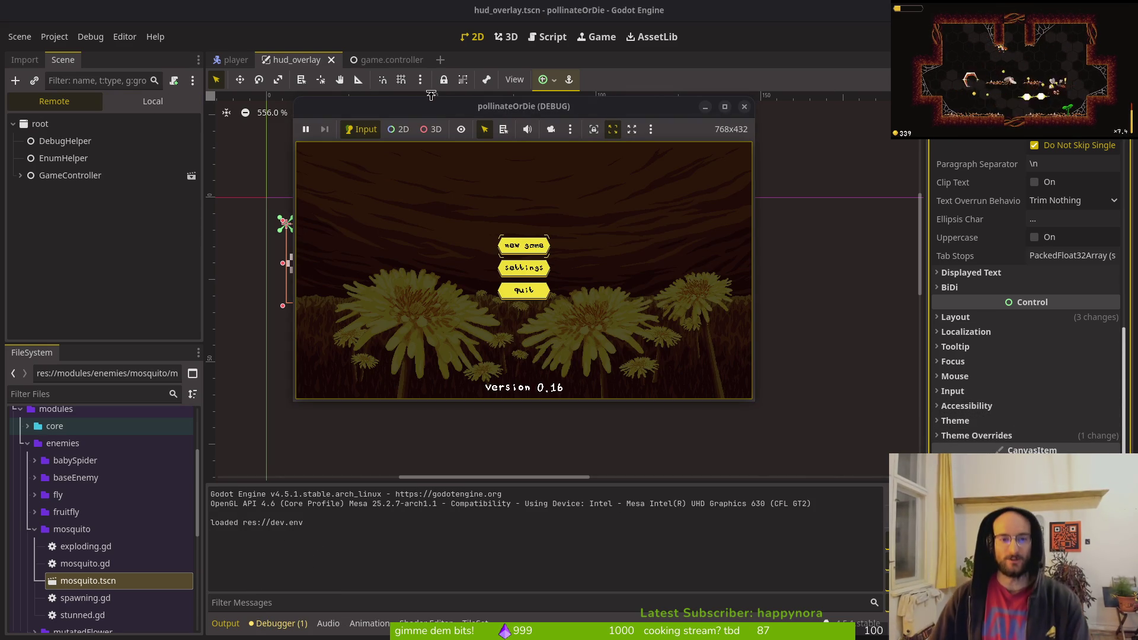
- Start a new game to see the 5/5 magenta HP label, stop the run, and switch to the script
{"action": "left_click", "coordinate": [534, 245]}
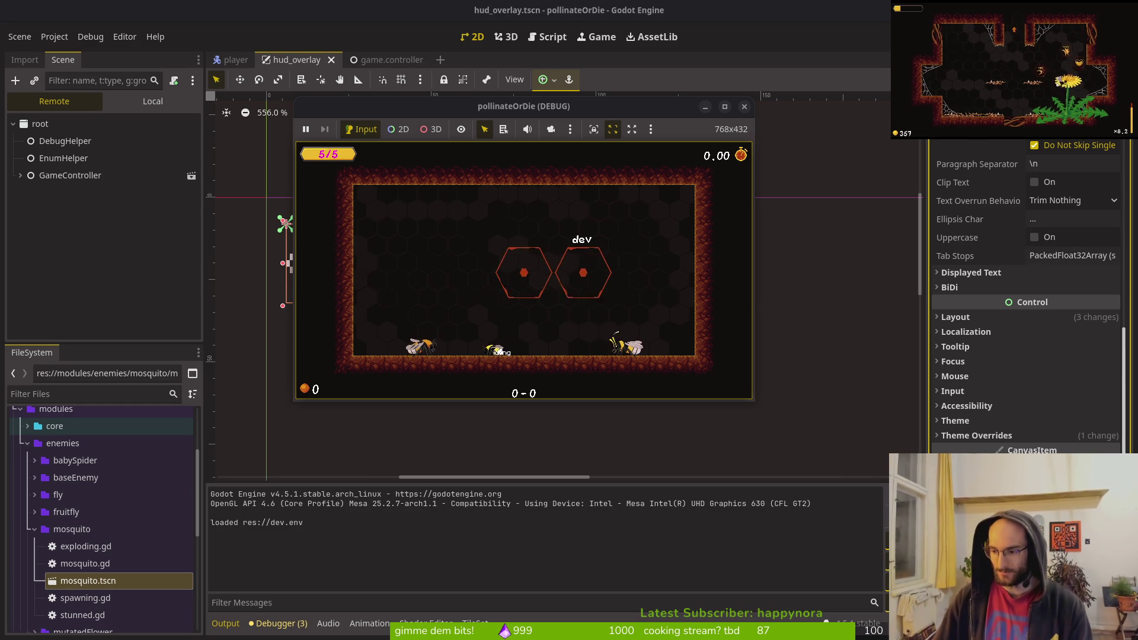
{"action": "key", "text": "F8"}
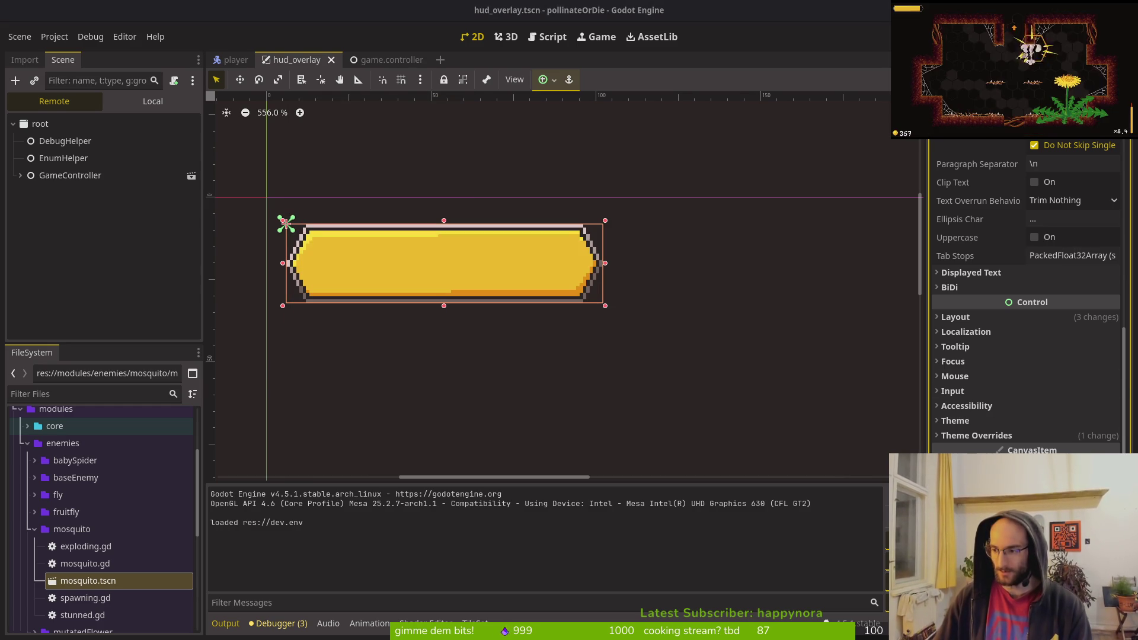
{"action": "key", "text": "alt+Tab"}
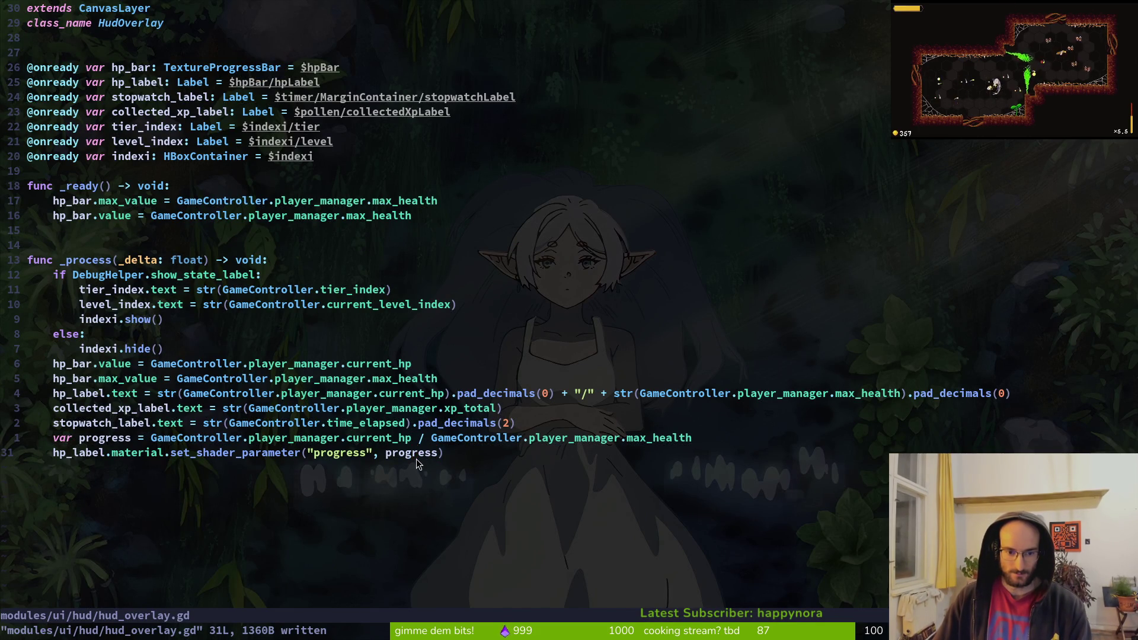
- Replace the progress argument with hp_bar.value in set_shader_parameter and save
{"action": "key", "text": "c"}
{"action": "key", "text": "i"}
{"action": "key", "text": "w"}
{"action": "key", "text": "BackSpace"}
{"action": "type", "text": "p_bar.value"}
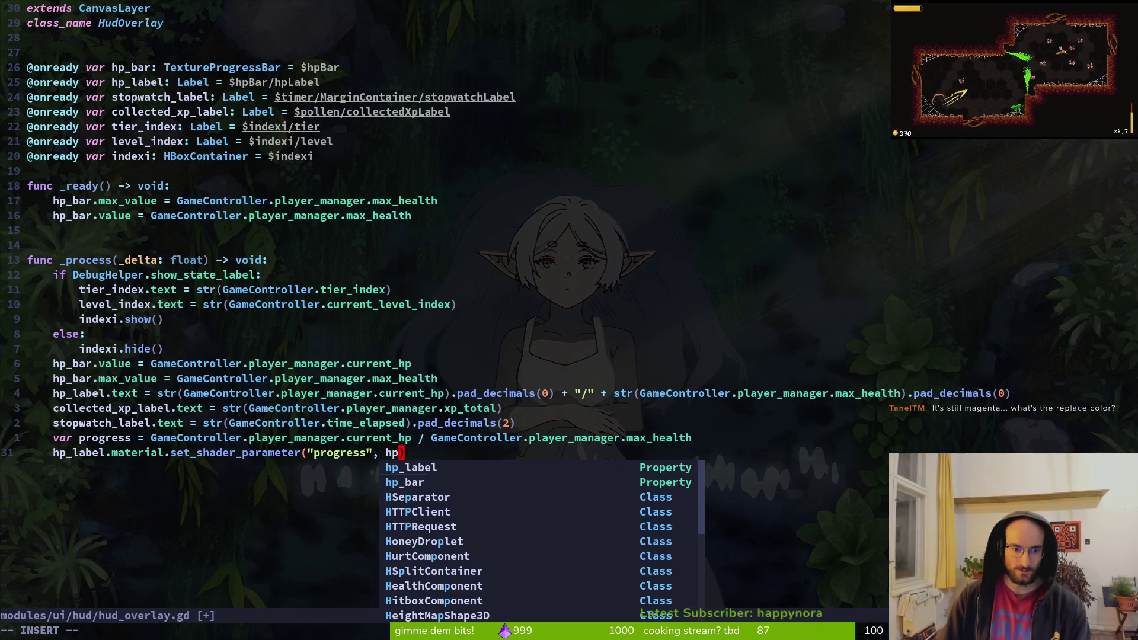
{"action": "key", "text": "Escape"}
{"action": "type", "text": ":w"}
{"action": "key", "text": "Return"}
- Delete the unused 'var progress' line, save, and return to Godot
{"action": "key", "text": "k"}
{"action": "key", "text": "d"}
{"action": "key", "text": "d"}
{"action": "type", "text": ":w"}
{"action": "key", "text": "Return"}
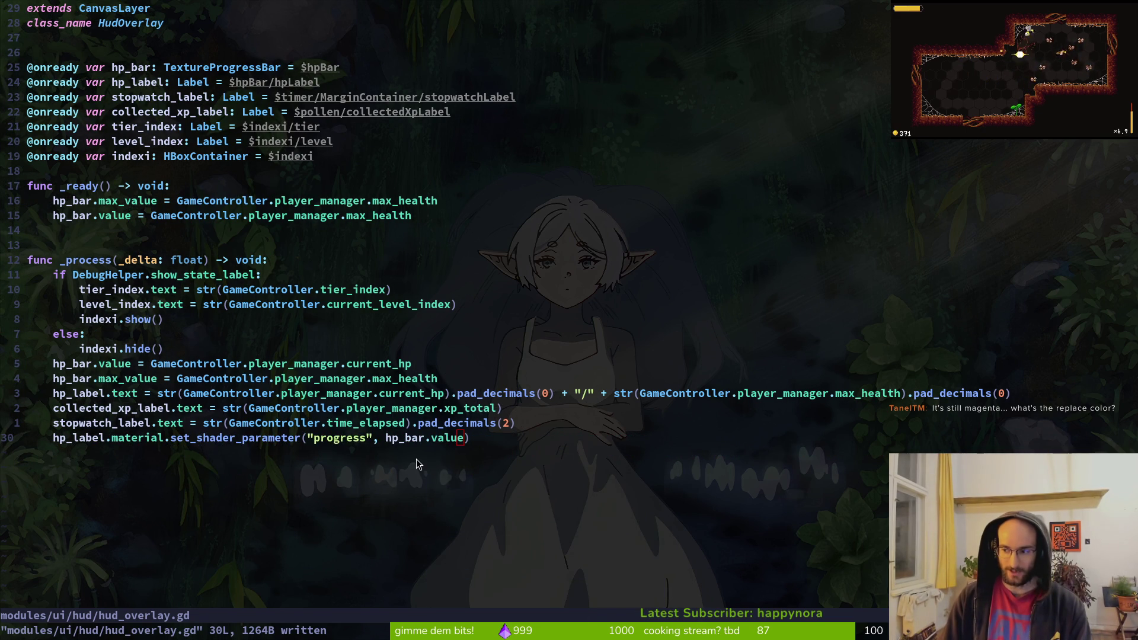
{"action": "key", "text": "alt+Tab"}
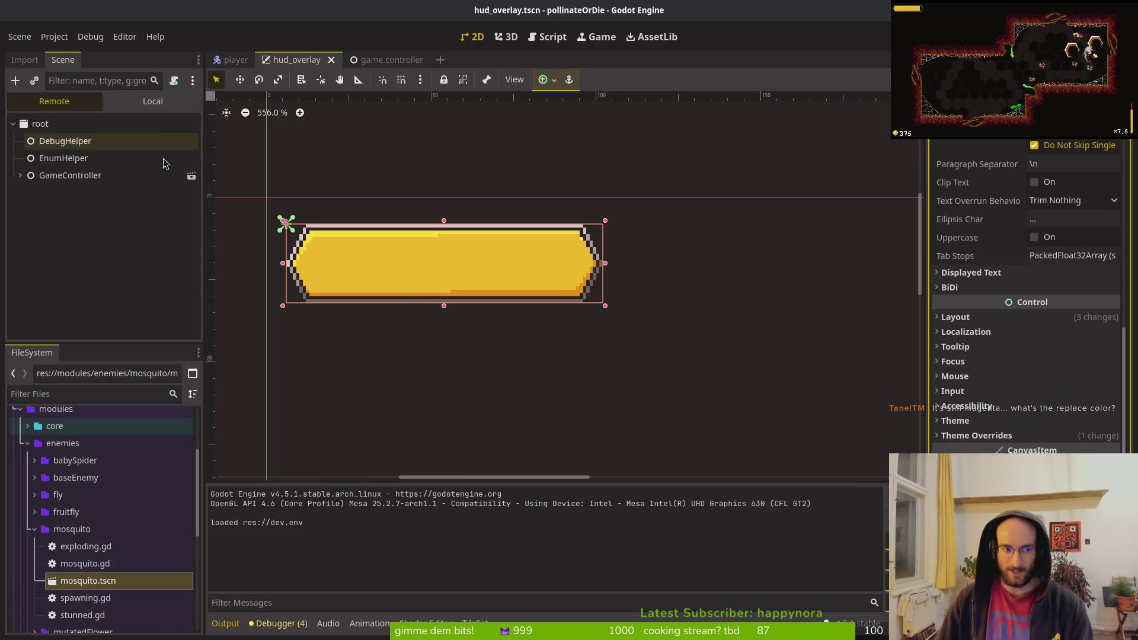
- Show the local HUD scene, scroll to hpLabel's shader parameters, and launch another test run
{"action": "left_click", "coordinate": [152, 101]}
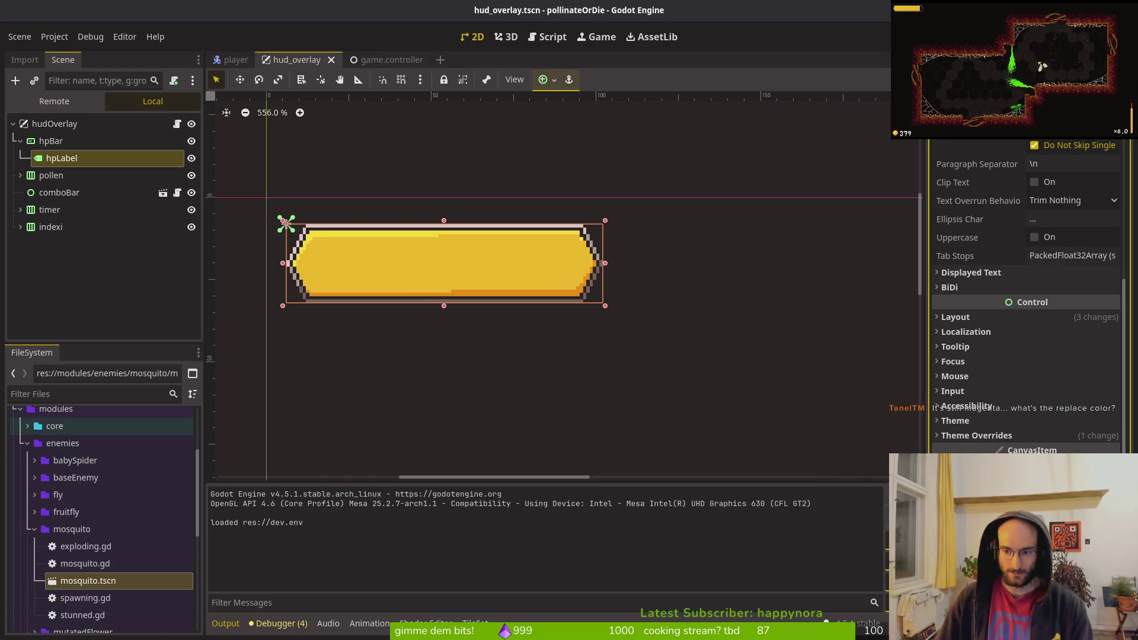
{"action": "scroll", "coordinate": [1025, 296], "scroll_direction": "down", "scroll_amount": 5}
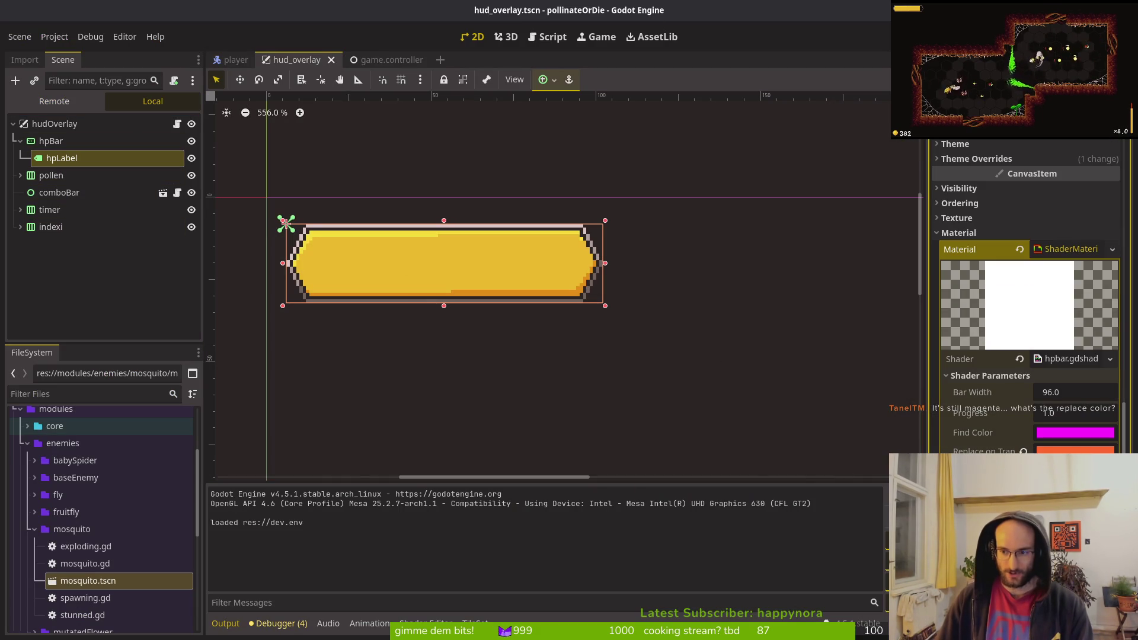
{"action": "key", "text": "F5"}
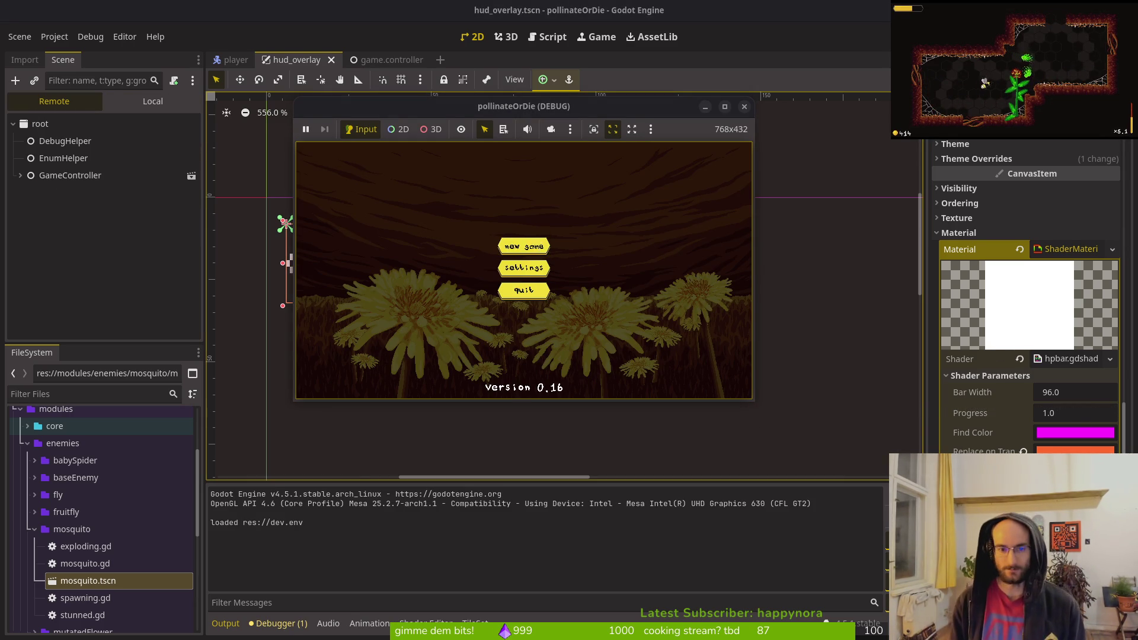
- Start a new game, toggle the game window fullscreen and back, and show the Local scene tree
{"action": "key", "text": "Return"}
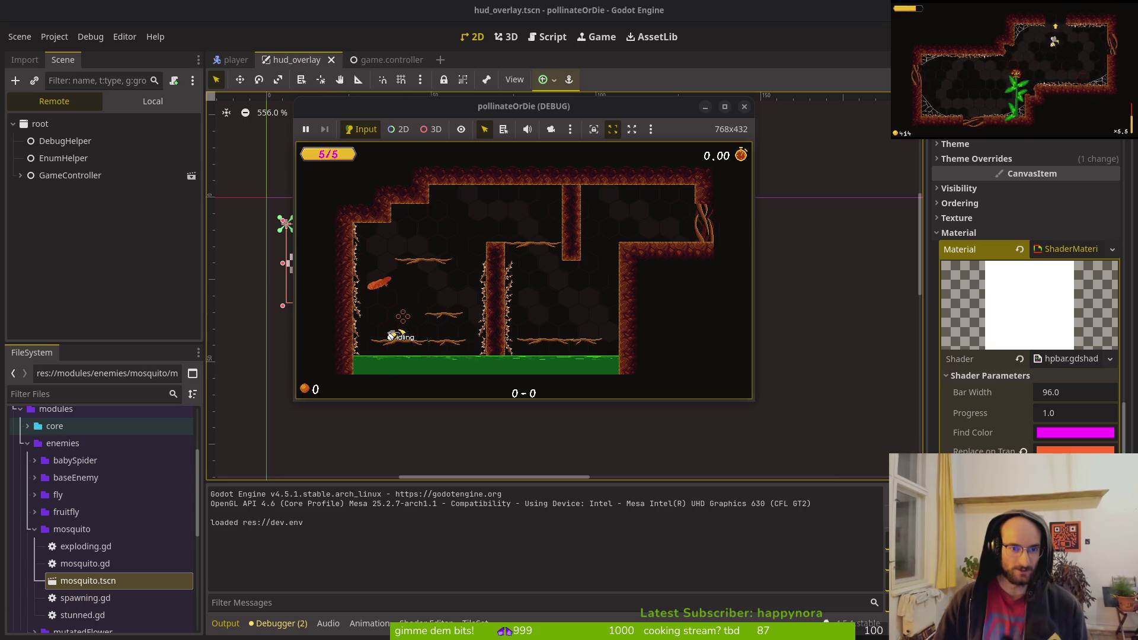
{"action": "double_click", "coordinate": [360, 100]}
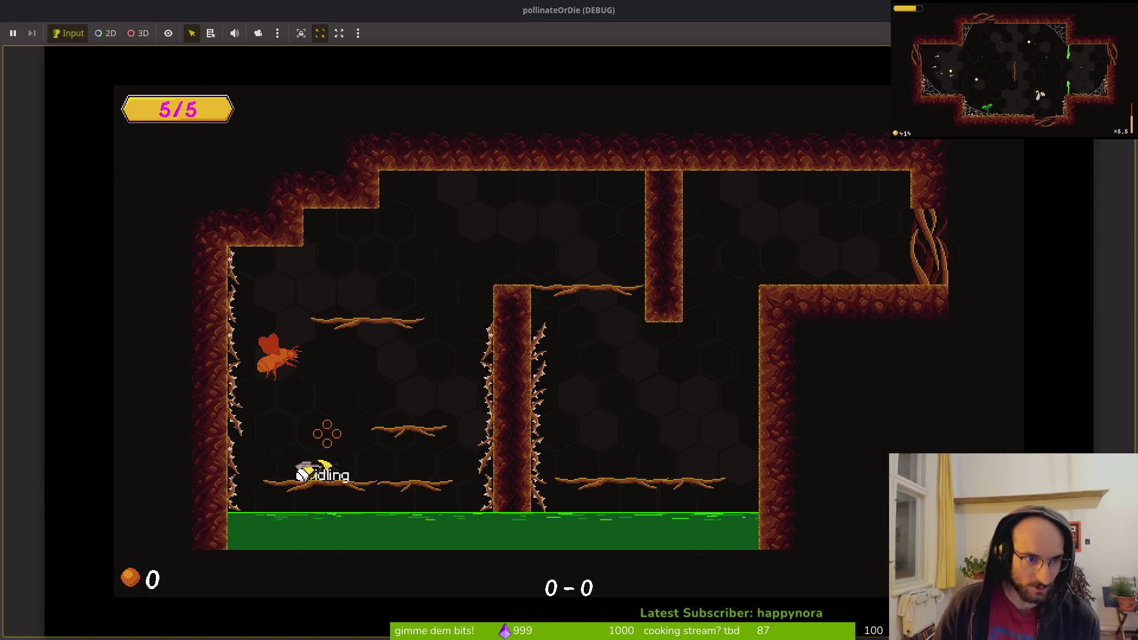
{"action": "double_click", "coordinate": [409, 10]}
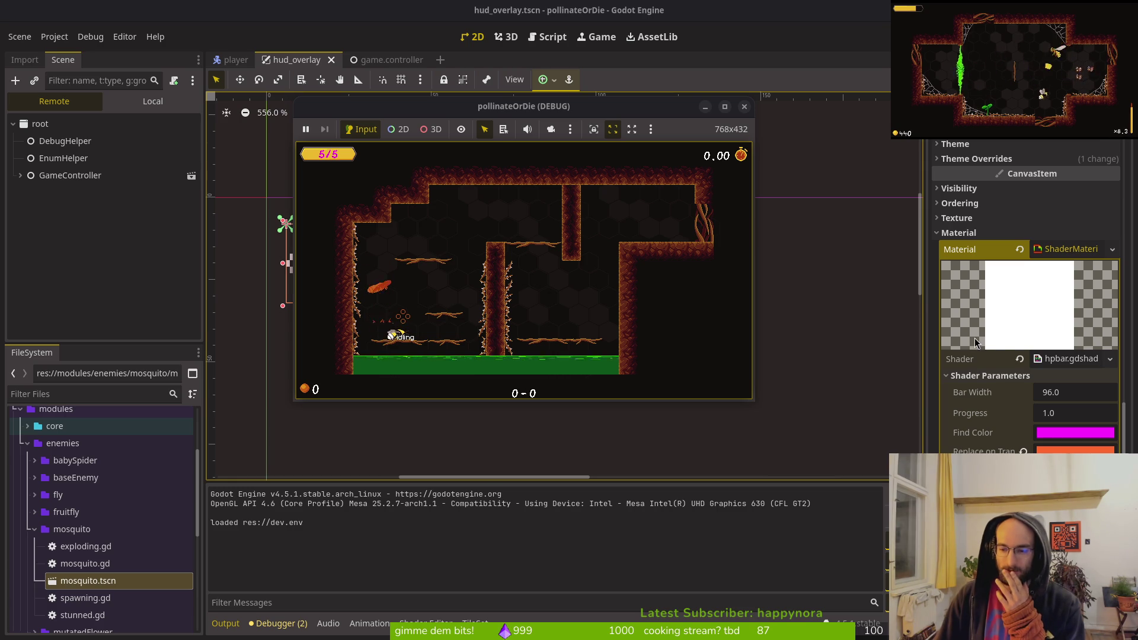
{"action": "left_click", "coordinate": [139, 101]}
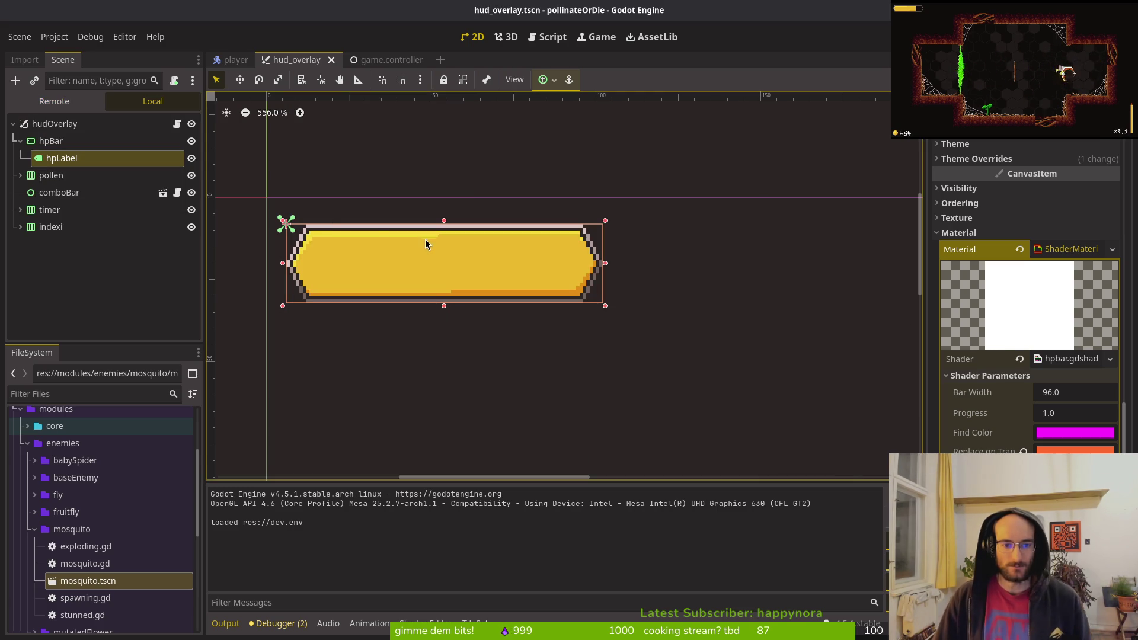
- Move the game window aside to compare the orange replacement colour, then return to hud_overlay.gd
{"action": "key", "text": "alt+Tab"}
{"action": "mouse_move", "coordinate": [428, 110]}
{"action": "left_mouse_down"}
{"action": "mouse_move", "coordinate": [707, 113]}
{"action": "mouse_move", "coordinate": [492, 112]}
{"action": "left_mouse_up"}
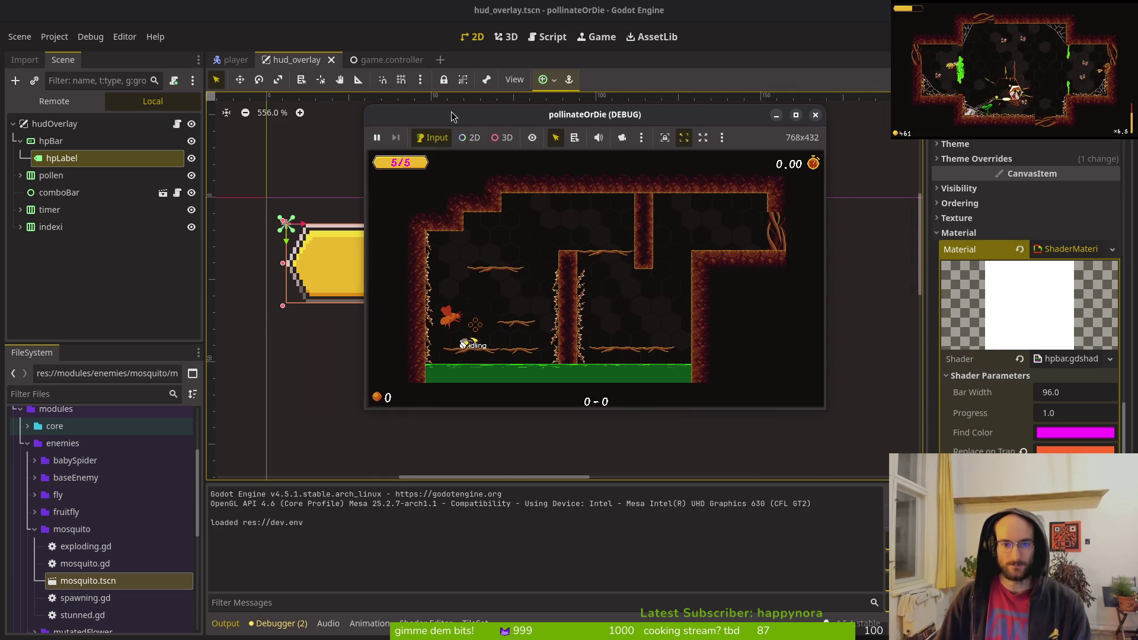
{"action": "left_click", "coordinate": [1075, 450]}
{"action": "key", "text": "Escape"}
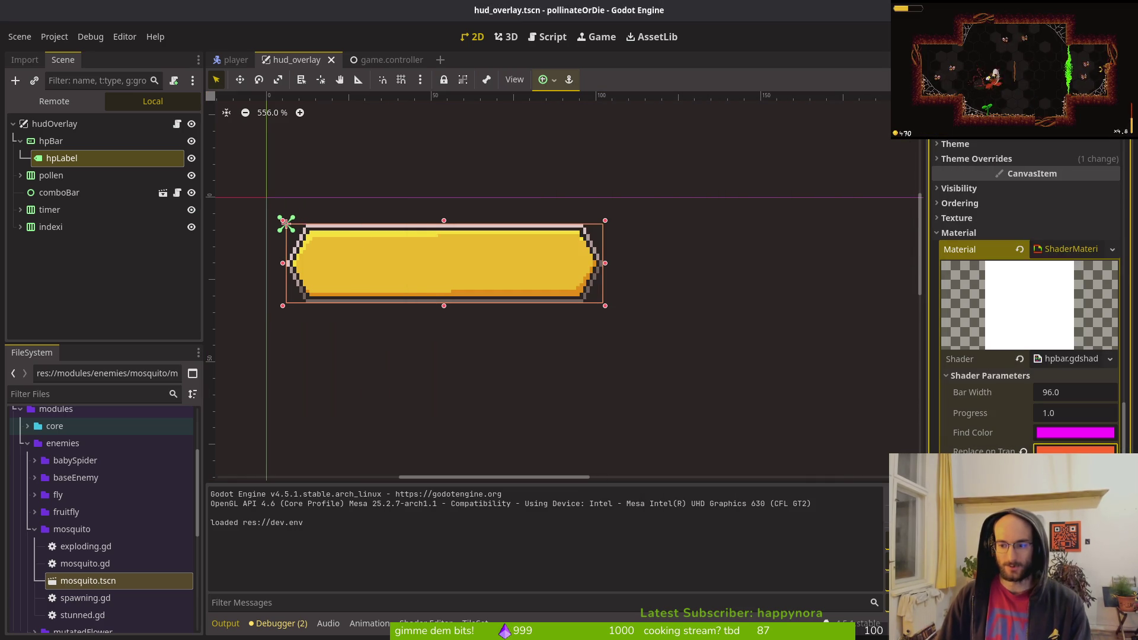
{"action": "key", "text": "alt+Tab"}
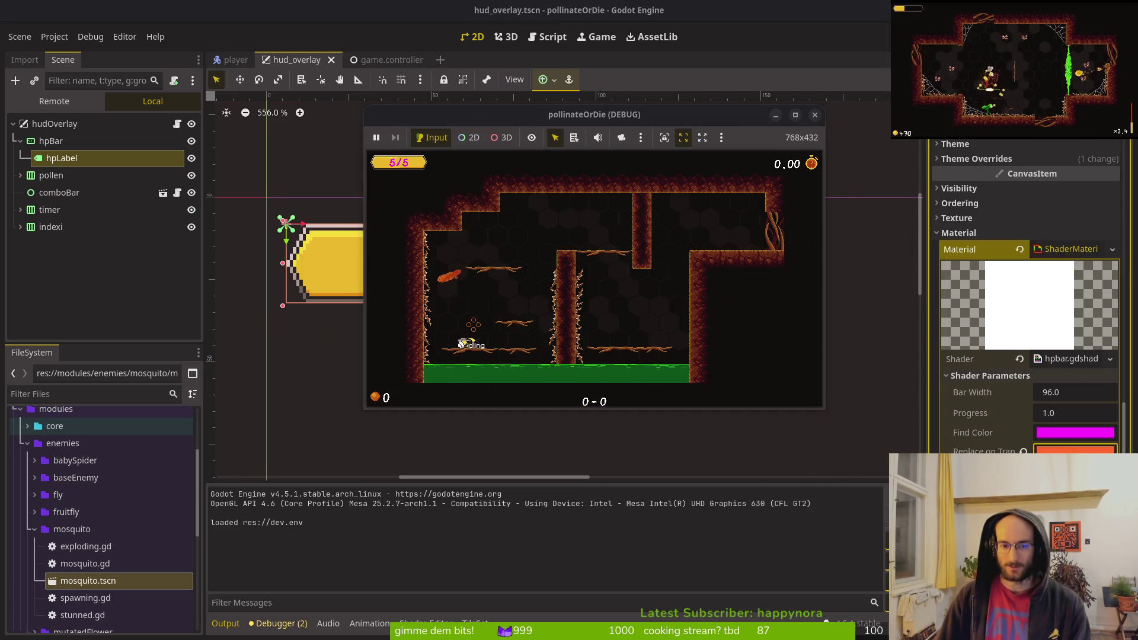
{"action": "key", "text": "alt+Tab"}
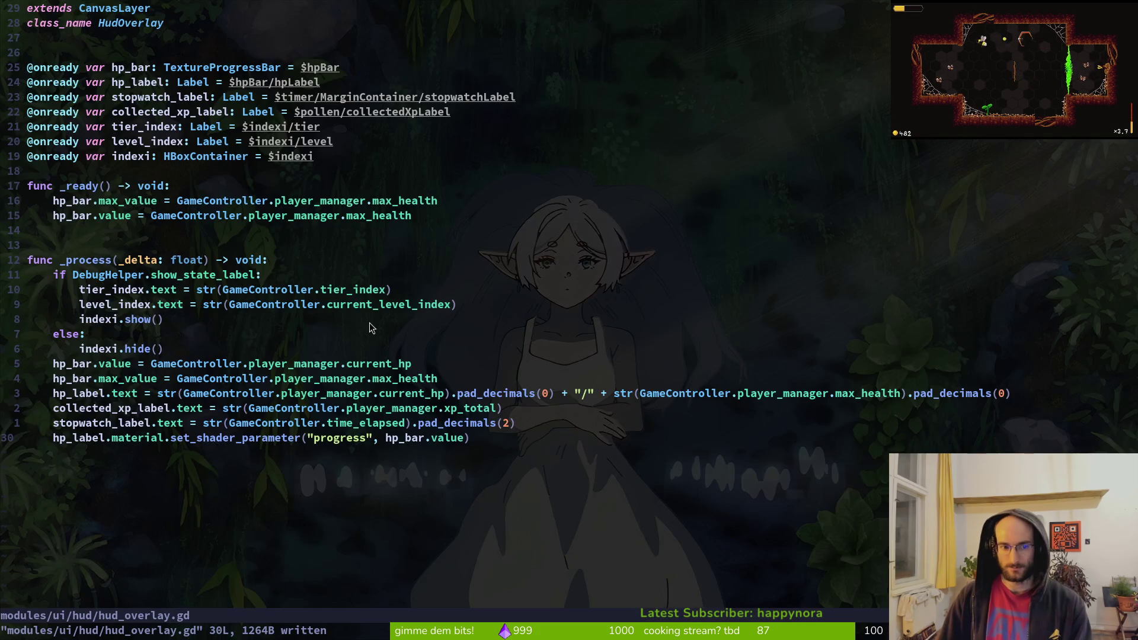
- Go to hpbar.gdshader's replace_on_transparent line, then open hitflash.tres via file search
{"action": "key", "text": "ctrl+6"}
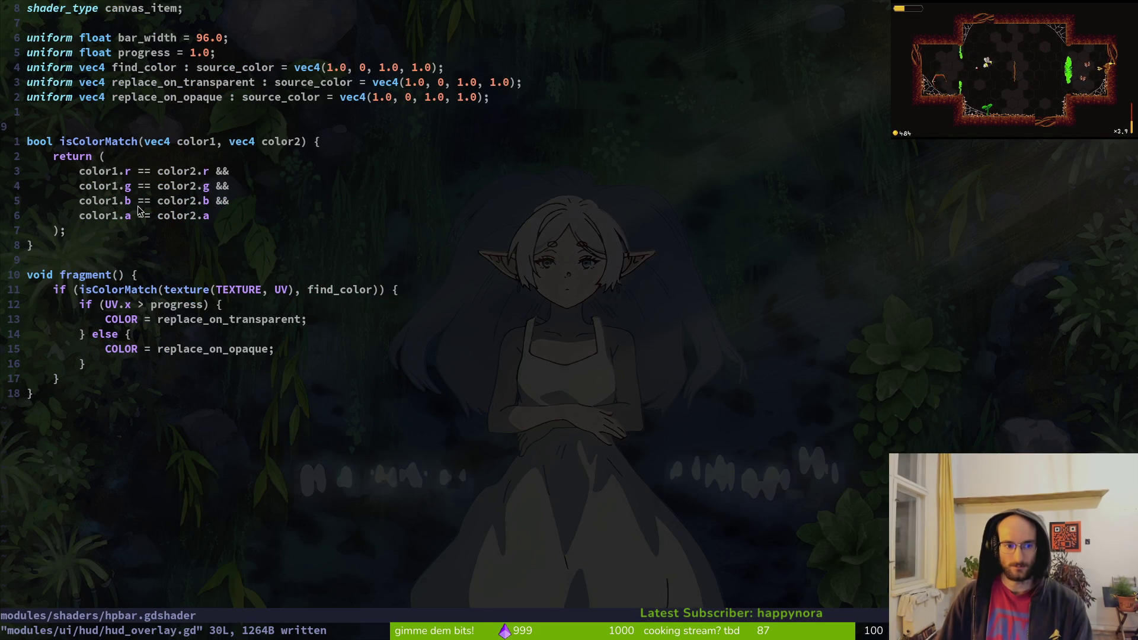
{"action": "left_click", "coordinate": [208, 321]}
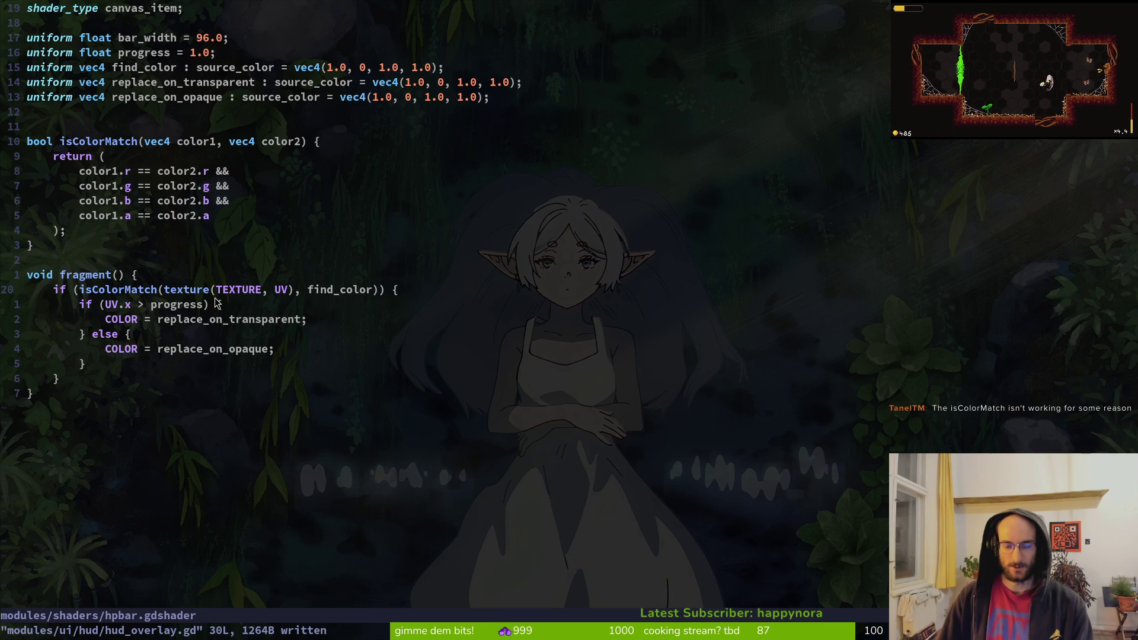
{"action": "key", "text": "space"}
{"action": "key", "text": "f"}
{"action": "key", "text": "f"}
{"action": "type", "text": "hit"}
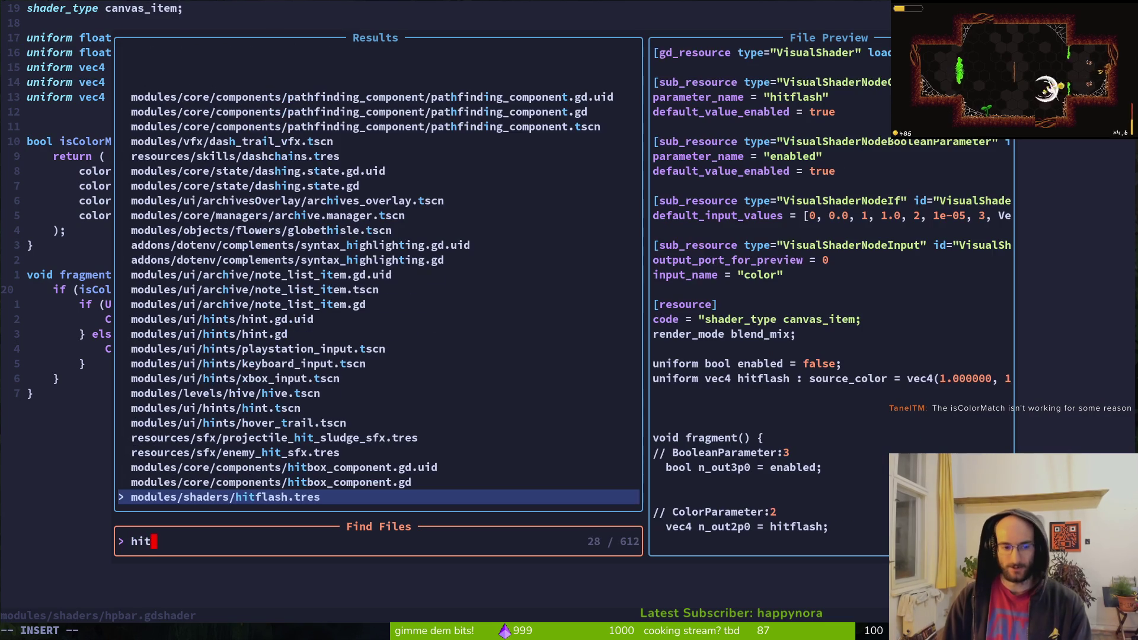
{"action": "key", "text": "Return"}
- Search project files for shaders, preview hpbar.gdshader and others, and open blur.gdshader
{"action": "key", "text": "space"}
{"action": "key", "text": "f"}
{"action": "key", "text": "f"}
{"action": "type", "text": "hitf"}
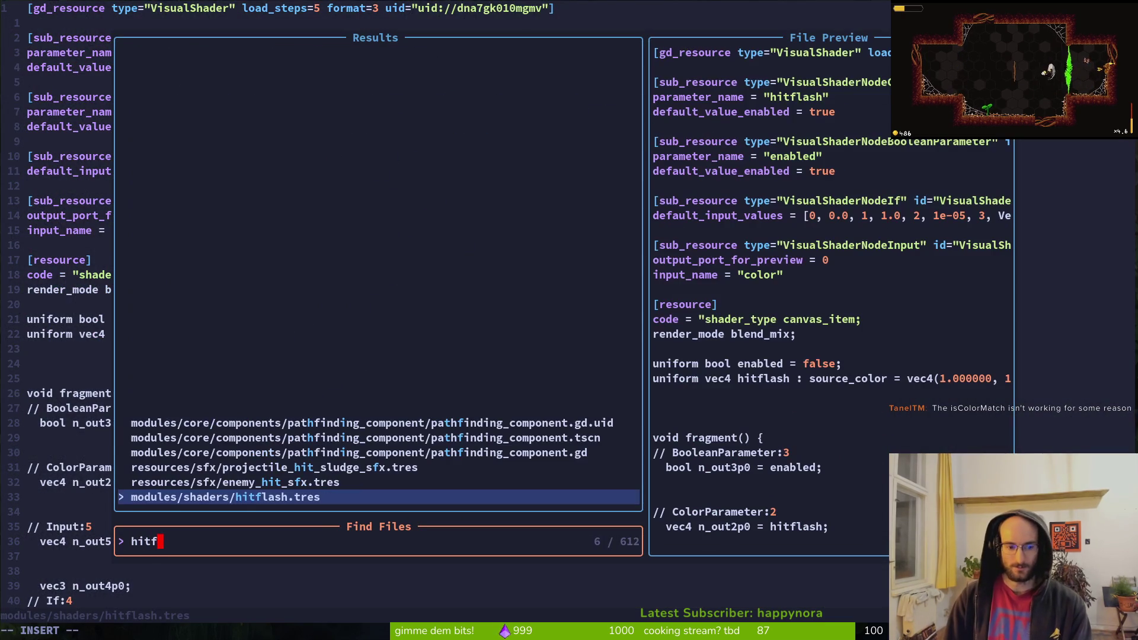
{"action": "key", "text": "BackSpace"}
{"action": "key", "text": "BackSpace"}
{"action": "key", "text": "BackSpace"}
{"action": "type", "text": "itsh"}
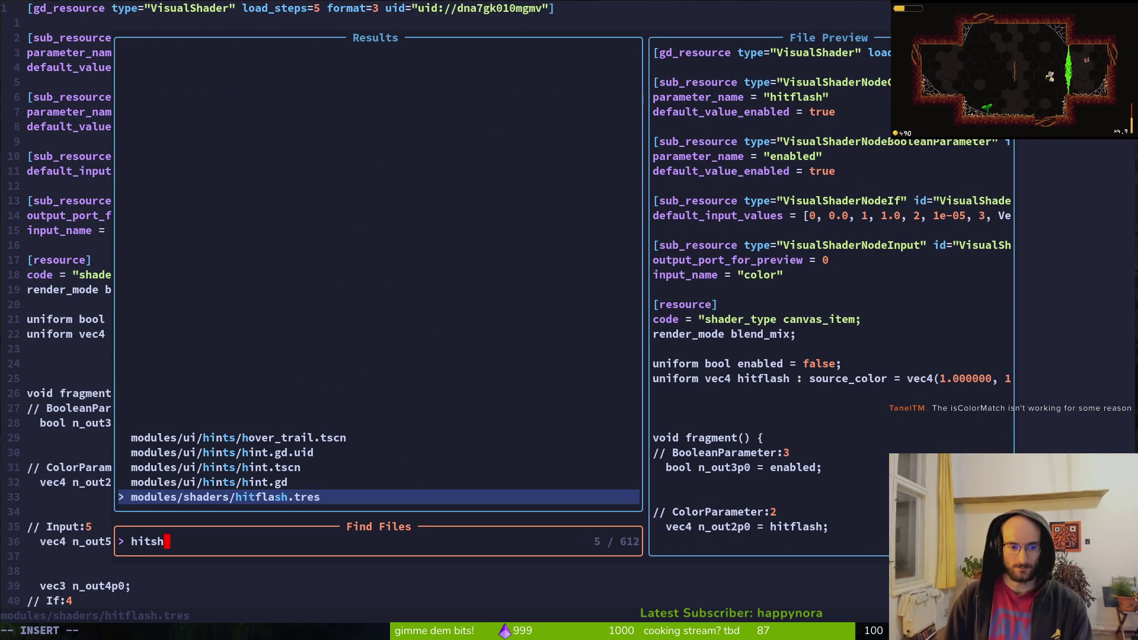
{"action": "key", "text": "Up"}
{"action": "key", "text": "Up"}
{"action": "key", "text": "BackSpace"}
{"action": "key", "text": "BackSpace"}
{"action": "key", "text": "BackSpace"}
{"action": "type", "text": "shasder"}
{"action": "key", "text": "Up"}
{"action": "key", "text": "Up"}
{"action": "key", "text": "Up"}
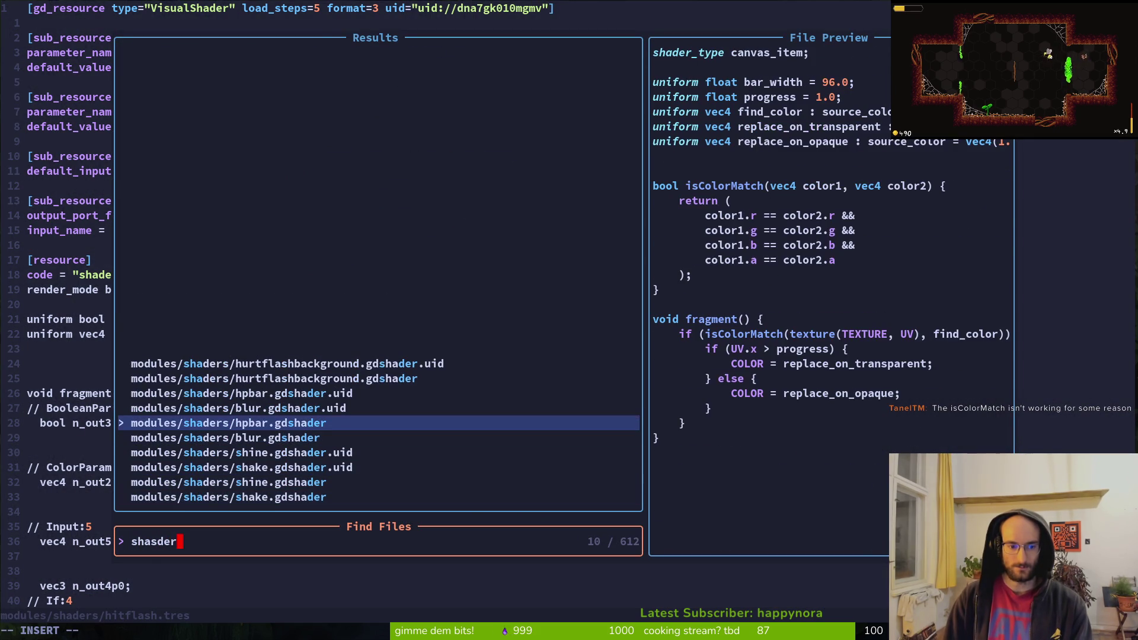
{"action": "key", "text": "Up"}
{"action": "key", "text": "Down"}
{"action": "key", "text": "Down"}
{"action": "key", "text": "Down"}
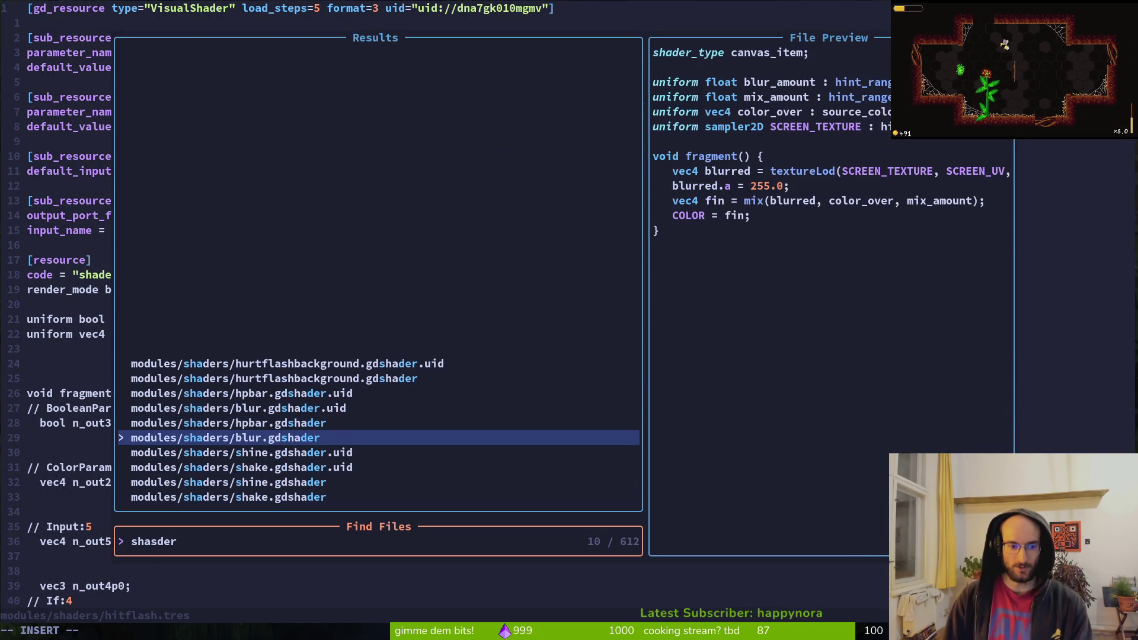
{"action": "key", "text": "Up"}
{"action": "key", "text": "Up"}
{"action": "key", "text": "Return"}
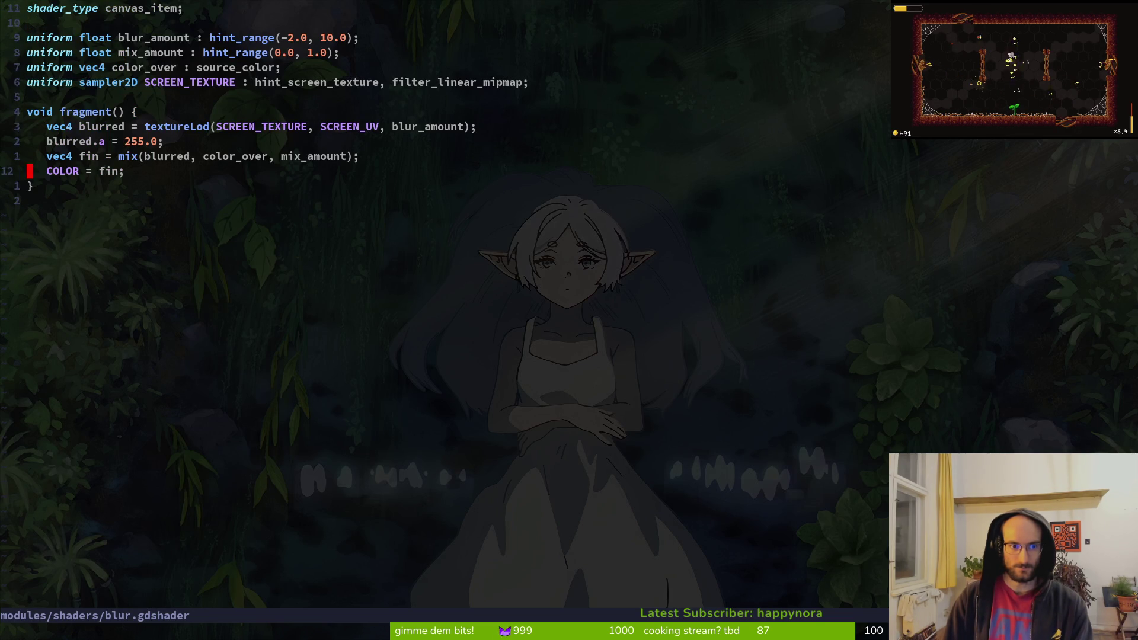
- Inspect blur.gdshader's mix() line, then reopen hpbar.gdshader via an 'sh' file search
{"action": "key", "text": "j"}
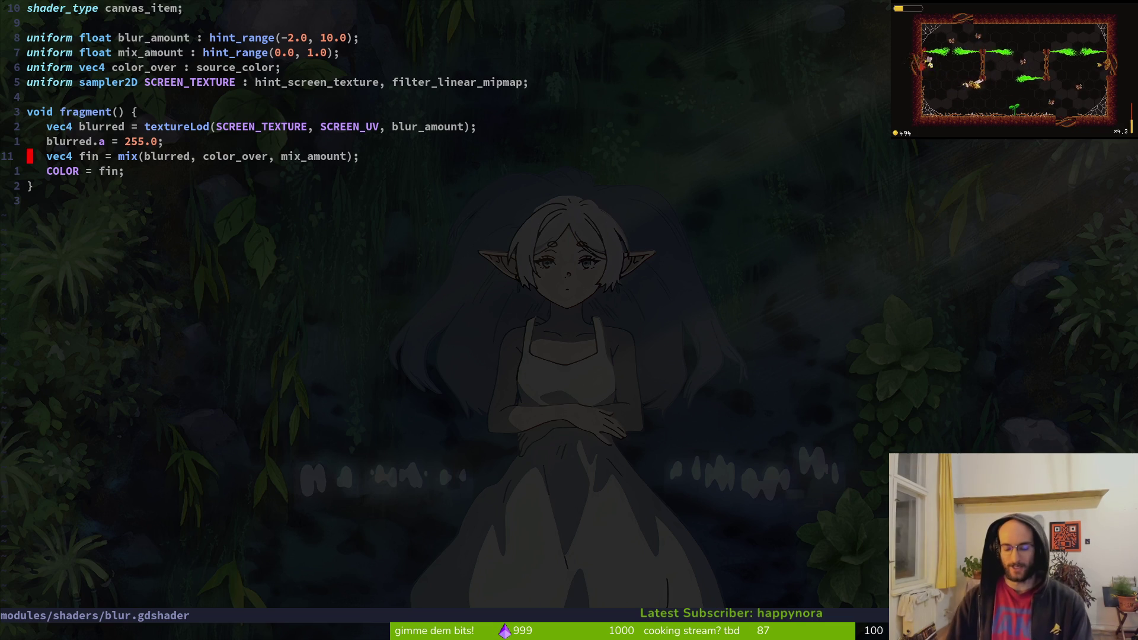
{"action": "key", "text": "ctrl+6"}
{"action": "key", "text": "ctrl+6"}
{"action": "key", "text": "space"}
{"action": "key", "text": "f"}
{"action": "key", "text": "f"}
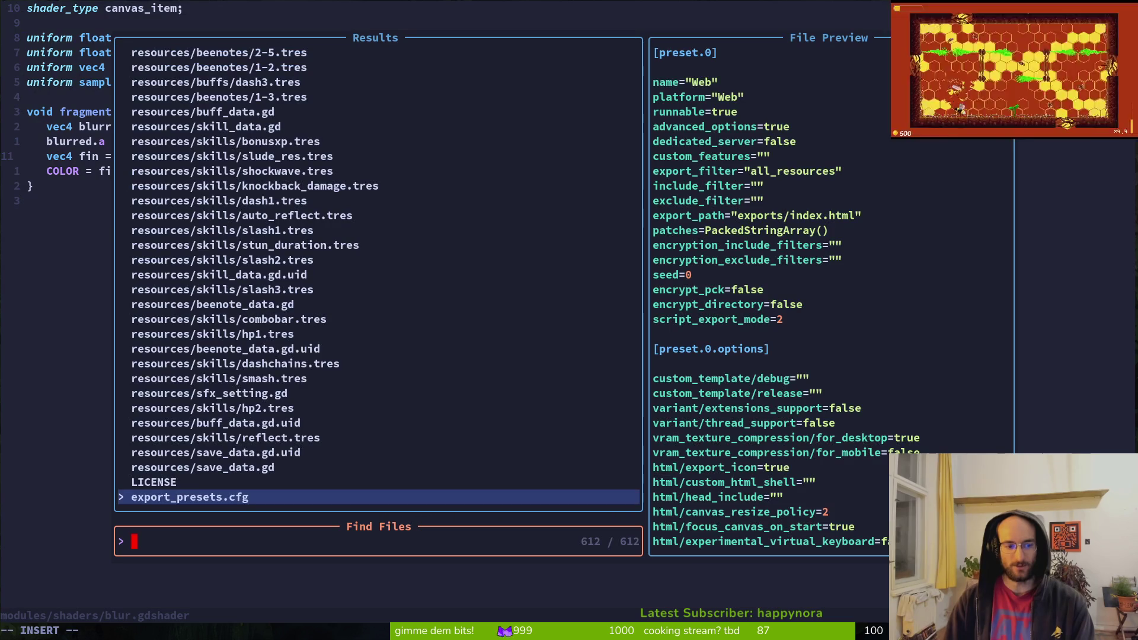
{"action": "type", "text": "sh"}
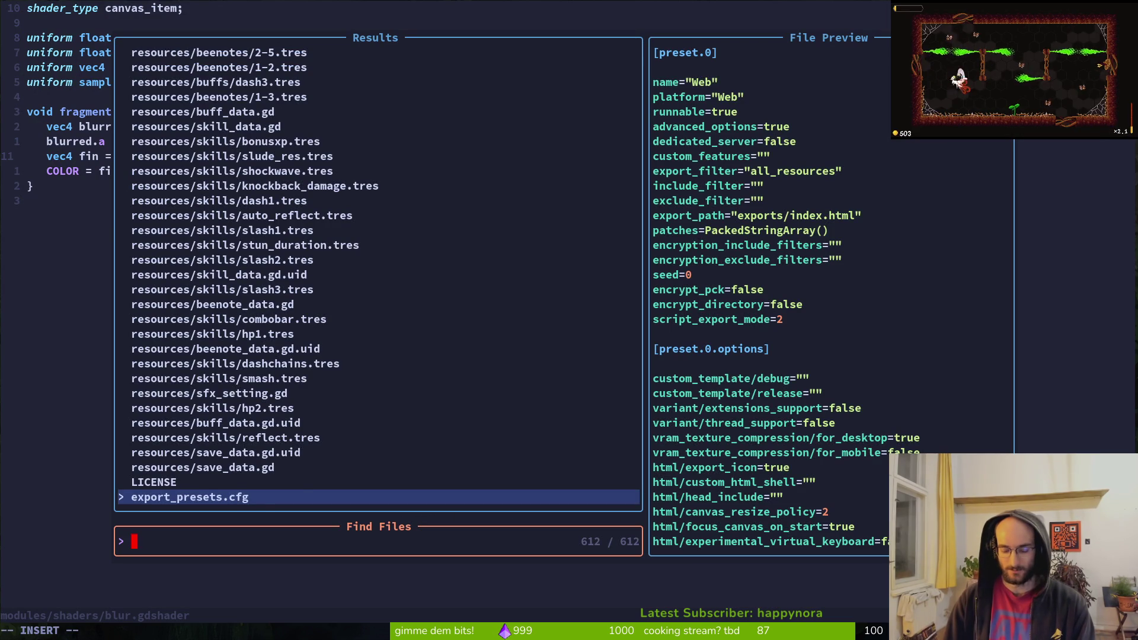
{"action": "key", "text": "Up"}
{"action": "key", "text": "Up"}
{"action": "key", "text": "Up"}
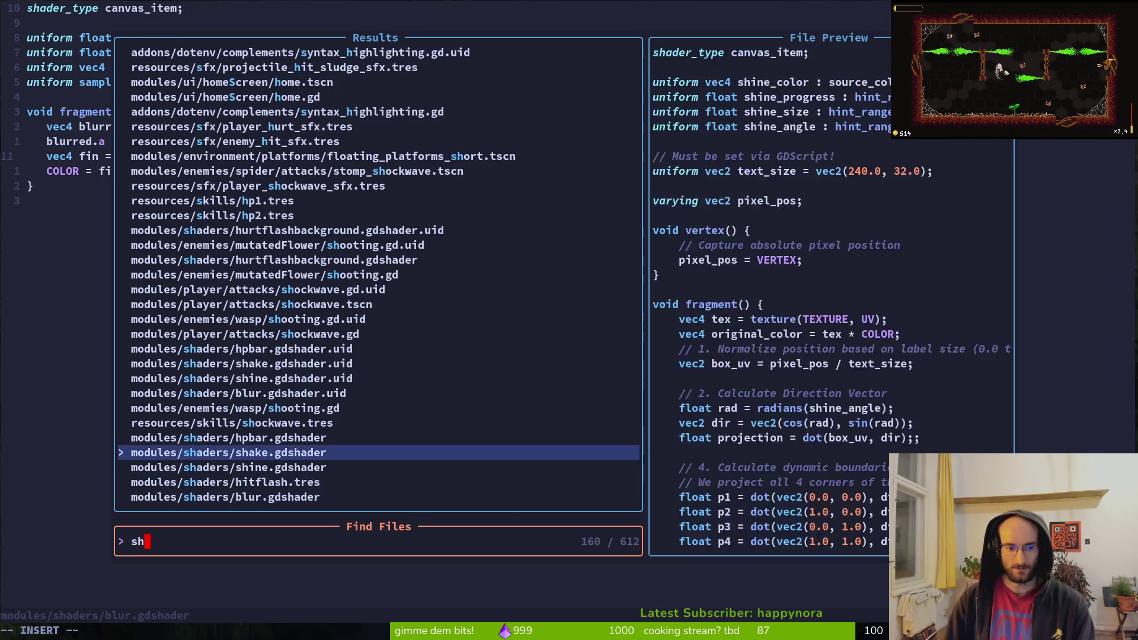
{"action": "key", "text": "Return"}
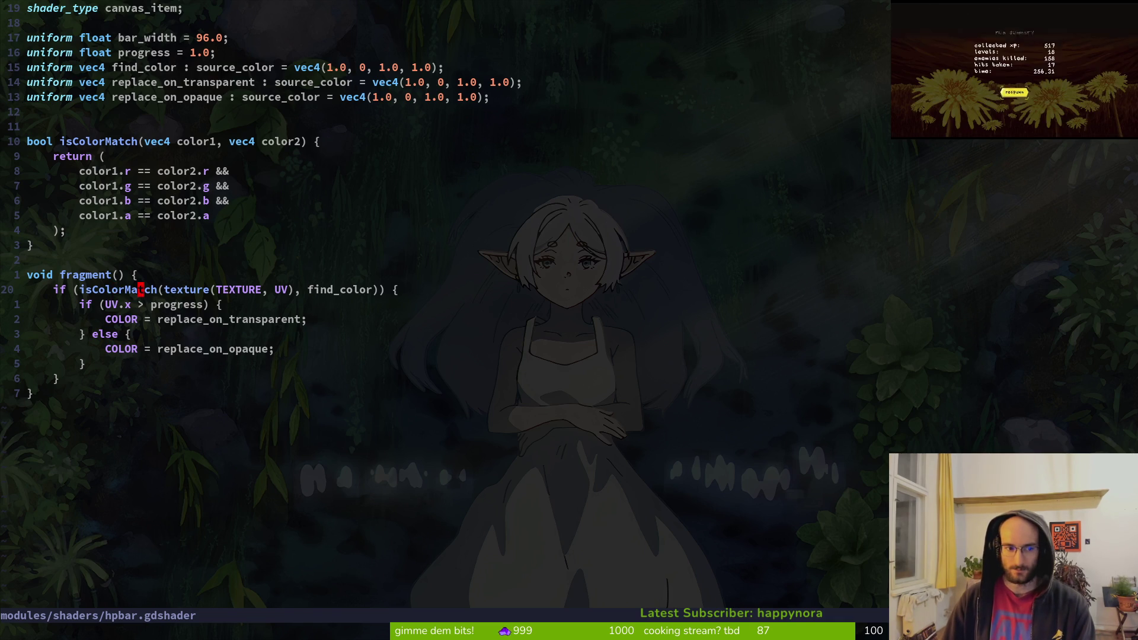
- Delete the isColorMatch if line from fragment() and adjust the closing brace
{"action": "key", "text": "d"}
{"action": "key", "text": "d"}
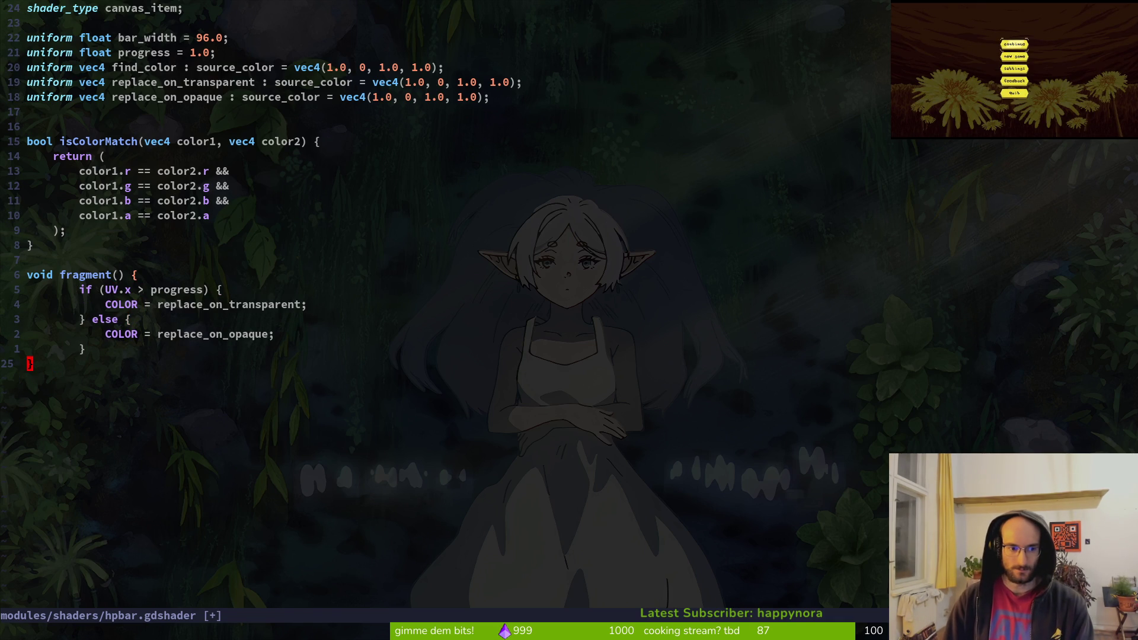
{"action": "key", "text": "d"}
{"action": "key", "text": "k"}
- Outdent the progress if/else block two levels, save hpbar.gdshader, and return to Godot
{"action": "key", "text": "k"}
{"action": "key", "text": "u"}
{"action": "key", "text": "V"}
{"action": "key", "text": "shift+k"}
{"action": "key", "text": "shift+k"}
{"action": "key", "text": "shift+k"}
{"action": "key", "text": "shift+j"}
{"action": "key", "text": "shift+j"}
{"action": "key", "text": "shift+j"}
{"action": "key", "text": "Escape"}
{"action": "key", "text": "V"}
{"action": "key", "text": "k"}
{"action": "key", "text": "k"}
{"action": "key", "text": "k"}
{"action": "key", "text": "less"}
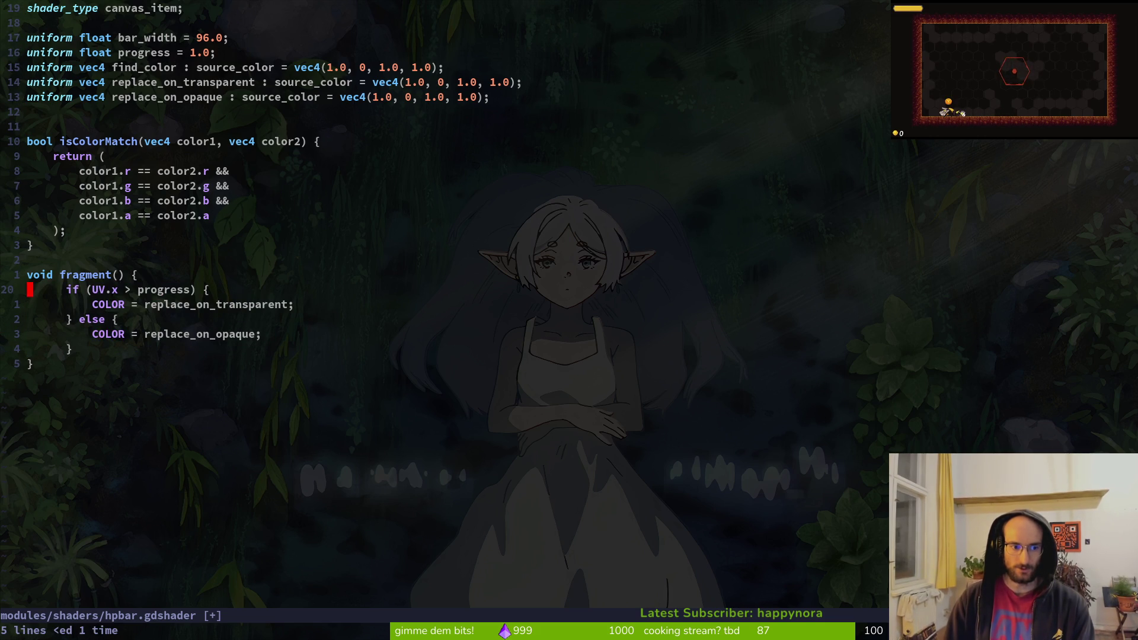
{"action": "type", "text": ":w"}
{"action": "key", "text": "Return"}
{"action": "key", "text": "V"}
{"action": "key", "text": "j"}
{"action": "key", "text": "j"}
{"action": "key", "text": "j"}
{"action": "key", "text": "j"}
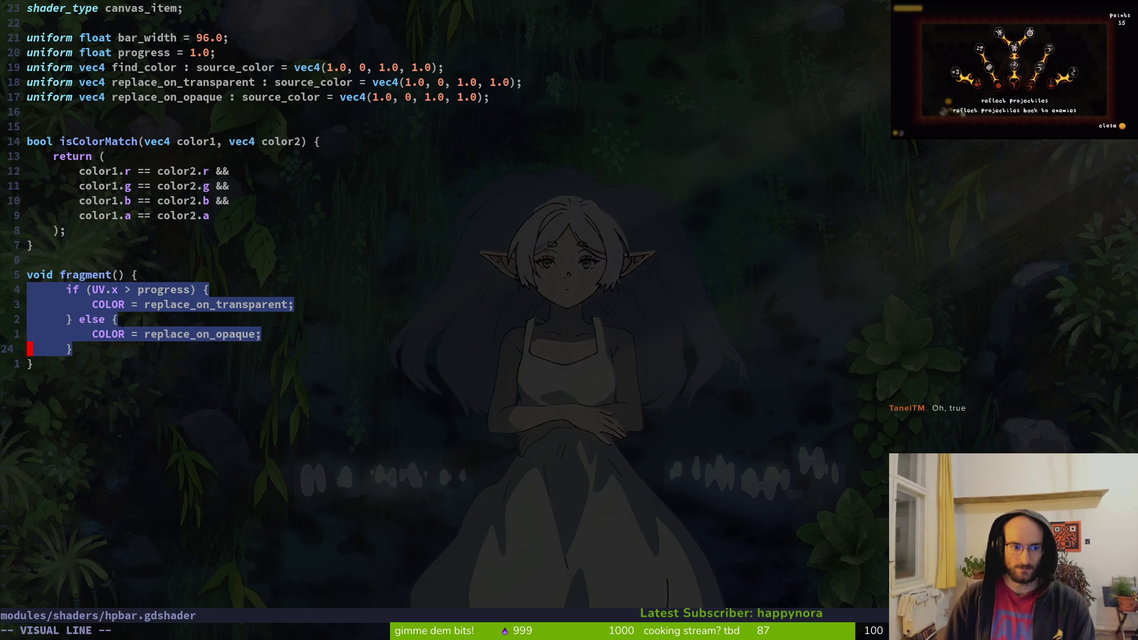
{"action": "key", "text": "less"}
{"action": "type", "text": ":w"}
{"action": "key", "text": "Return"}
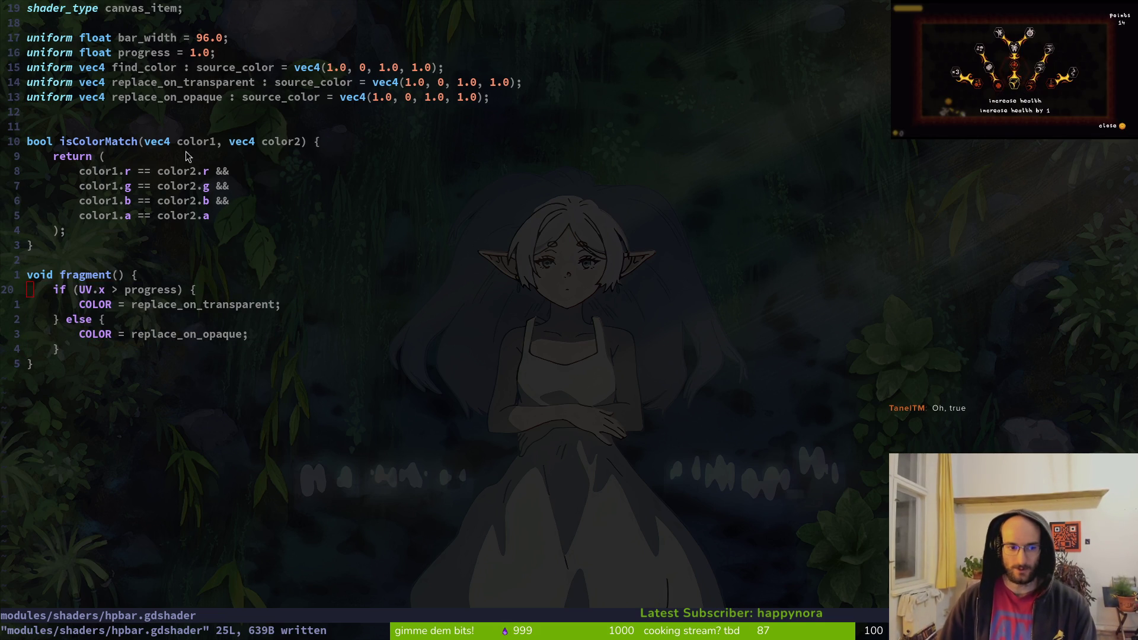
{"action": "key", "text": "alt+Tab"}
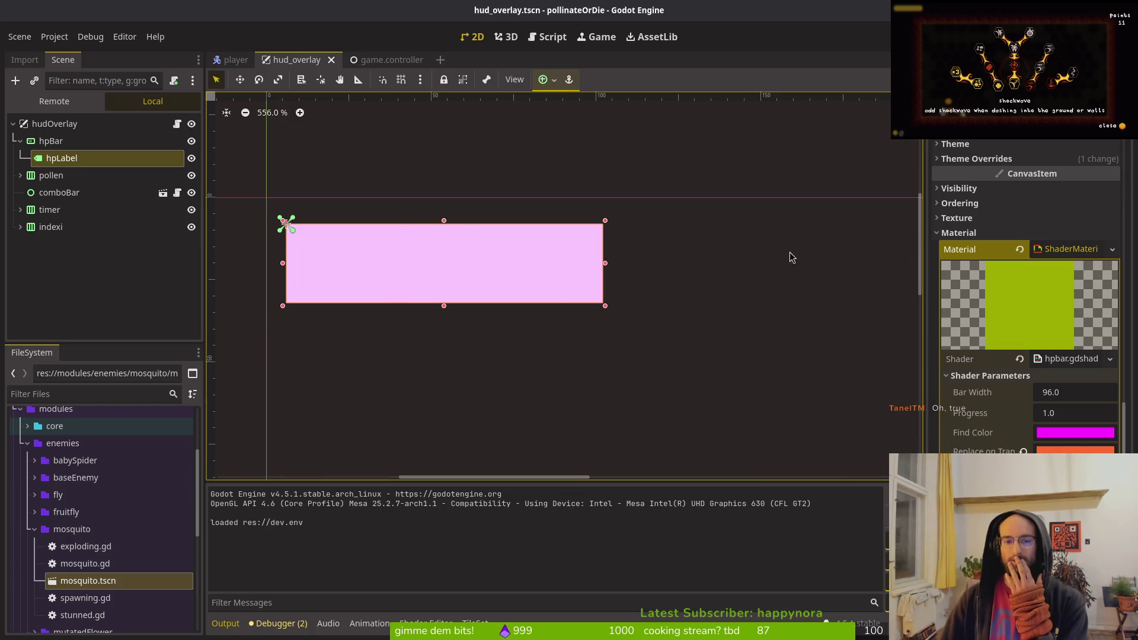
- Change the HP label's text to 'sdfsdf' and save the hud_overlay scene
{"action": "scroll", "coordinate": [905, 245], "scroll_direction": "up", "scroll_amount": 1}
{"action": "scroll", "coordinate": [1044, 216], "scroll_direction": "up", "scroll_amount": 5}
{"action": "scroll", "coordinate": [1044, 216], "scroll_direction": "up", "scroll_amount": 5}
{"action": "left_click", "coordinate": [1008, 217]}
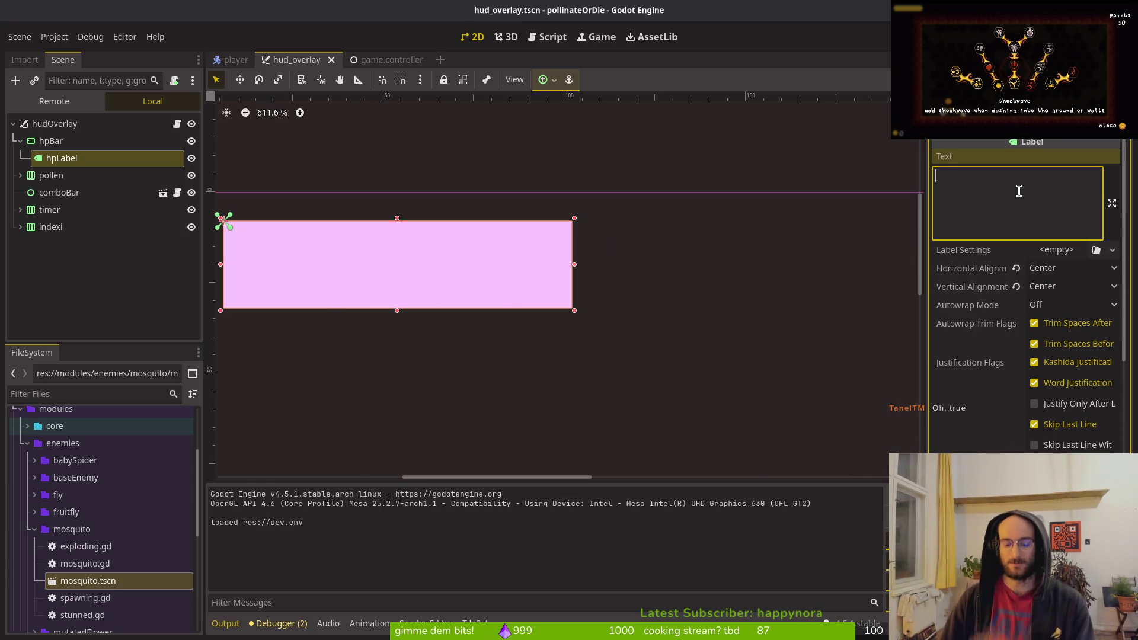
{"action": "type", "text": "sdfsdf"}
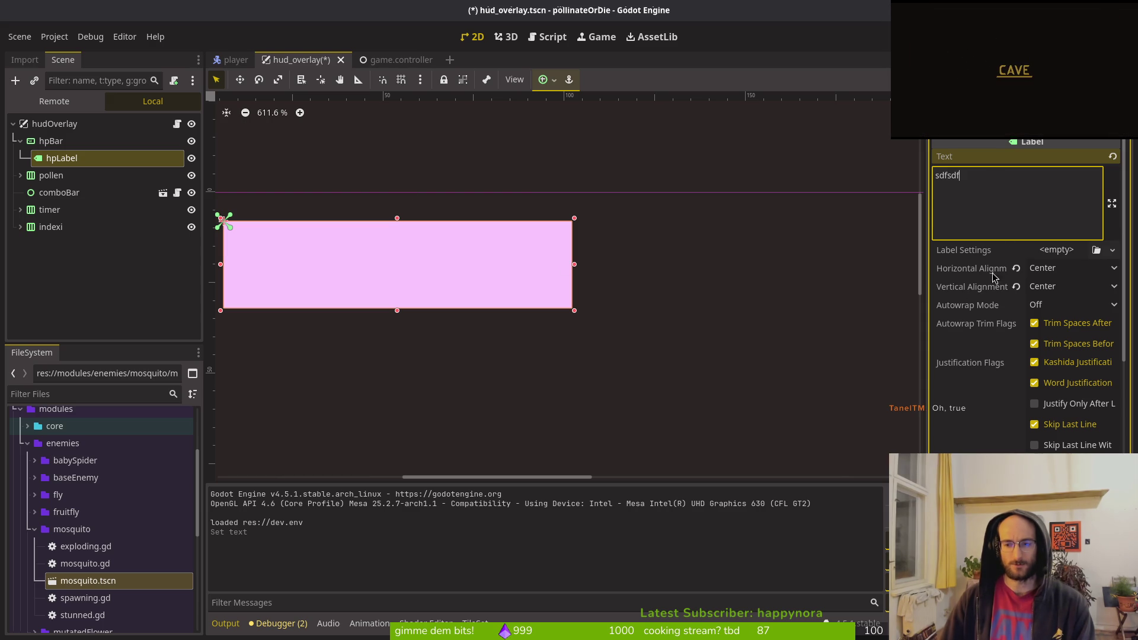
{"action": "scroll", "coordinate": [995, 278], "scroll_direction": "down", "scroll_amount": 5}
{"action": "scroll", "coordinate": [1031, 292], "scroll_direction": "down", "scroll_amount": 3}
{"action": "scroll", "coordinate": [1031, 292], "scroll_direction": "up", "scroll_amount": 10}
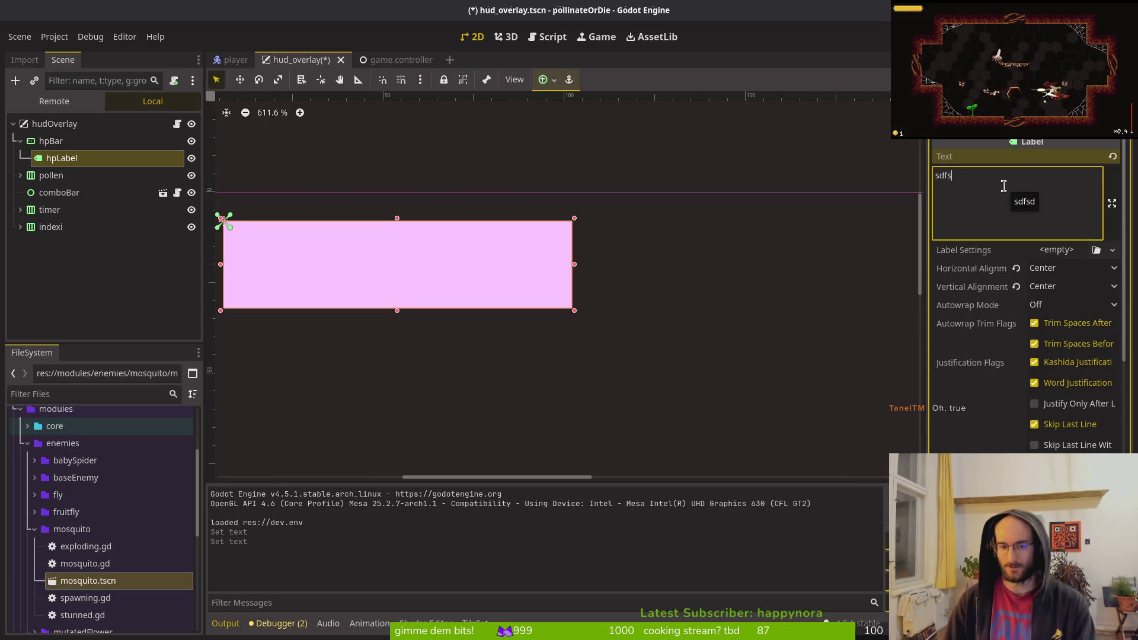
{"action": "scroll", "coordinate": [1034, 262], "scroll_direction": "down", "scroll_amount": 5}
{"action": "scroll", "coordinate": [1034, 262], "scroll_direction": "down", "scroll_amount": 4}
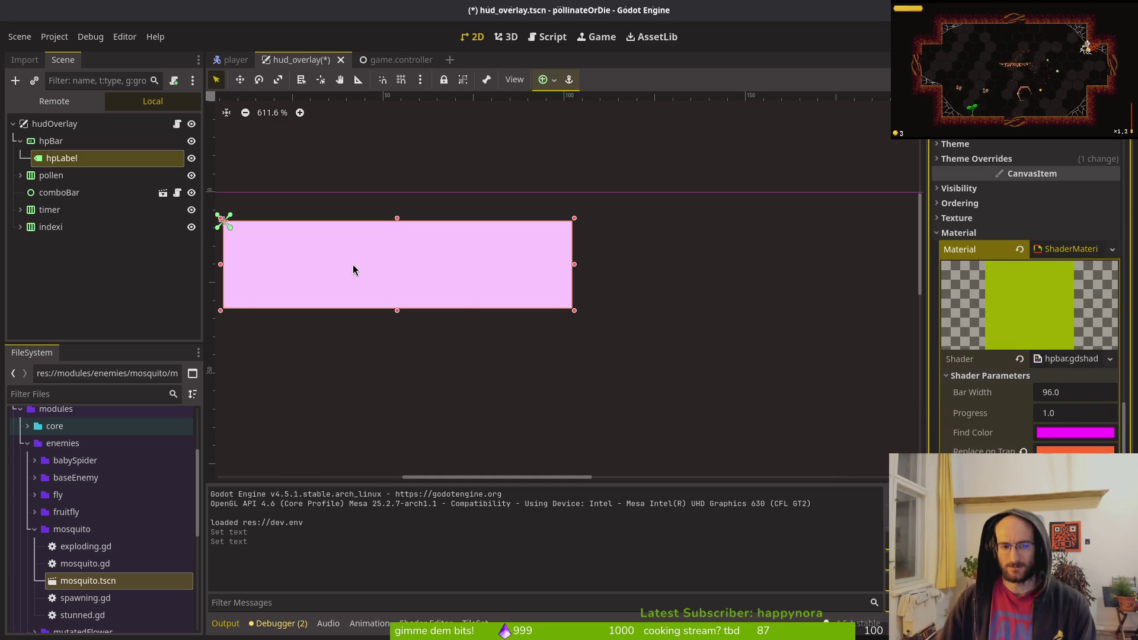
{"action": "scroll", "coordinate": [533, 286], "scroll_direction": "down", "scroll_amount": 5}
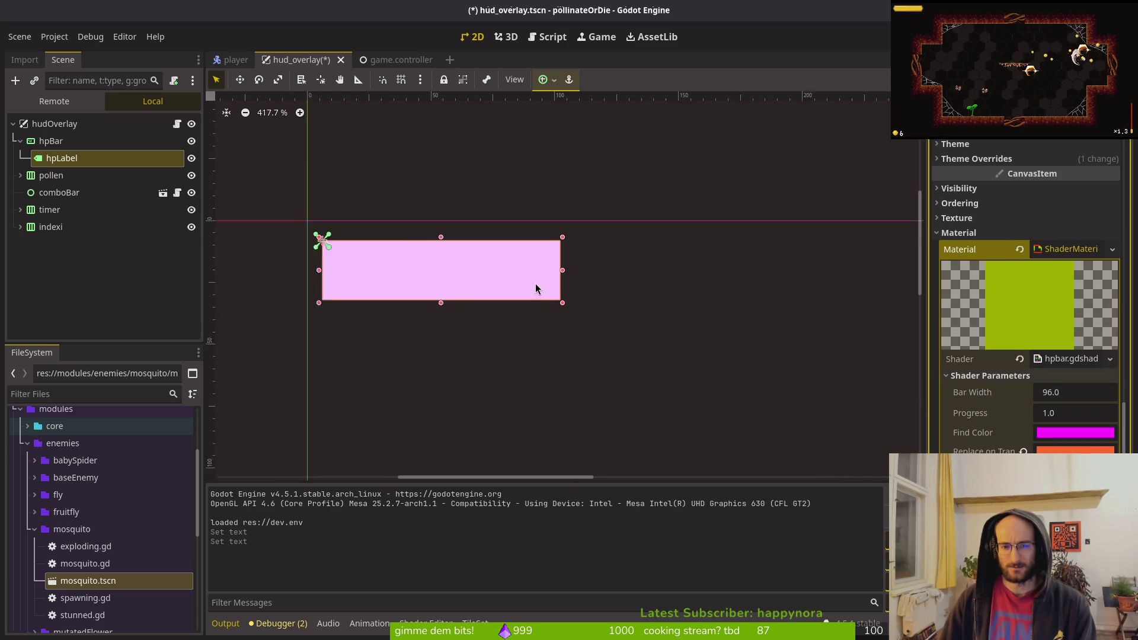
{"action": "left_click", "coordinate": [687, 333]}
{"action": "key", "text": "ctrl+s"}
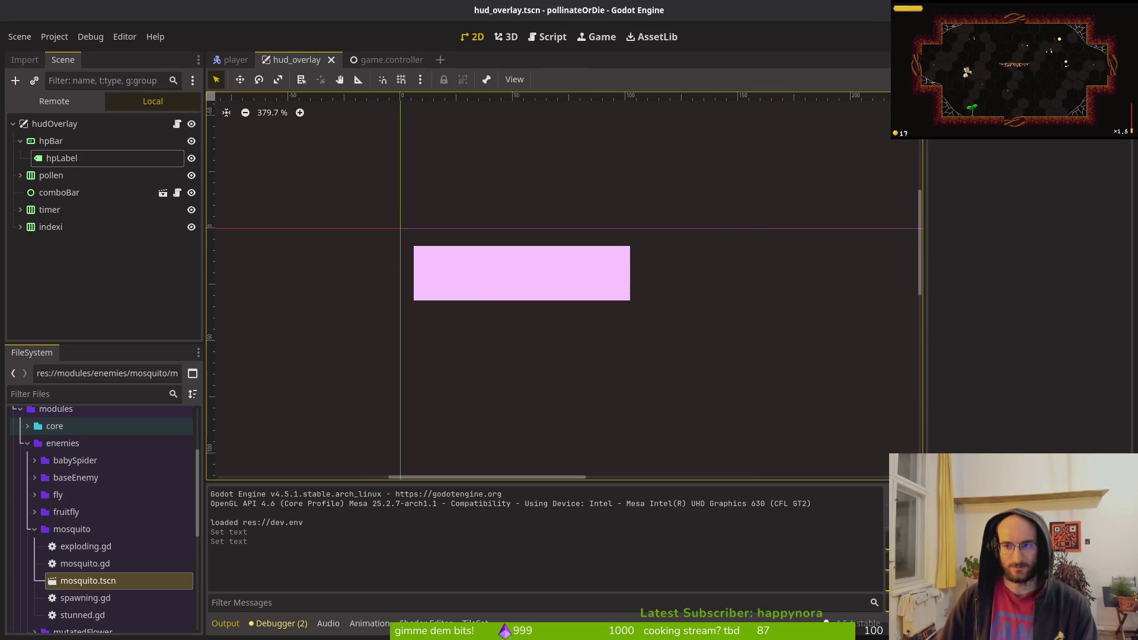
- Run the game into a new level, close it, and view the game controller scene
{"action": "key", "text": "F5"}
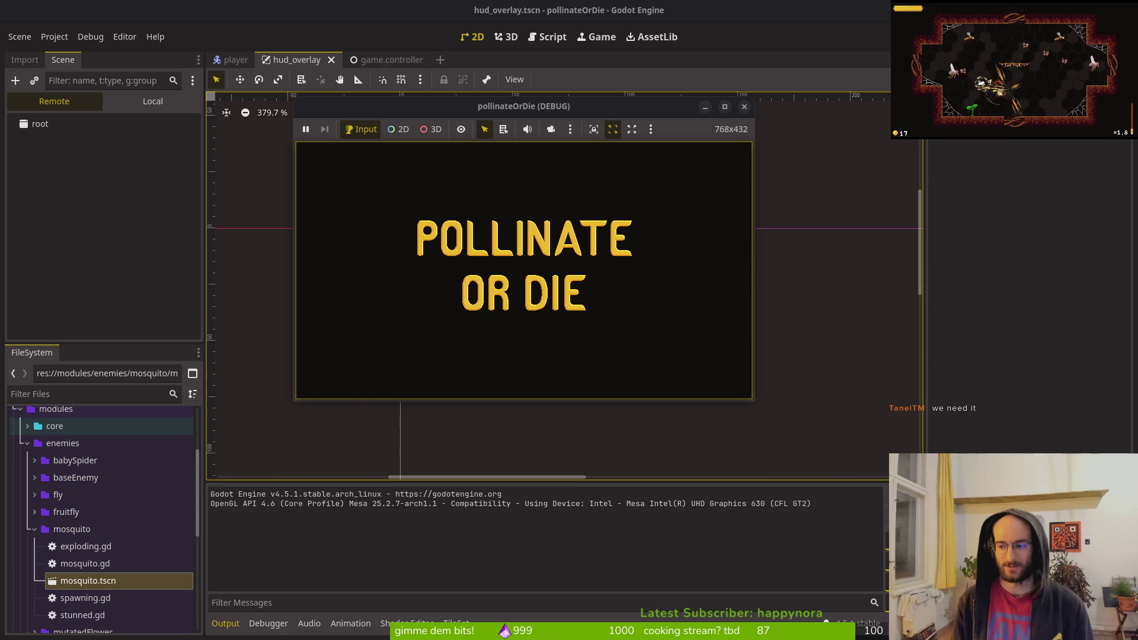
{"action": "key", "text": "Return"}
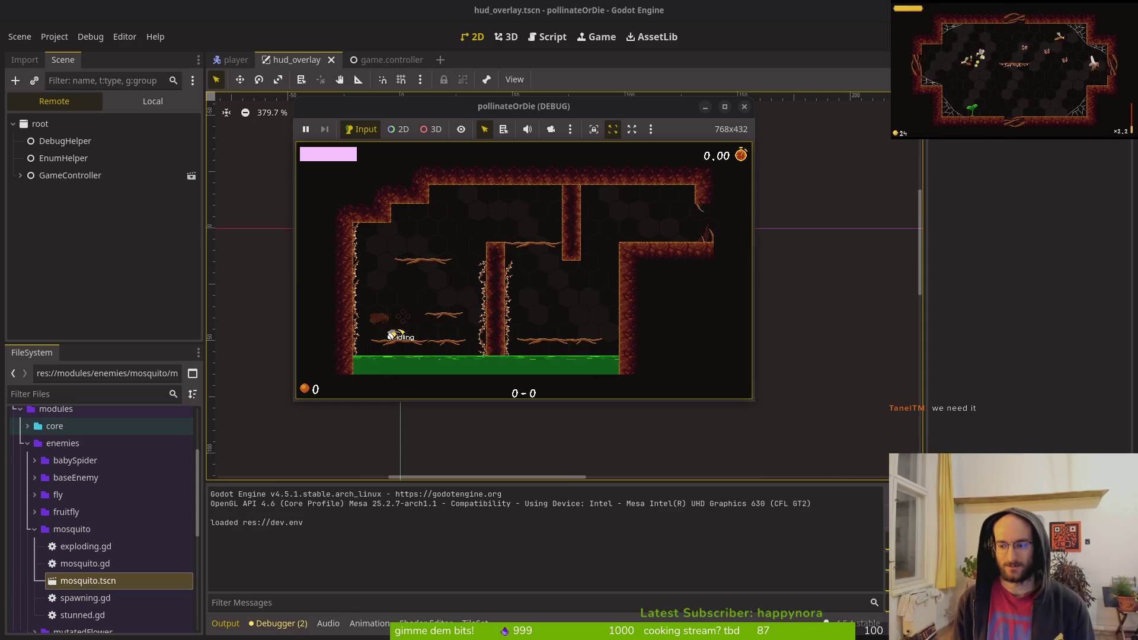
{"action": "left_click", "coordinate": [743, 106]}
{"action": "left_click", "coordinate": [381, 59]}
- Undo the shader edits to restore the isColorMatch check and save hpbar.gdshader
{"action": "left_click", "coordinate": [296, 60]}
{"action": "key", "text": "alt+Tab"}
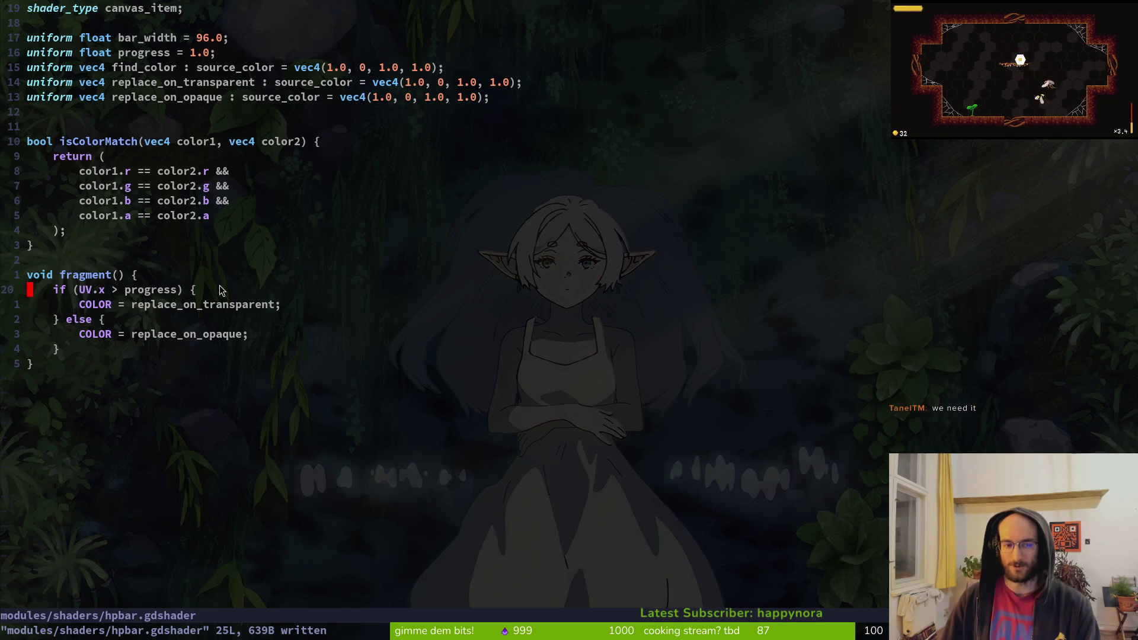
{"action": "key", "text": "u"}
{"action": "key", "text": "u"}
{"action": "key", "text": "u"}
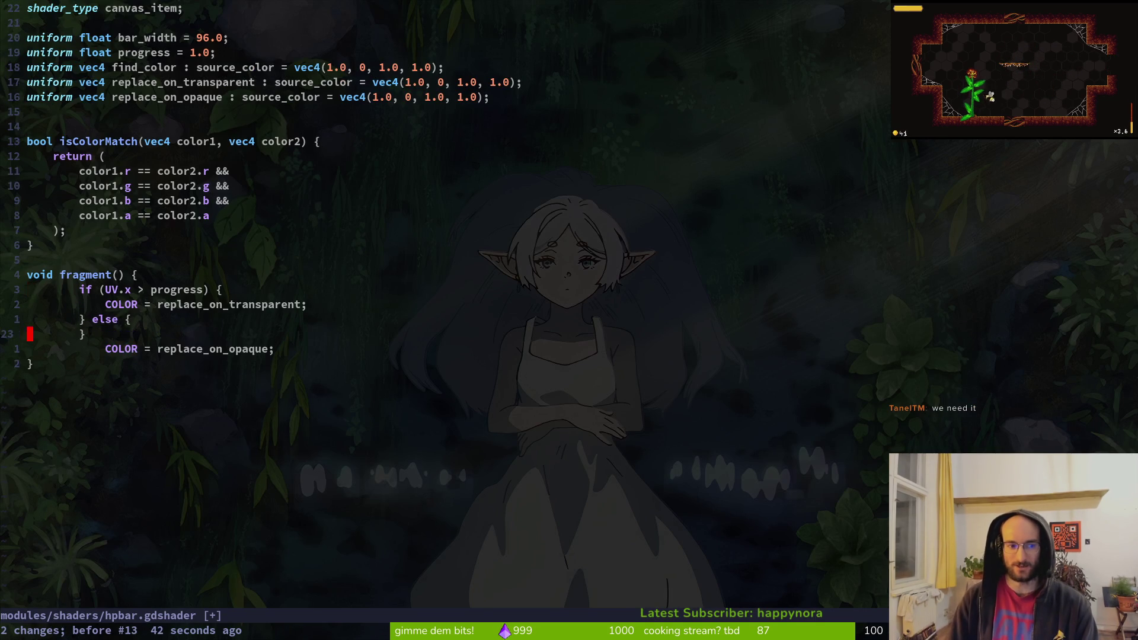
{"action": "key", "text": "u"}
{"action": "key", "text": "u"}
{"action": "key", "text": "u"}
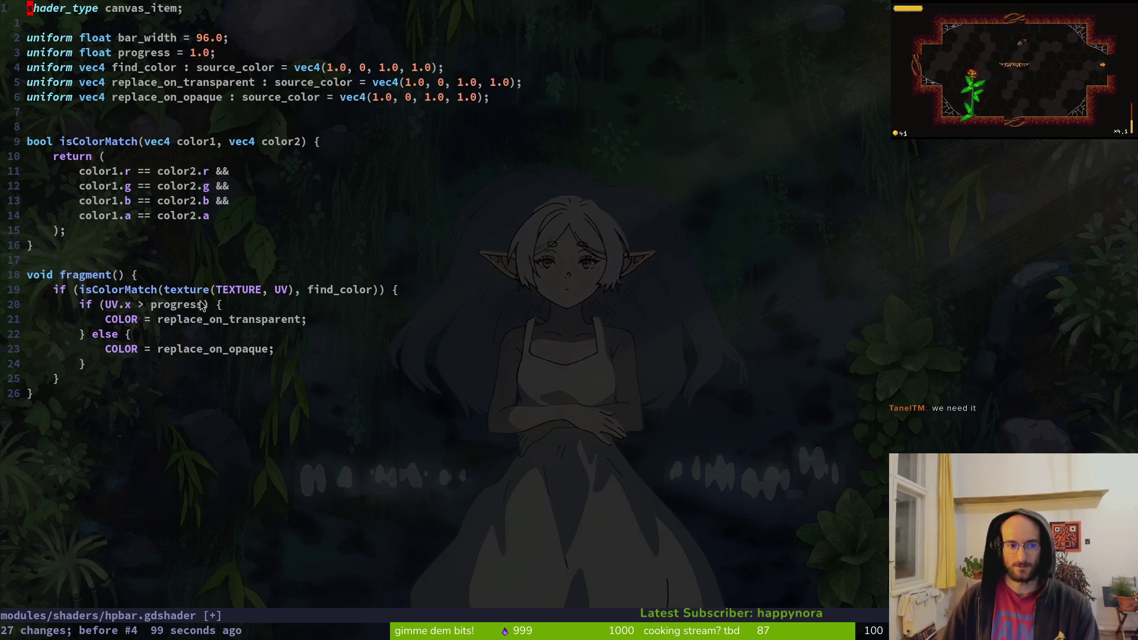
{"action": "type", "text": ":w"}
{"action": "key", "text": "Return"}
- Select the word find_color on line 20, then switch back to Godot
{"action": "left_click", "coordinate": [337, 290]}
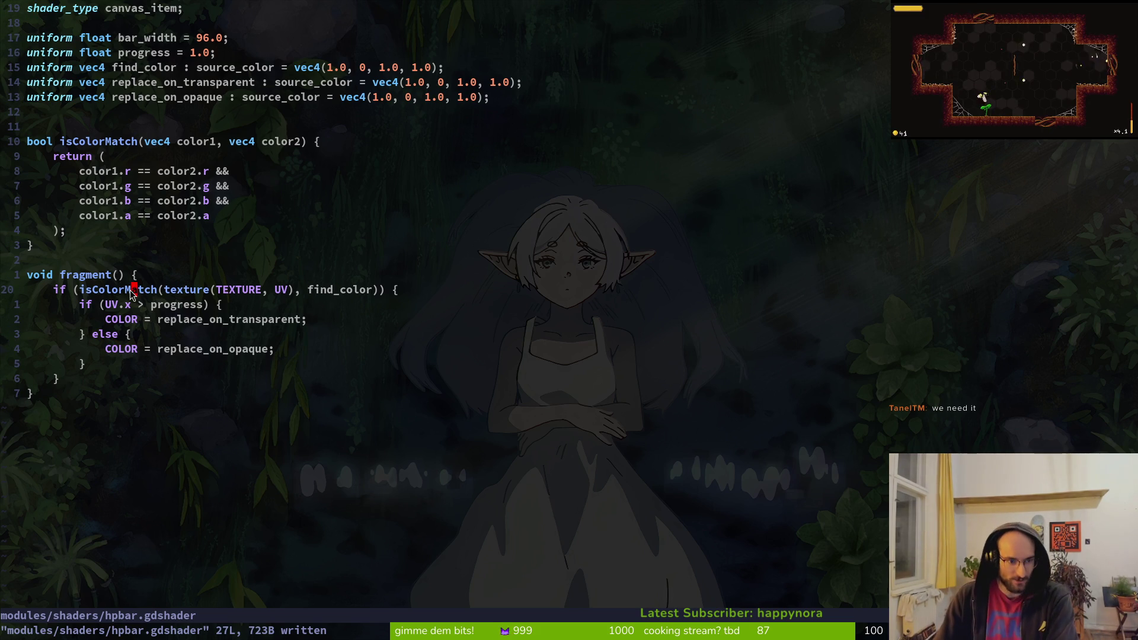
{"action": "left_click", "coordinate": [205, 320]}
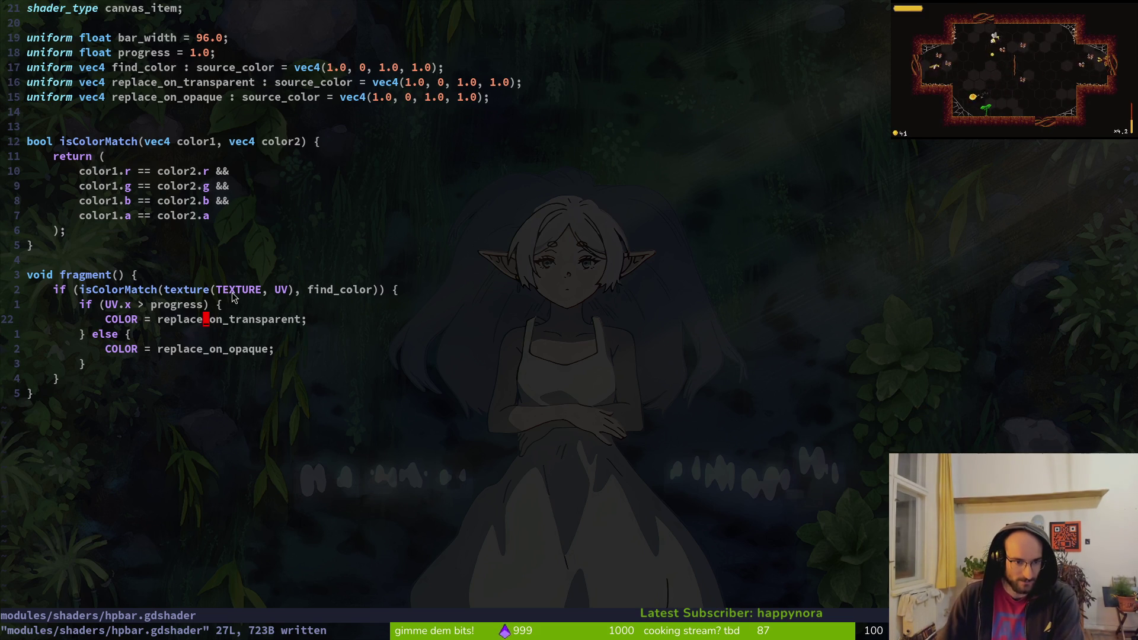
{"action": "double_click", "coordinate": [315, 290]}
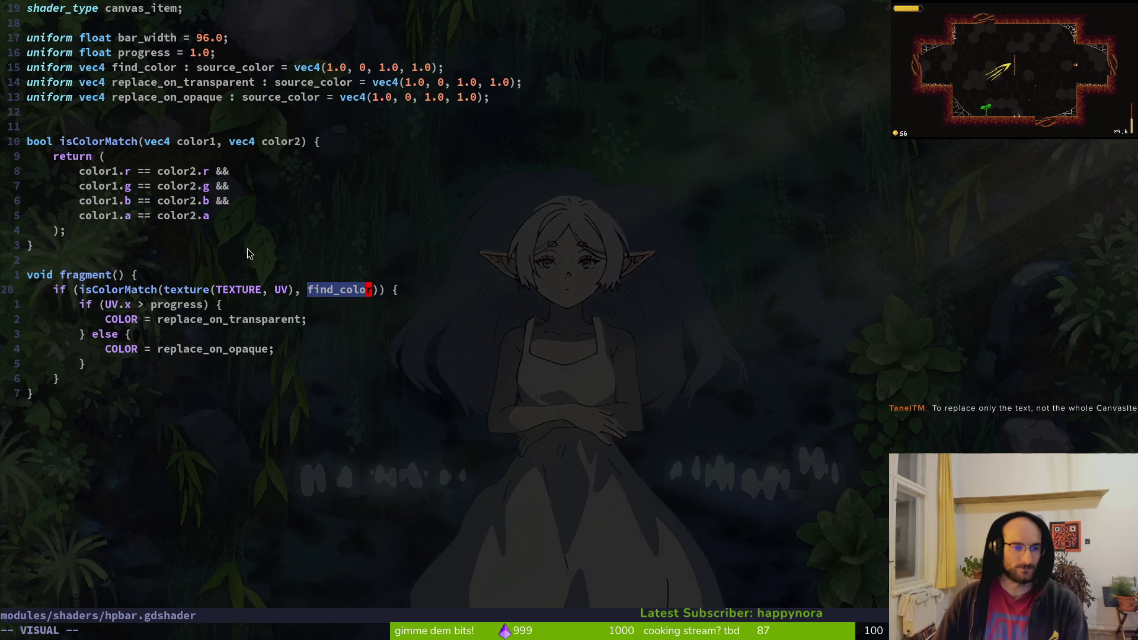
{"action": "key", "text": "alt+Tab"}
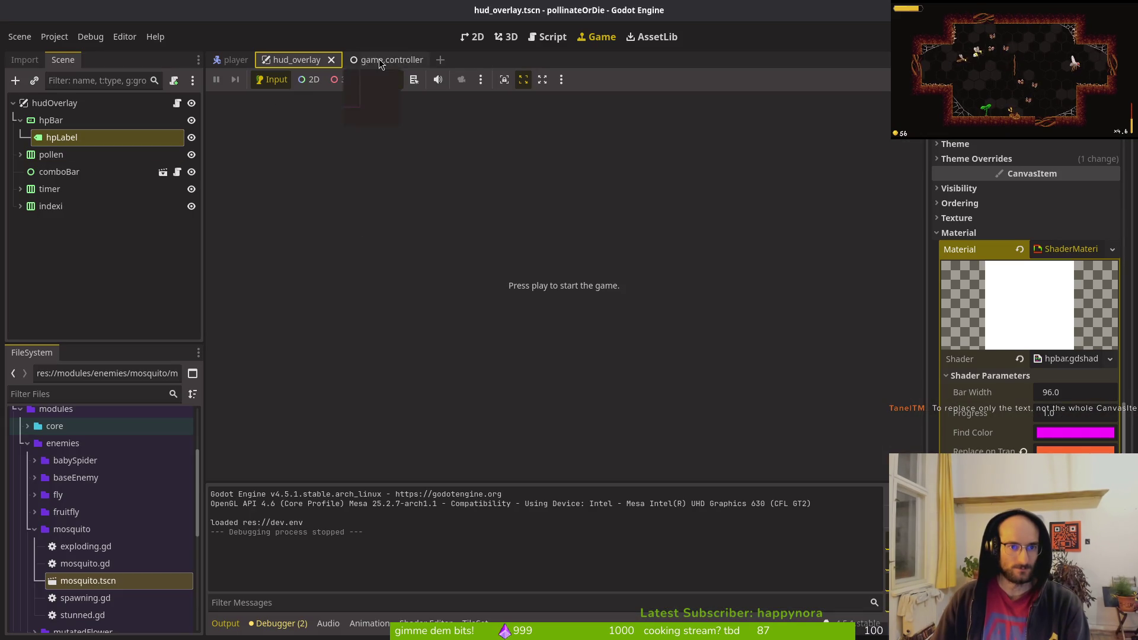
- Focus hpLabel's Text field, clear Neovim's selection, cycle scene tabs, and show the 2D canvas
{"action": "scroll", "coordinate": [1053, 232], "scroll_direction": "up", "scroll_amount": 10}
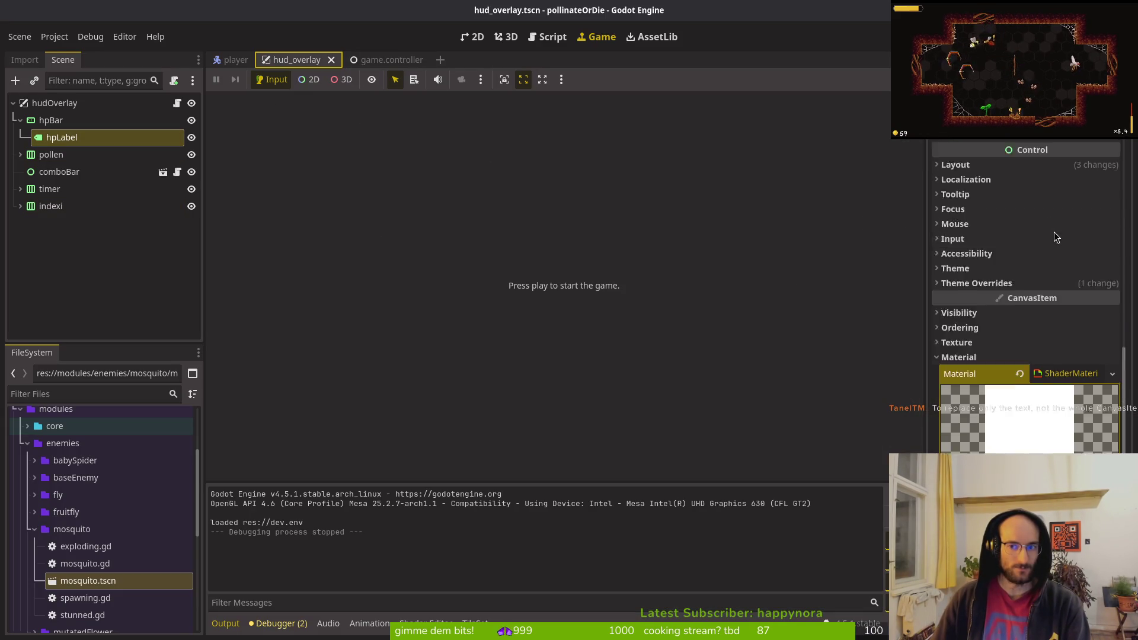
{"action": "left_click", "coordinate": [991, 211]}
{"action": "key", "text": "alt+Tab"}
{"action": "key", "text": "Escape"}
{"action": "key", "text": "alt+Tab"}
{"action": "key", "text": "ctrl+Tab"}
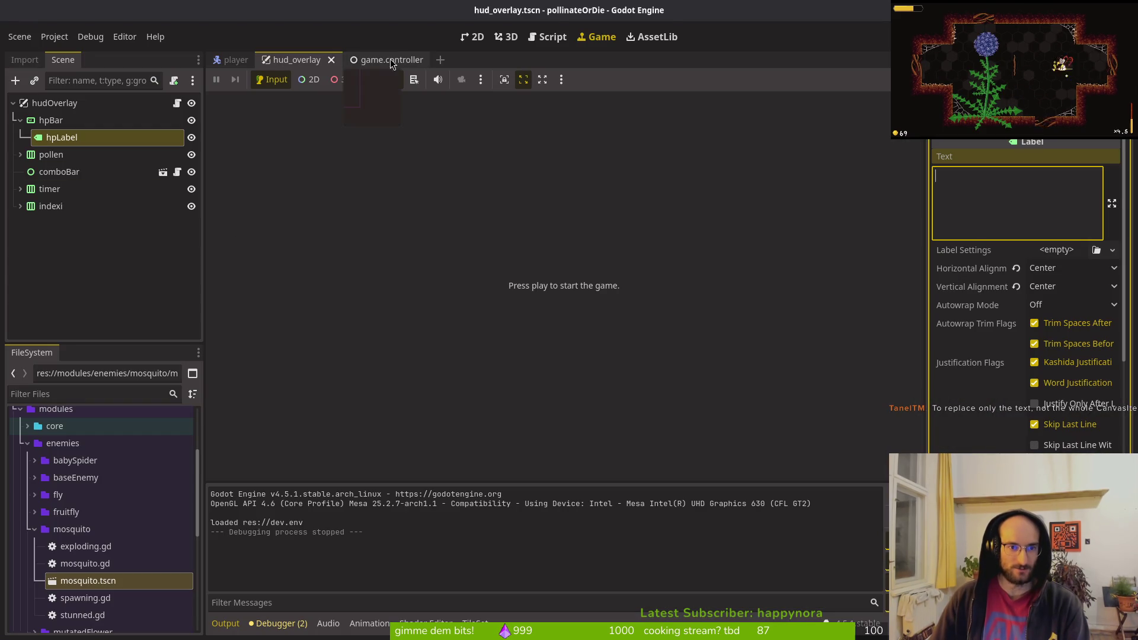
{"action": "key", "text": "ctrl+Tab"}
{"action": "key", "text": "ctrl+Tab"}
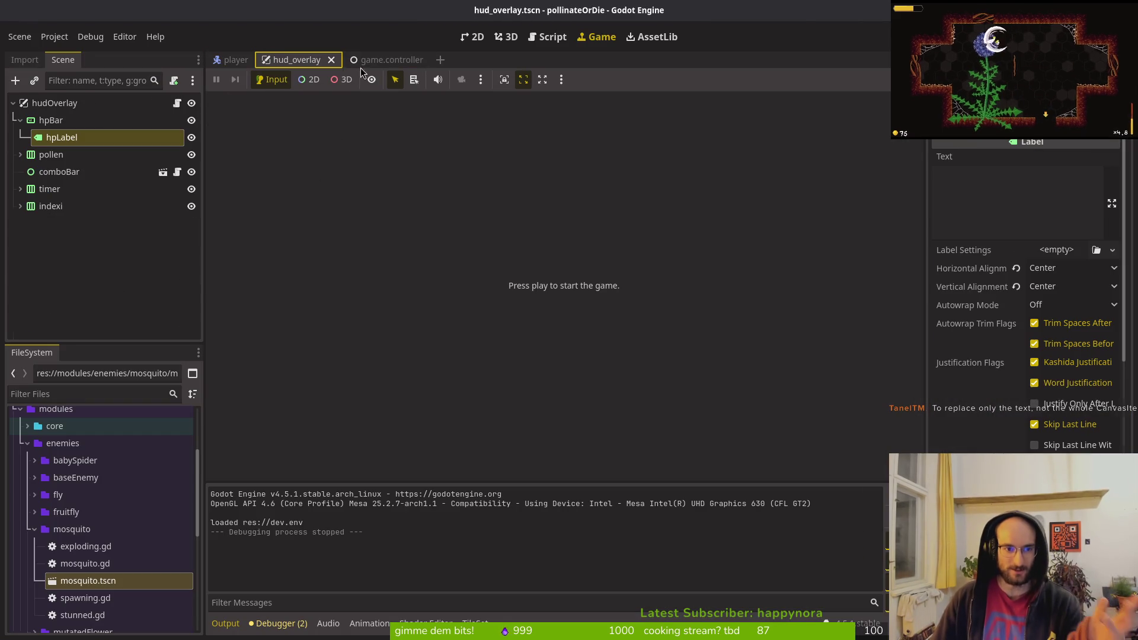
{"action": "left_click", "coordinate": [472, 36]}
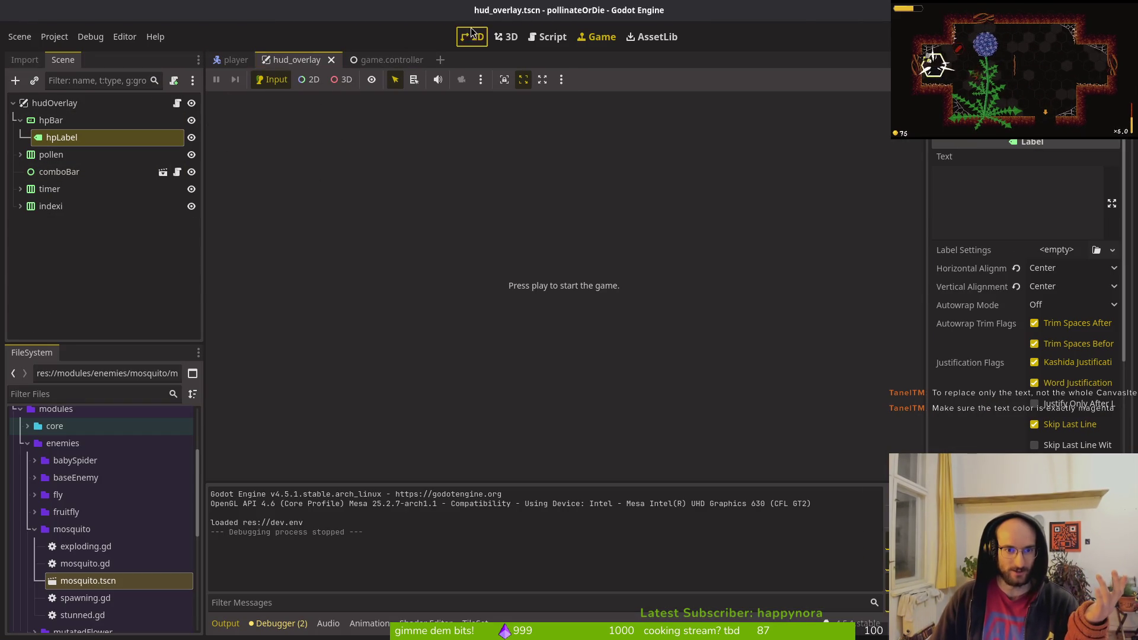
{"action": "scroll", "coordinate": [588, 279], "scroll_direction": "up", "scroll_amount": 1}
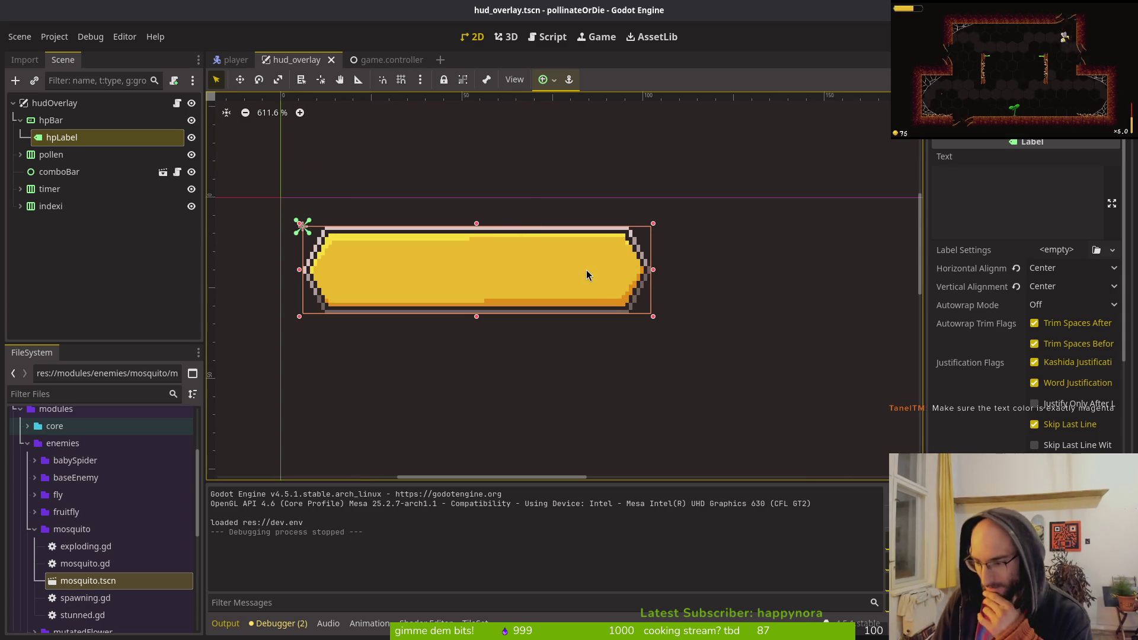
- Check the shader's Find Color is ff00ff, expand the label's theme override colours, and save
{"action": "scroll", "coordinate": [1006, 357], "scroll_direction": "down", "scroll_amount": 10}
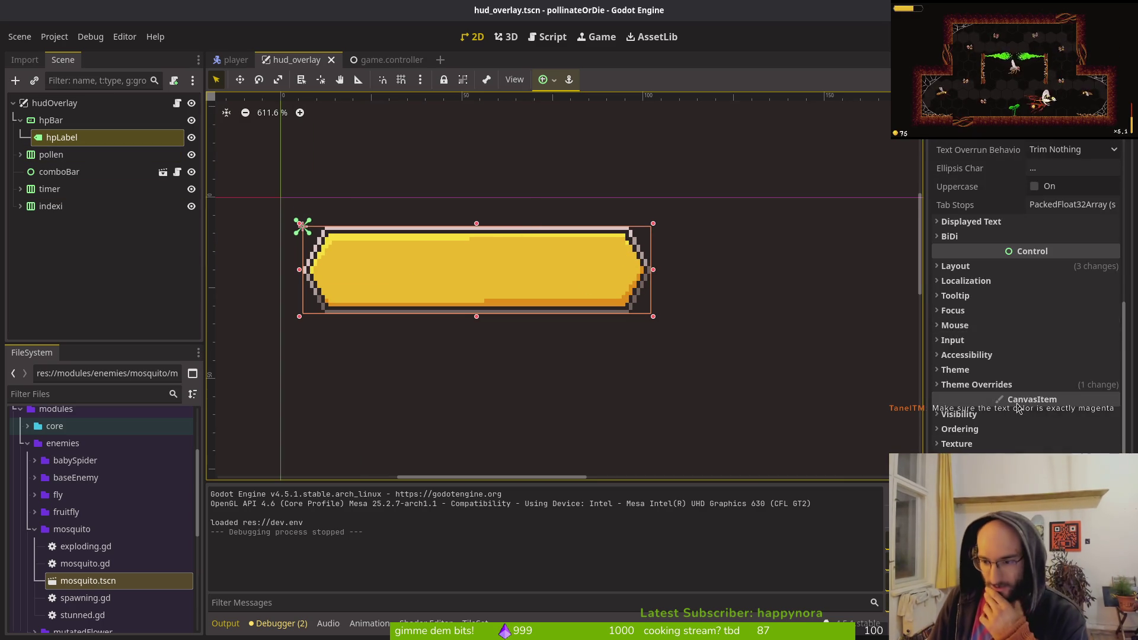
{"action": "left_click", "coordinate": [1055, 432]}
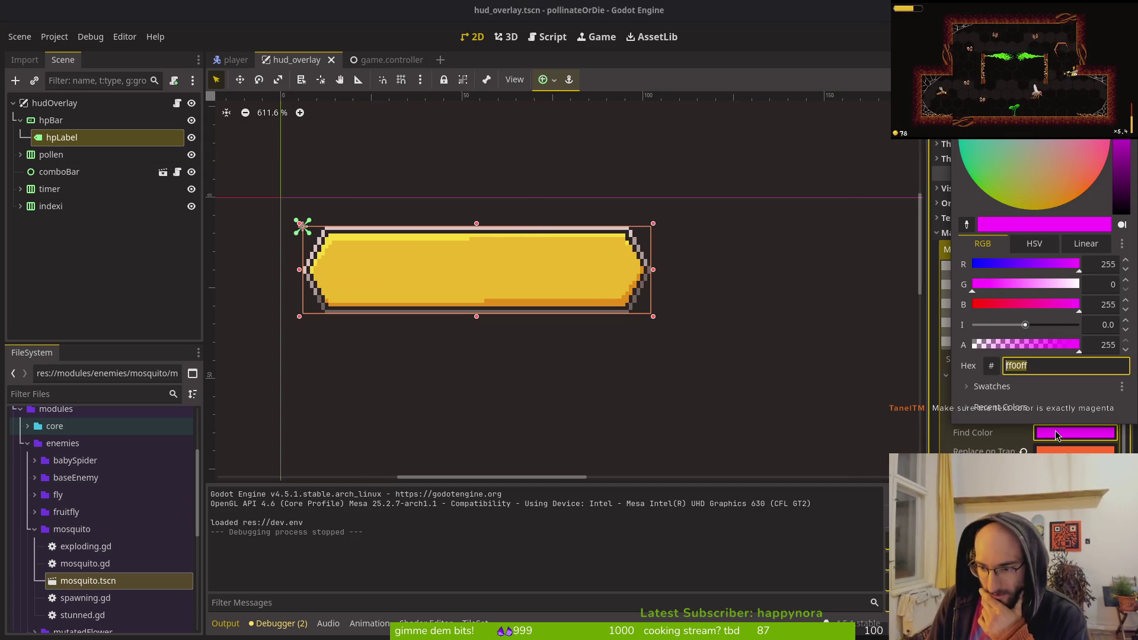
{"action": "left_click", "coordinate": [1018, 442]}
{"action": "scroll", "coordinate": [1041, 332], "scroll_direction": "up", "scroll_amount": 5}
{"action": "scroll", "coordinate": [1013, 352], "scroll_direction": "down", "scroll_amount": 5}
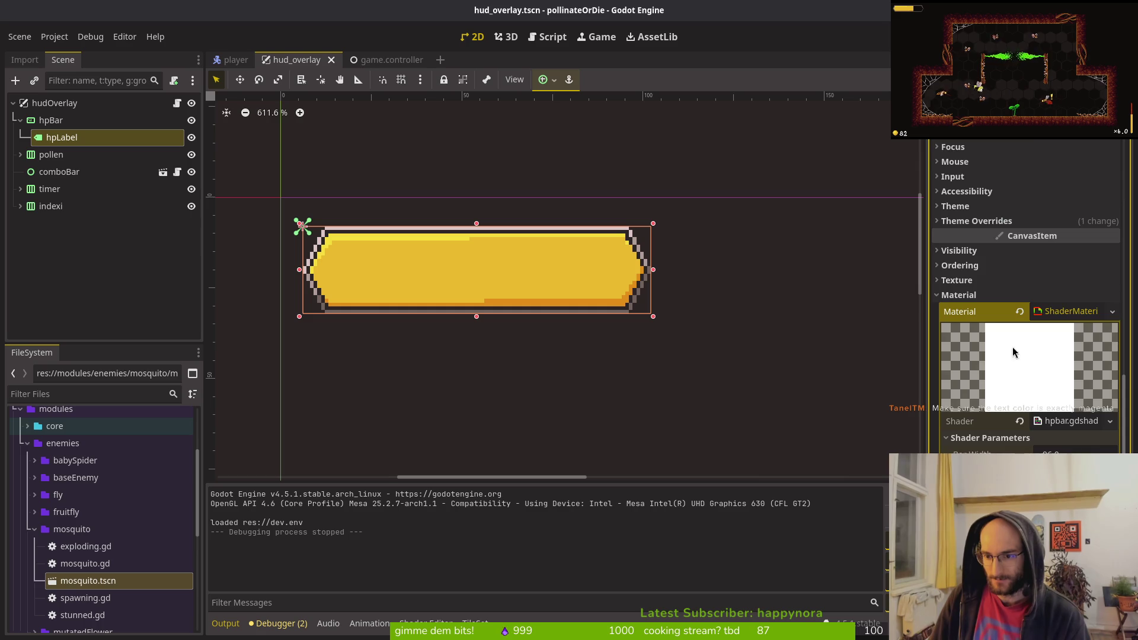
{"action": "scroll", "coordinate": [1012, 352], "scroll_direction": "up", "scroll_amount": 5}
{"action": "left_click", "coordinate": [976, 435]}
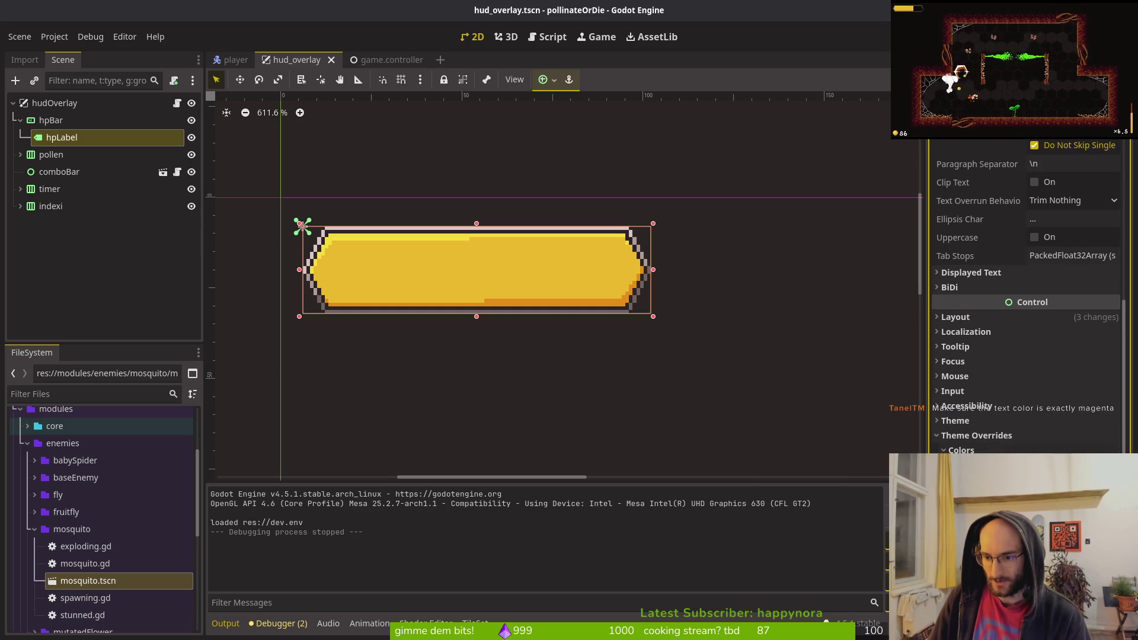
{"action": "key", "text": "ctrl+s"}
- Assign a new LabelSettings resource to hpLabel
{"action": "scroll", "coordinate": [1029, 296], "scroll_direction": "up", "scroll_amount": 5}
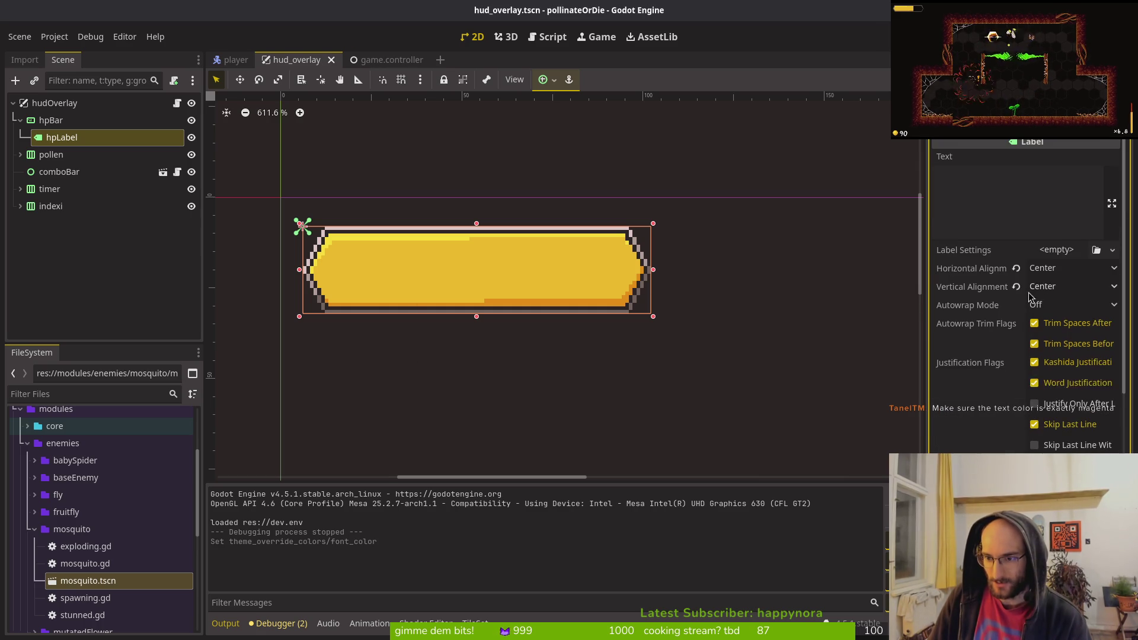
{"action": "left_click", "coordinate": [1061, 251]}
{"action": "left_click", "coordinate": [1073, 291]}
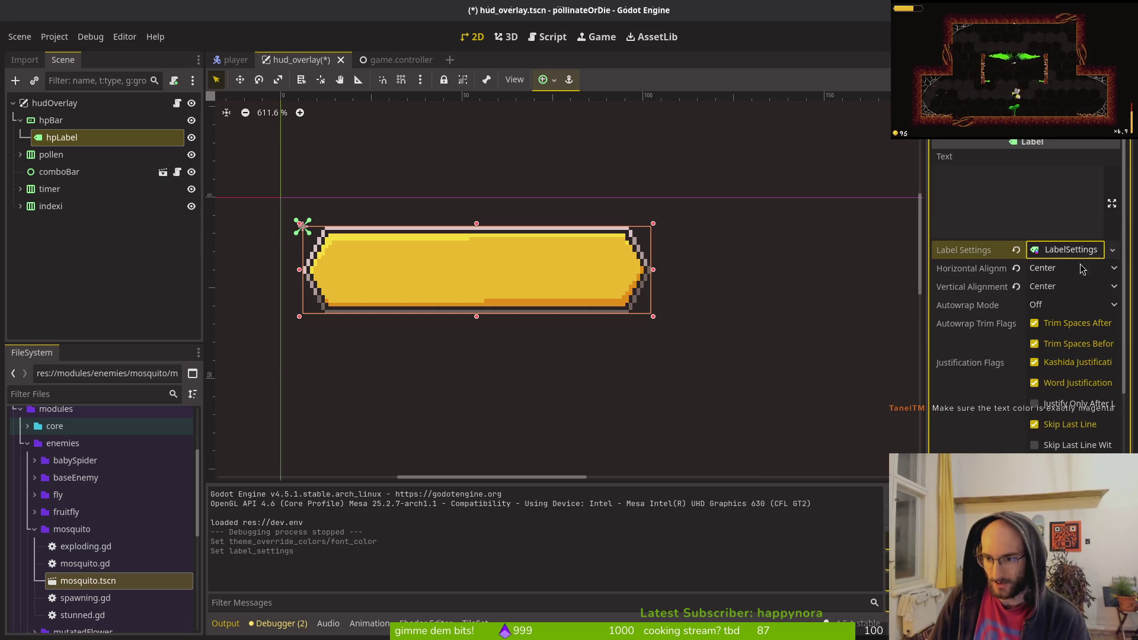
- Set the LabelSettings font colour to ff00ff by zeroing green, save hud_overlay.tscn, and launch the game
{"action": "left_click", "coordinate": [1074, 250]}
{"action": "left_click", "coordinate": [954, 306]}
{"action": "left_click", "coordinate": [1061, 362]}
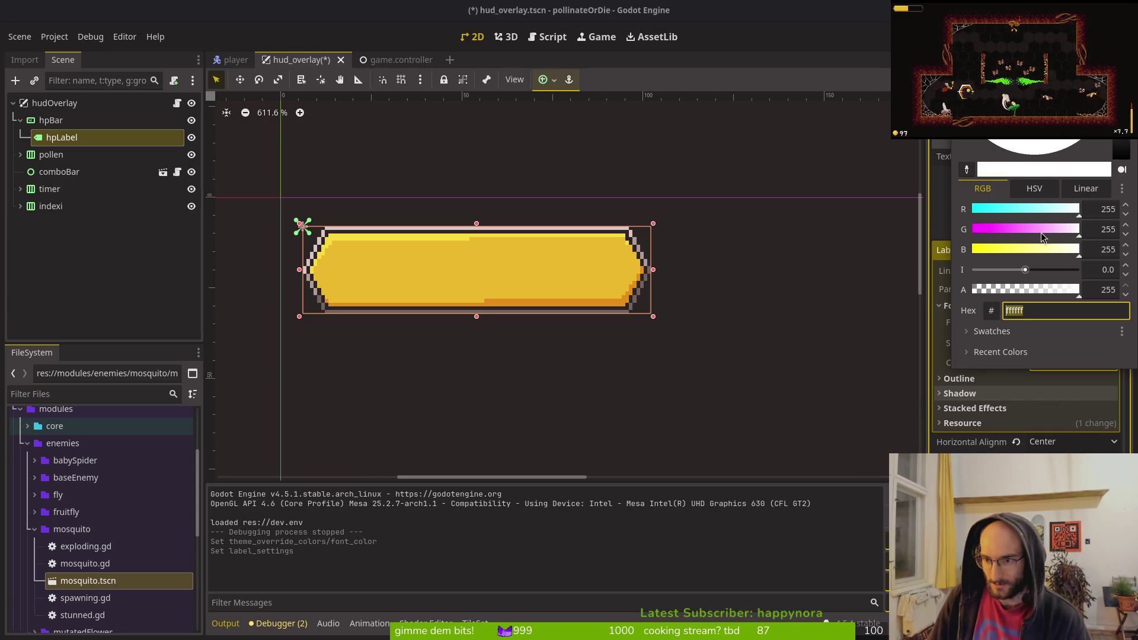
{"action": "left_click_drag", "start_coordinate": [1042, 234], "coordinate": [846, 237]}
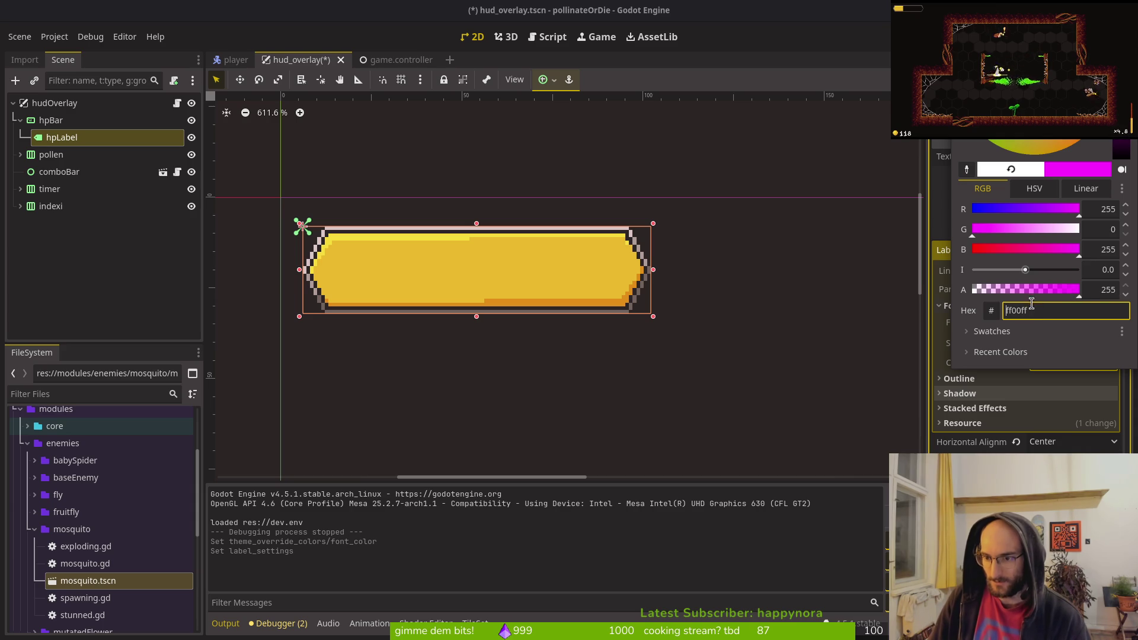
{"action": "key", "text": "Escape"}
{"action": "key", "text": "ctrl+s"}
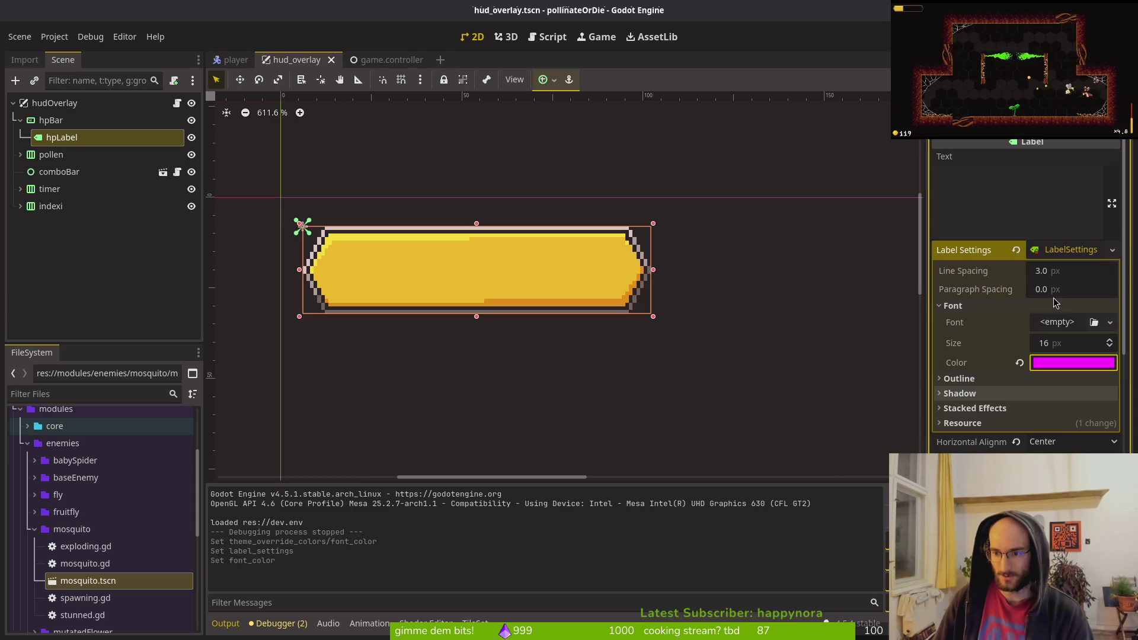
{"action": "key", "text": "F5"}
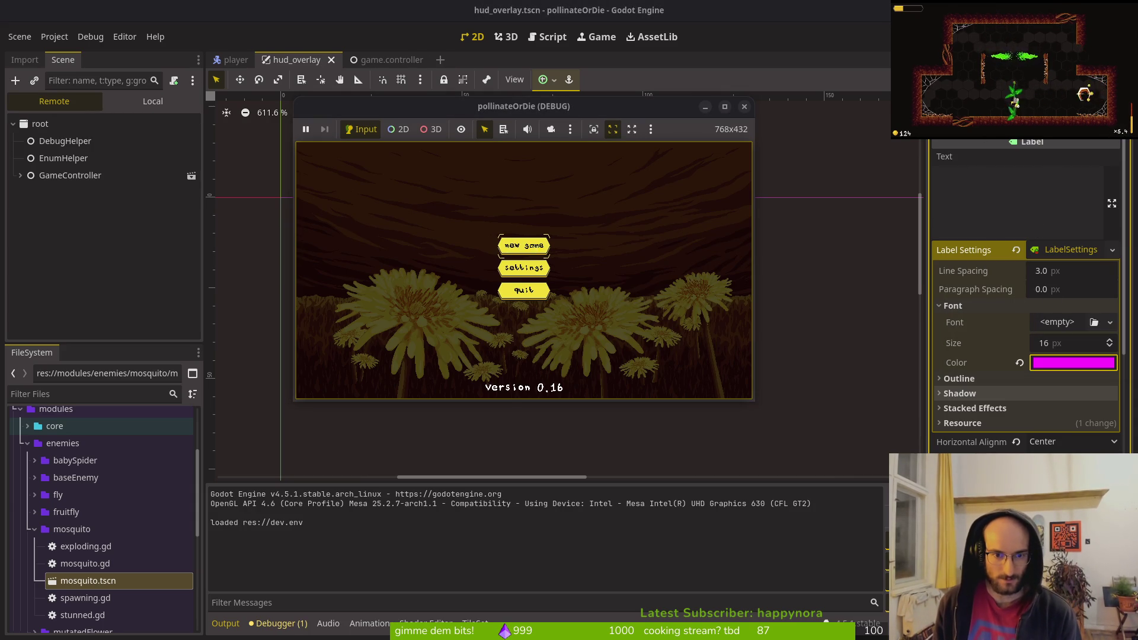
- Start a new game, check the yellow 5/5 HP bar, and stop the run
{"action": "key", "text": "Return"}
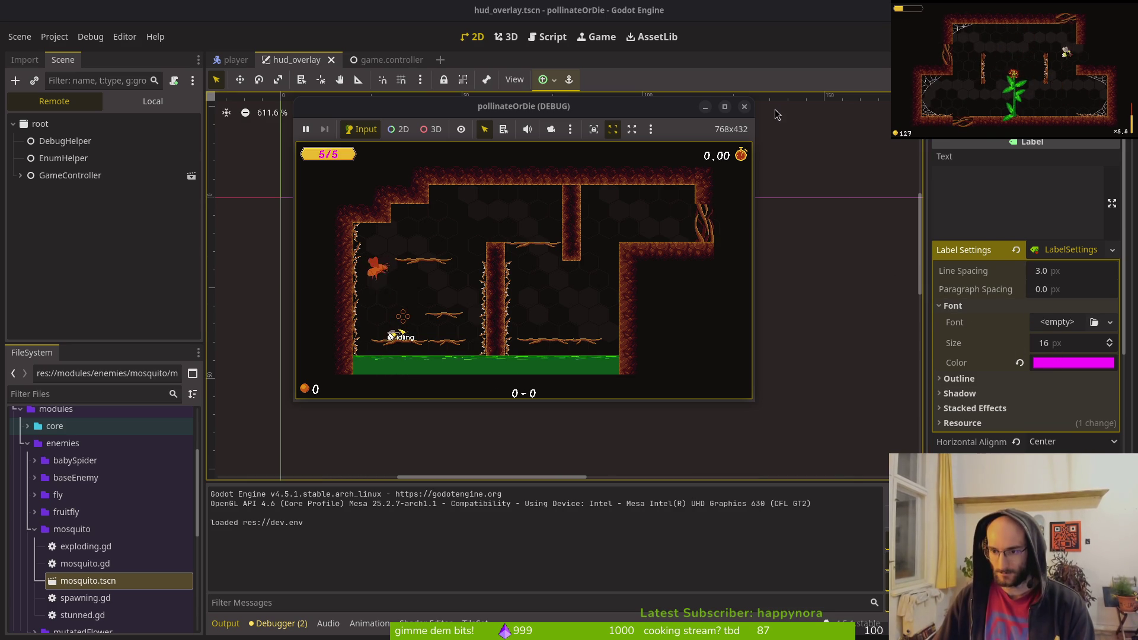
{"action": "key", "text": "F8"}
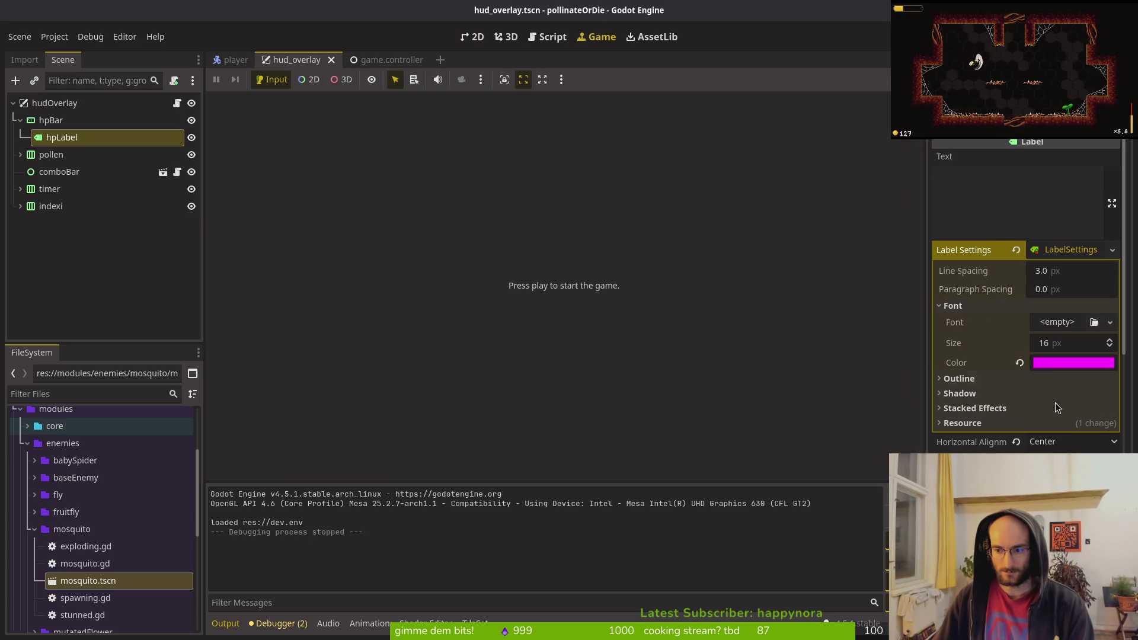
- Collapse theme overrides and recheck the magenta font colour and the Find Color value
{"action": "scroll", "coordinate": [1052, 349], "scroll_direction": "down", "scroll_amount": 10}
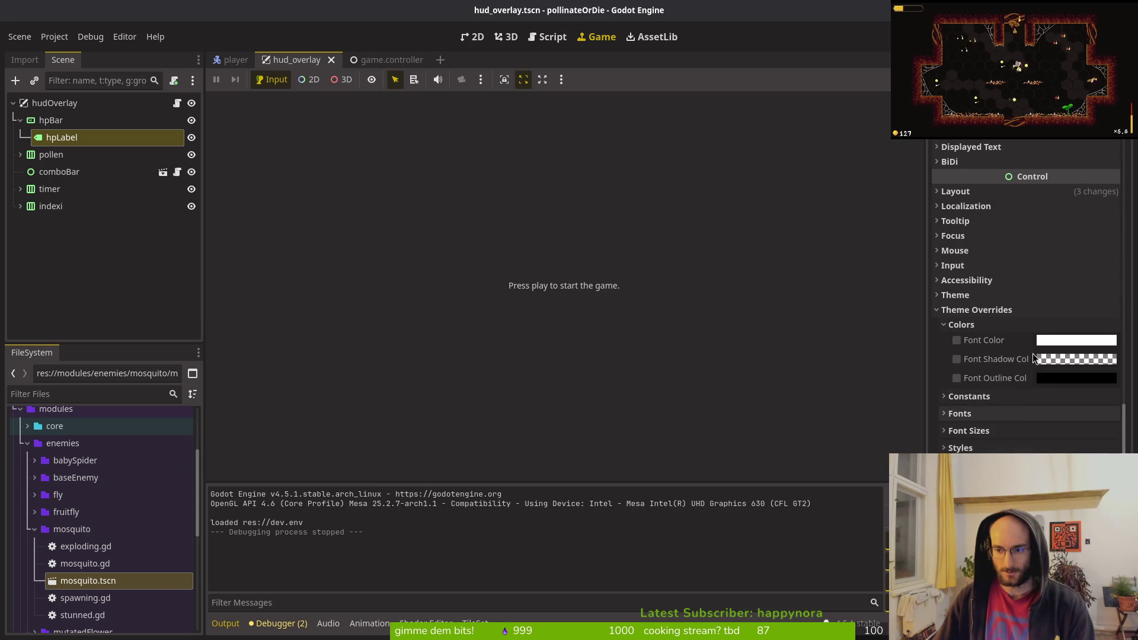
{"action": "left_click", "coordinate": [972, 310]}
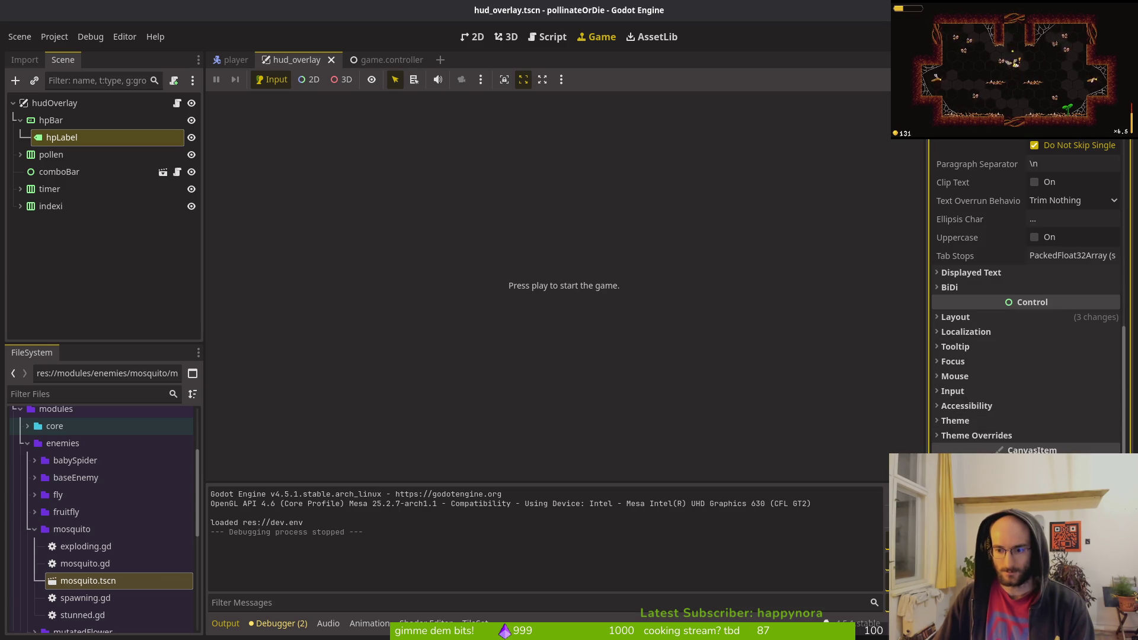
{"action": "scroll", "coordinate": [1060, 302], "scroll_direction": "up", "scroll_amount": 5}
{"action": "left_click", "coordinate": [1079, 303]}
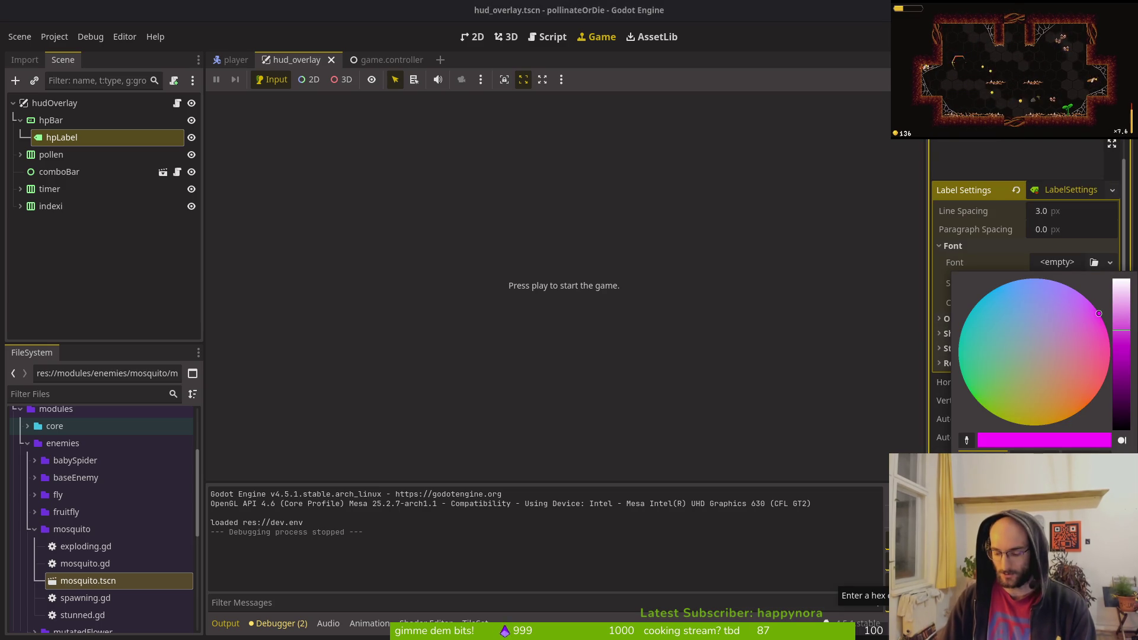
{"action": "key", "text": "Escape"}
{"action": "scroll", "coordinate": [1054, 322], "scroll_direction": "down", "scroll_amount": 10}
{"action": "left_click", "coordinate": [1060, 435]}
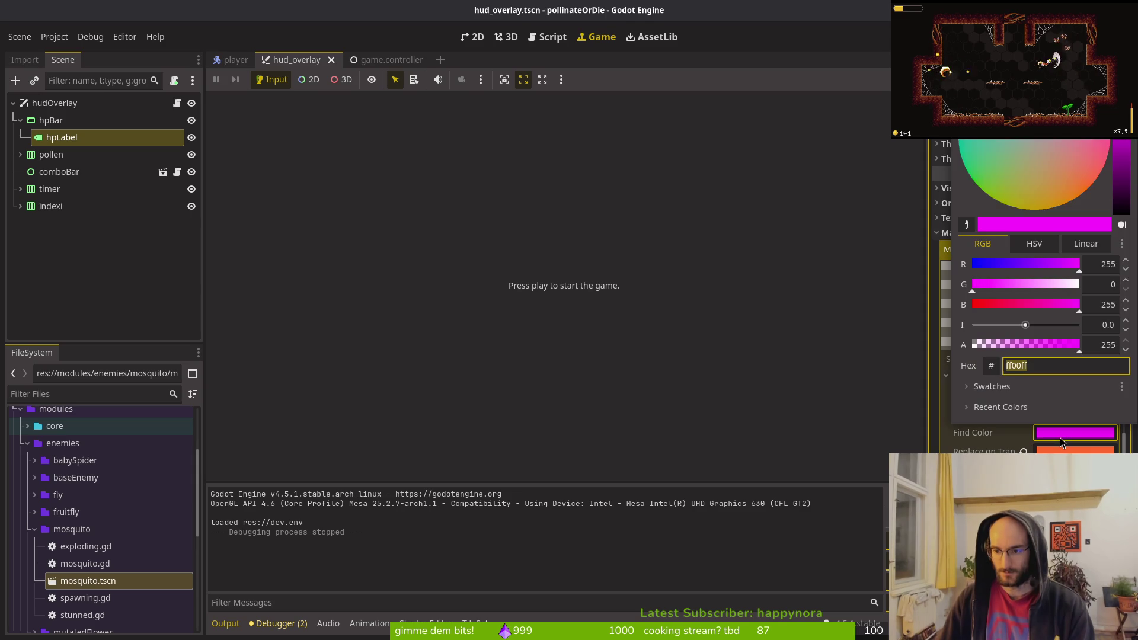
{"action": "key", "text": "Escape"}
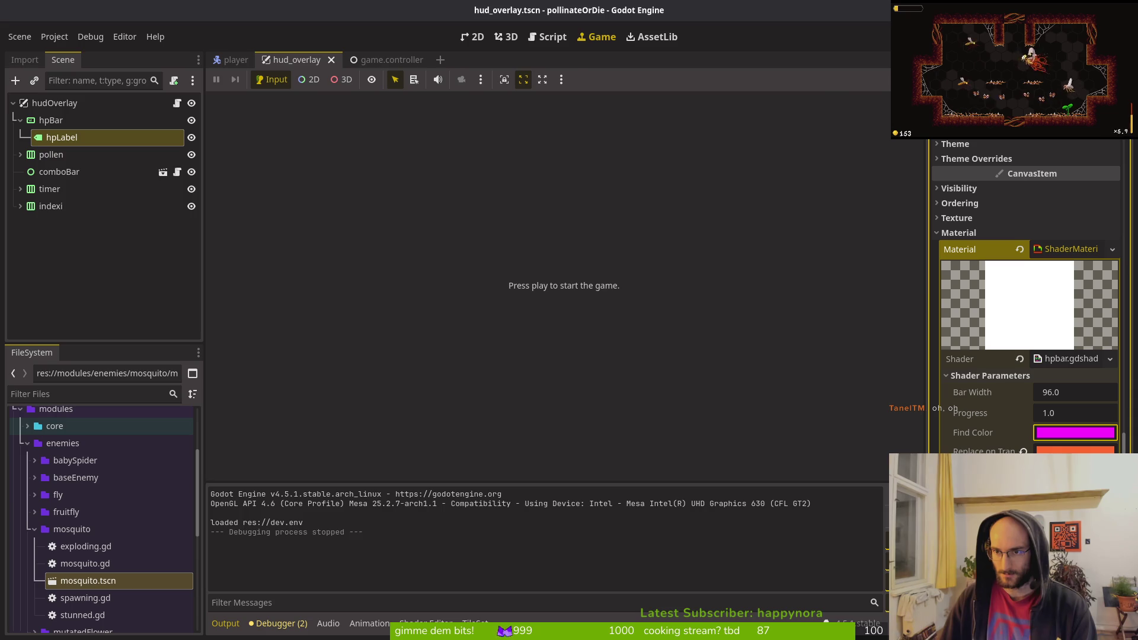
- Run the game into a new level, stop it, and save the hud_overlay scene
{"action": "key", "text": "F5"}
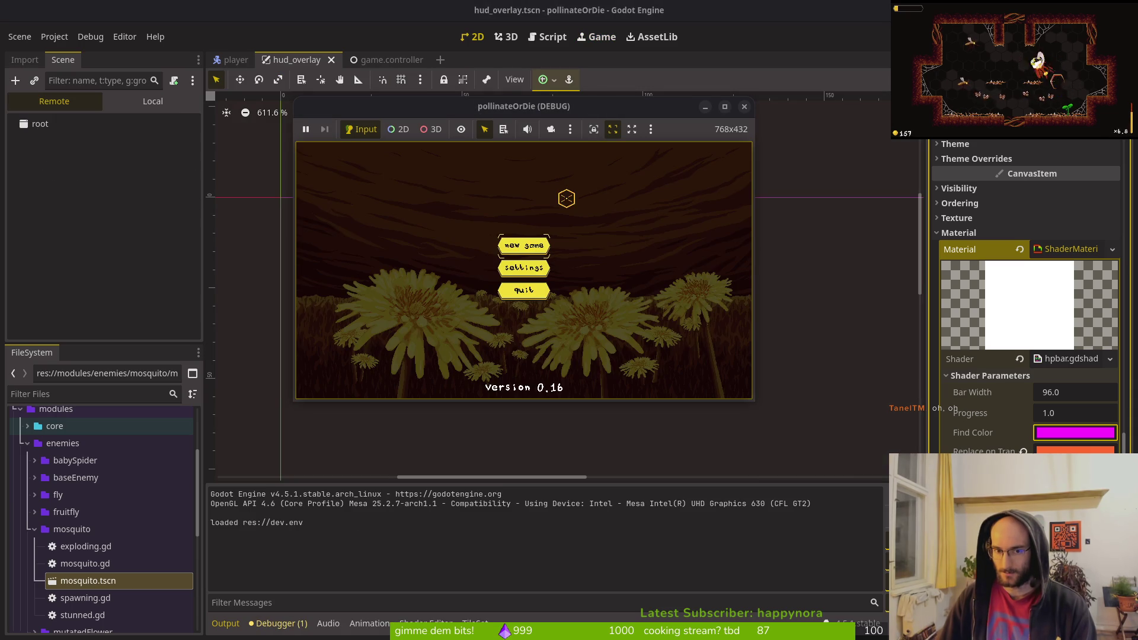
{"action": "left_click", "coordinate": [530, 249]}
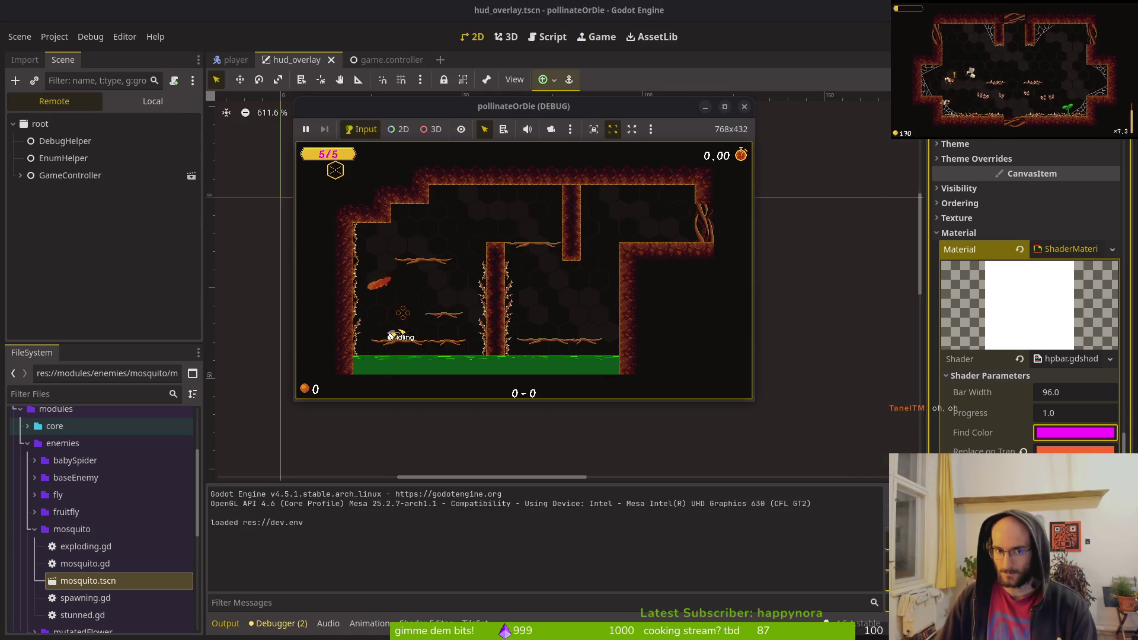
{"action": "left_click", "coordinate": [744, 107]}
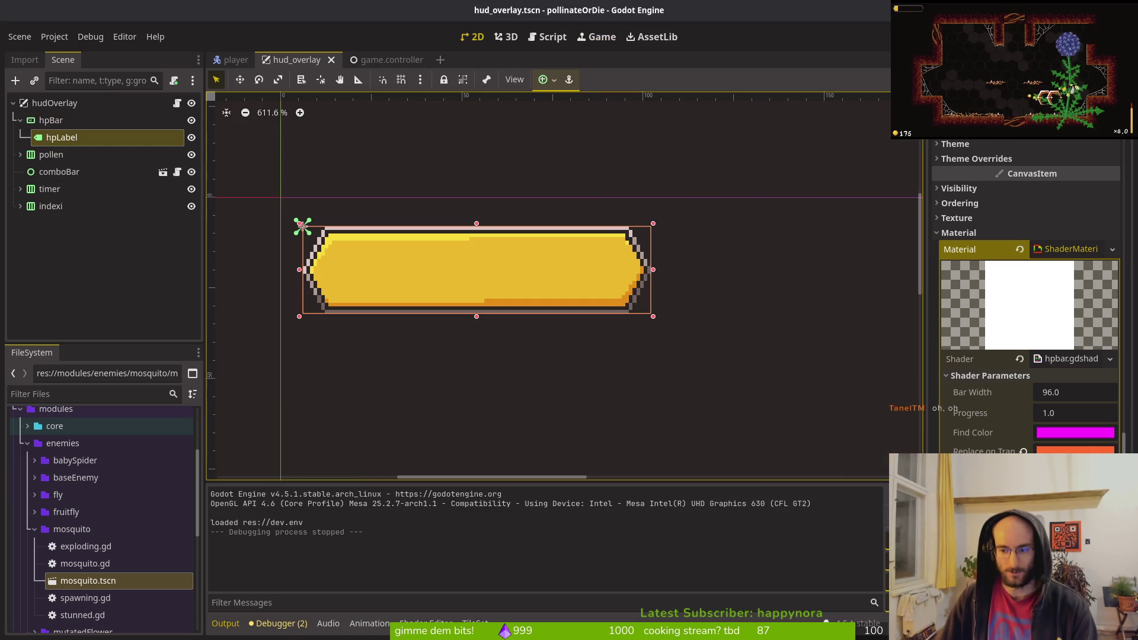
{"action": "key", "text": "ctrl+s"}
- Clear the shader material from hpBar and save the scene
{"action": "left_click", "coordinate": [37, 121]}
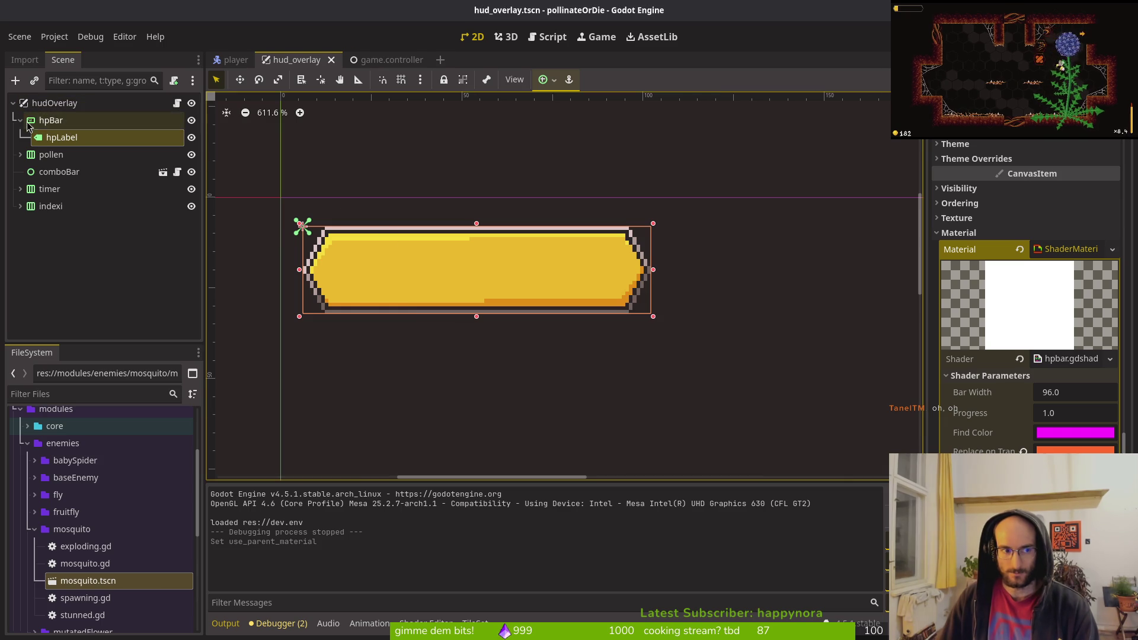
{"action": "scroll", "coordinate": [987, 453], "scroll_direction": "down", "scroll_amount": 5}
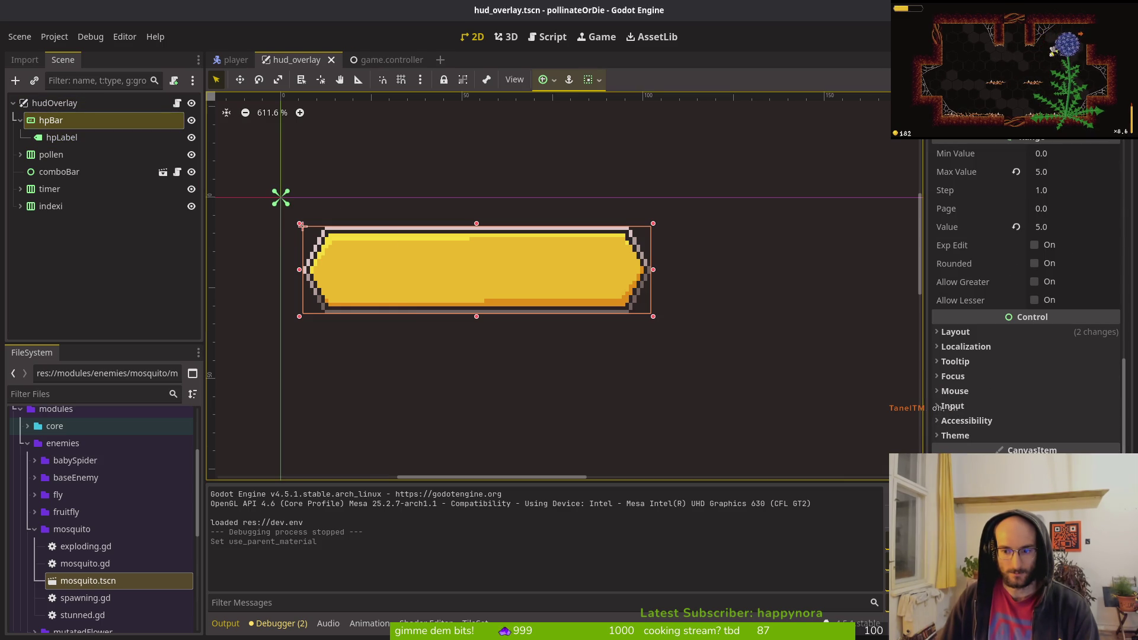
{"action": "scroll", "coordinate": [999, 269], "scroll_direction": "down", "scroll_amount": 5}
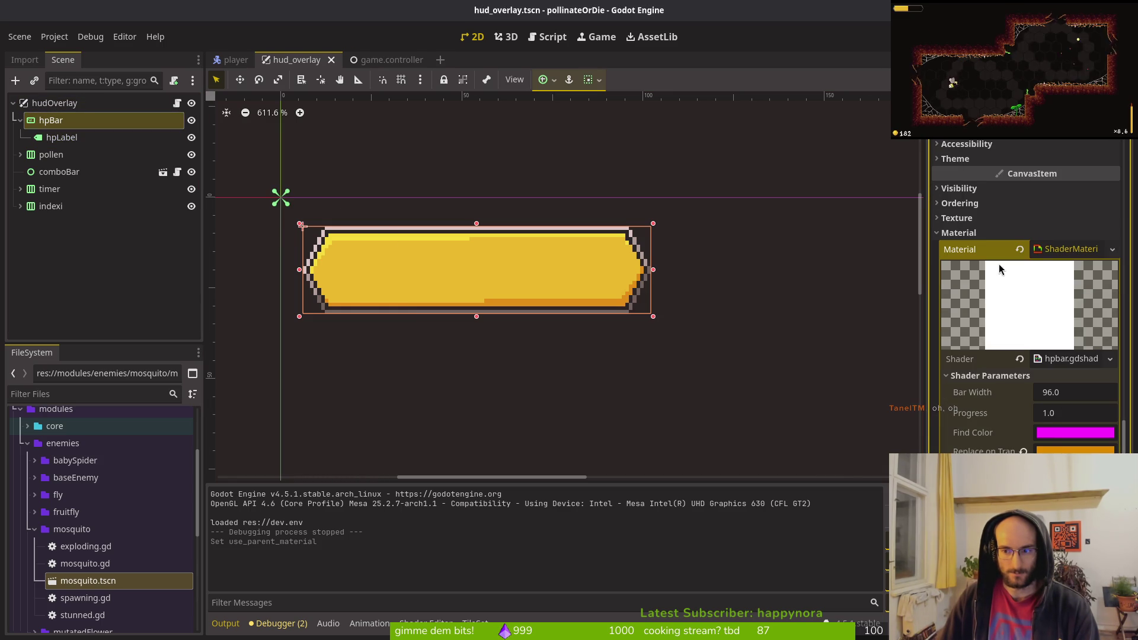
{"action": "left_click", "coordinate": [1019, 249]}
{"action": "key", "text": "ctrl+s"}
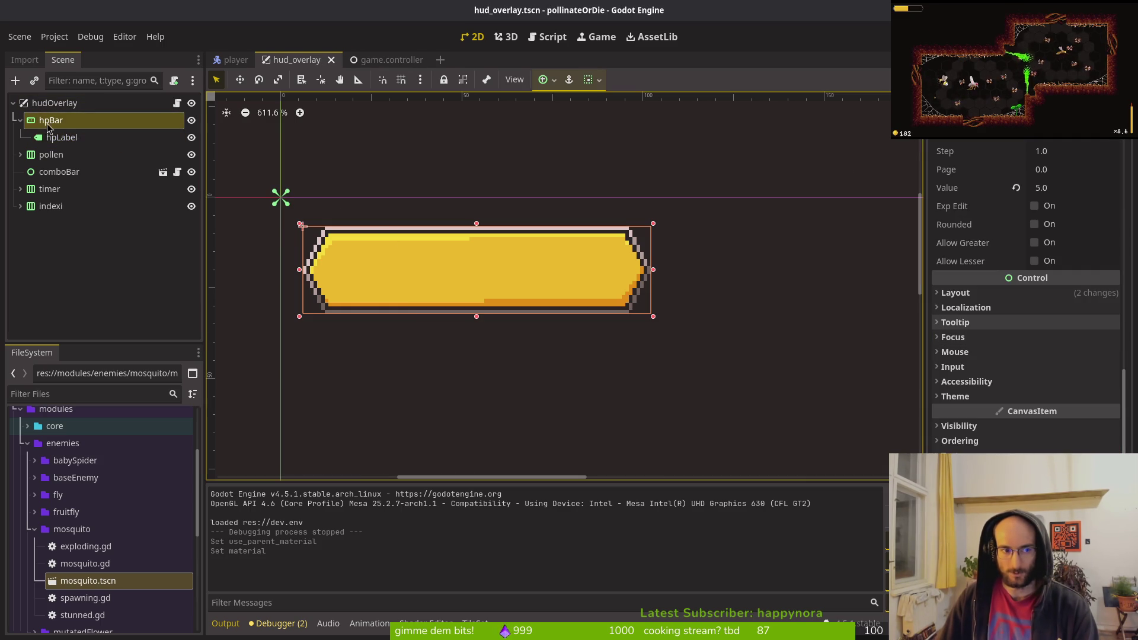
- Run the game into a new level to check the HP bar, then reselect hpLabel
{"action": "key", "text": "F5"}
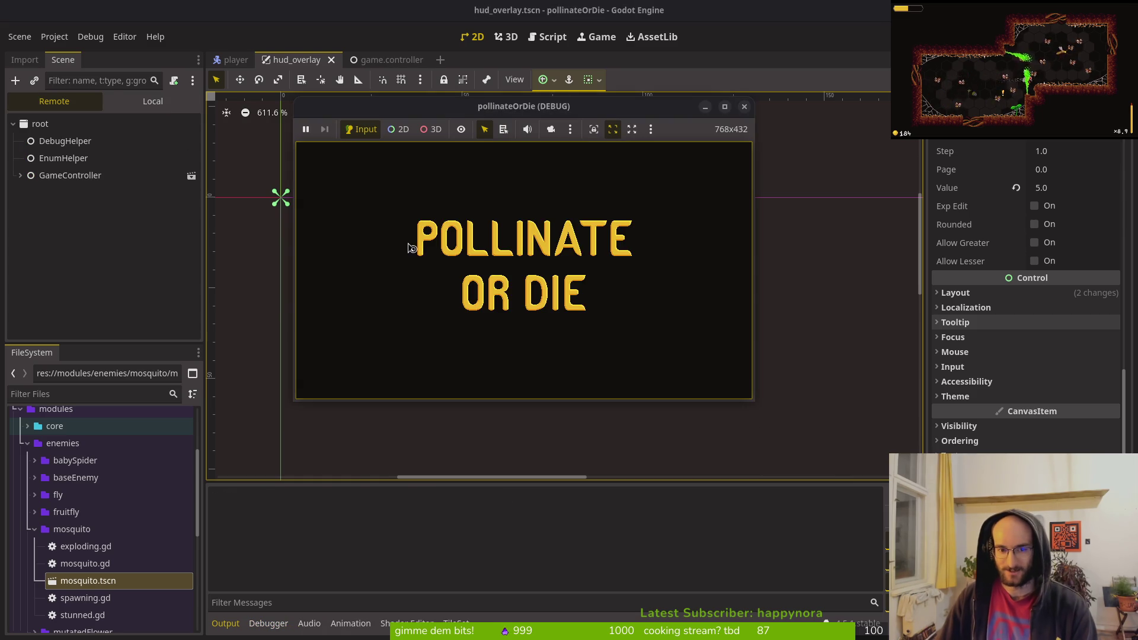
{"action": "left_click", "coordinate": [519, 248]}
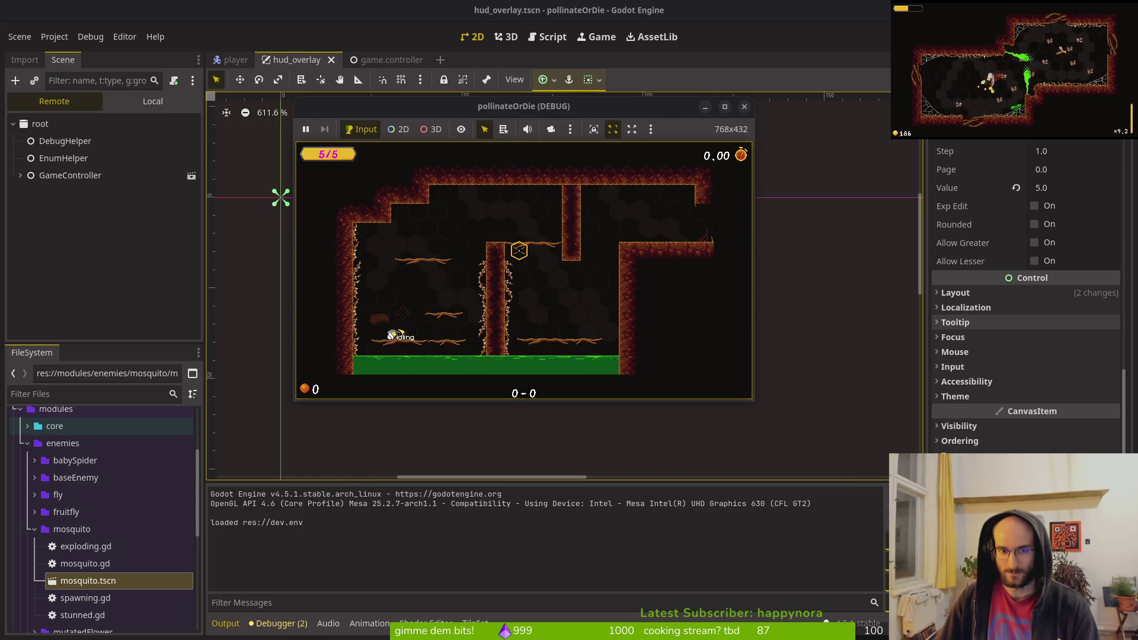
{"action": "left_click", "coordinate": [744, 107]}
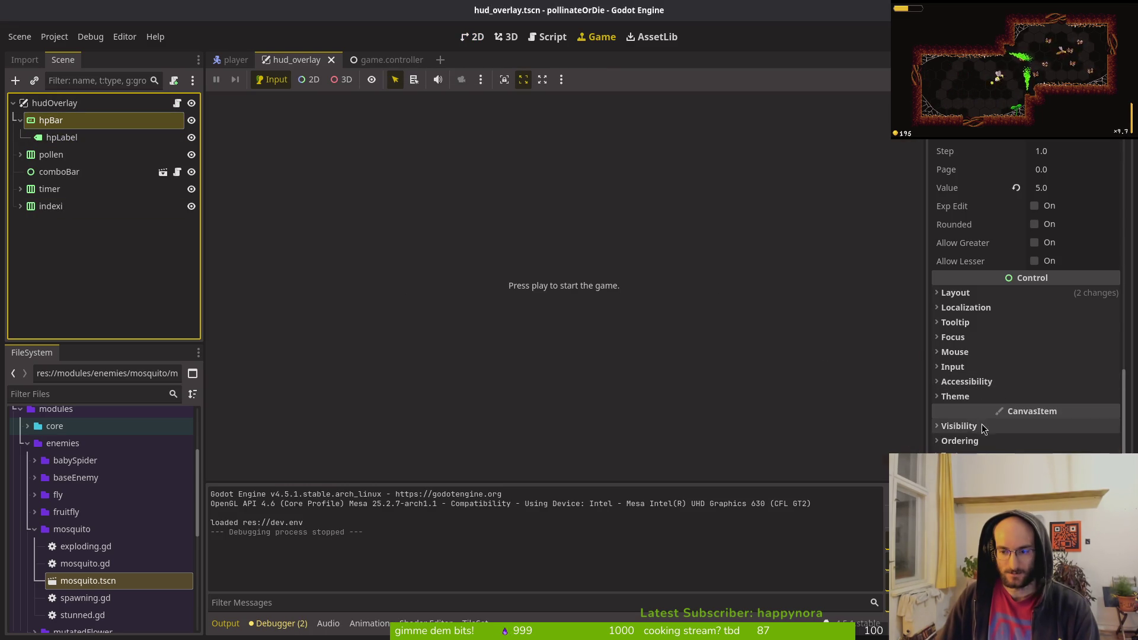
{"action": "scroll", "coordinate": [980, 426], "scroll_direction": "up", "scroll_amount": 1}
{"action": "left_click", "coordinate": [61, 137]}
{"action": "scroll", "coordinate": [1025, 296], "scroll_direction": "down", "scroll_amount": 5}
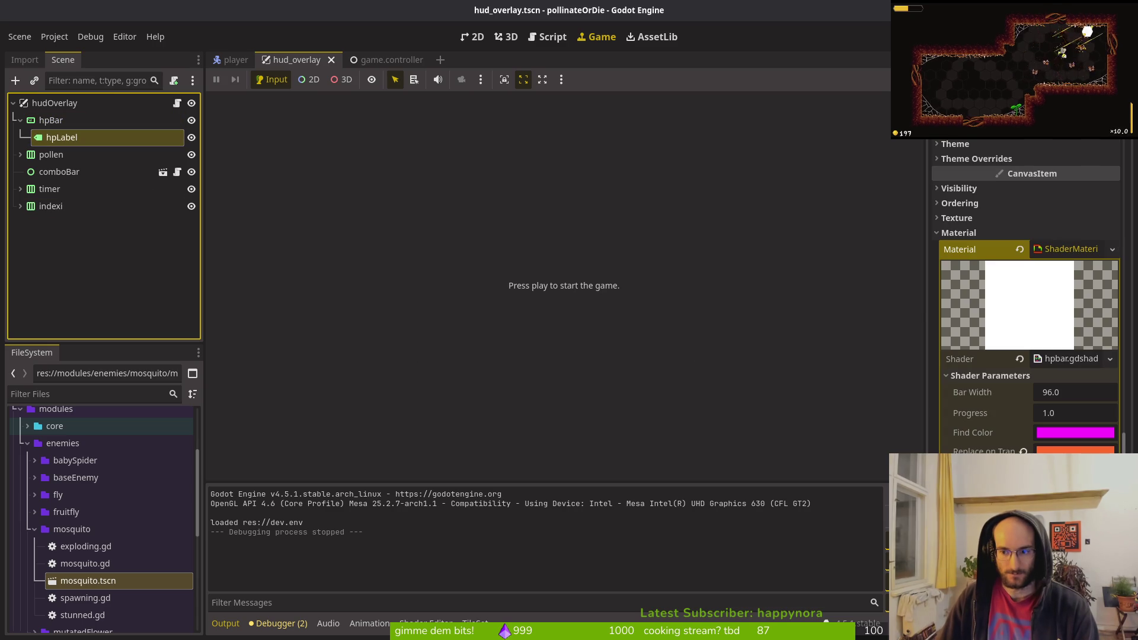
{"action": "left_click", "coordinate": [1129, 285]}
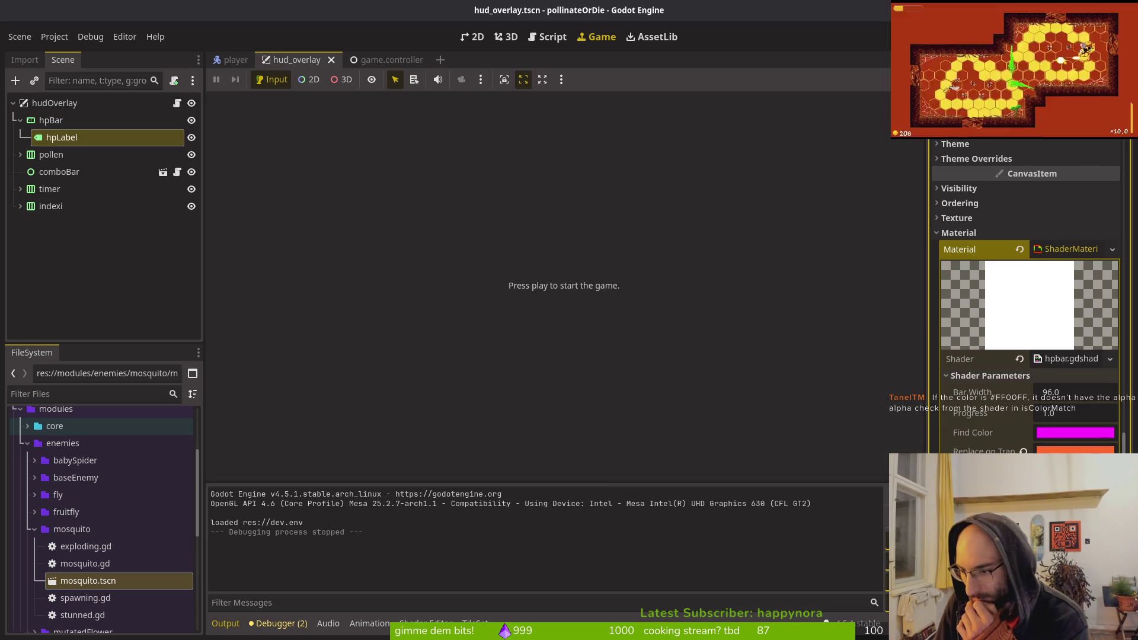
- Delete the color1.a == color2.a line and remove the trailing && after the blue comparison
{"action": "key", "text": "alt+Tab"}
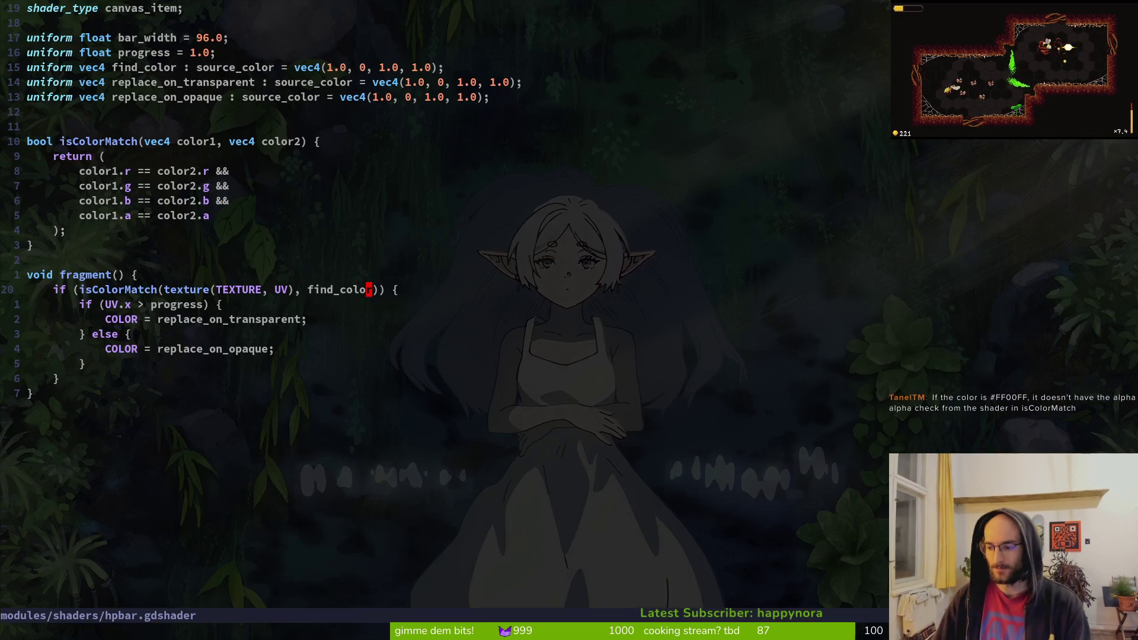
{"action": "left_click", "coordinate": [180, 217]}
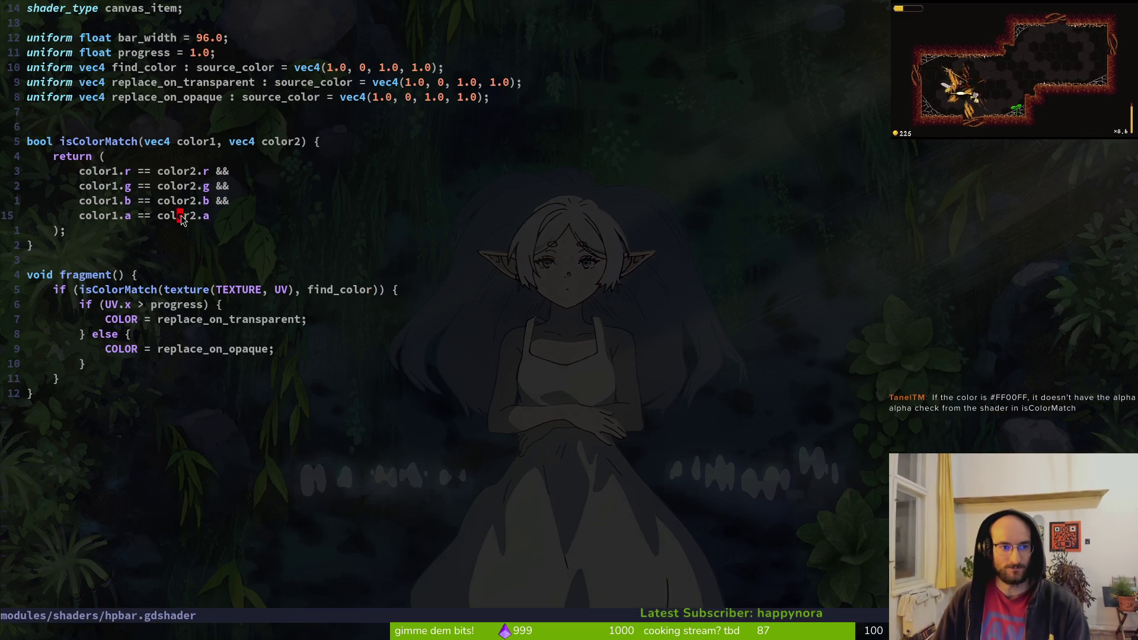
{"action": "key", "text": "d"}
{"action": "key", "text": "d"}
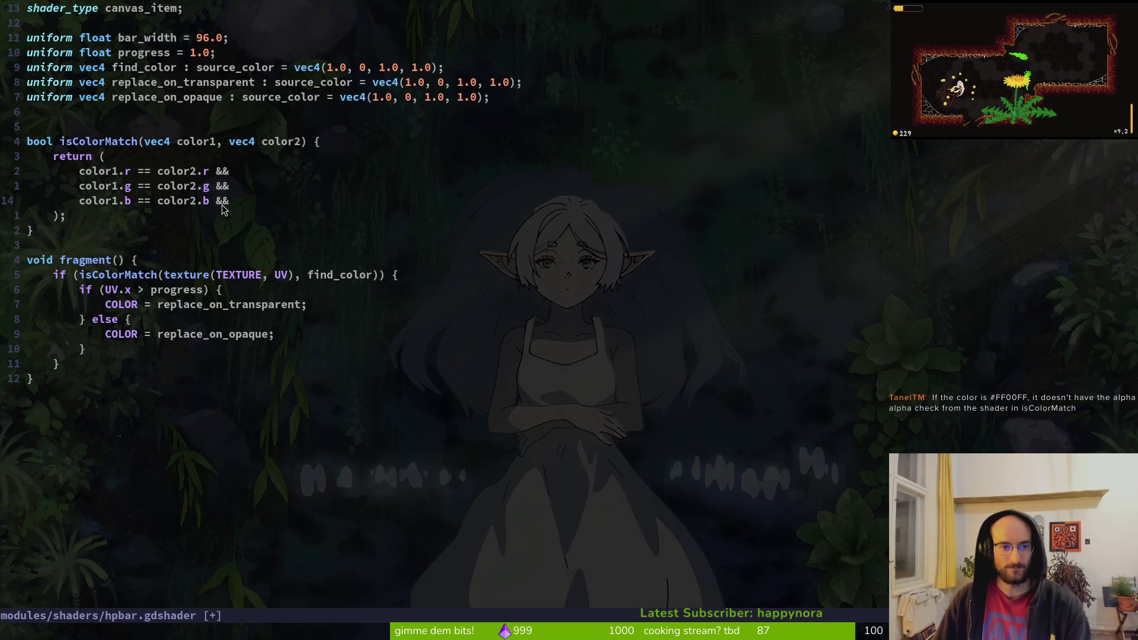
{"action": "key", "text": "v"}
{"action": "key", "text": "$"}
{"action": "key", "text": "c"}
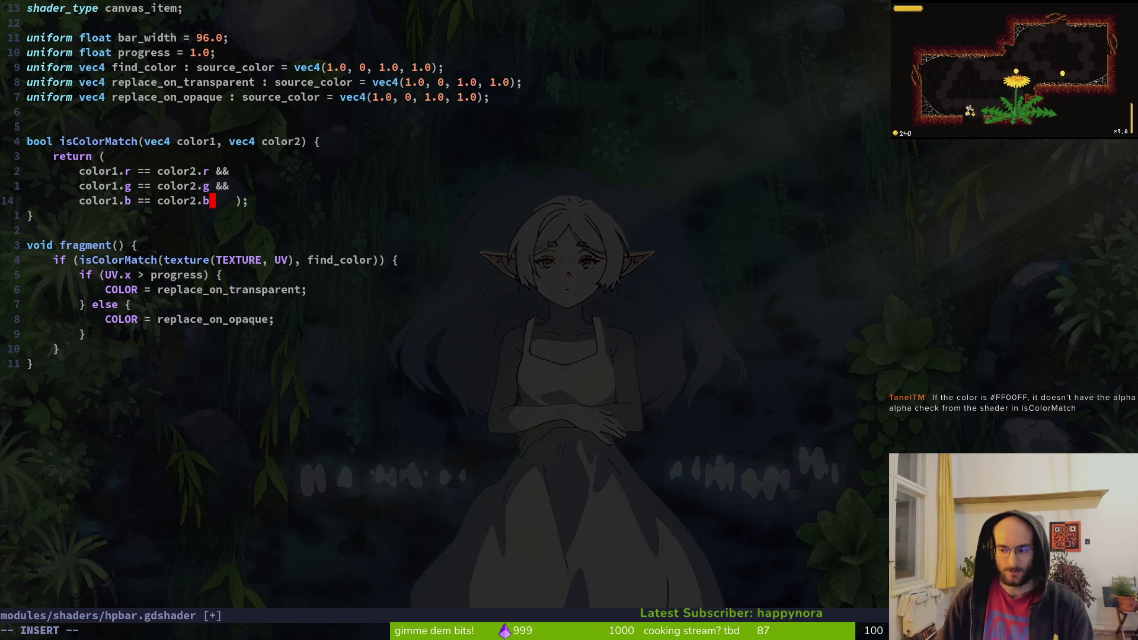
{"action": "key", "text": "BackSpace"}
{"action": "type", "text": "ar_width"}
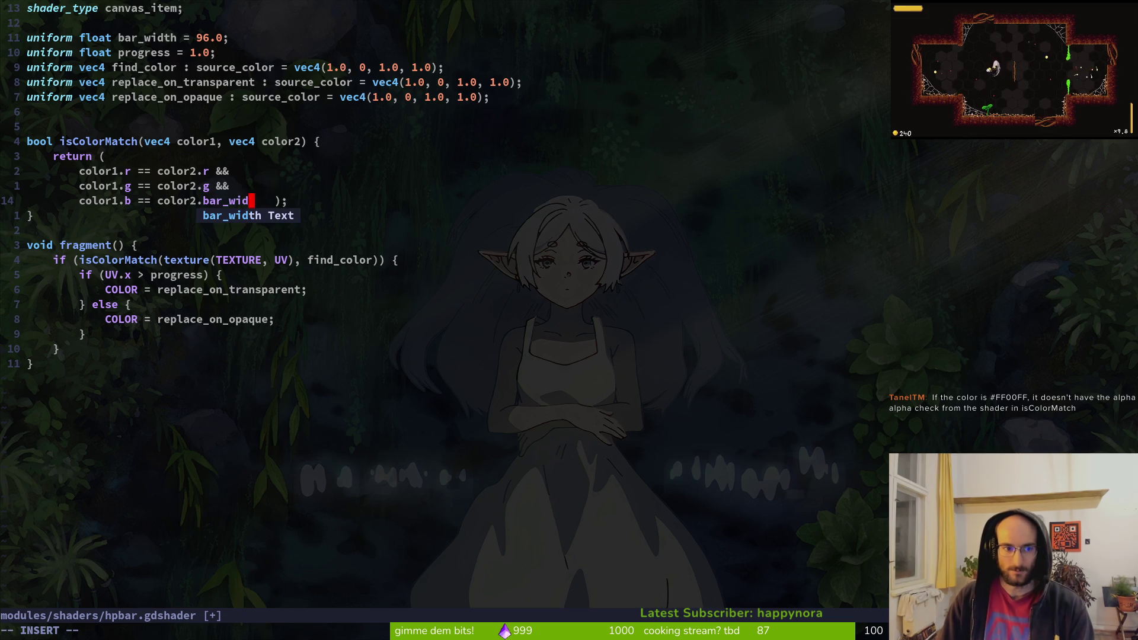
{"action": "key", "text": "BackSpace"}
{"action": "key", "text": "BackSpace"}
{"action": "key", "text": "BackSpace"}
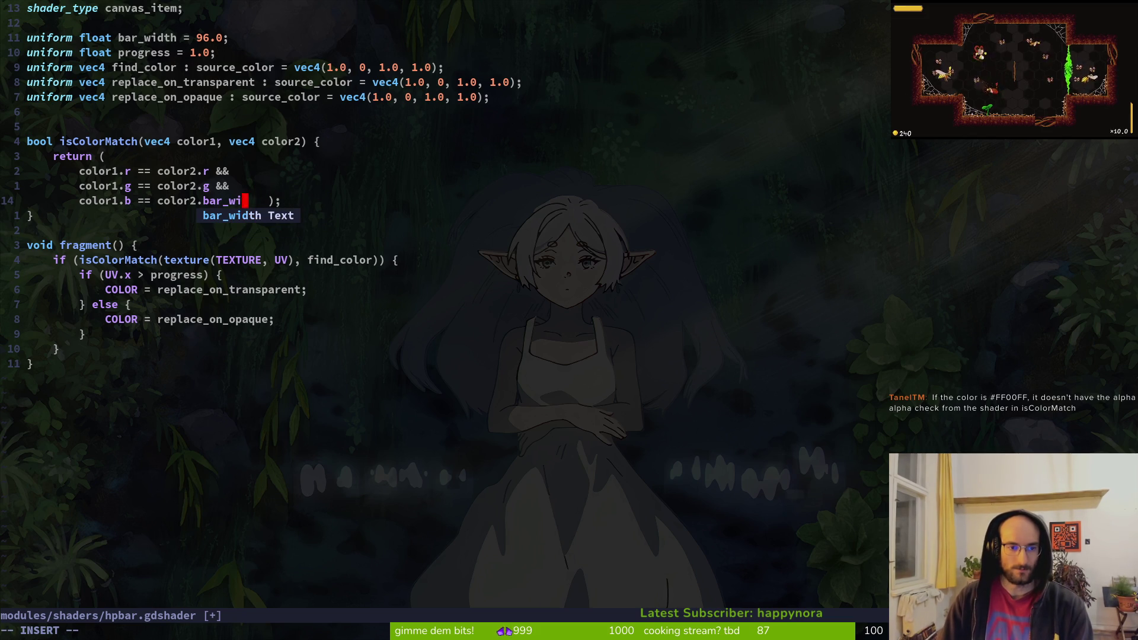
{"action": "key", "text": "Escape"}
- Move the closing ); onto its own line and save hpbar.gdshader with :w
{"action": "key", "text": "i"}
{"action": "key", "text": "Return"}
{"action": "key", "text": "Escape"}
{"action": "type", "text": ":w"}
{"action": "key", "text": "Return"}
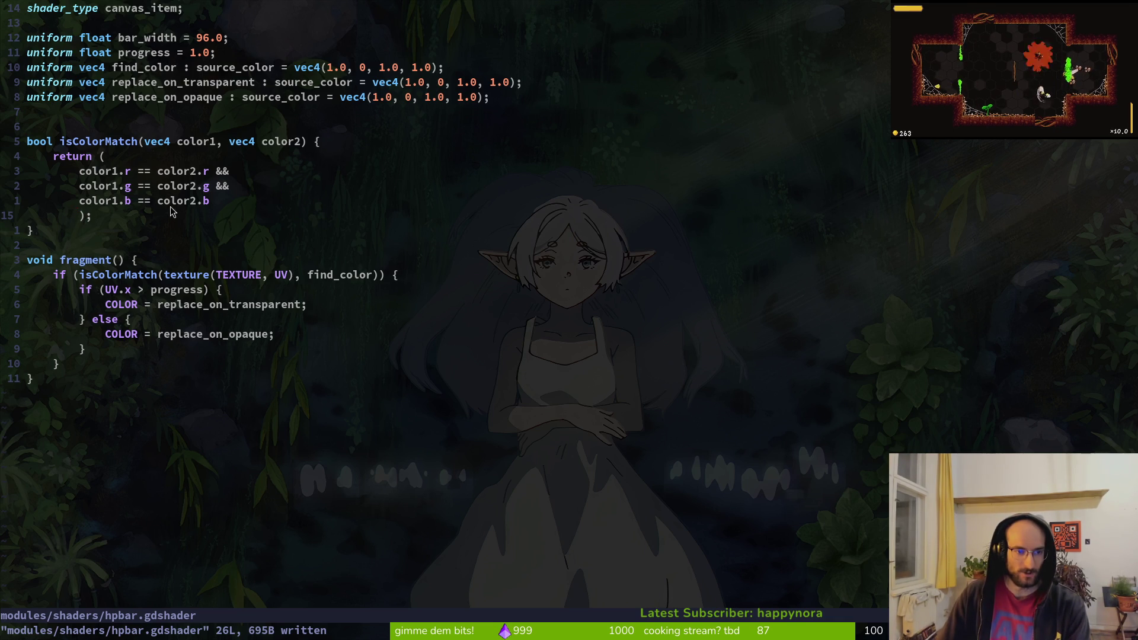
{"action": "left_click", "coordinate": [208, 202]}
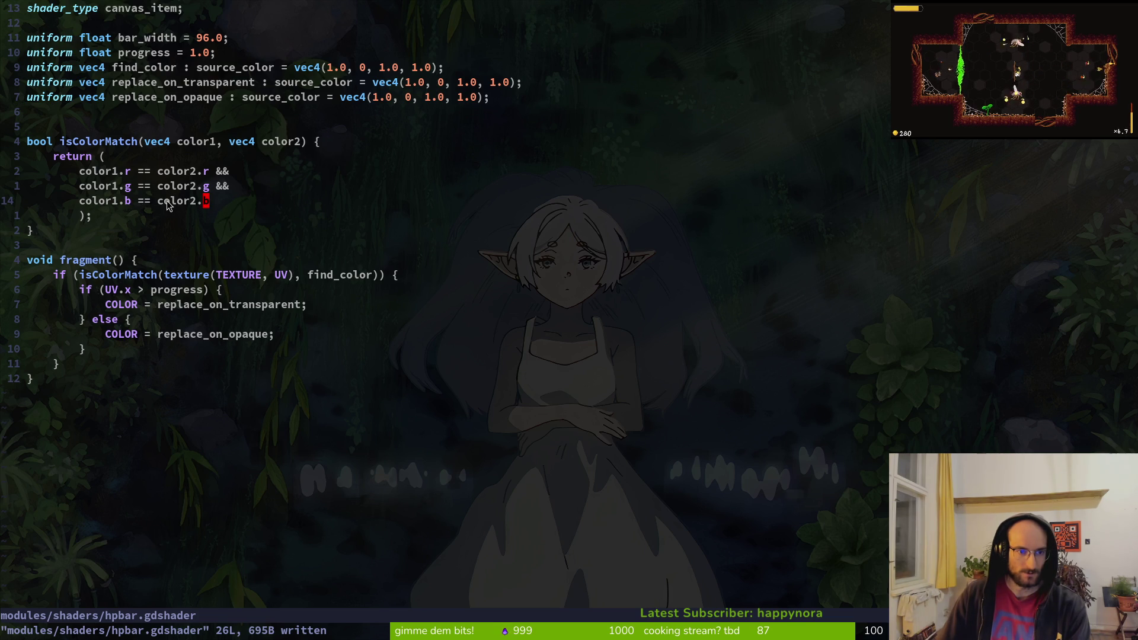
{"action": "key", "text": "alt+Tab"}
- Play-test a new game, stop it, and switch between the player and hud_overlay scenes
{"action": "key", "text": "F5"}
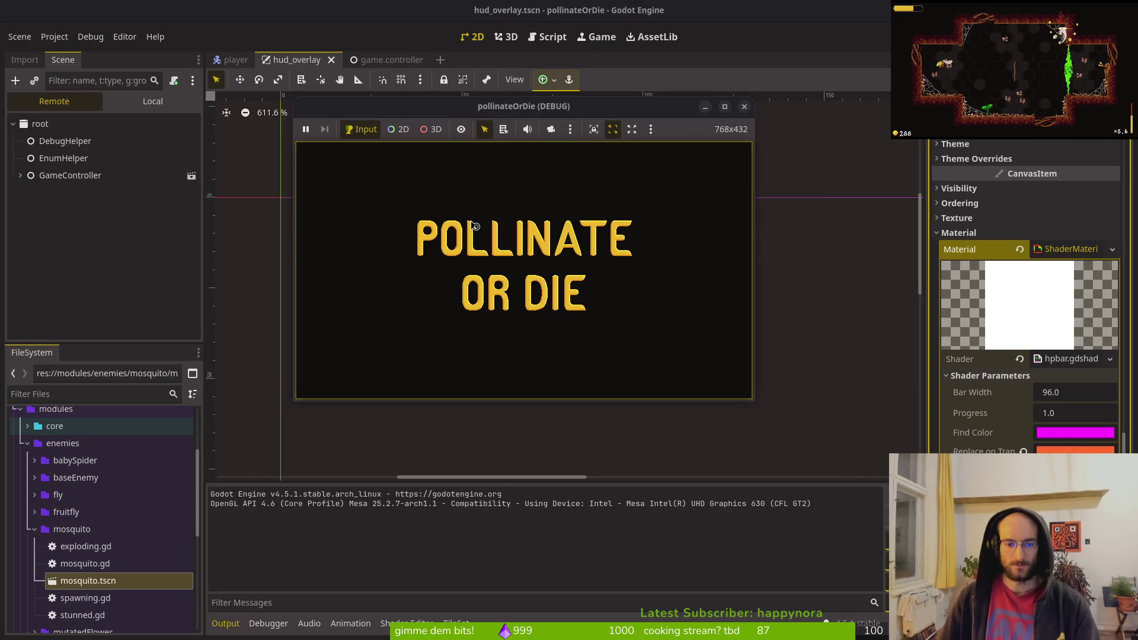
{"action": "left_click", "coordinate": [524, 245]}
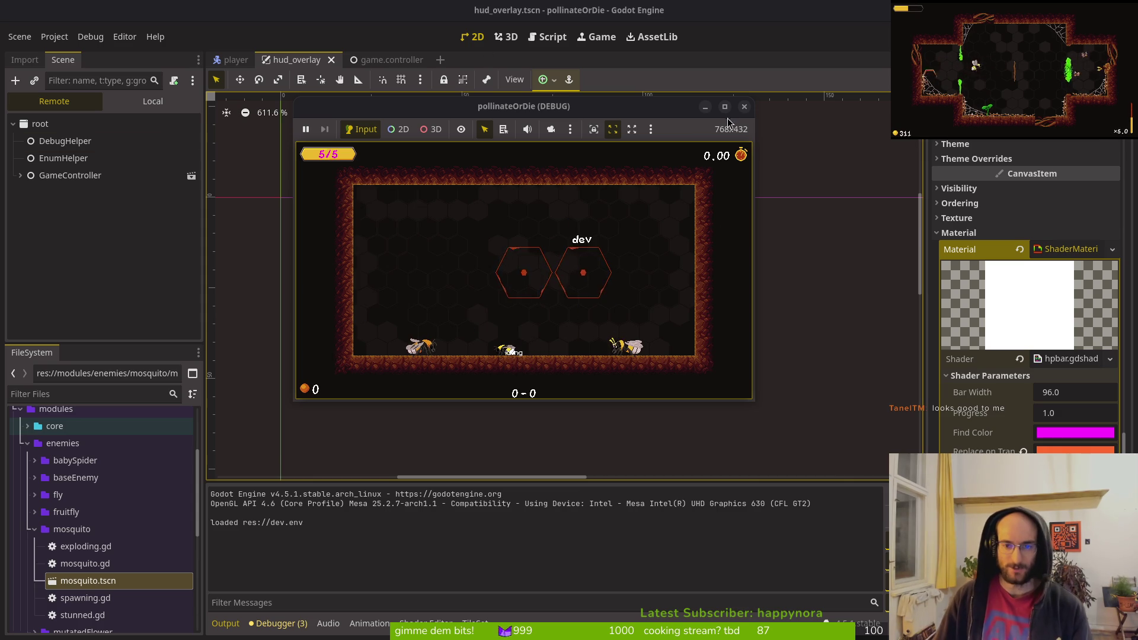
{"action": "key", "text": "F8"}
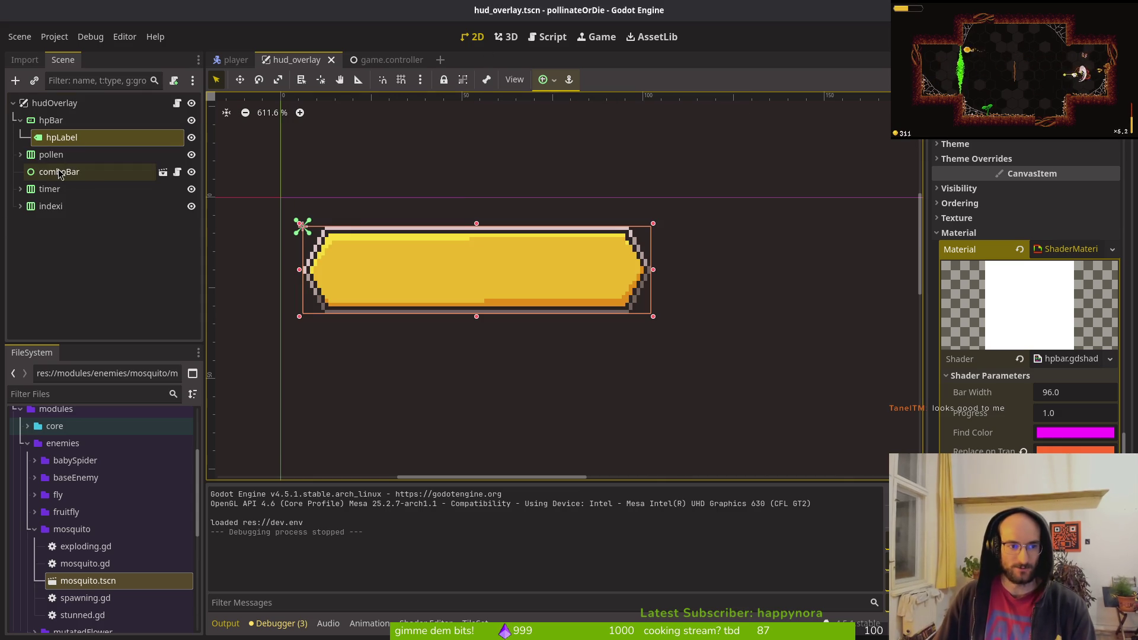
{"action": "left_click", "coordinate": [236, 60]}
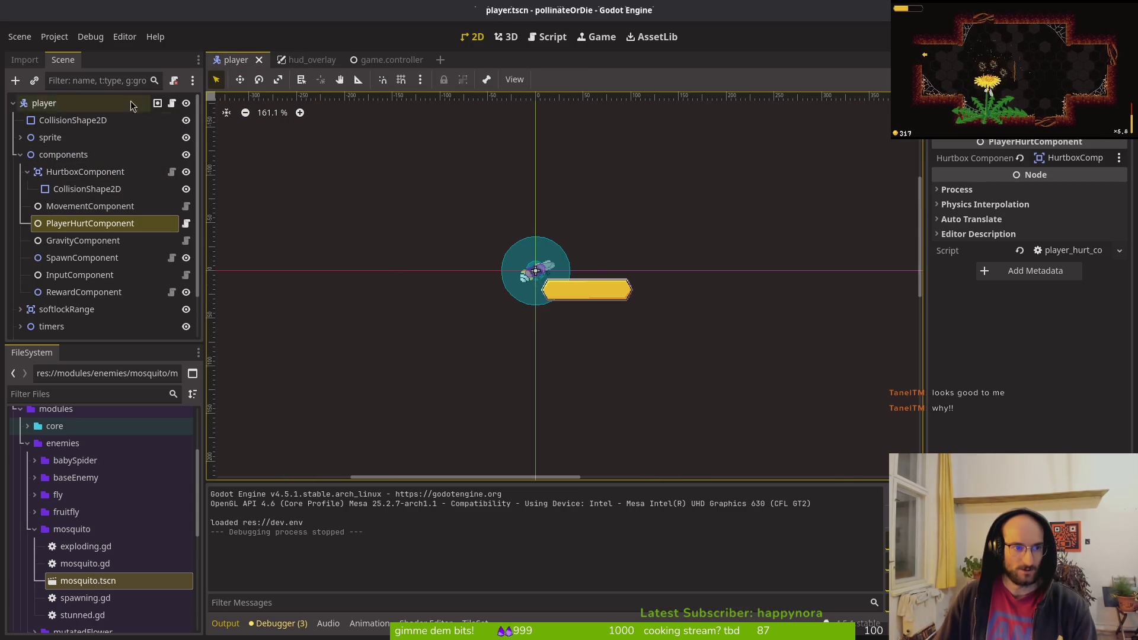
{"action": "left_click", "coordinate": [388, 59]}
{"action": "left_click", "coordinate": [300, 59]}
- Search 'sprite' in Add Child Node under hudOverlay, then bring up Aseprite
{"action": "left_click", "coordinate": [89, 103]}
{"action": "key", "text": "ctrl+a"}
{"action": "type", "text": "sprite"}
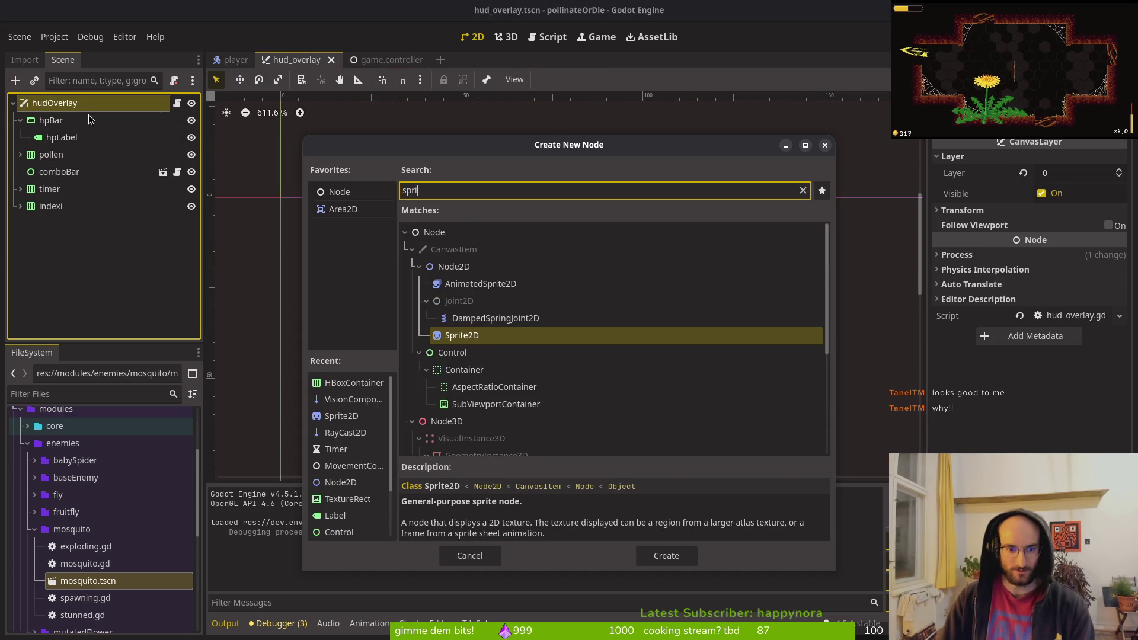
{"action": "key", "text": "Escape"}
{"action": "key", "text": "super"}
{"action": "left_click", "coordinate": [89, 118]}
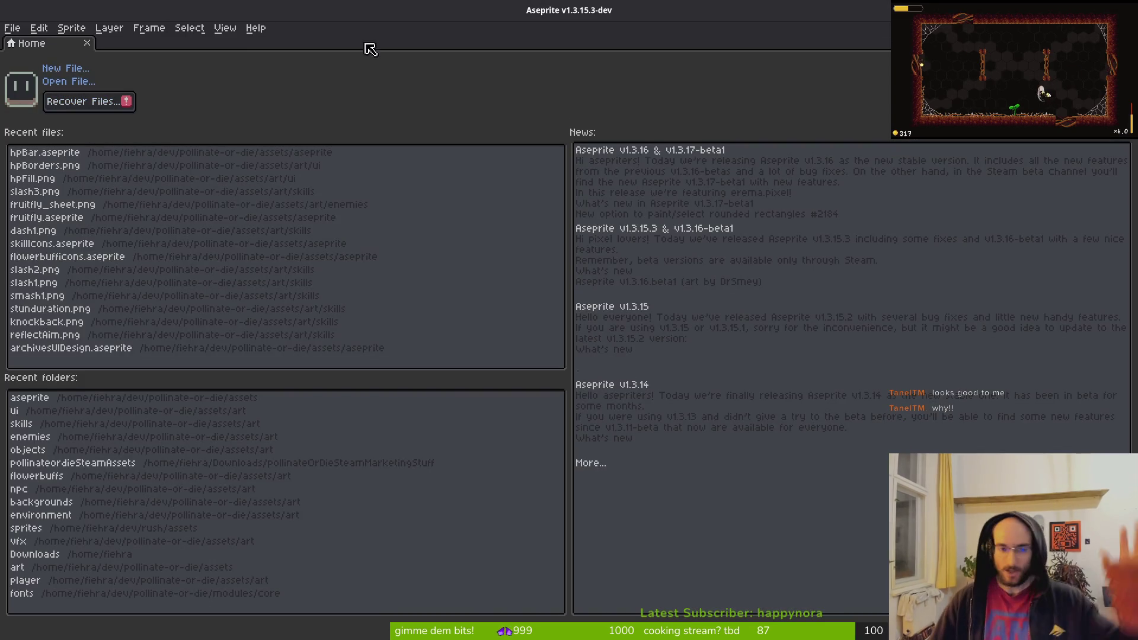
- Create a new 32×32 sprite
{"action": "left_click", "coordinate": [65, 68]}
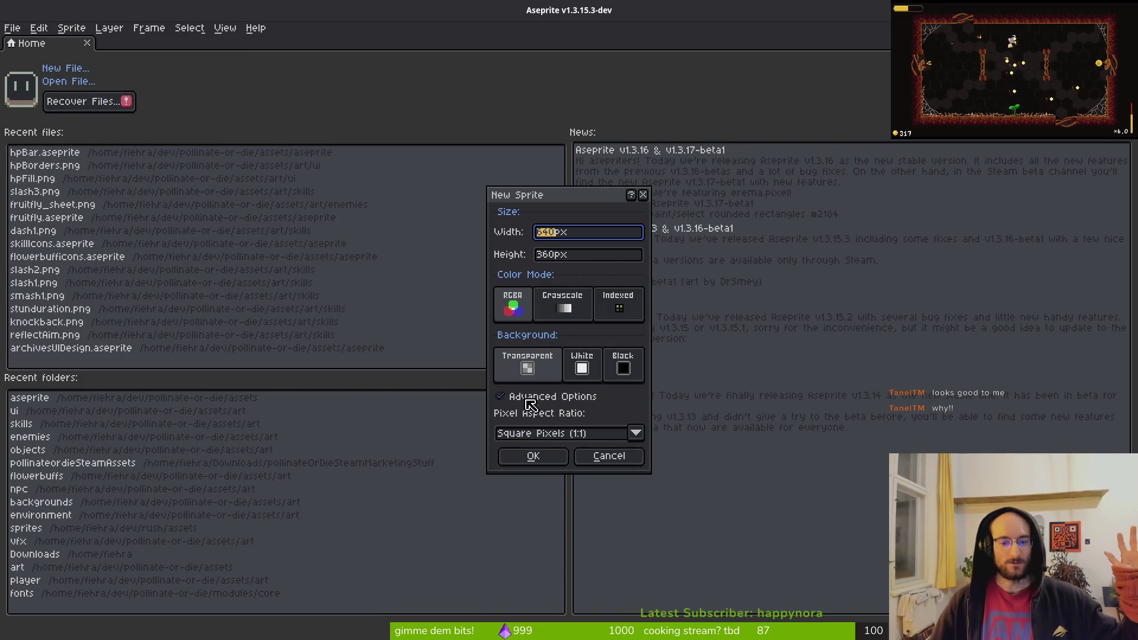
{"action": "type", "text": "32"}
{"action": "key", "text": "Tab"}
{"action": "type", "text": "32"}
{"action": "key", "text": "Return"}
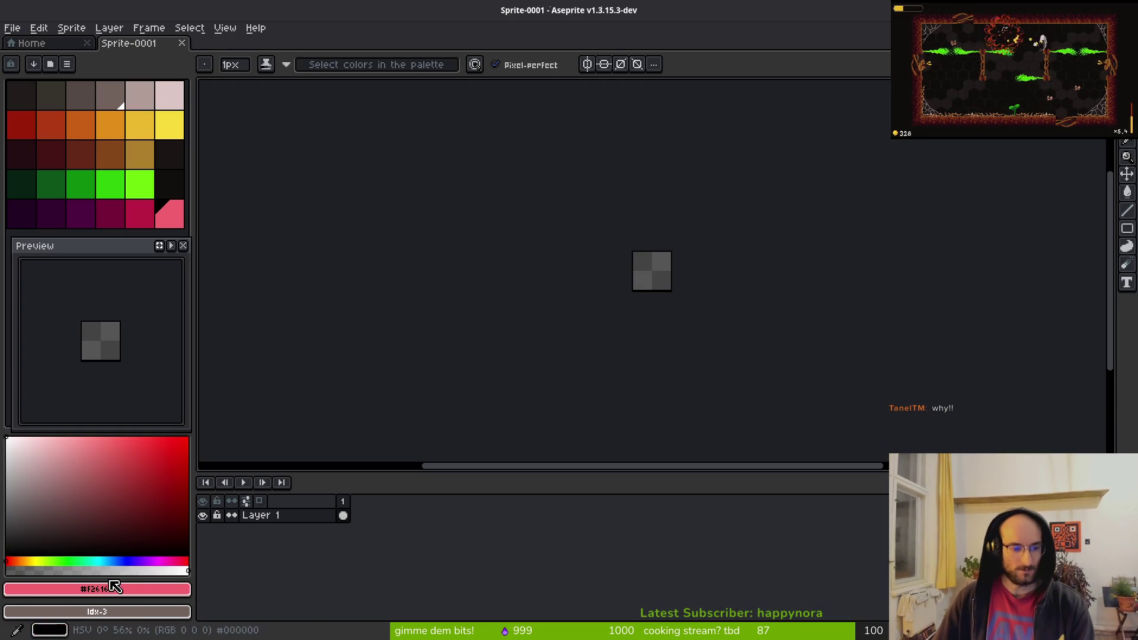
- Set the foreground colour to magenta #ff00ff and bucket-fill the whole canvas
{"action": "left_click", "coordinate": [106, 589]}
{"action": "left_click", "coordinate": [290, 514]}
{"action": "left_click", "coordinate": [291, 550]}
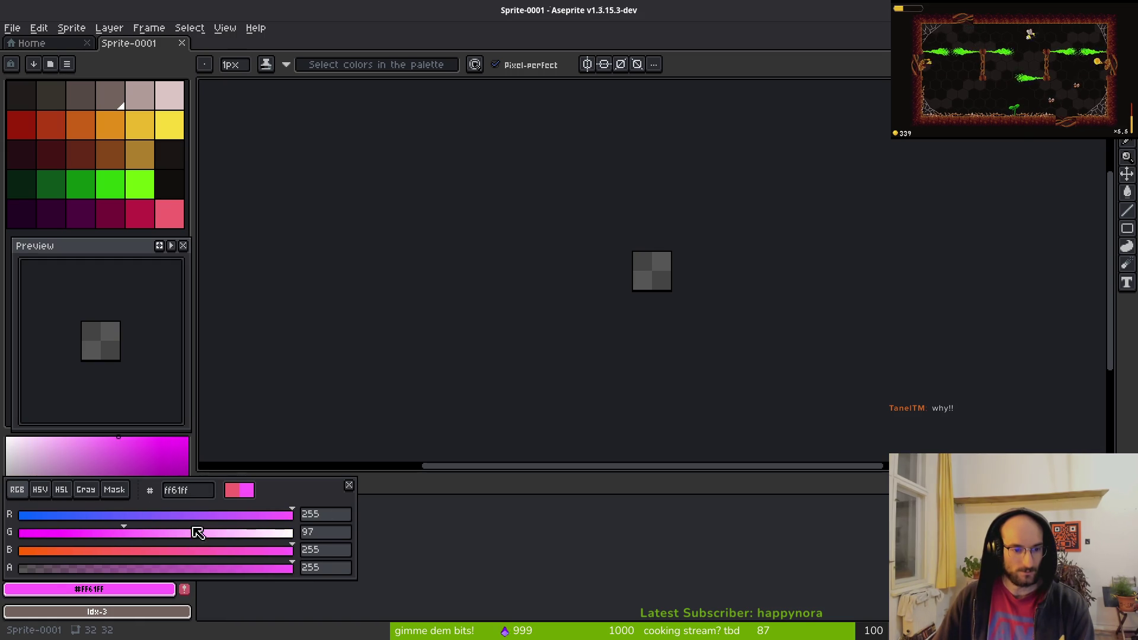
{"action": "left_click_drag", "start_coordinate": [195, 533], "coordinate": [8, 527]}
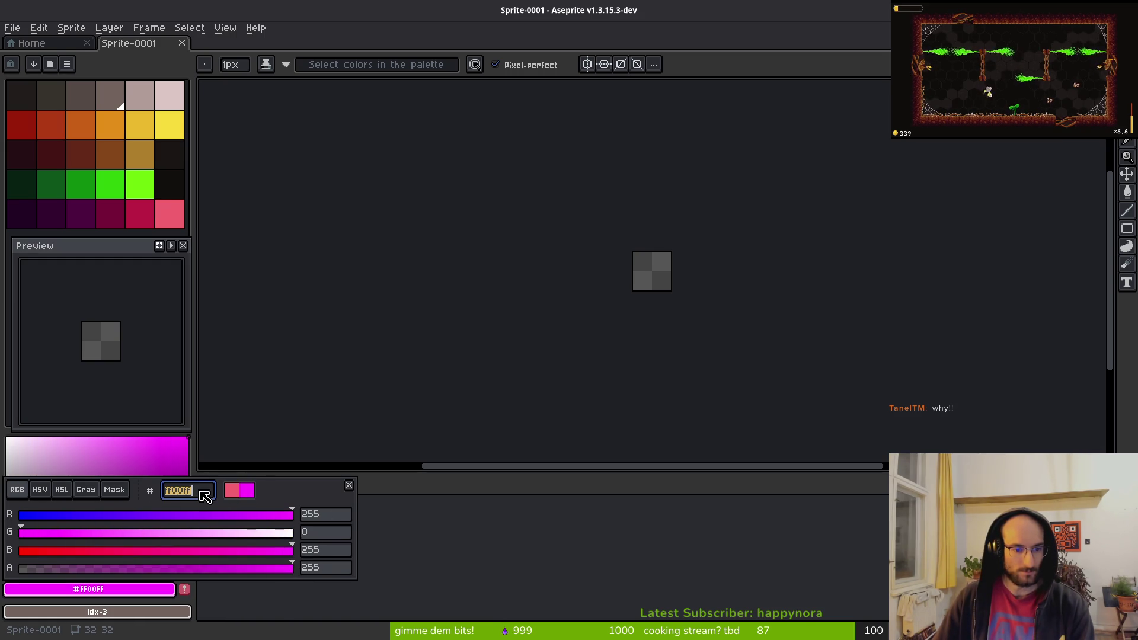
{"action": "left_click", "coordinate": [740, 245]}
{"action": "scroll", "coordinate": [740, 244], "scroll_direction": "up", "scroll_amount": 5}
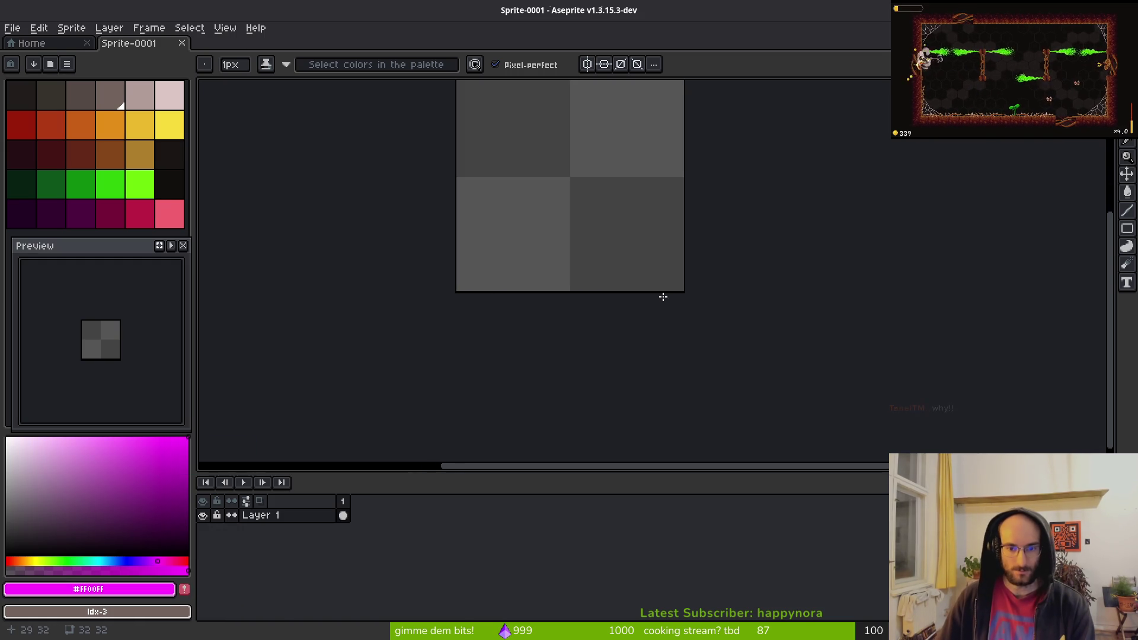
{"action": "key", "text": "g"}
{"action": "left_click", "coordinate": [642, 183]}
{"action": "key", "text": "v"}
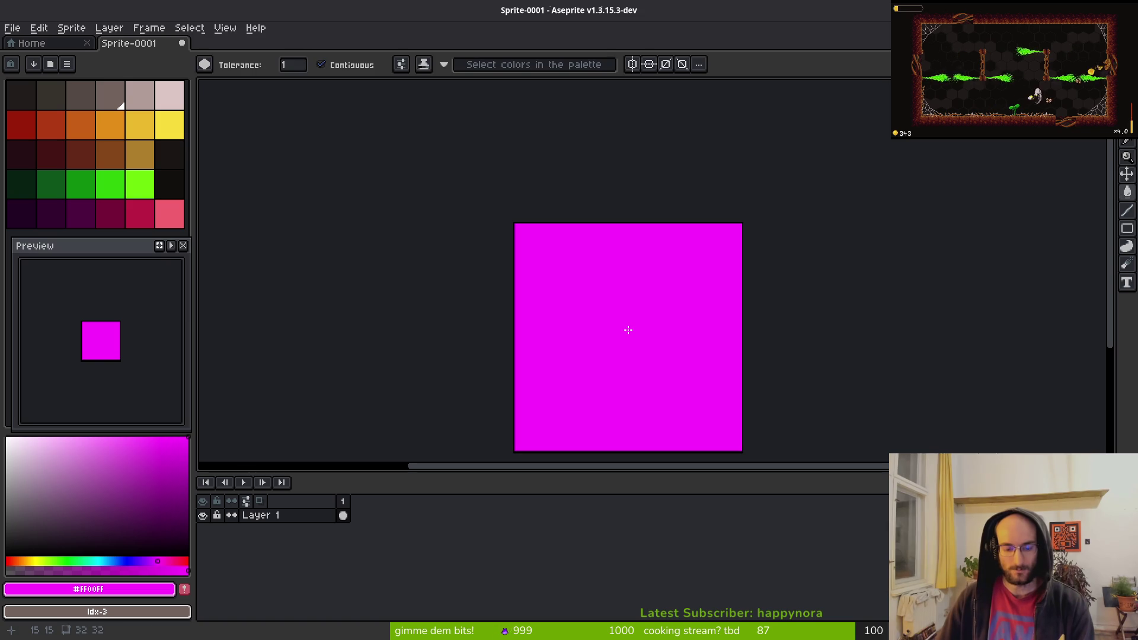
- Export the sprite as a PNG into the pollinate-or-die/assets folder
{"action": "key", "text": "ctrl+shift+e"}
{"action": "left_click", "coordinate": [280, 51]}
{"action": "left_click", "coordinate": [303, 72]}
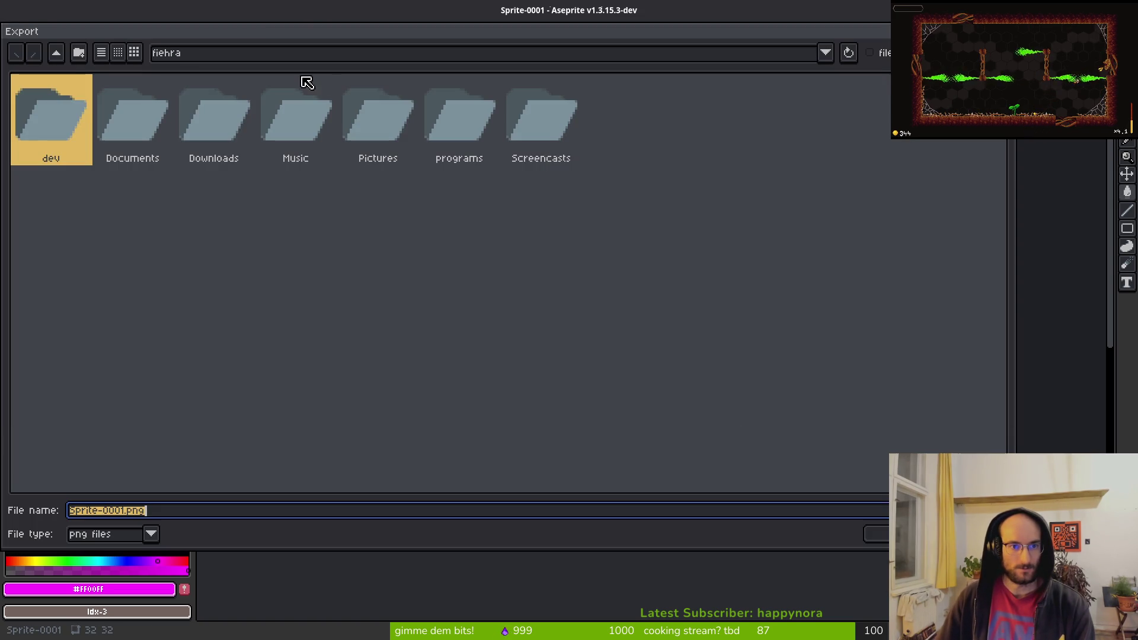
{"action": "double_click", "coordinate": [56, 107]}
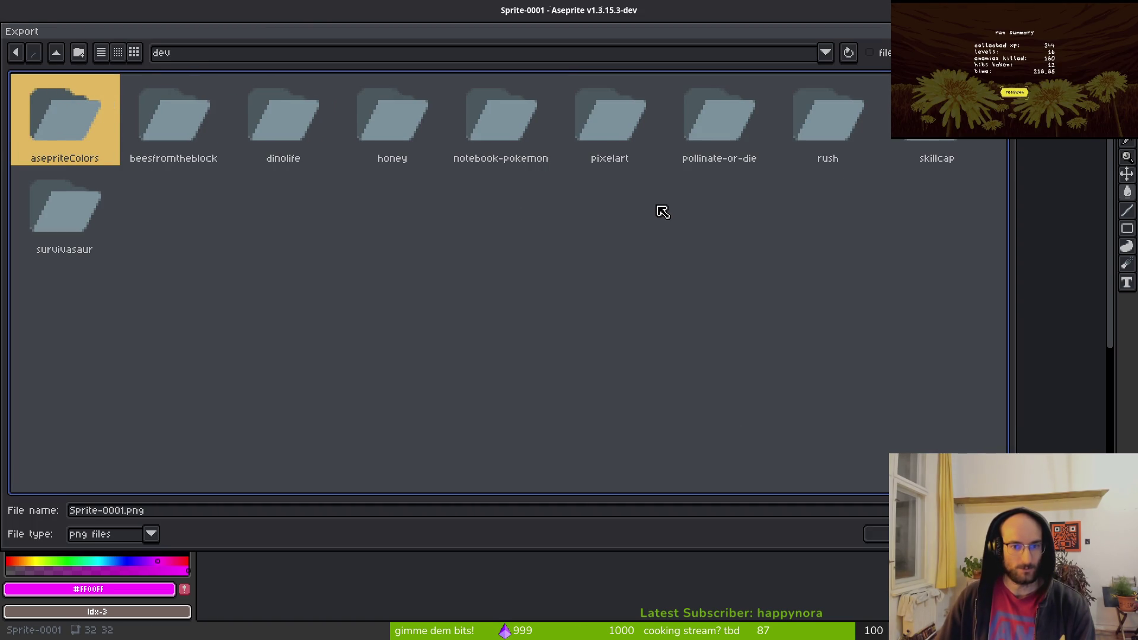
{"action": "double_click", "coordinate": [736, 111]}
{"action": "double_click", "coordinate": [140, 114]}
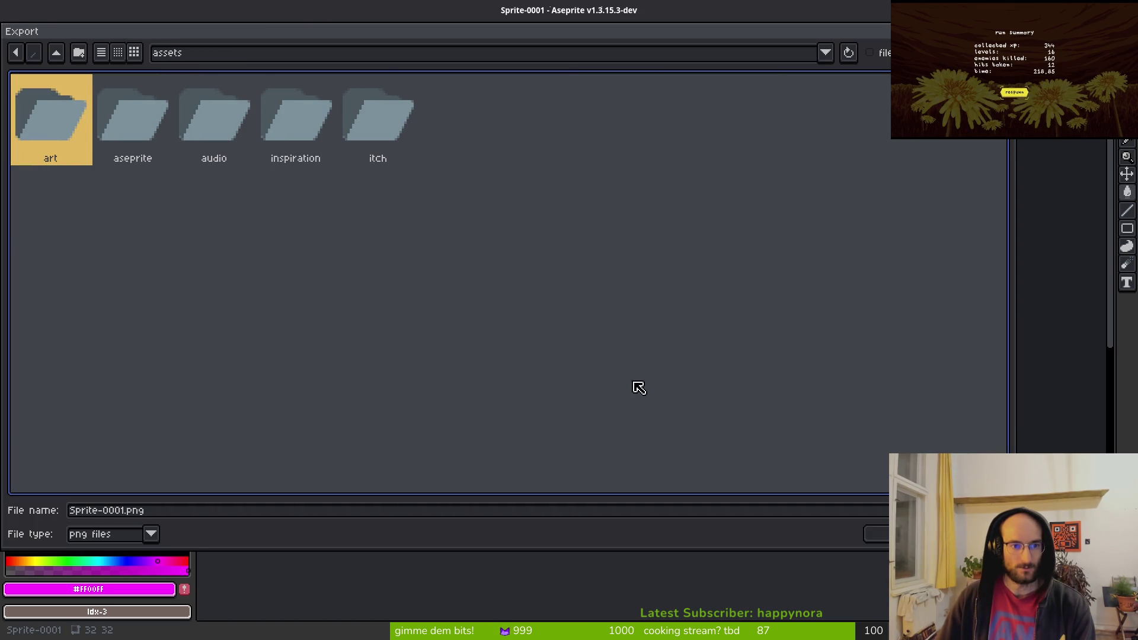
{"action": "key", "text": "Return"}
{"action": "left_click", "coordinate": [181, 188]}
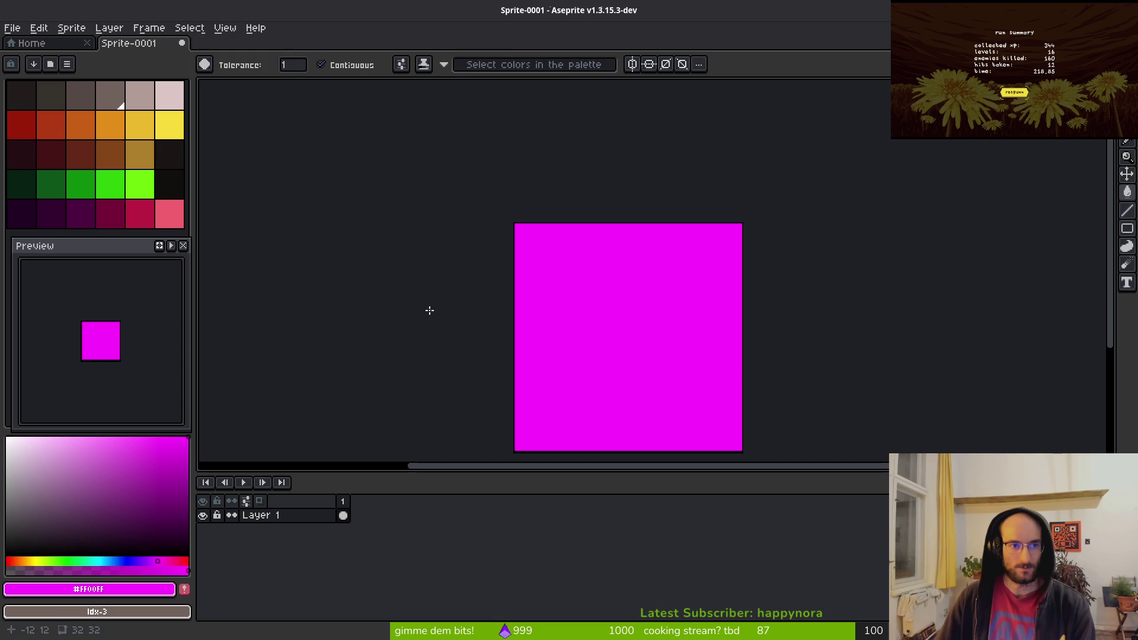
{"action": "key", "text": "i"}
{"action": "key", "text": "alt+Tab"}
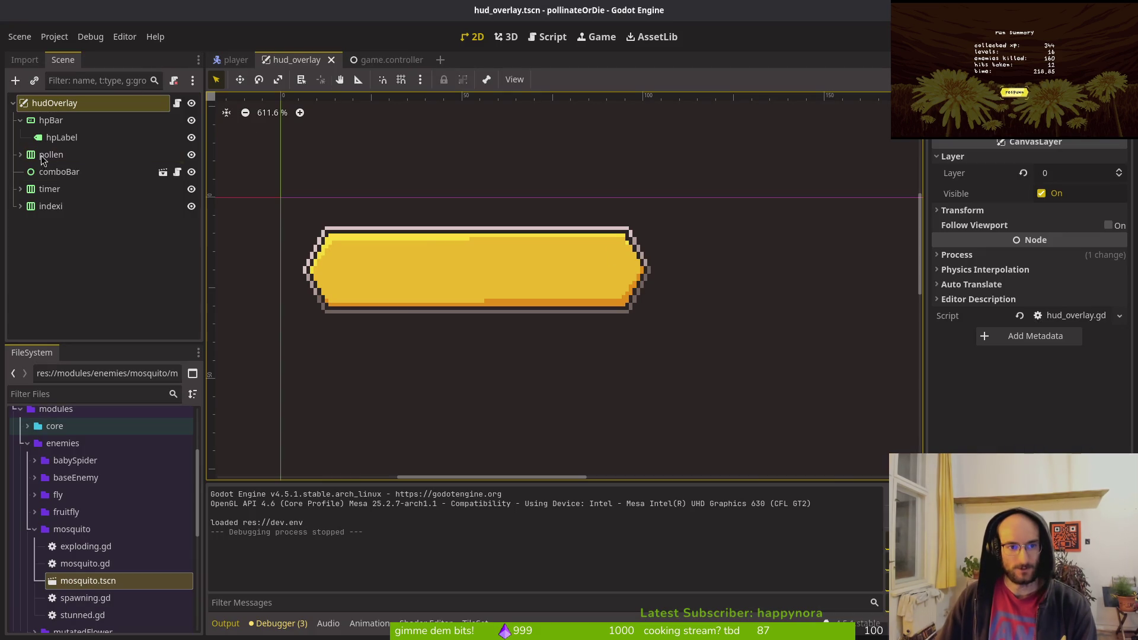
- Add a Sprite2D under hudOverlay, Quick Load the magenta square texture, and save
{"action": "key", "text": "ctrl+a"}
{"action": "type", "text": "spri"}
{"action": "key", "text": "Return"}
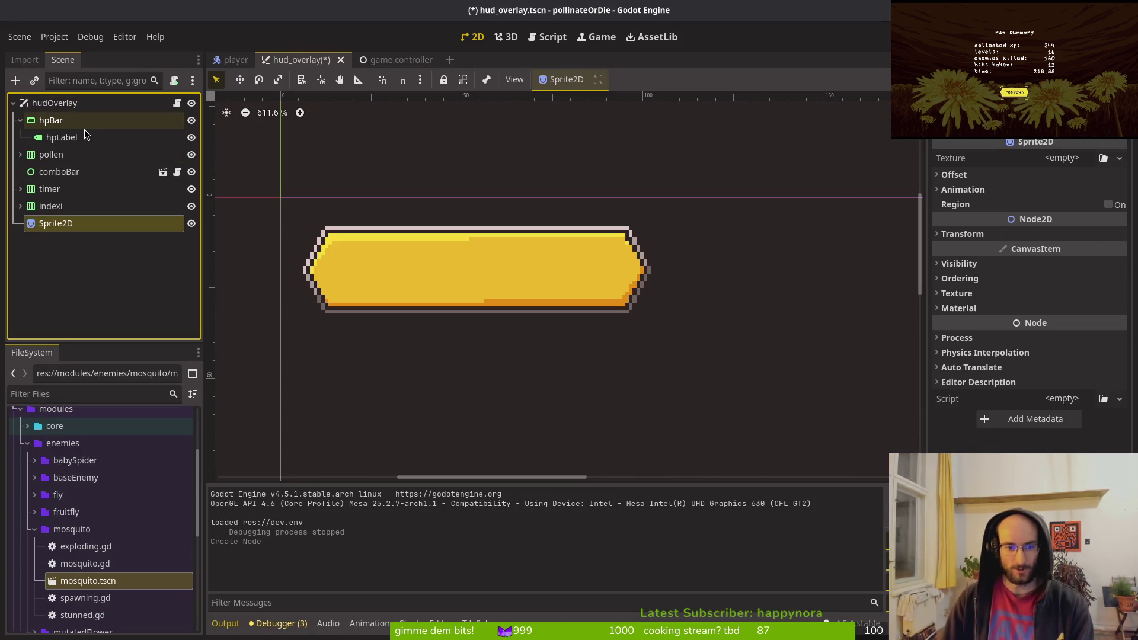
{"action": "left_click", "coordinate": [1062, 158]}
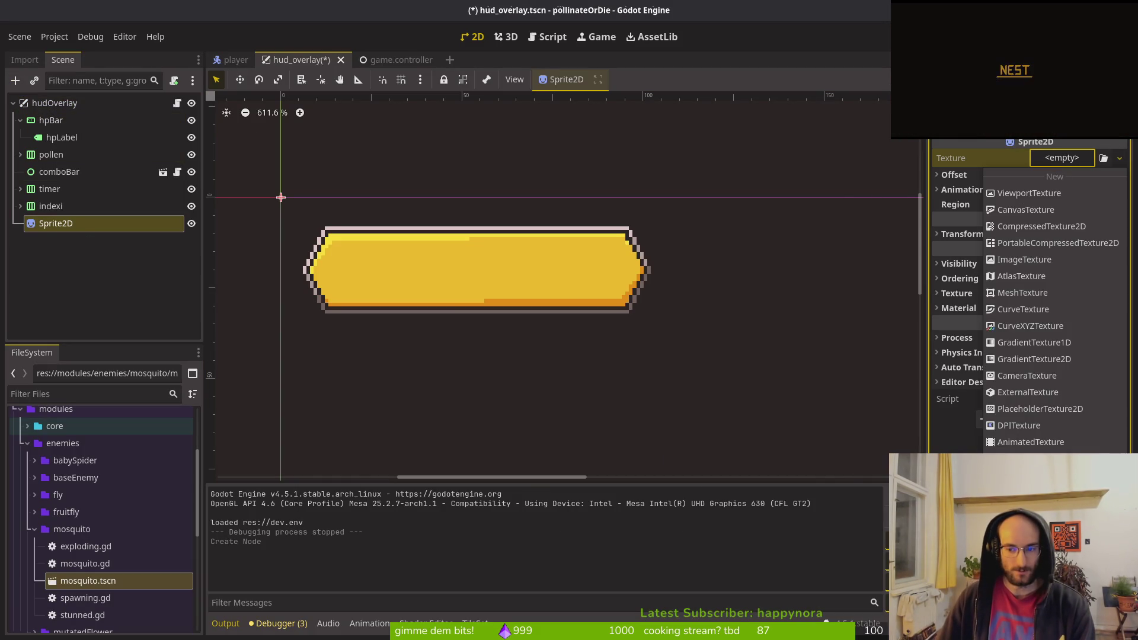
{"action": "left_click", "coordinate": [1008, 175]}
{"action": "type", "text": "square"}
{"action": "key", "text": "Return"}
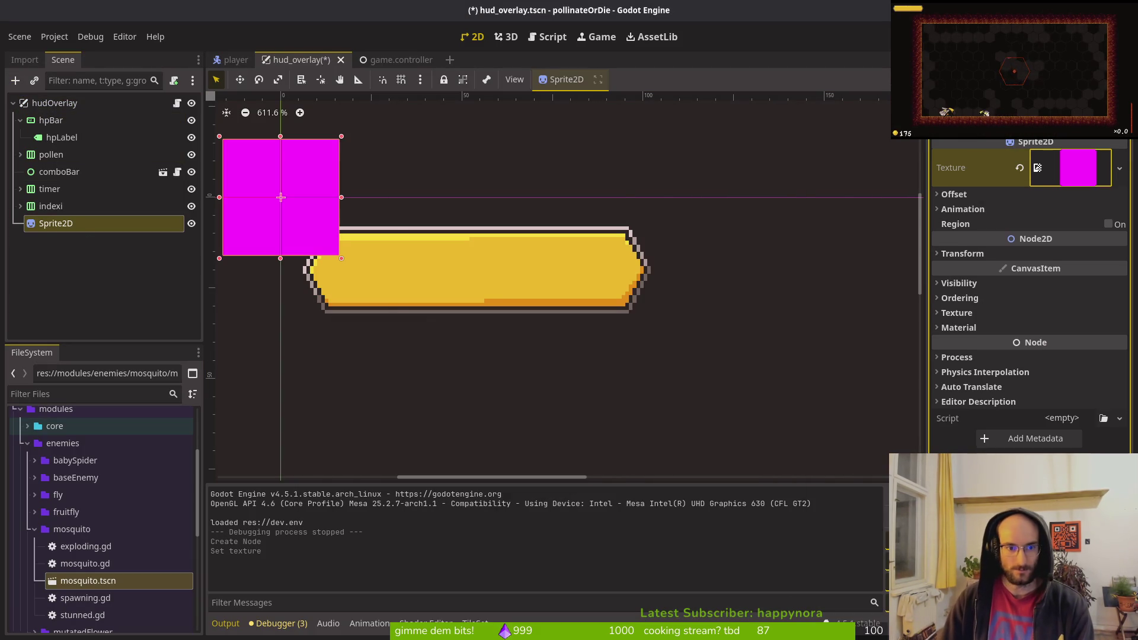
{"action": "key", "text": "ctrl+s"}
- Give the sprite a new ShaderMaterial and assign the shader to it
{"action": "left_click", "coordinate": [958, 327]}
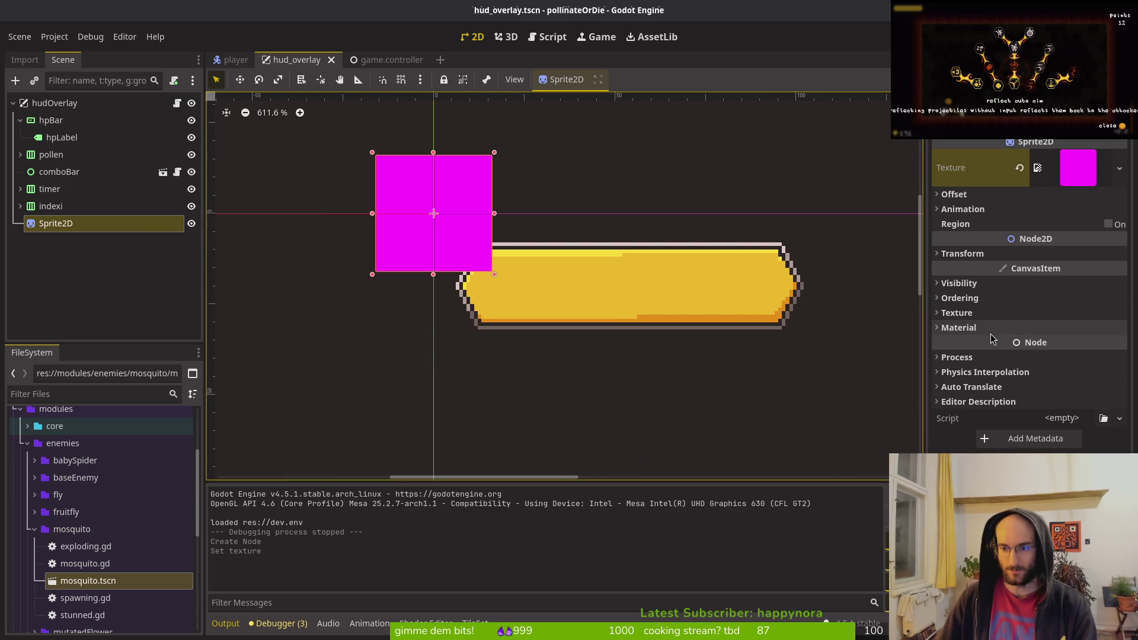
{"action": "left_click", "coordinate": [1063, 343]}
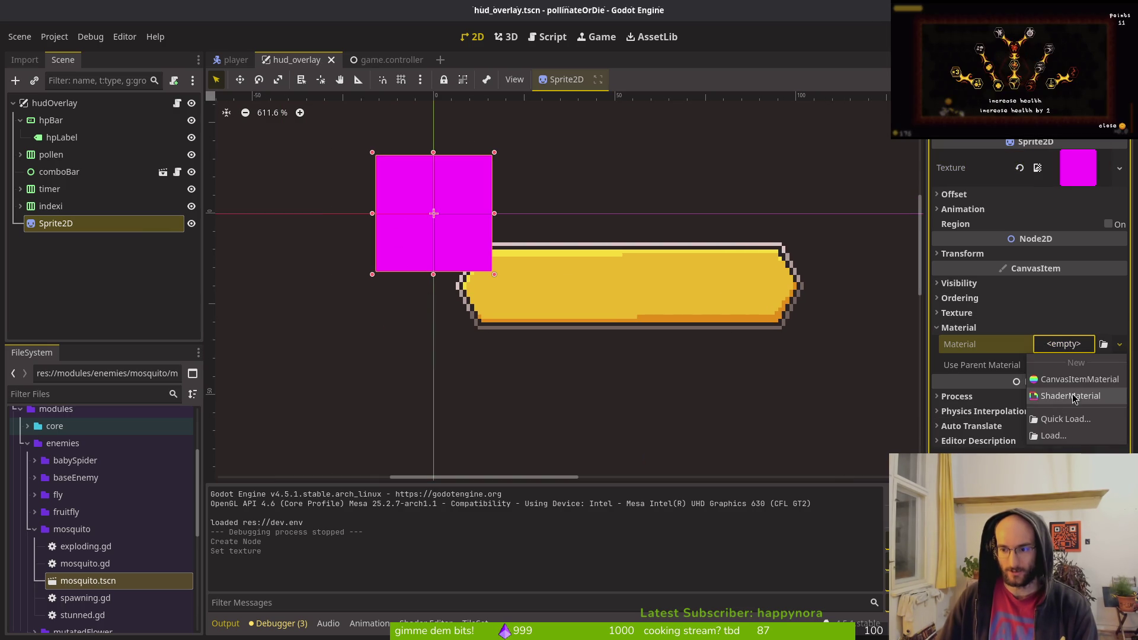
{"action": "left_click", "coordinate": [1067, 396]}
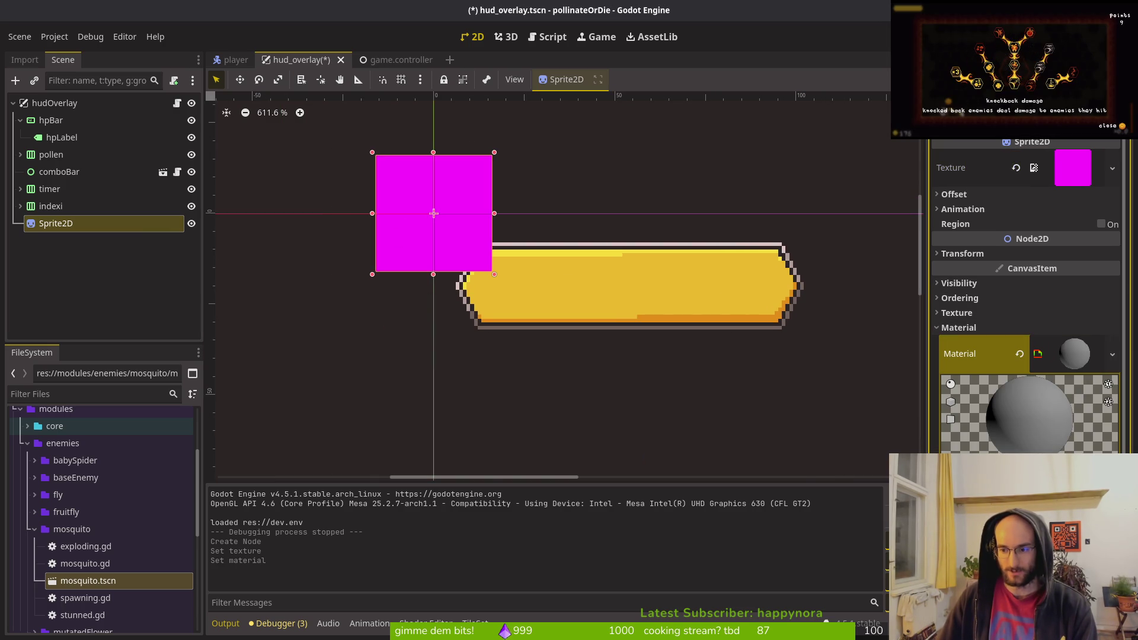
{"action": "double_click", "coordinate": [405, 177]}
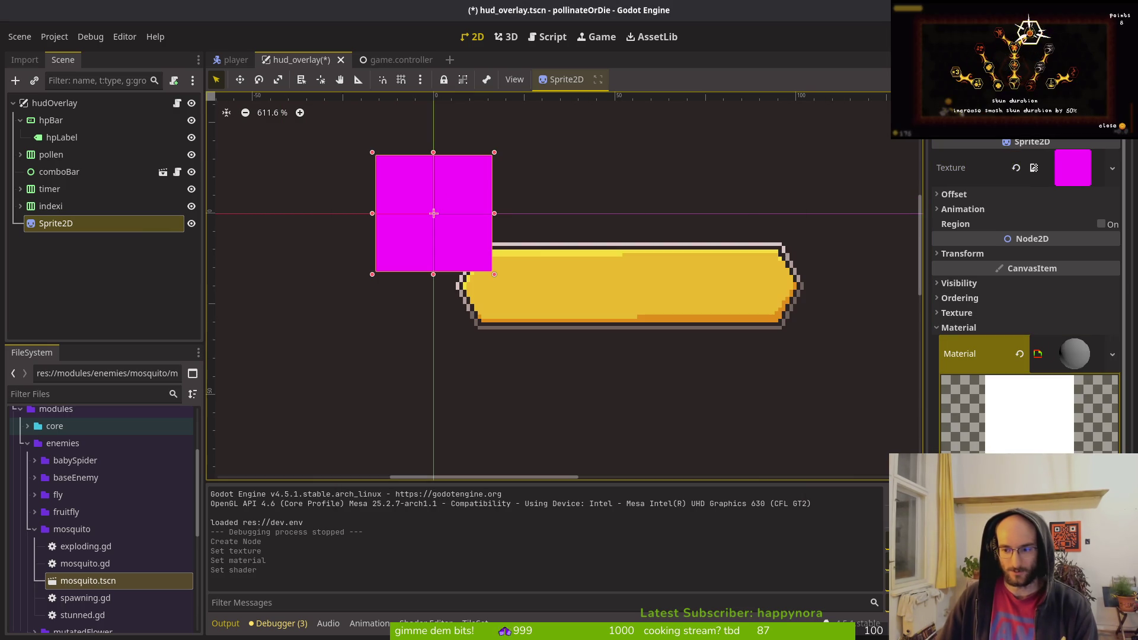
- Pick a salmon transparent-replacement colour and a green opaque-replacement colour, then save
{"action": "left_click", "coordinate": [1073, 168]}
{"action": "left_click", "coordinate": [1064, 290]}
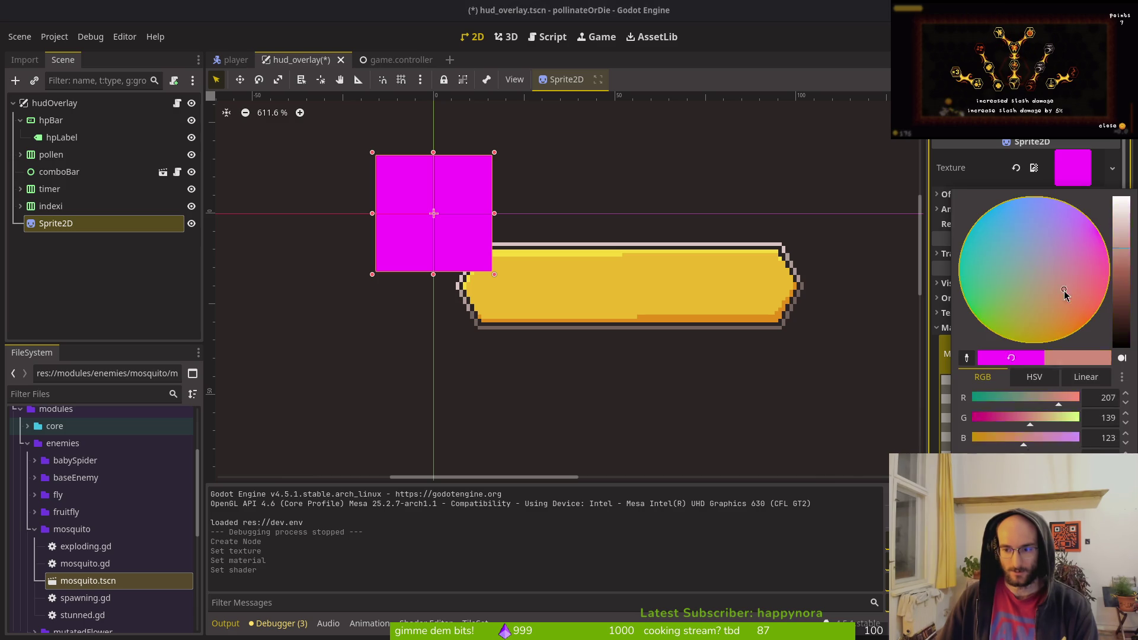
{"action": "key", "text": "Escape"}
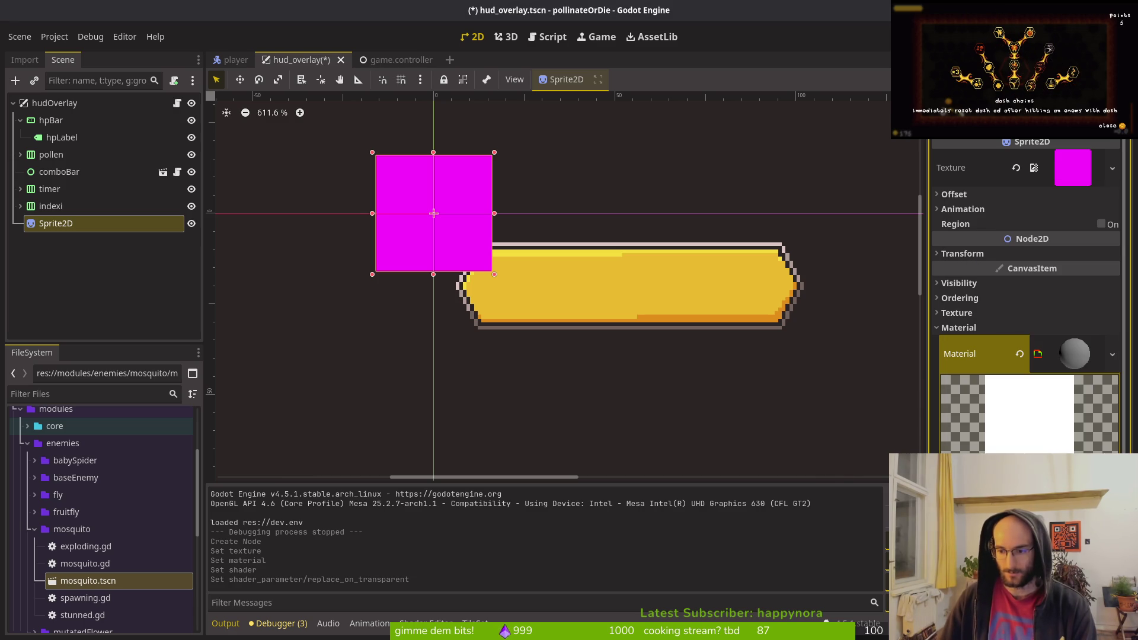
{"action": "left_click", "coordinate": [1031, 468]}
{"action": "left_click", "coordinate": [996, 313]}
{"action": "left_click", "coordinate": [881, 327]}
{"action": "key", "text": "ctrl+s"}
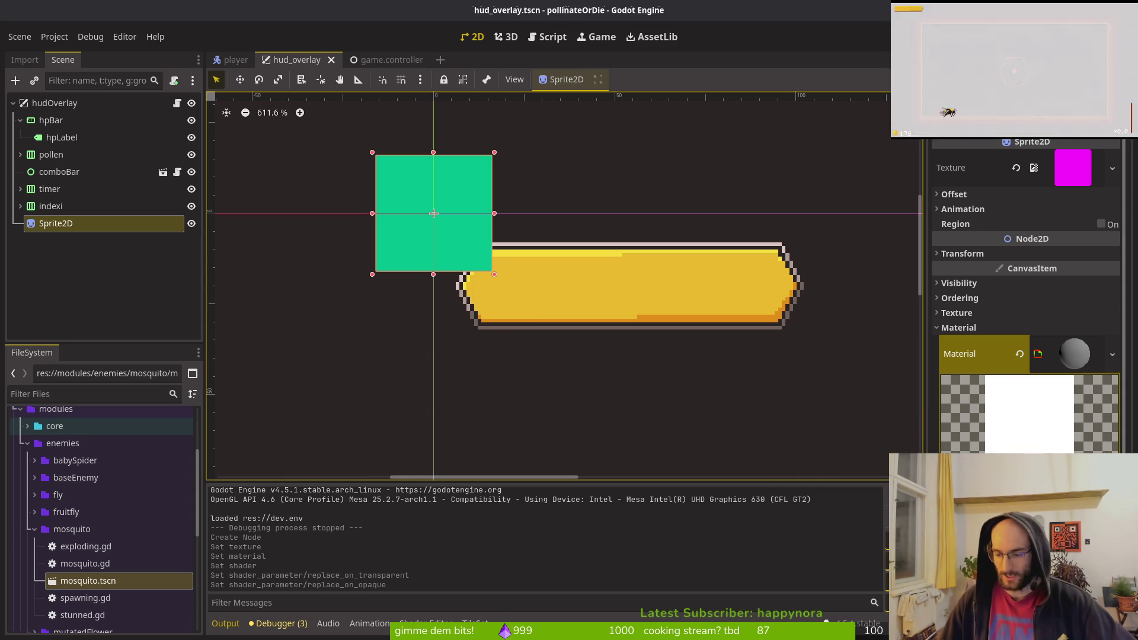
- Shift the square's replace_on_opaque colour to lime green, then select hpLabel
{"action": "left_click_drag", "start_coordinate": [515, 303], "coordinate": [448, 315]}
{"action": "left_click", "coordinate": [1031, 468]}
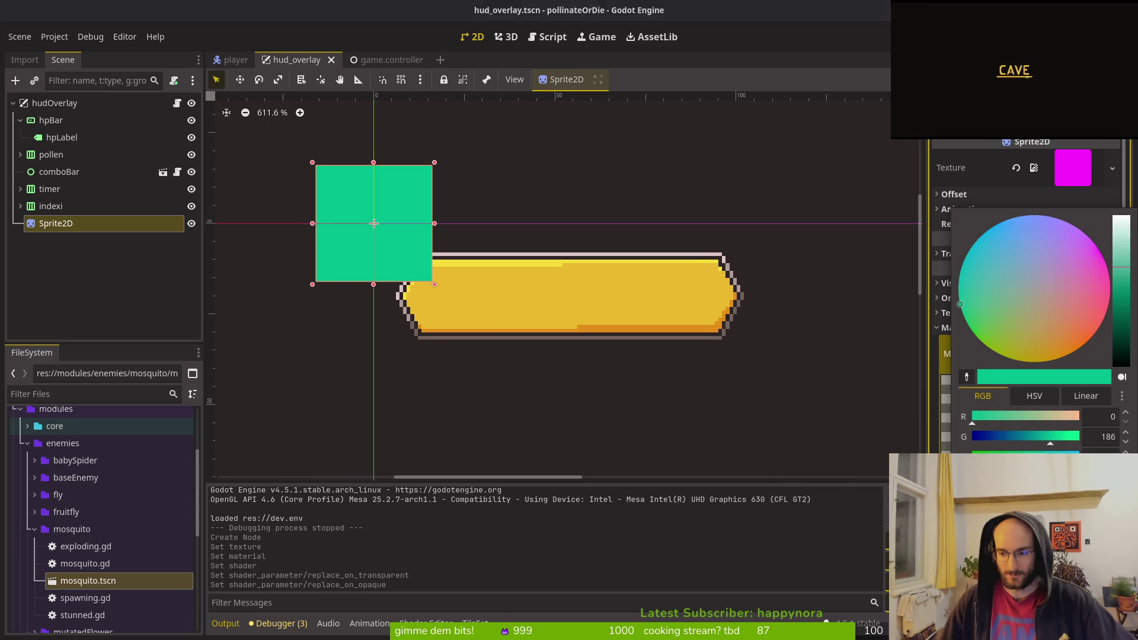
{"action": "mouse_move", "coordinate": [1046, 331]}
{"action": "left_mouse_down"}
{"action": "mouse_move", "coordinate": [992, 300]}
{"action": "mouse_move", "coordinate": [1028, 311]}
{"action": "mouse_move", "coordinate": [1011, 296]}
{"action": "mouse_move", "coordinate": [987, 334]}
{"action": "left_mouse_up"}
{"action": "key", "text": "Escape"}
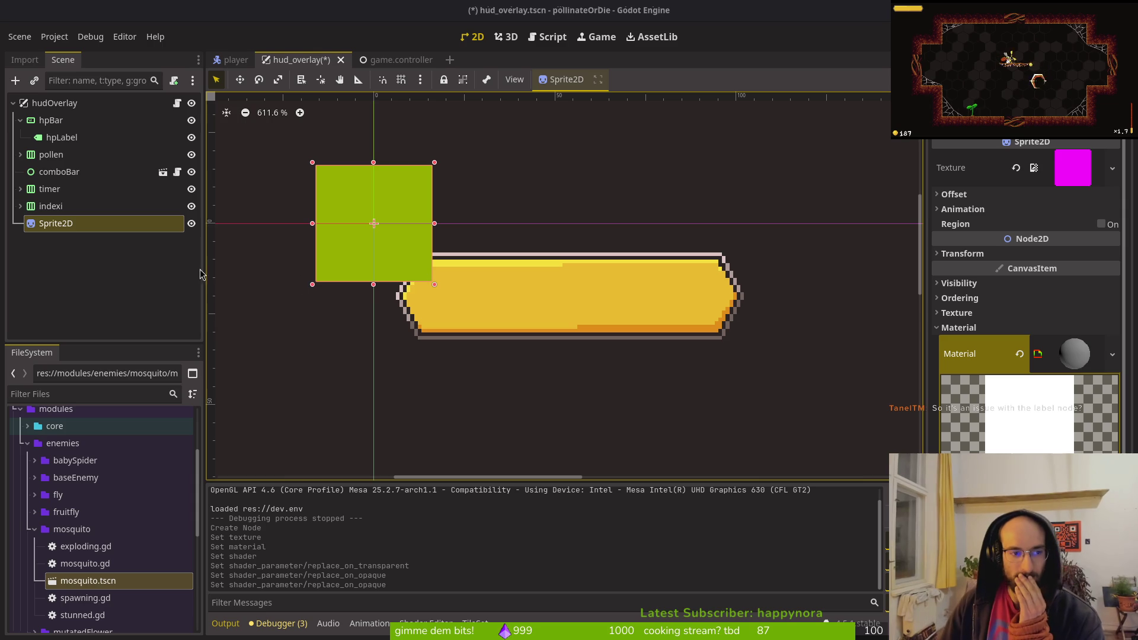
{"action": "left_click", "coordinate": [75, 137]}
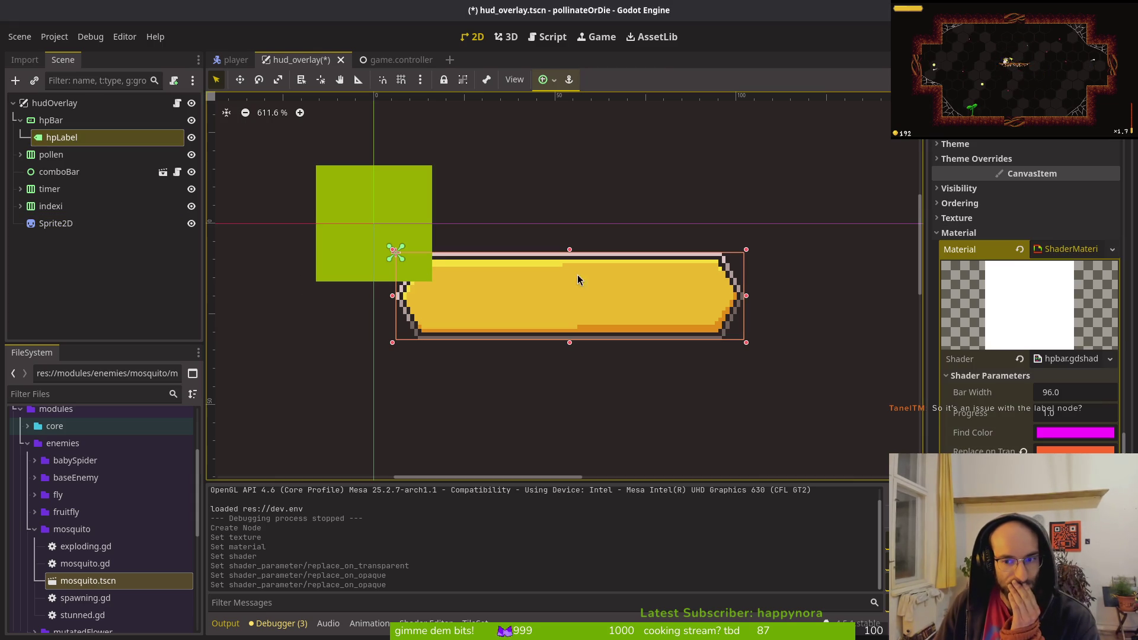
- Type test text 'asdasd' into hpLabel's text and collapse Displayed Text
{"action": "scroll", "coordinate": [1007, 237], "scroll_direction": "up", "scroll_amount": 10}
{"action": "left_click", "coordinate": [978, 199]}
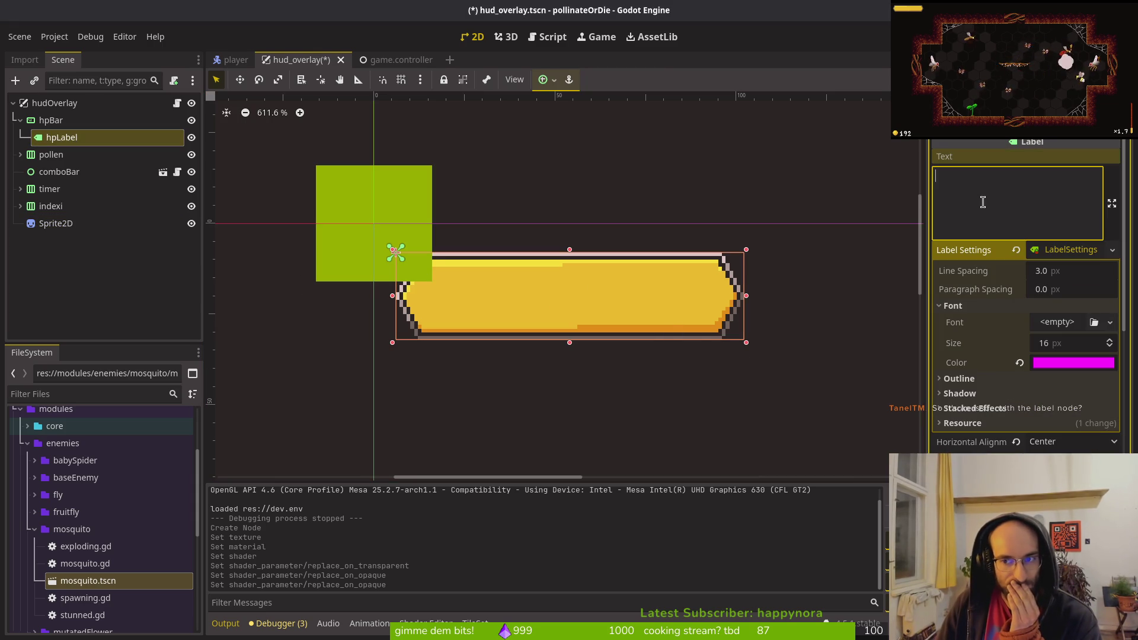
{"action": "type", "text": "asdasd"}
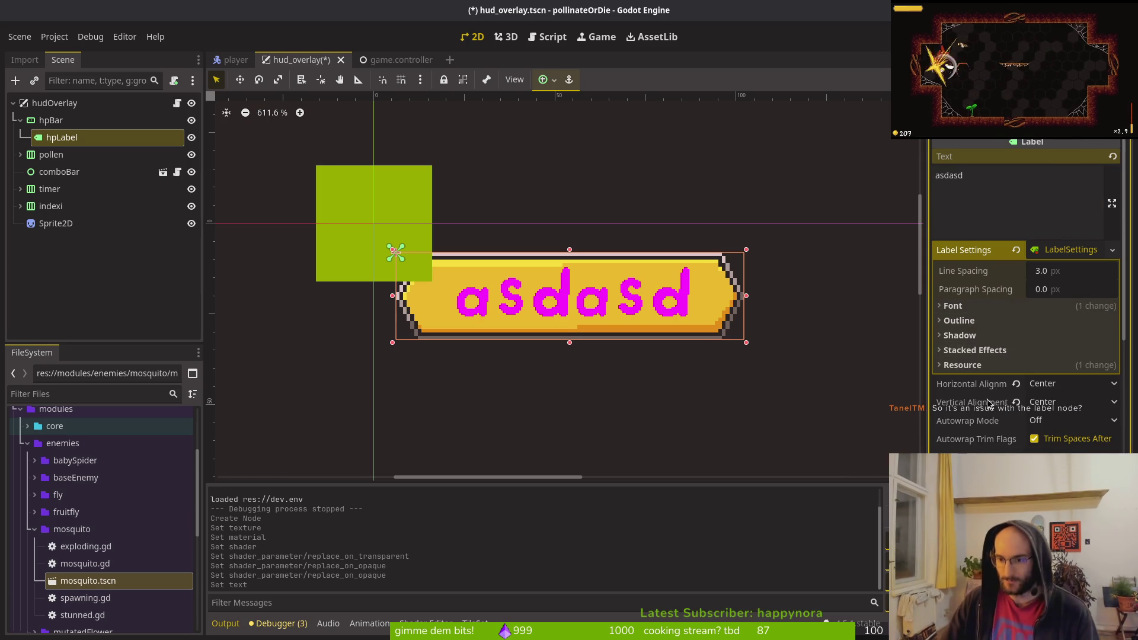
{"action": "scroll", "coordinate": [1002, 437], "scroll_direction": "down", "scroll_amount": 5}
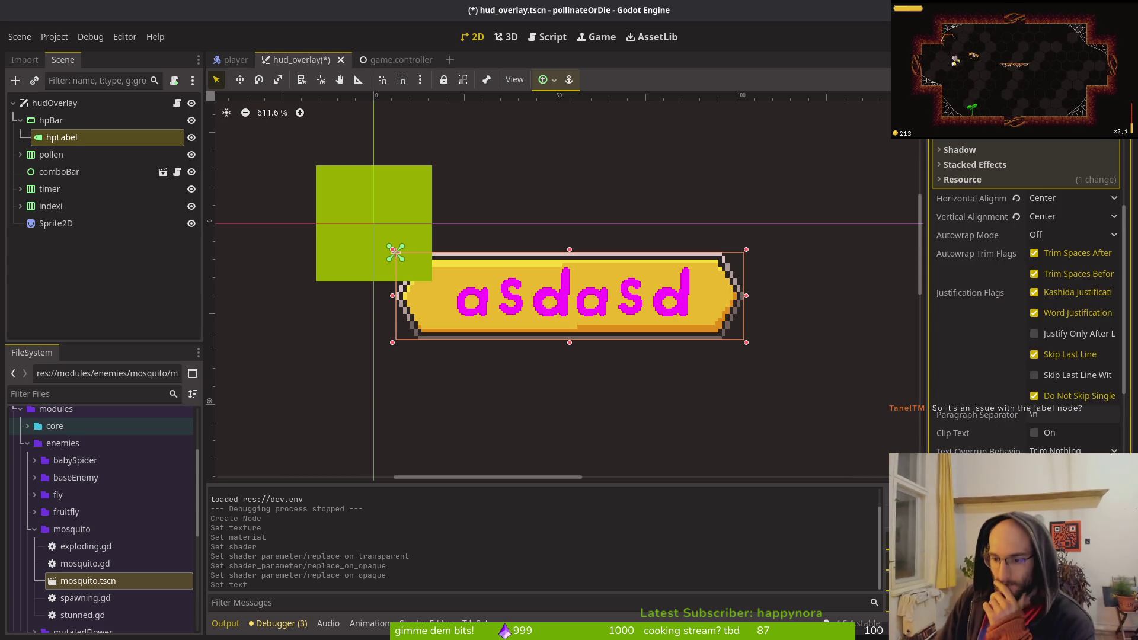
{"action": "scroll", "coordinate": [1025, 296], "scroll_direction": "down", "scroll_amount": 4}
{"action": "left_click", "coordinate": [972, 337]}
- Try a brighter green replace_on_opaque on hpLabel's shader, then undo it with Ctrl+Z
{"action": "scroll", "coordinate": [966, 368], "scroll_direction": "down", "scroll_amount": 4}
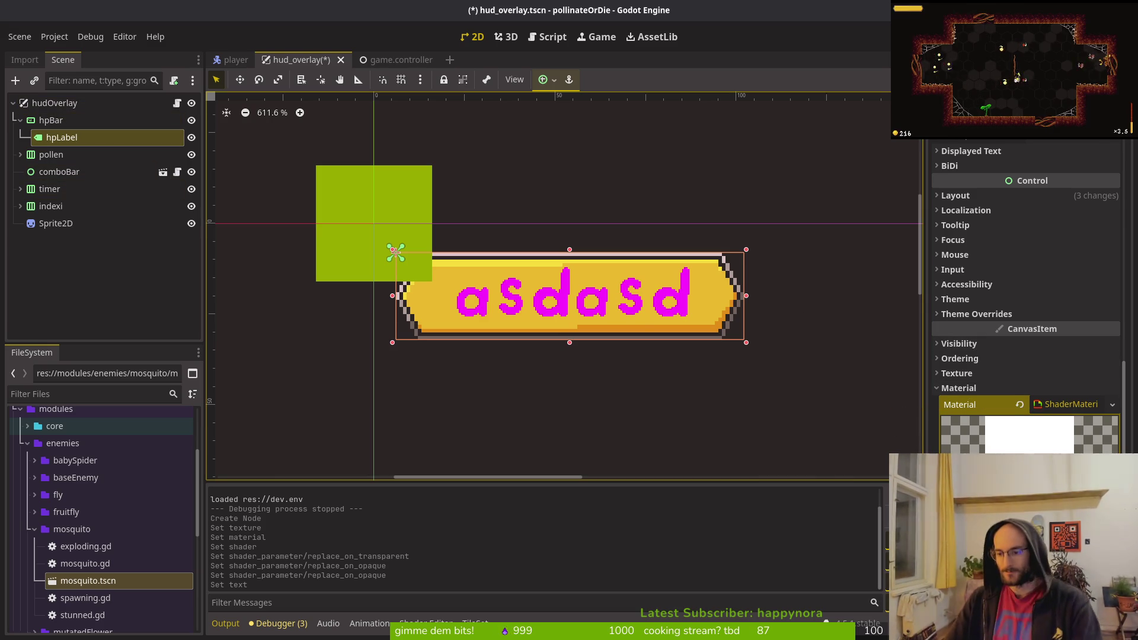
{"action": "scroll", "coordinate": [1025, 297], "scroll_direction": "down", "scroll_amount": 4}
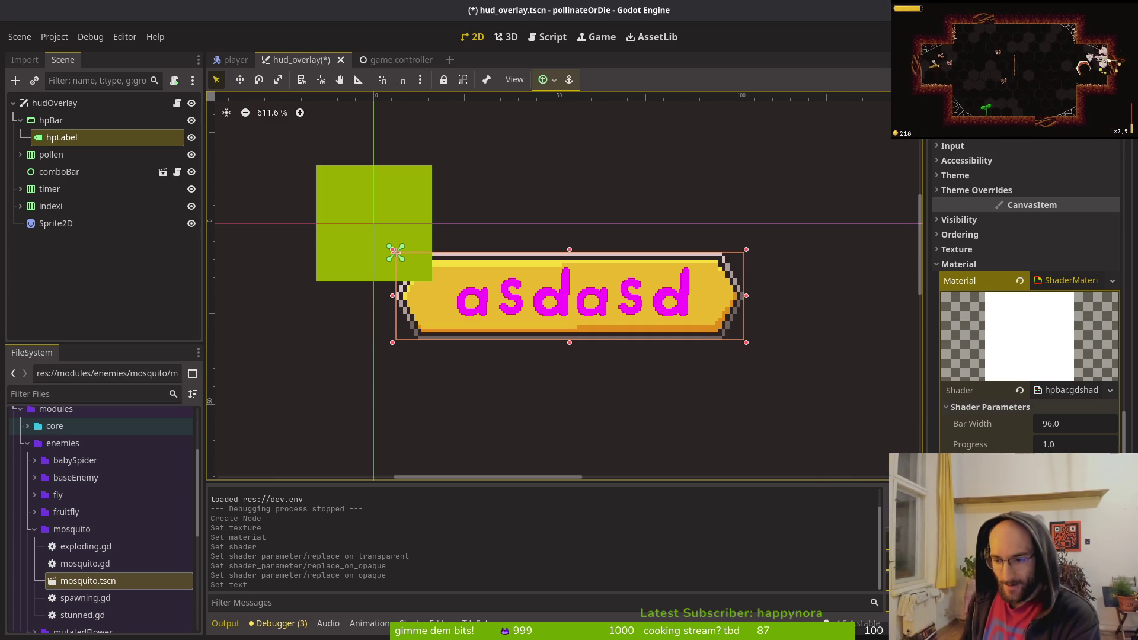
{"action": "left_click", "coordinate": [1076, 465]}
{"action": "left_click_drag", "start_coordinate": [1064, 259], "coordinate": [963, 274]}
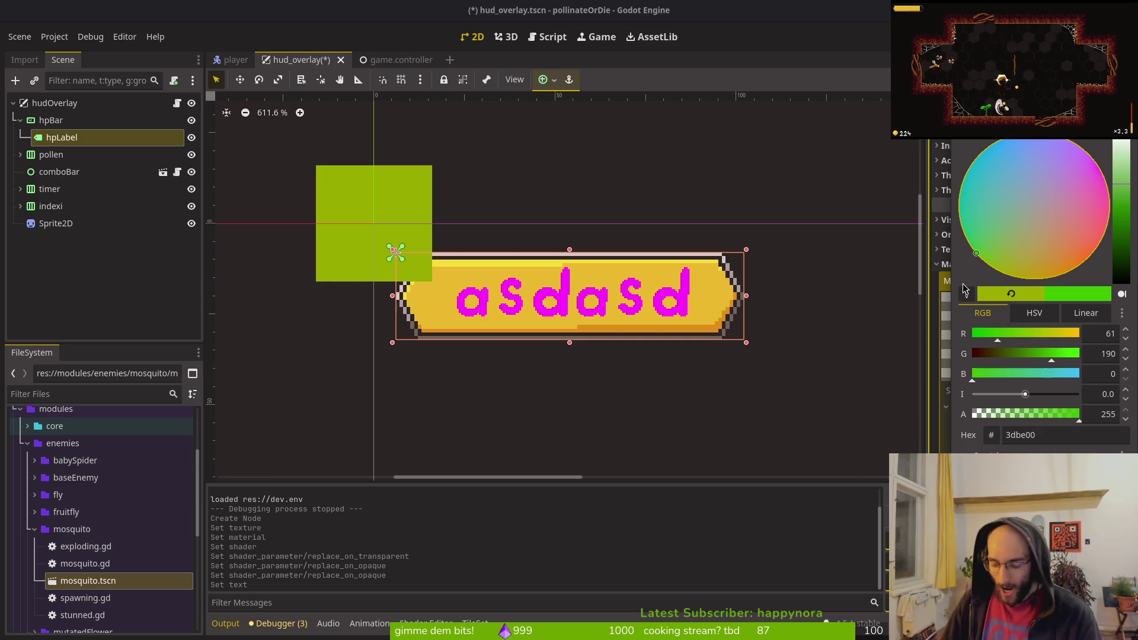
{"action": "key", "text": "ctrl+z"}
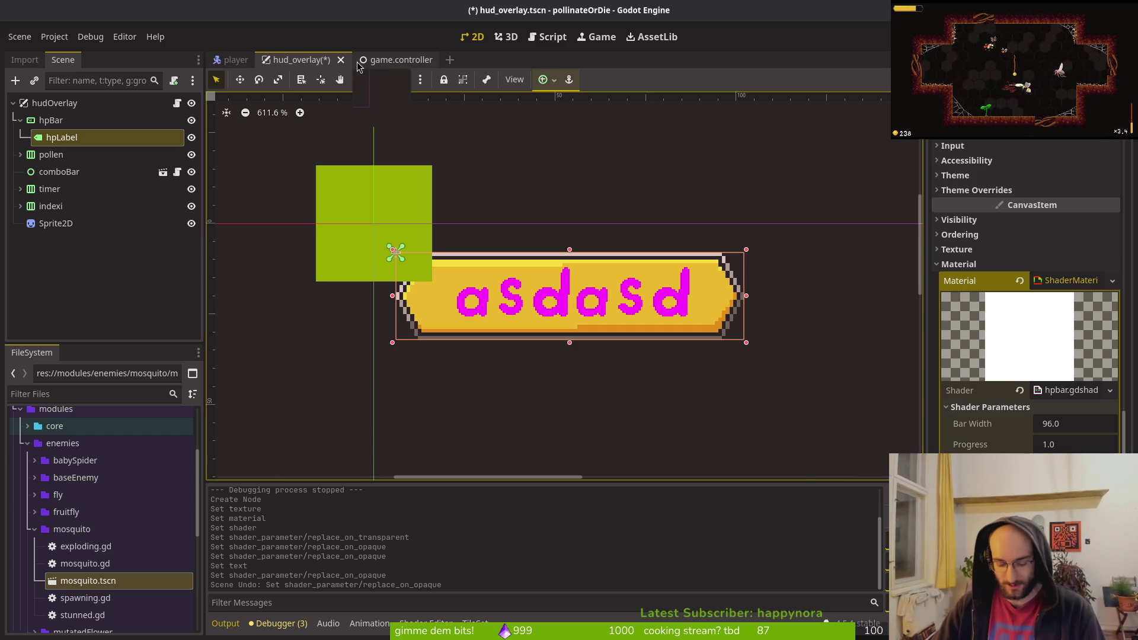
- Open loading.tscn, toggle the ColorRect's visibility, and inspect the Label's shine shader parameters
{"action": "key", "text": "ctrl+shift+o"}
{"action": "type", "text": "loading"}
{"action": "key", "text": "Return"}
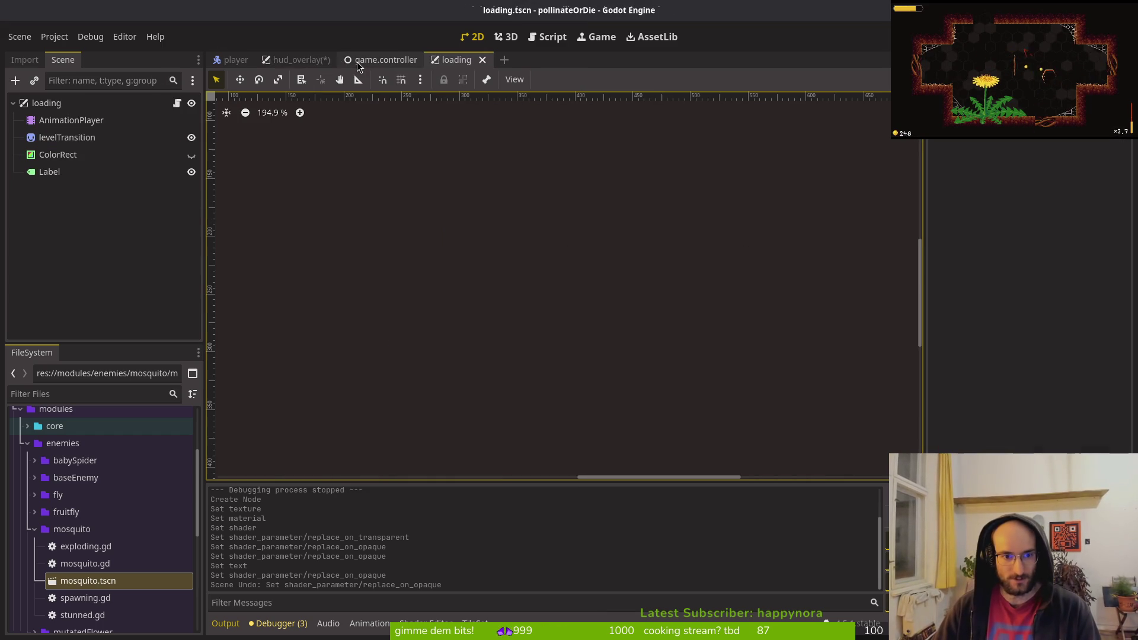
{"action": "left_click", "coordinate": [87, 157]}
{"action": "left_click", "coordinate": [192, 156]}
{"action": "left_click", "coordinate": [191, 157]}
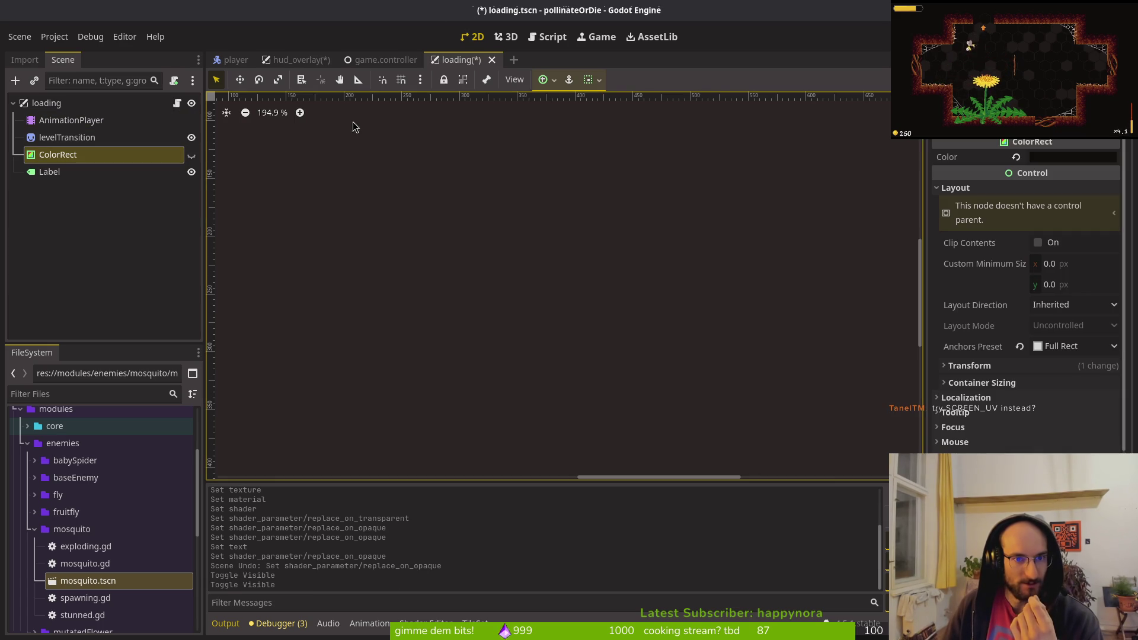
{"action": "left_click", "coordinate": [104, 174]}
{"action": "scroll", "coordinate": [1025, 296], "scroll_direction": "down", "scroll_amount": 10}
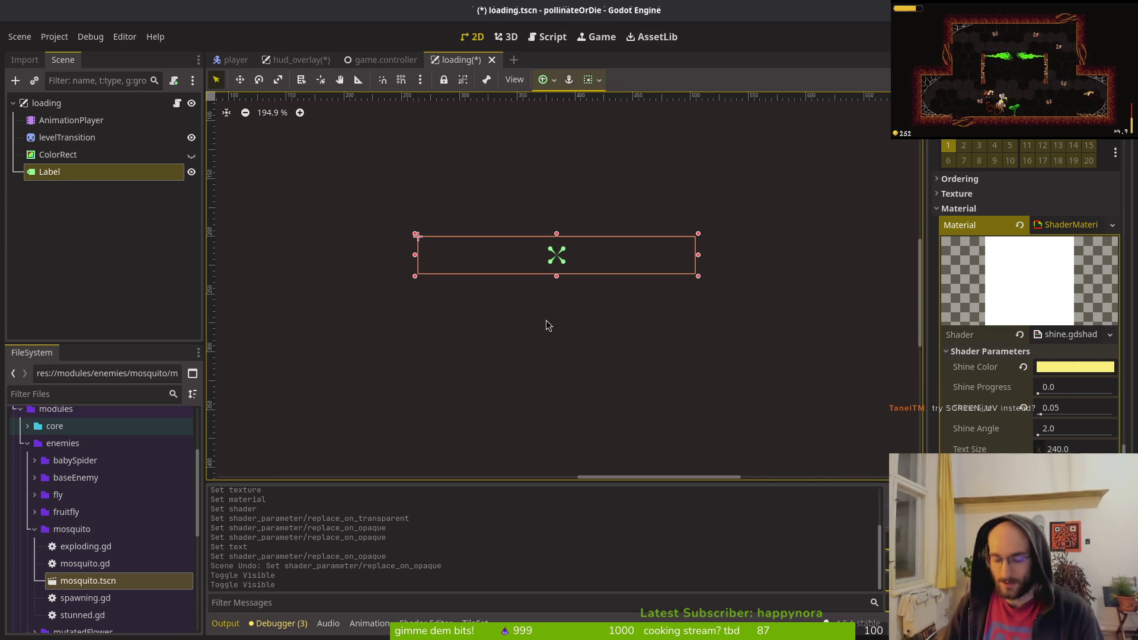
{"action": "key", "text": "alt+Tab"}
- Open shine.gdshader, yank its COLOR.rgb = mix(...) line, and return to hpbar.gdshader
{"action": "type", "text": "shi"}
{"action": "key", "text": "Return"}
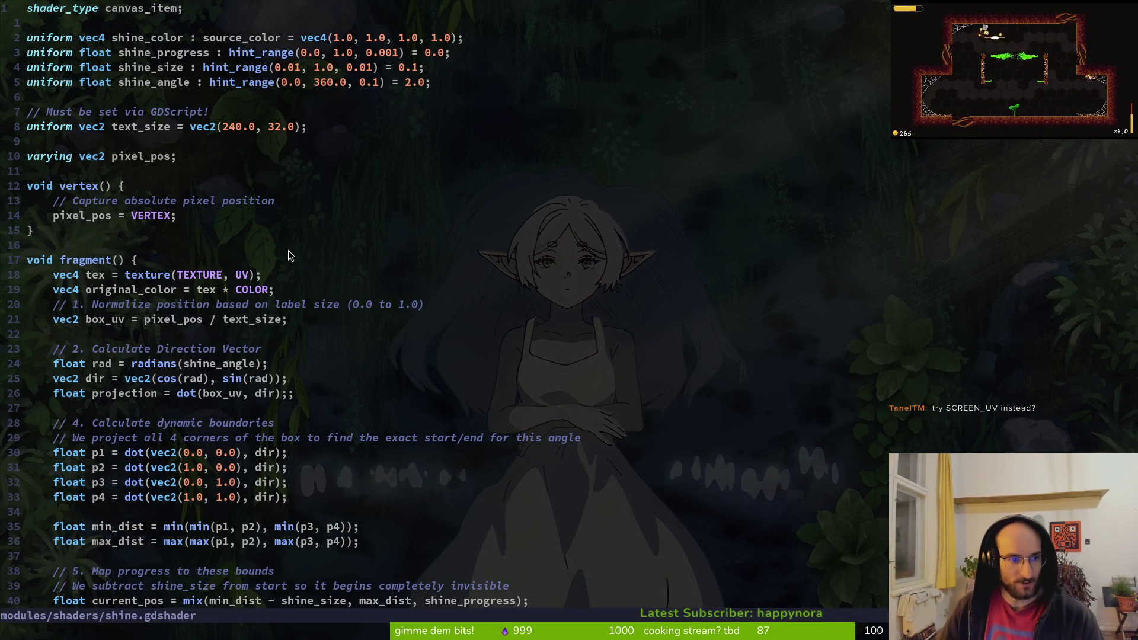
{"action": "scroll", "coordinate": [264, 296], "scroll_direction": "down", "scroll_amount": 6}
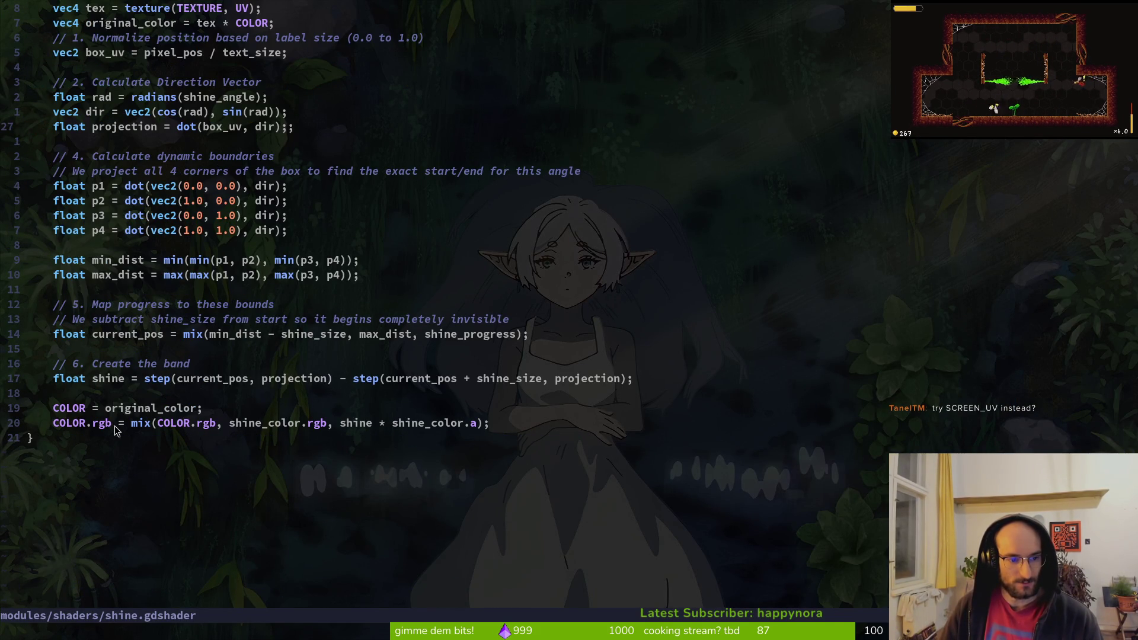
{"action": "key", "text": "ctrl+6"}
{"action": "key", "text": "ctrl+6"}
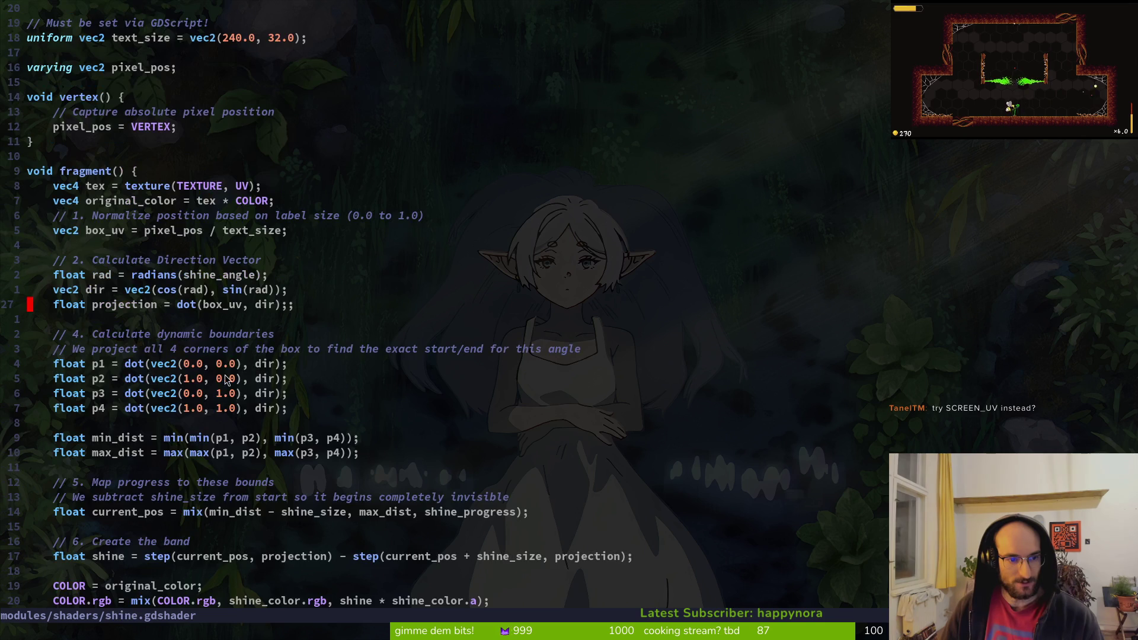
{"action": "scroll", "coordinate": [152, 453], "scroll_direction": "down", "scroll_amount": 5}
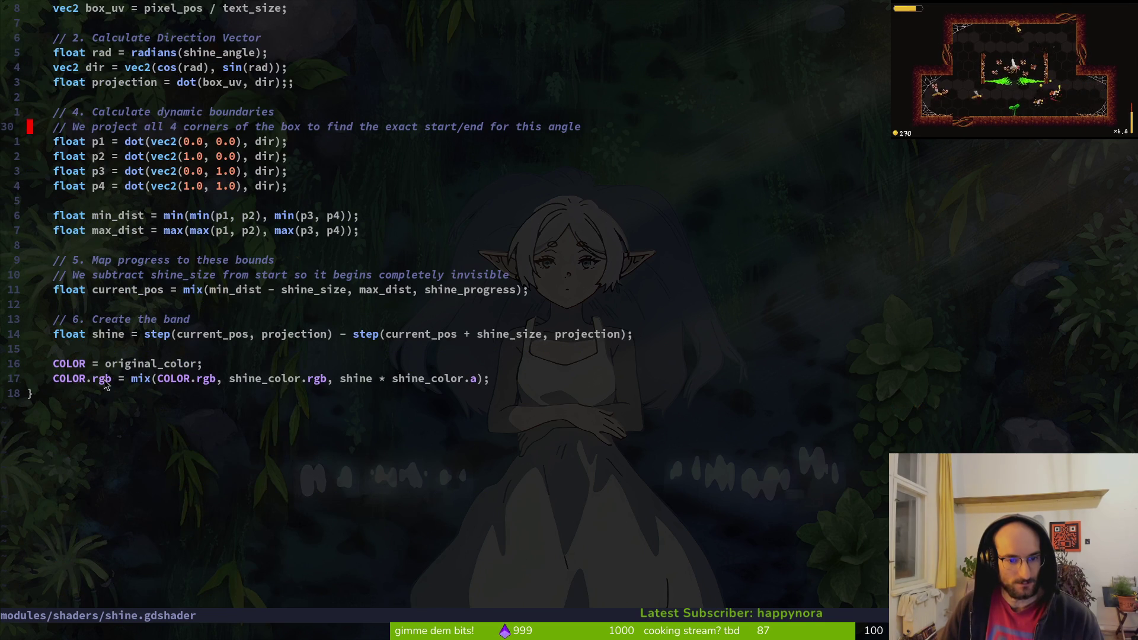
{"action": "left_click_drag", "start_coordinate": [48, 384], "coordinate": [532, 374]}
{"action": "key", "text": "y"}
{"action": "key", "text": "ctrl+6"}
- Paste the mix() line below both replace_on_transparent and replace_on_opaque assignments and indent it
{"action": "key", "text": "j"}
{"action": "key", "text": "j"}
{"action": "key", "text": "j"}
{"action": "key", "text": "p"}
{"action": "key", "text": "j"}
{"action": "key", "text": "j"}
{"action": "key", "text": "j"}
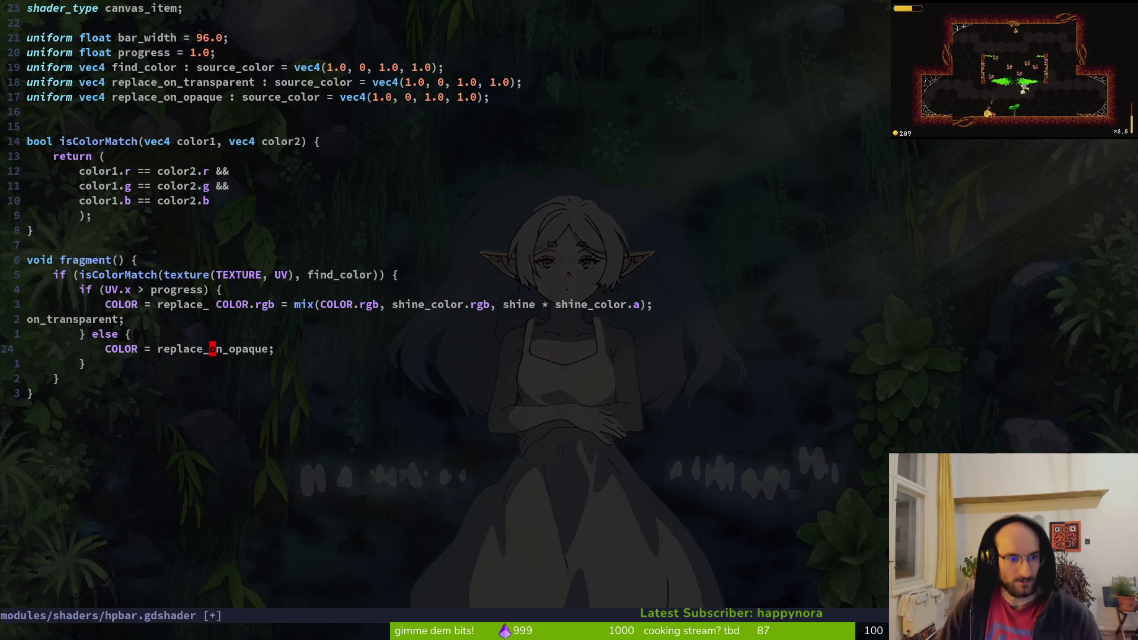
{"action": "key", "text": "p"}
{"action": "key", "text": "u"}
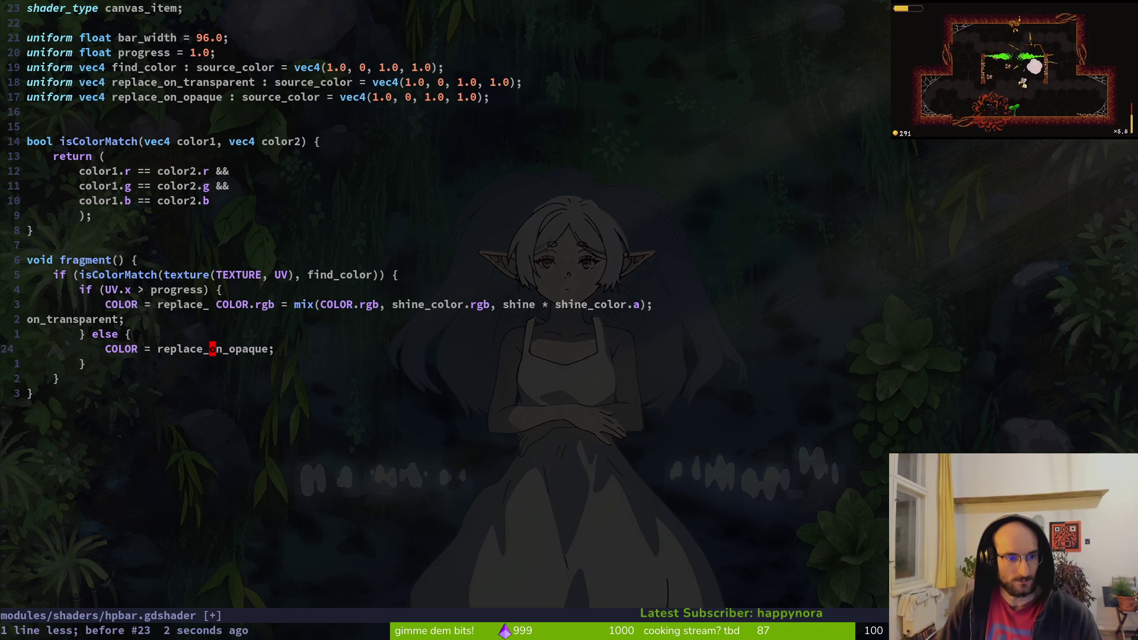
{"action": "key", "text": "u"}
{"action": "key", "text": "o"}
{"action": "key", "text": "Escape"}
{"action": "key", "text": "p"}
{"action": "key", "text": "j"}
{"action": "key", "text": "j"}
{"action": "key", "text": "j"}
{"action": "type", "text": "p>>>>>>>>>>"}
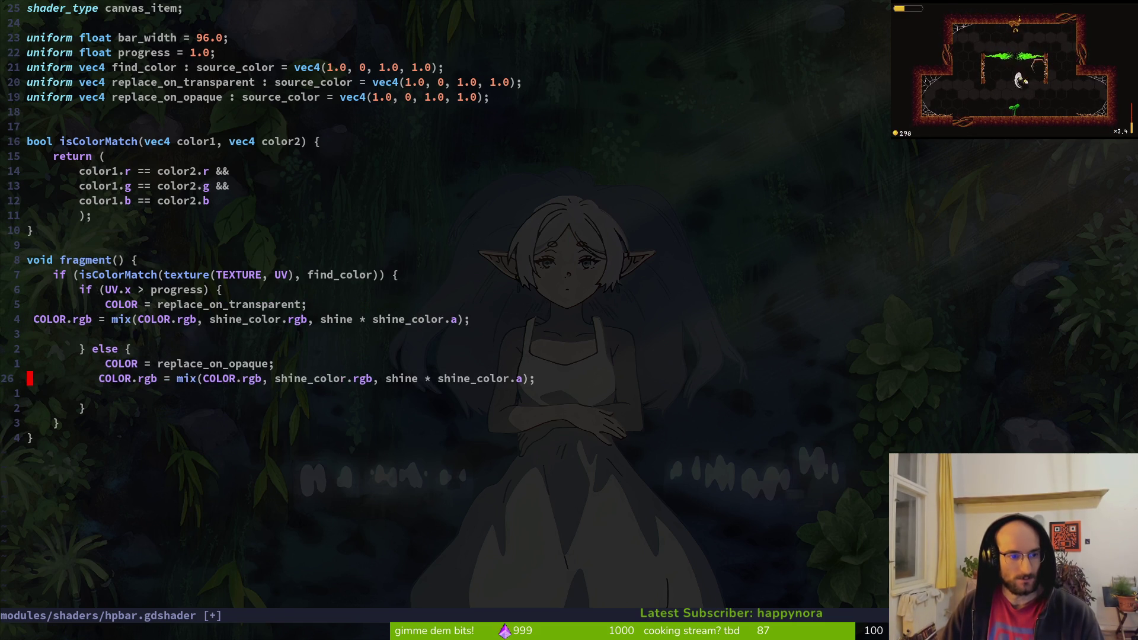
{"action": "type", "text": "V"}
{"action": "key", "text": "Escape"}
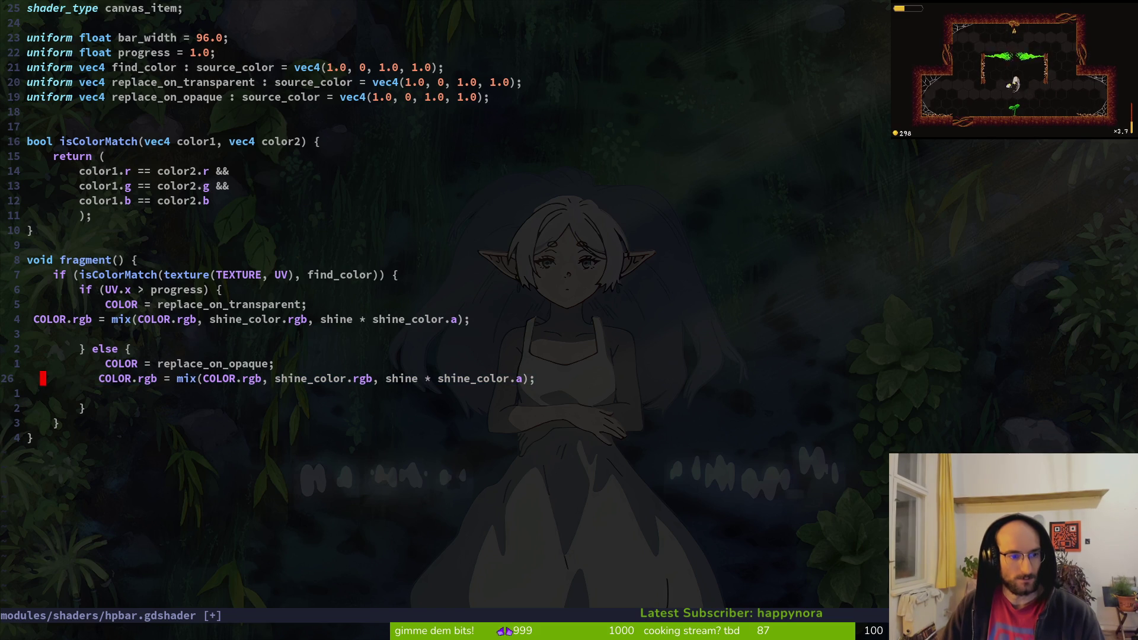
- Re-indent the whole file with =, save it with :write, and return to shine.gdshader
{"action": "key", "text": "g"}
{"action": "key", "text": "g"}
{"action": "key", "text": "V"}
{"action": "key", "text": "G"}
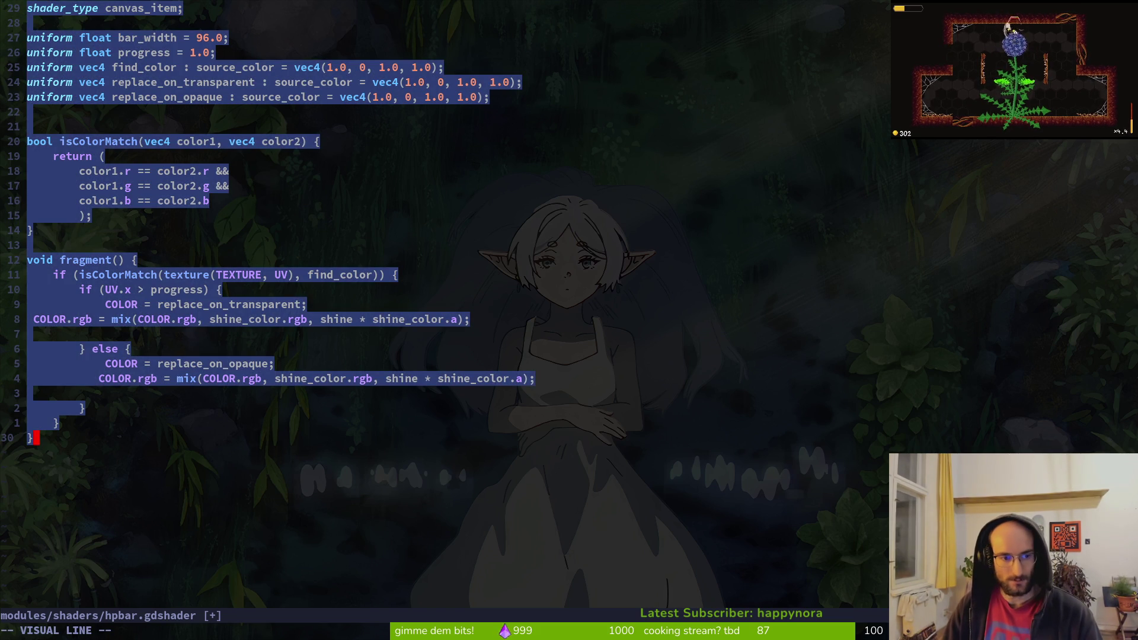
{"action": "type", "text": "=:write"}
{"action": "key", "text": "Return"}
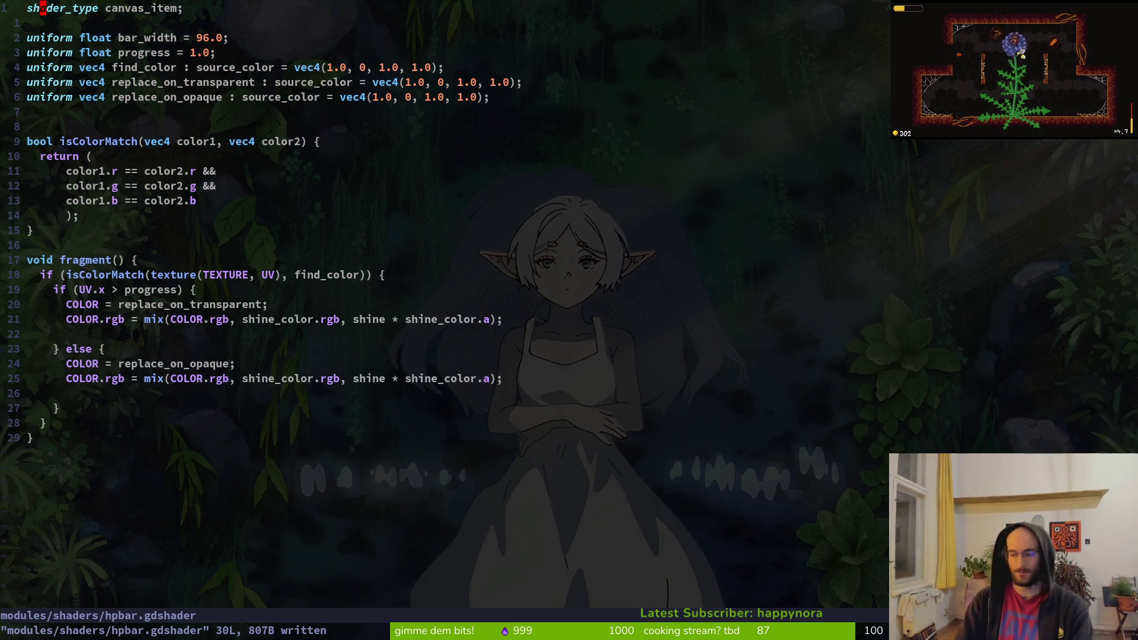
{"action": "key", "text": "j"}
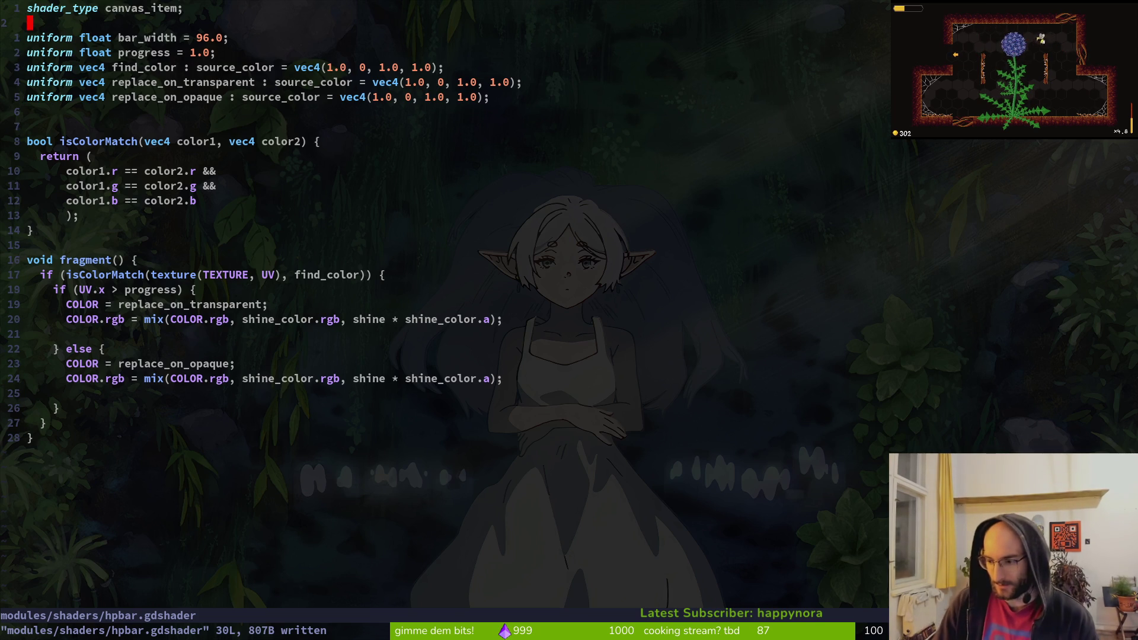
{"action": "key", "text": "2"}
{"action": "key", "text": "1"}
{"action": "key", "text": "j"}
{"action": "key", "text": "k"}
{"action": "key", "text": "k"}
{"action": "key", "text": "k"}
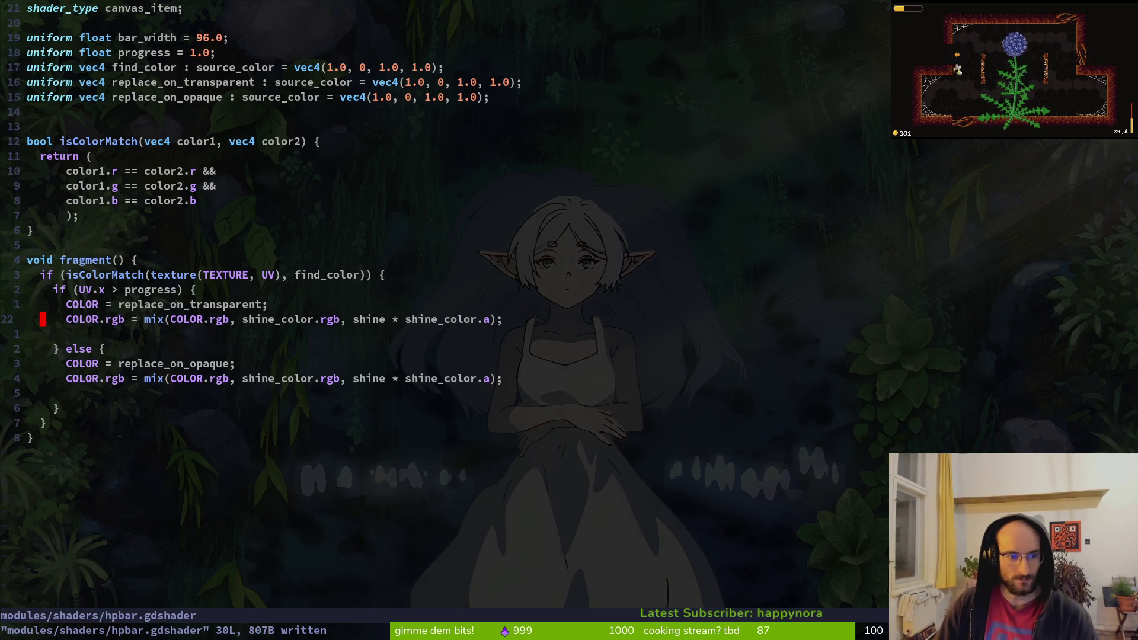
{"action": "key", "text": "ctrl+6"}
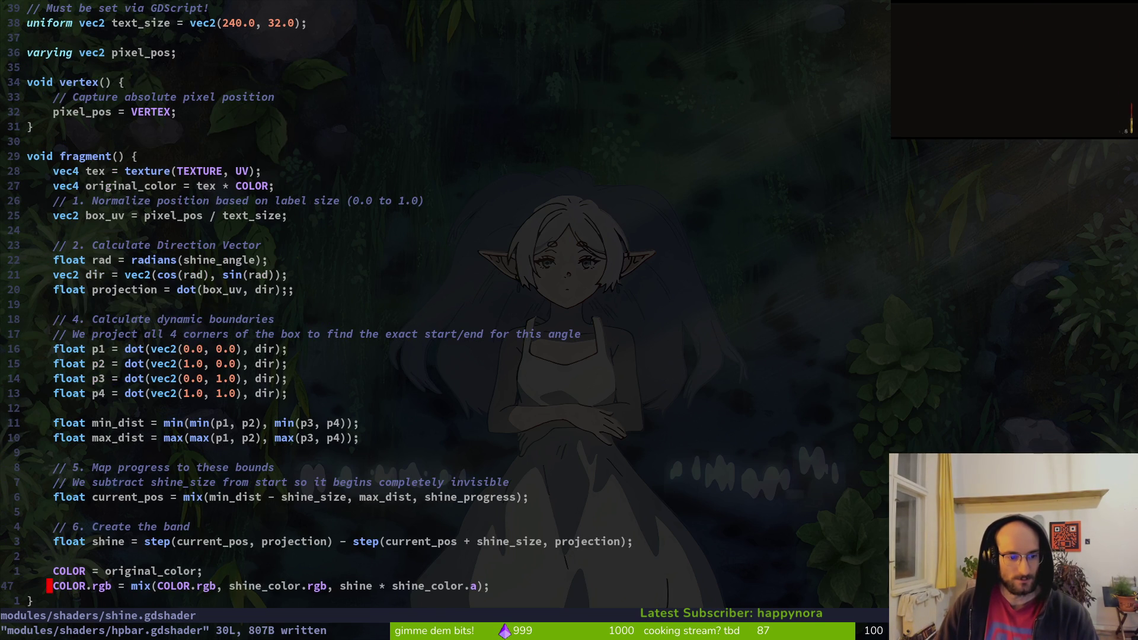
- Compare shine.gdshader's step()-based fragment code with hpbar.gdshader, ending on hpbar's opaque mix() line
{"action": "key", "text": "2"}
{"action": "key", "text": "0"}
{"action": "key", "text": "k"}
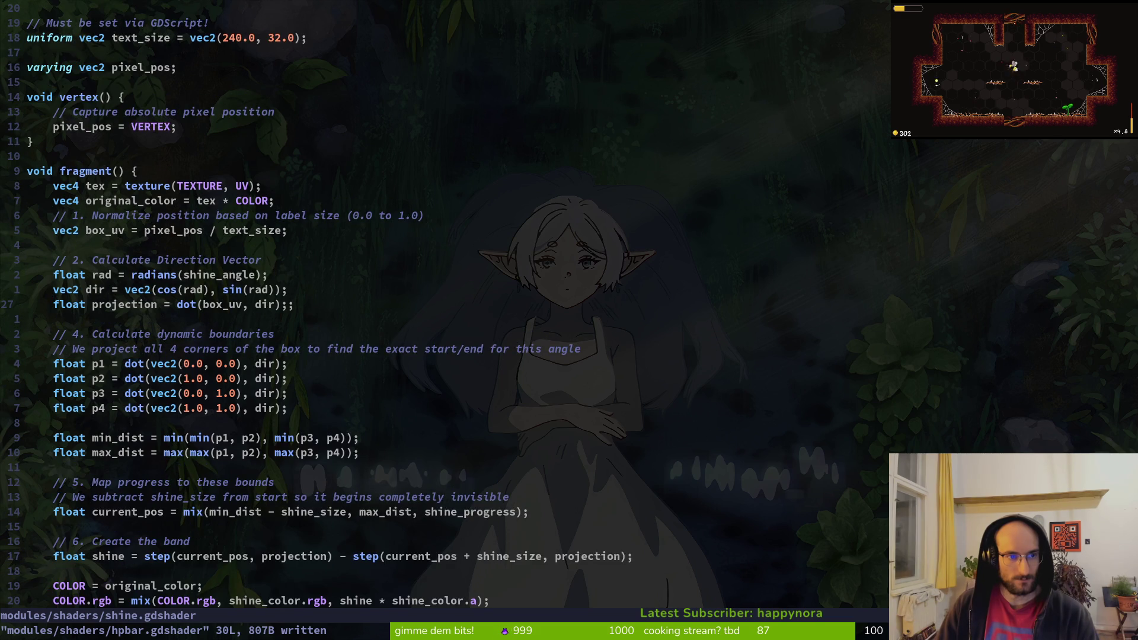
{"action": "key", "text": "g"}
{"action": "key", "text": "g"}
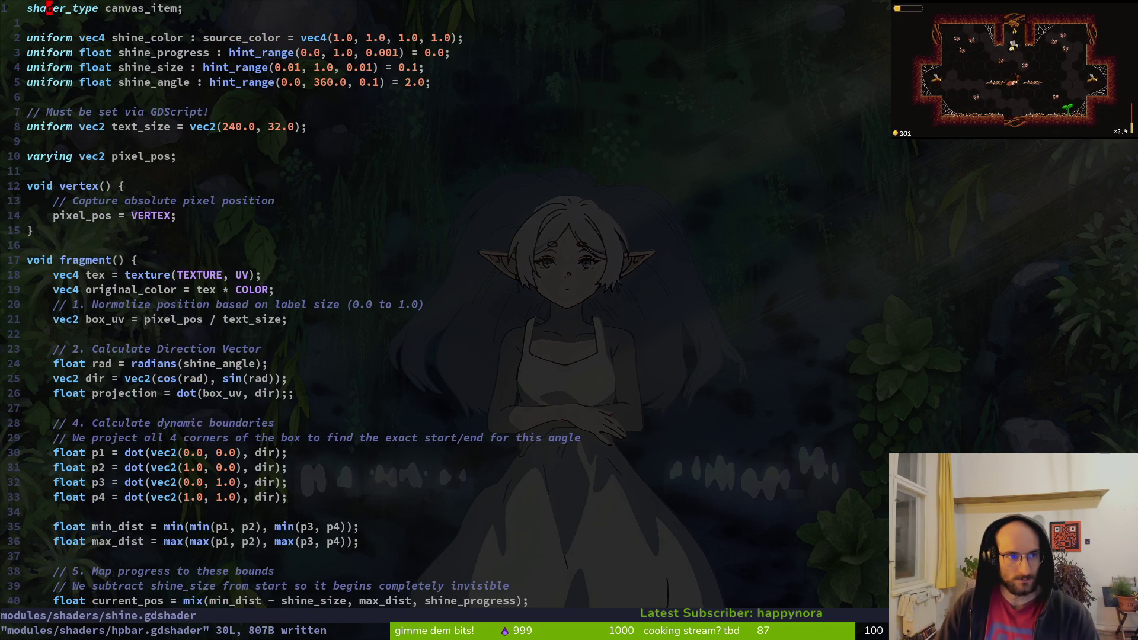
{"action": "key", "text": "ctrl+6"}
{"action": "key", "text": "ctrl+6"}
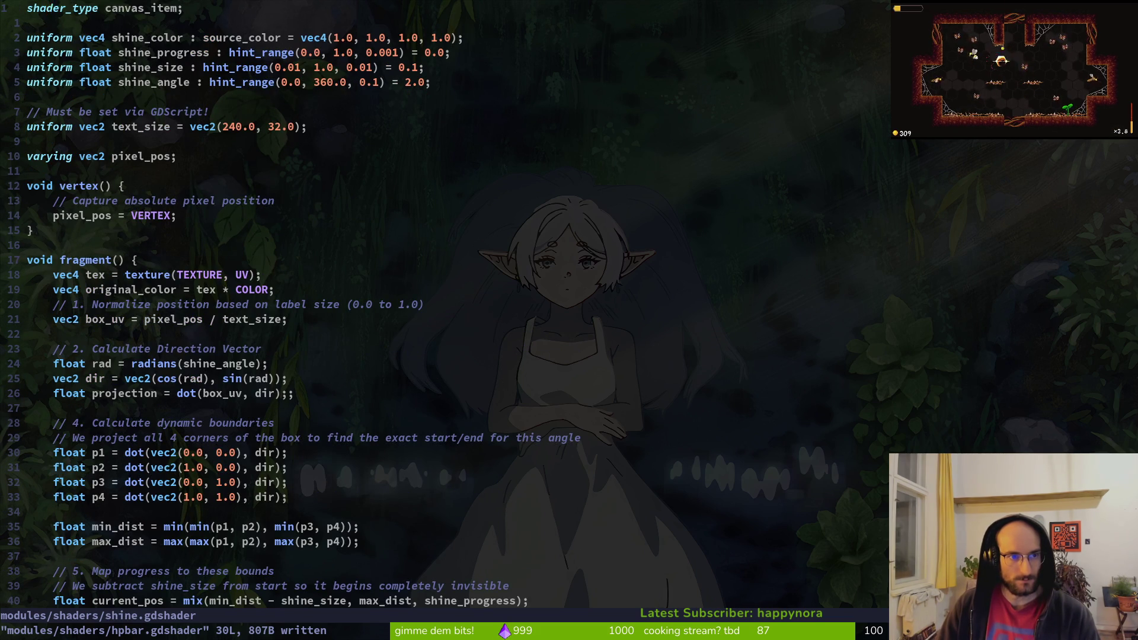
{"action": "key", "text": "ctrl+6"}
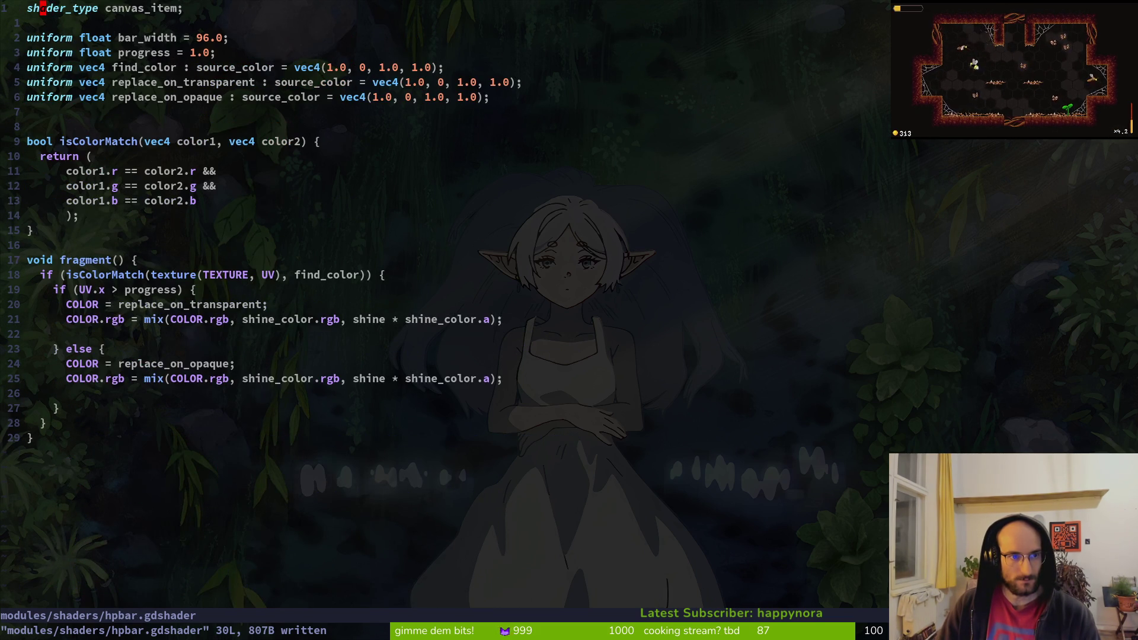
{"action": "key", "text": "ctrl+6"}
{"action": "key", "text": "ctrl+6"}
{"action": "key", "text": "ctrl+6"}
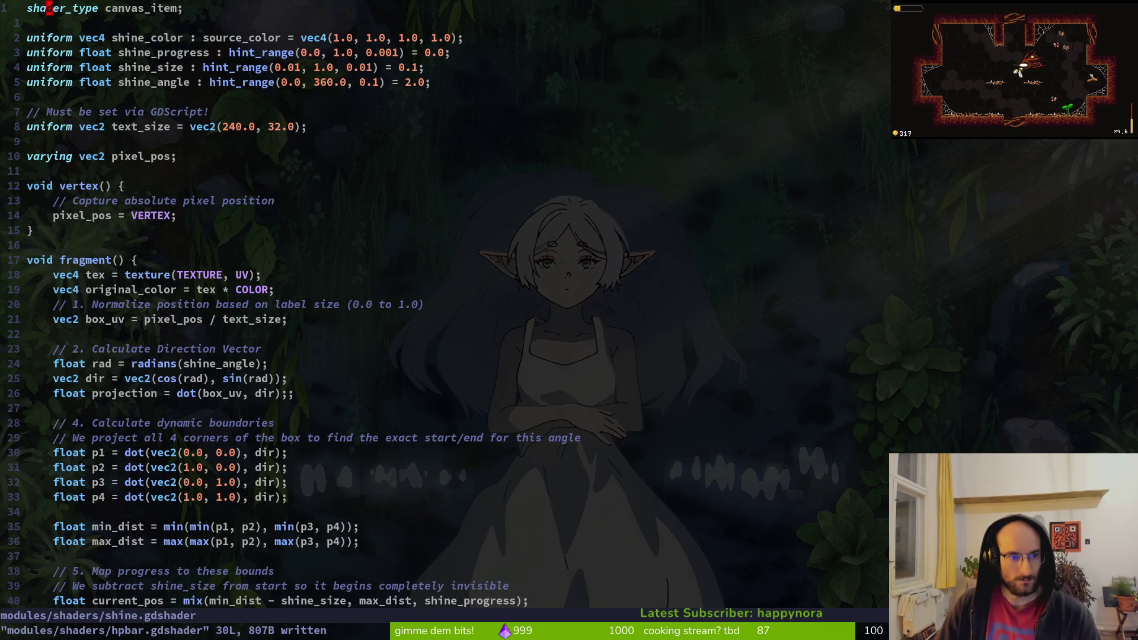
{"action": "key", "text": "ctrl+6"}
{"action": "key", "text": "ctrl+6"}
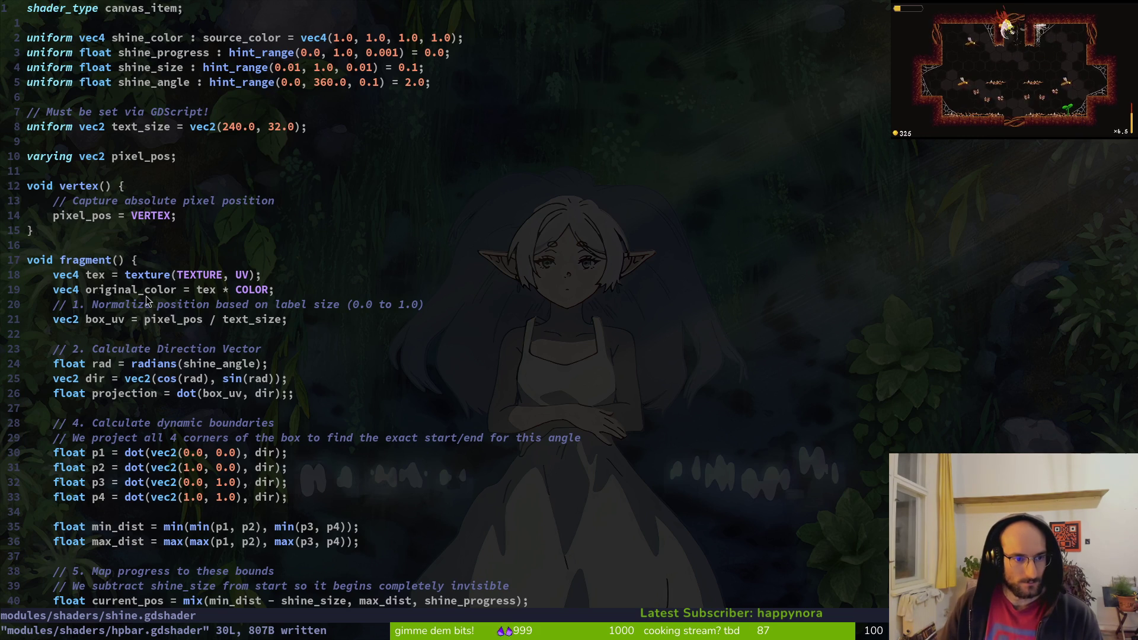
{"action": "scroll", "coordinate": [132, 379], "scroll_direction": "down", "scroll_amount": 3}
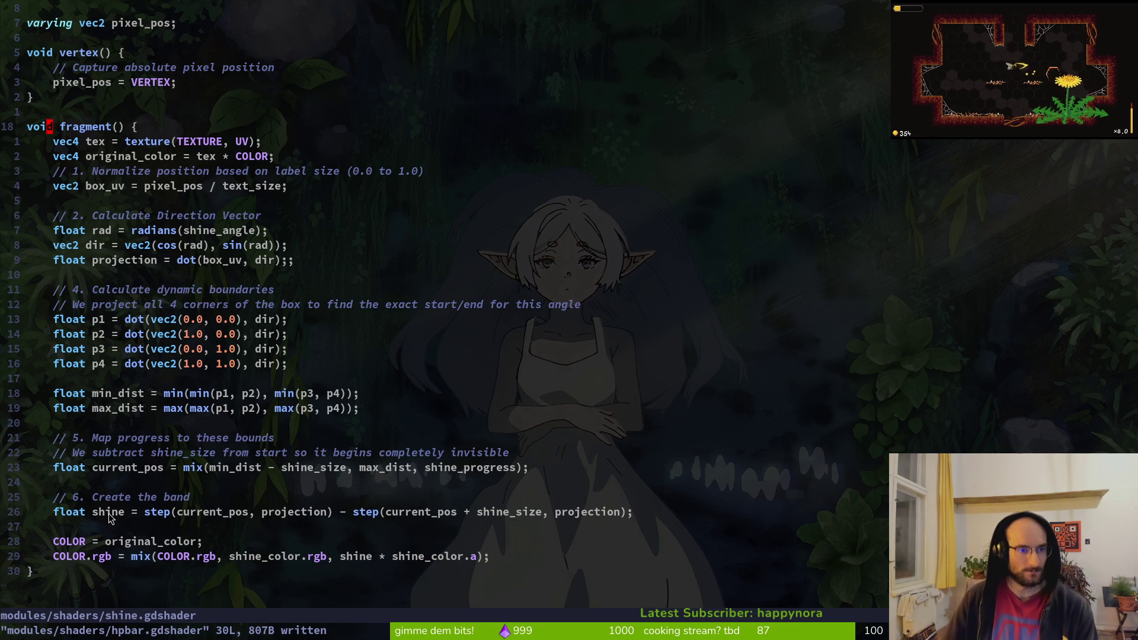
{"action": "key", "text": "ctrl+6"}
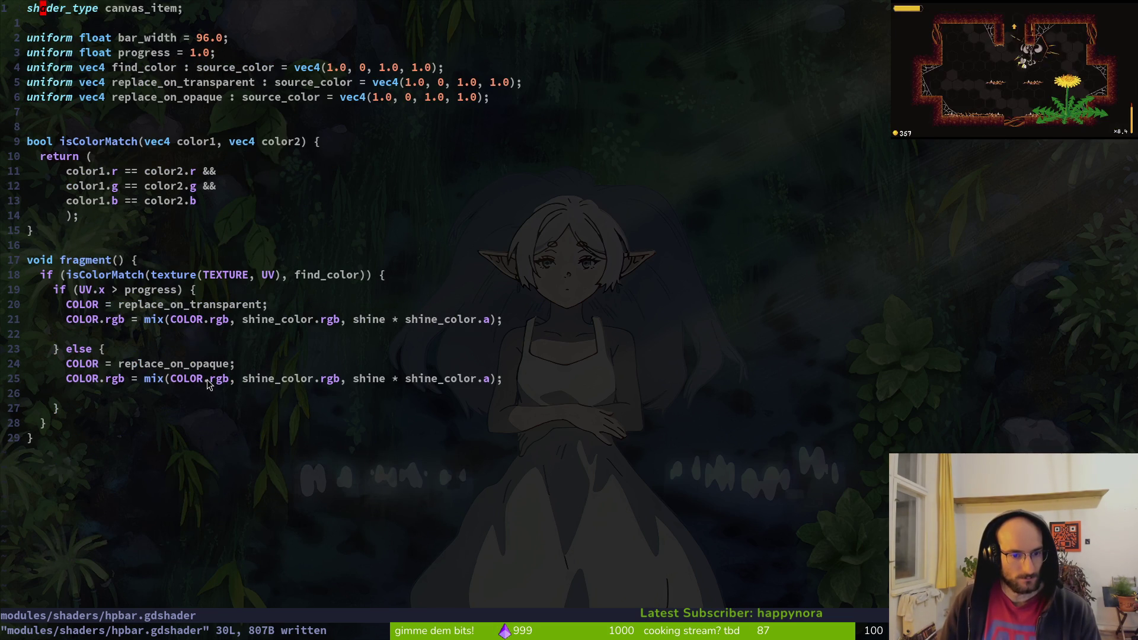
{"action": "left_click", "coordinate": [289, 379]}
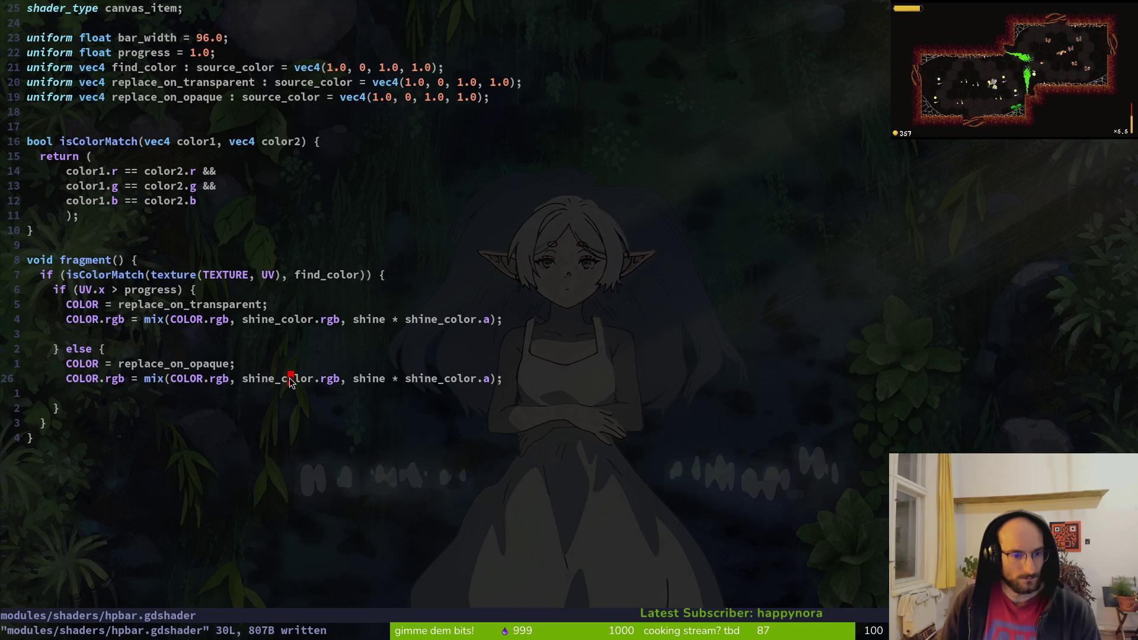
- Copy the replace_on_opaque name and paste it over shine in the opaque mix() call, saving
{"action": "left_click", "coordinate": [157, 369]}
{"action": "double_click", "coordinate": [157, 370]}
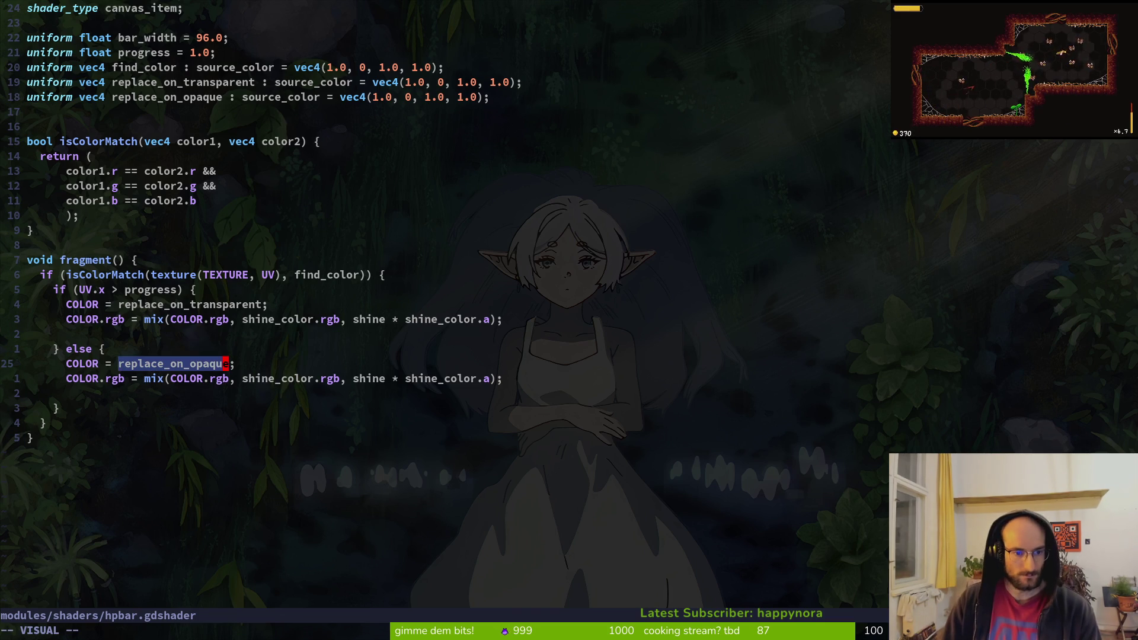
{"action": "key", "text": "y"}
{"action": "key", "text": "j"}
{"action": "key", "text": "w"}
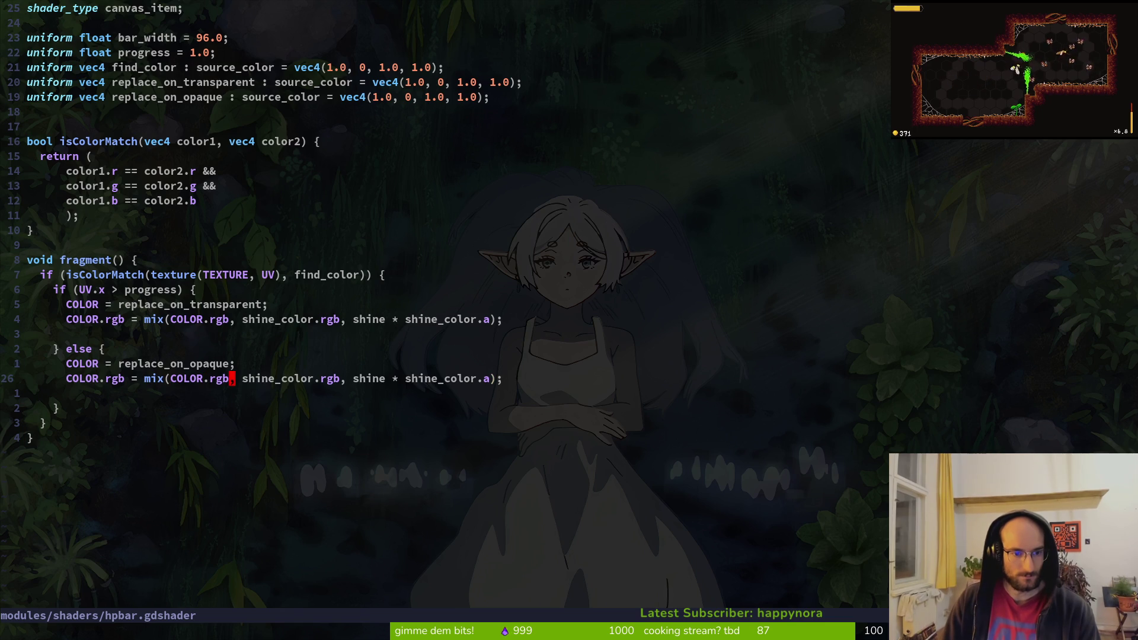
{"action": "type", "text": "eplac"}
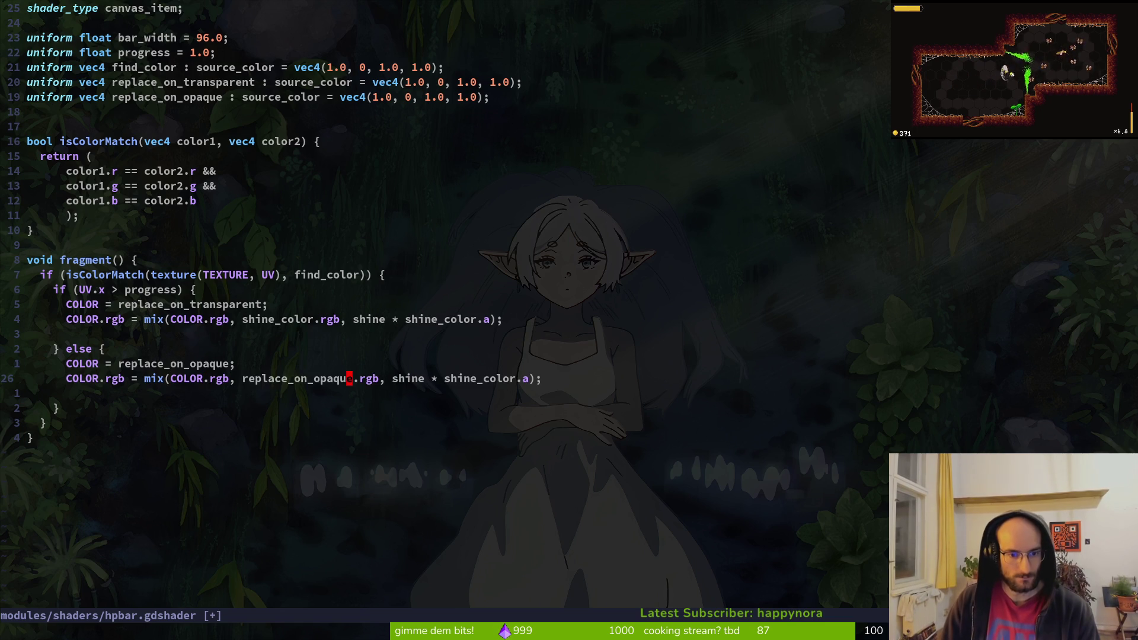
{"action": "type", "text": ":w"}
{"action": "key", "text": "Return"}
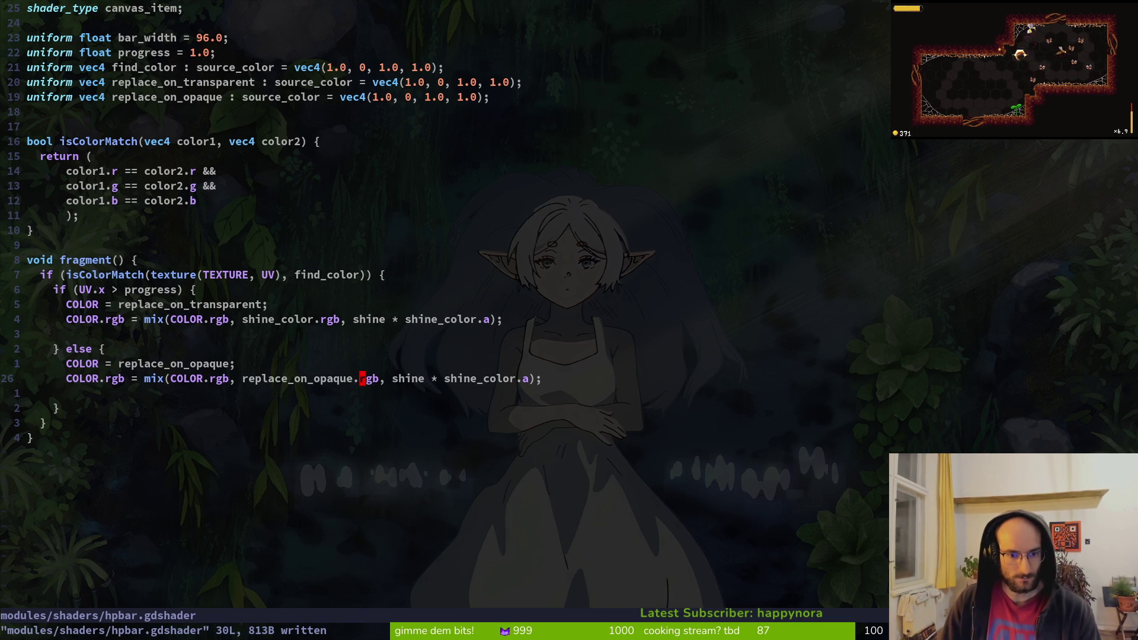
{"action": "type", "text": "de\"0P:w"}
{"action": "key", "text": "Return"}
{"action": "key", "text": "4"}
{"action": "key", "text": "k"}
{"action": "key", "text": "$"}
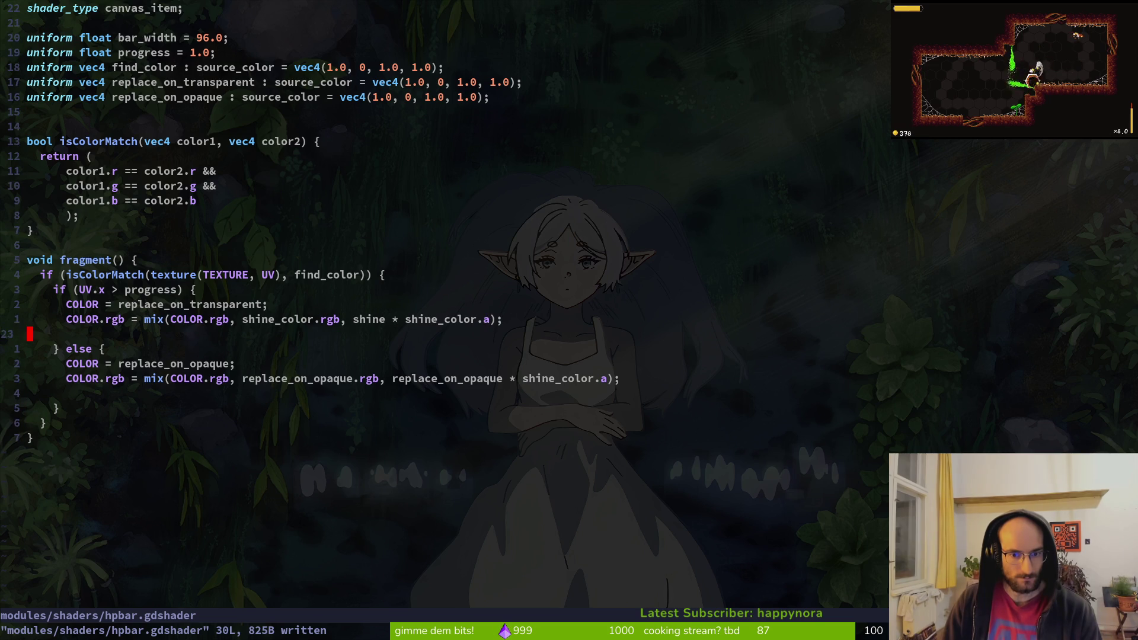
- Replace shine_color with replace_on_opaque in the opaque mix() call and save
{"action": "key", "text": "j"}
{"action": "key", "text": "j"}
{"action": "key", "text": "j"}
{"action": "key", "text": "k"}
{"action": "key", "text": "k"}
{"action": "key", "text": "k"}
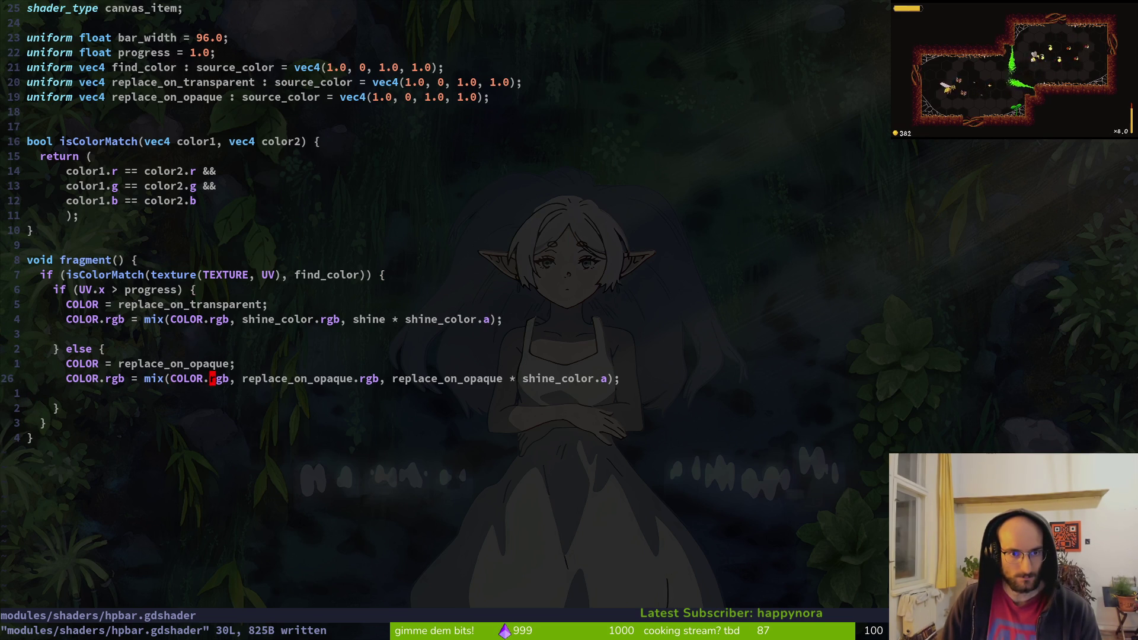
{"action": "key", "text": "h"}
{"action": "key", "text": "h"}
{"action": "key", "text": "h"}
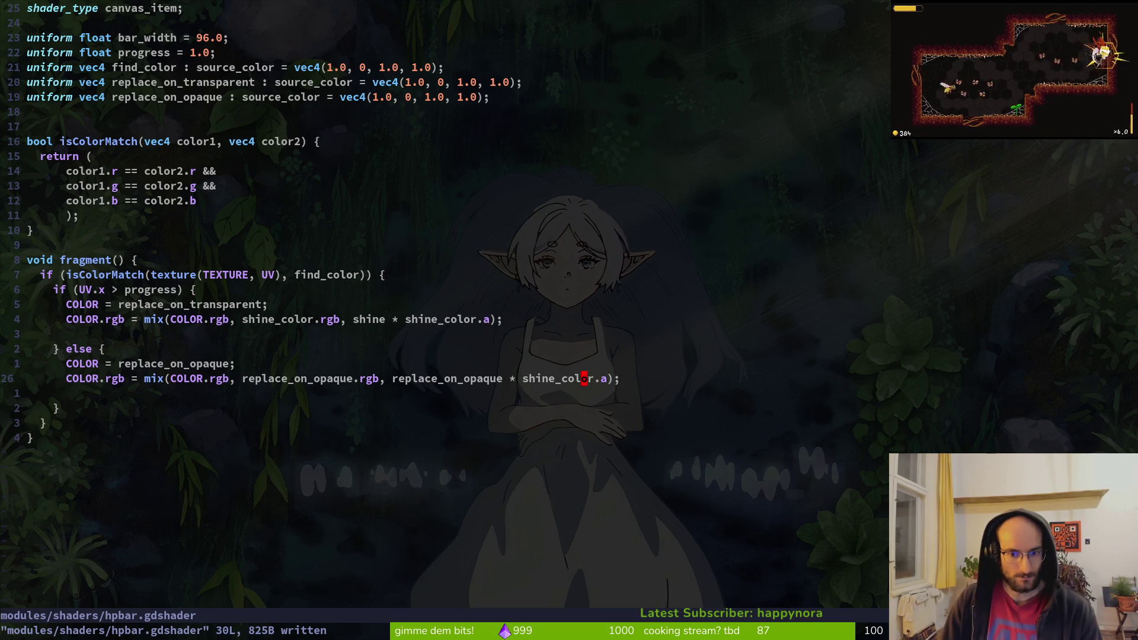
{"action": "type", "text": "cb"}
{"action": "type", "text": "re"}
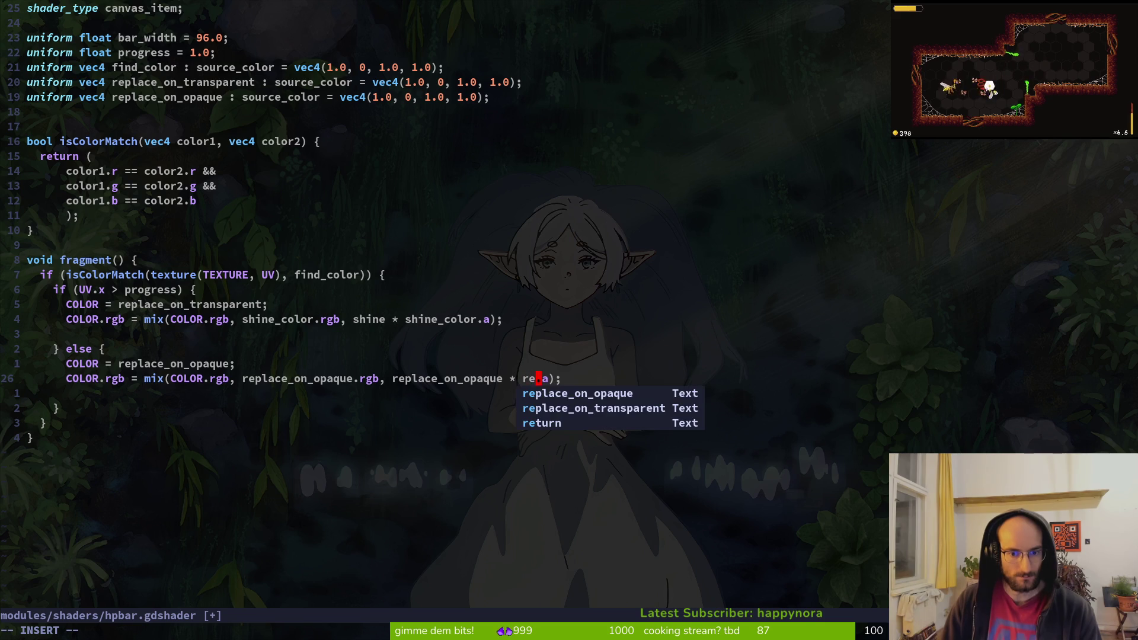
{"action": "key", "text": "Tab"}
{"action": "key", "text": "Escape"}
{"action": "type", "text": ":w"}
{"action": "key", "text": "Return"}
{"action": "key", "text": "k"}
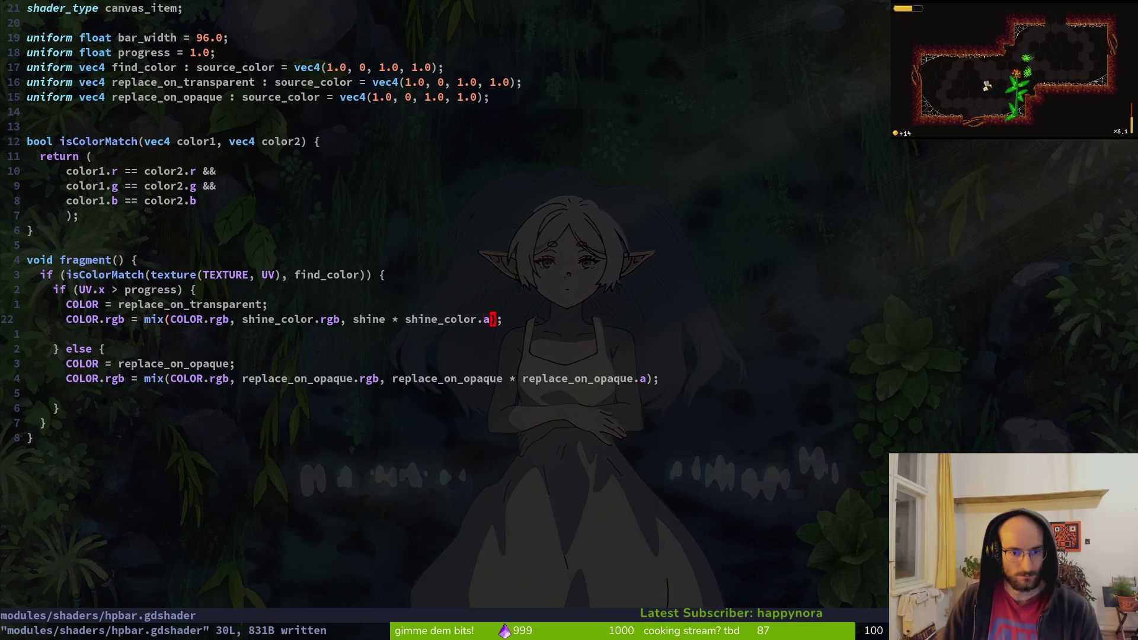
- Swap shine_color and shine for replace_on_transparent in the transparent mix() call and save
{"action": "type", "text": "cwre"}
{"action": "key", "text": "Tab"}
{"action": "key", "text": "Return"}
{"action": "key", "text": "Escape"}
{"action": "type", "text": ":w"}
{"action": "key", "text": "Return"}
{"action": "key", "text": "b"}
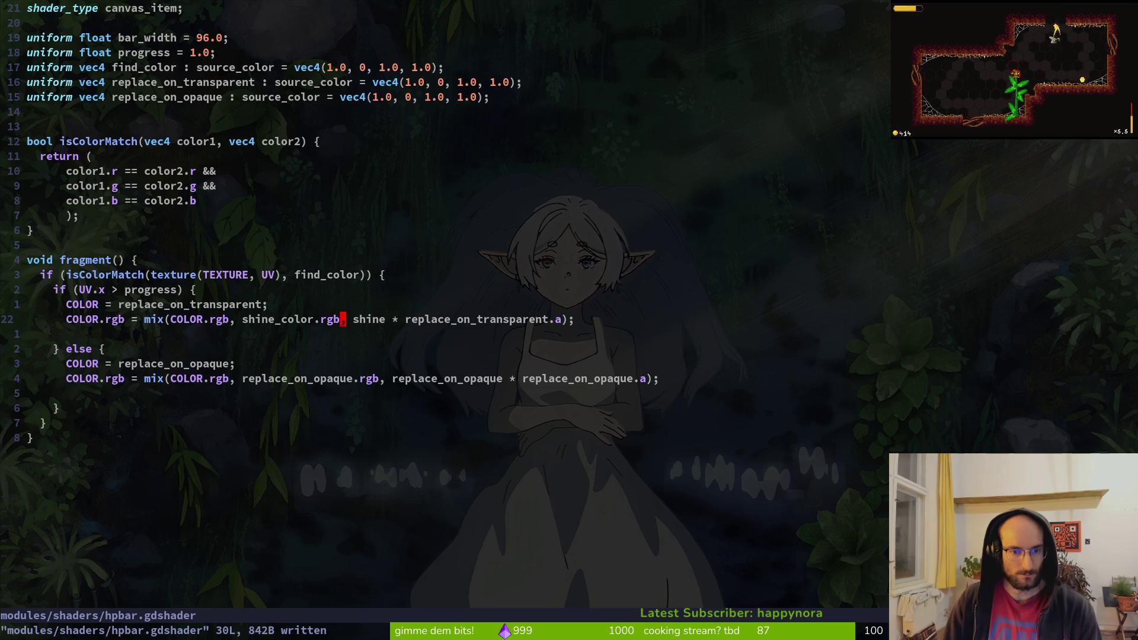
{"action": "type", "text": "cwrep"}
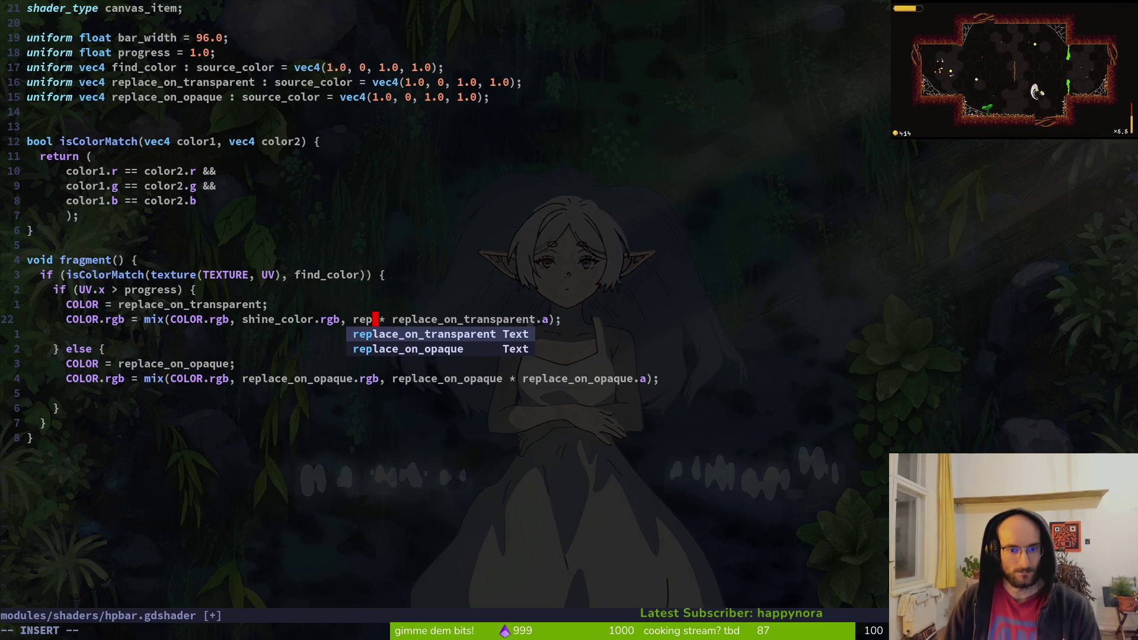
{"action": "key", "text": "Tab"}
{"action": "key", "text": "Escape"}
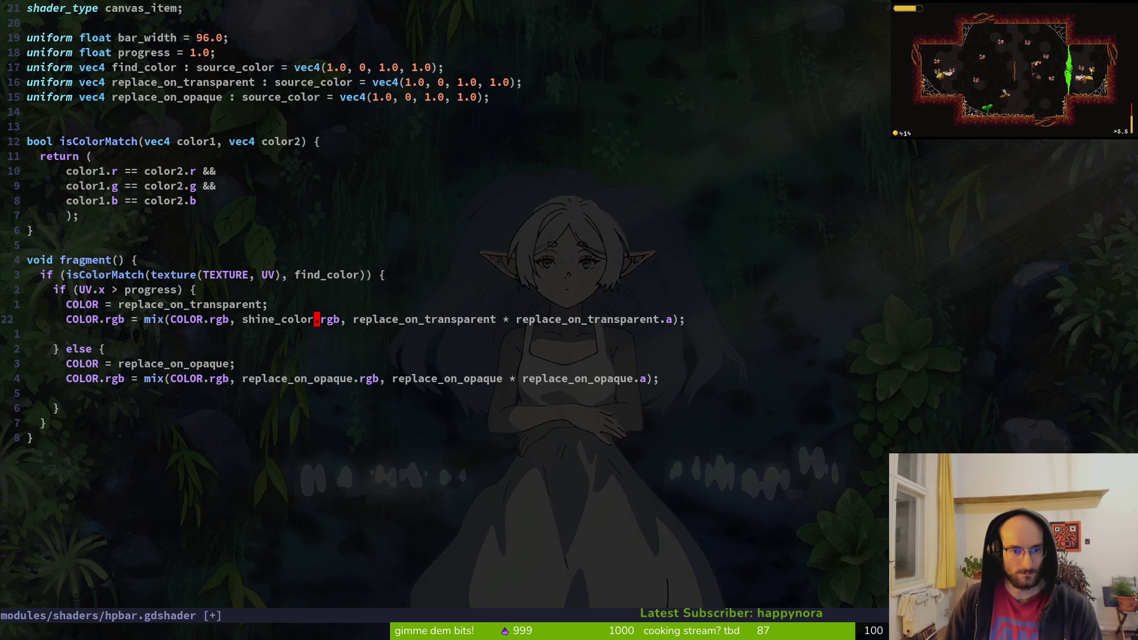
{"action": "type", "text": "cwrep"}
{"action": "key", "text": "Tab"}
{"action": "key", "text": "Escape"}
{"action": "type", "text": ":w"}
{"action": "key", "text": "Return"}
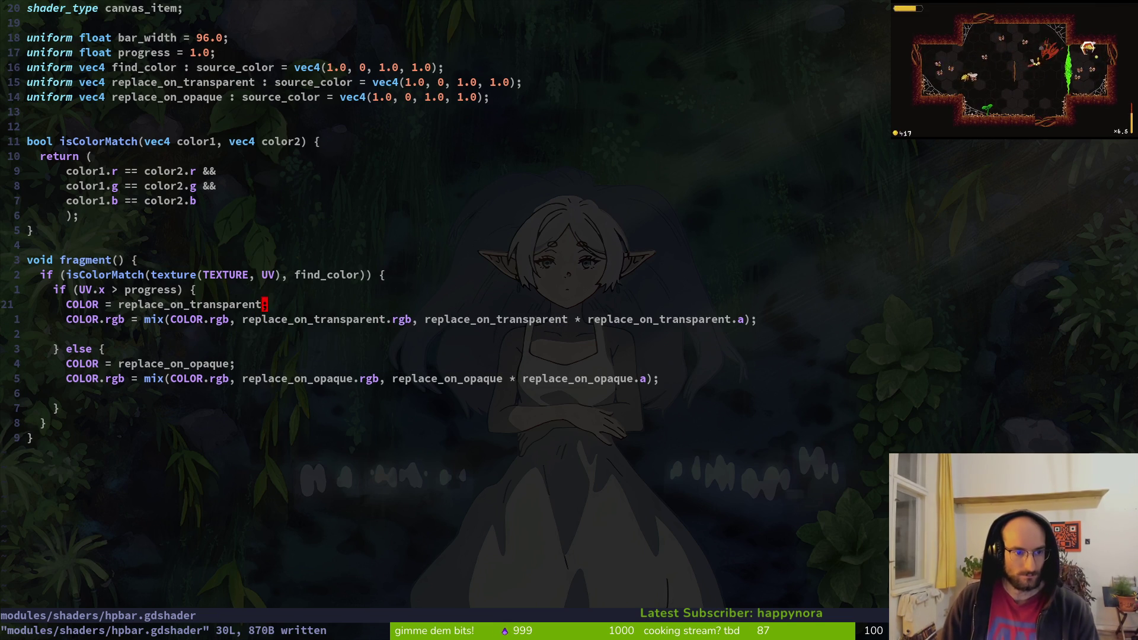
- Delete both COLOR = assignment lines, save the shader, and run the game in Godot
{"action": "key", "text": "d"}
{"action": "key", "text": "d"}
{"action": "key", "text": "j"}
{"action": "key", "text": "j"}
{"action": "key", "text": "dollar"}
{"action": "key", "text": "j"}
{"action": "key", "text": "d"}
{"action": "key", "text": "d"}
{"action": "type", "text": ":w"}
{"action": "key", "text": "Return"}
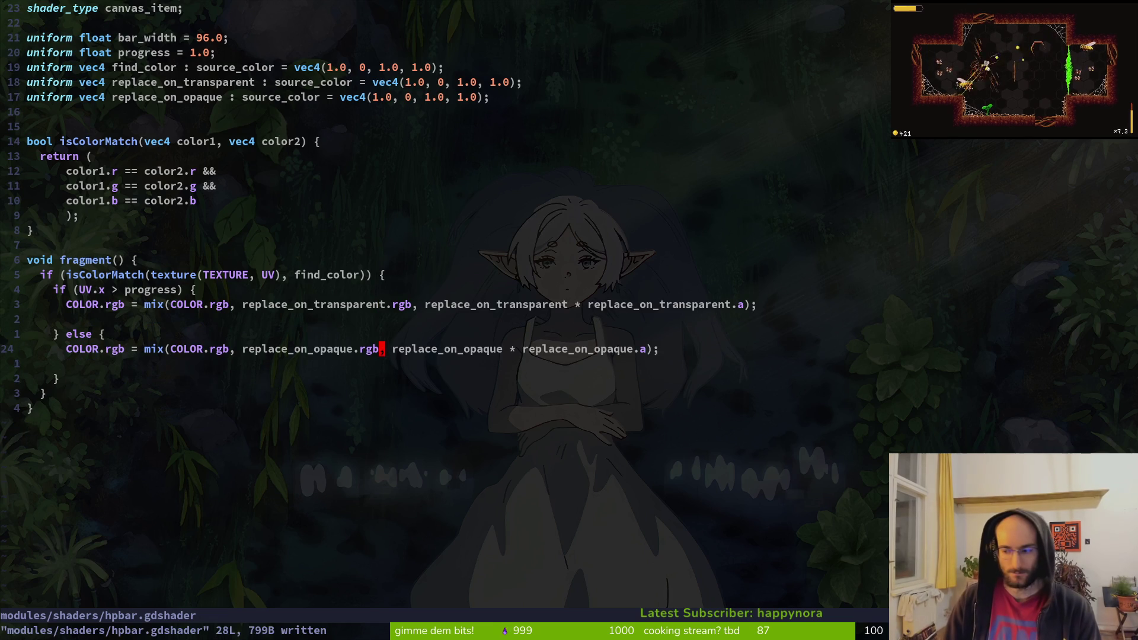
{"action": "key", "text": "alt+Tab"}
{"action": "key", "text": "F5"}
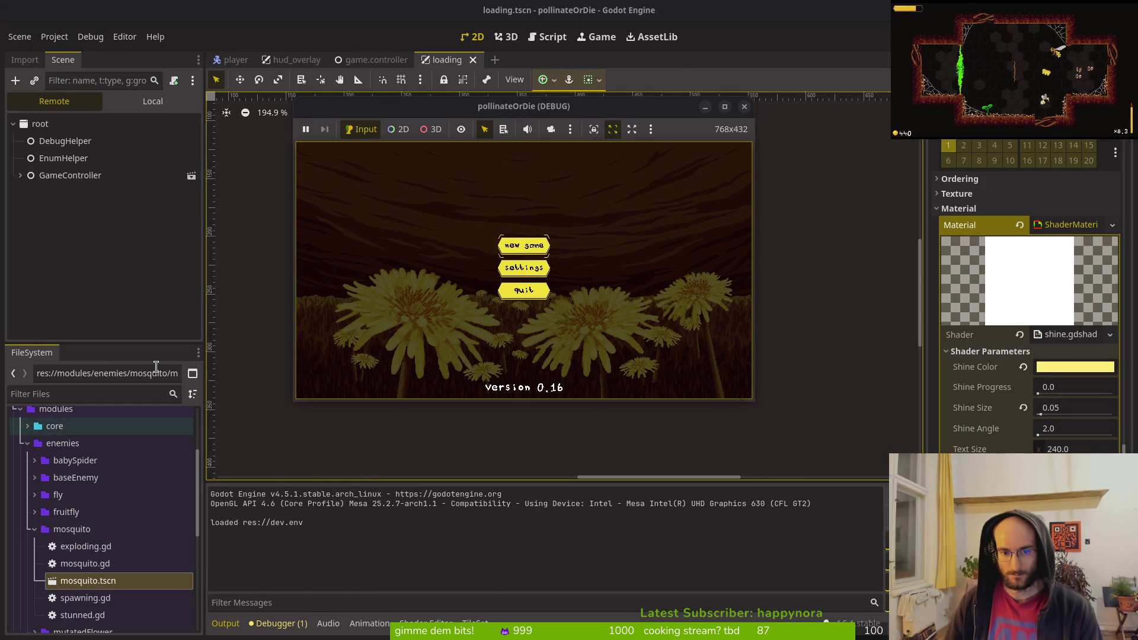
- Start a new game and read the invalid mix(vec3, vec3, vec4) error in Debugger Errors and Output
{"action": "key", "text": "Return"}
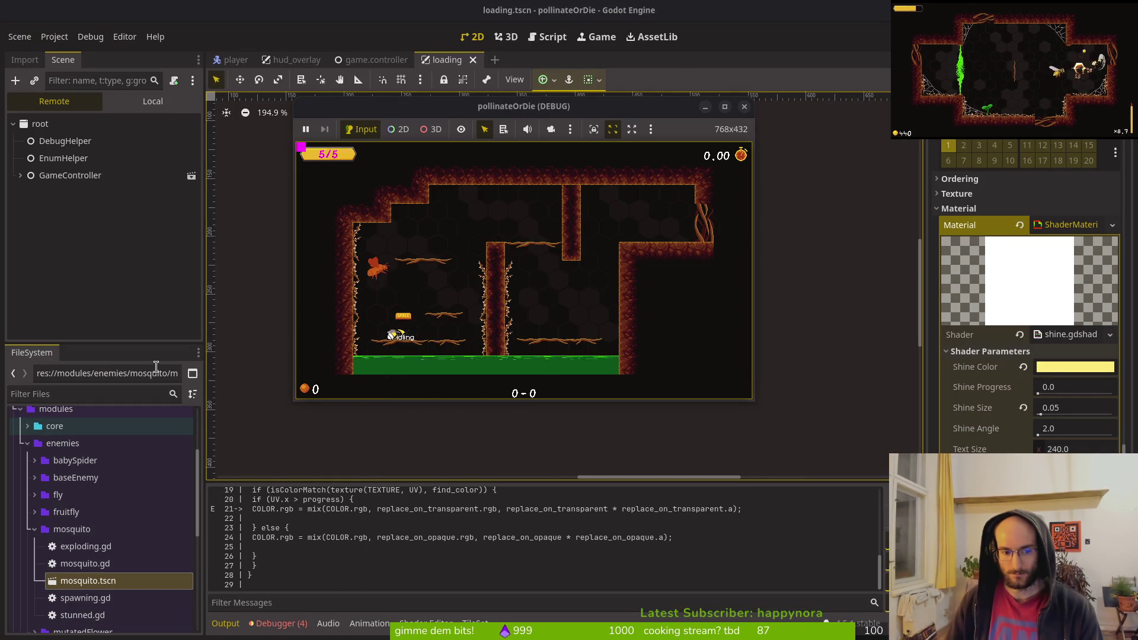
{"action": "left_click", "coordinate": [289, 475]}
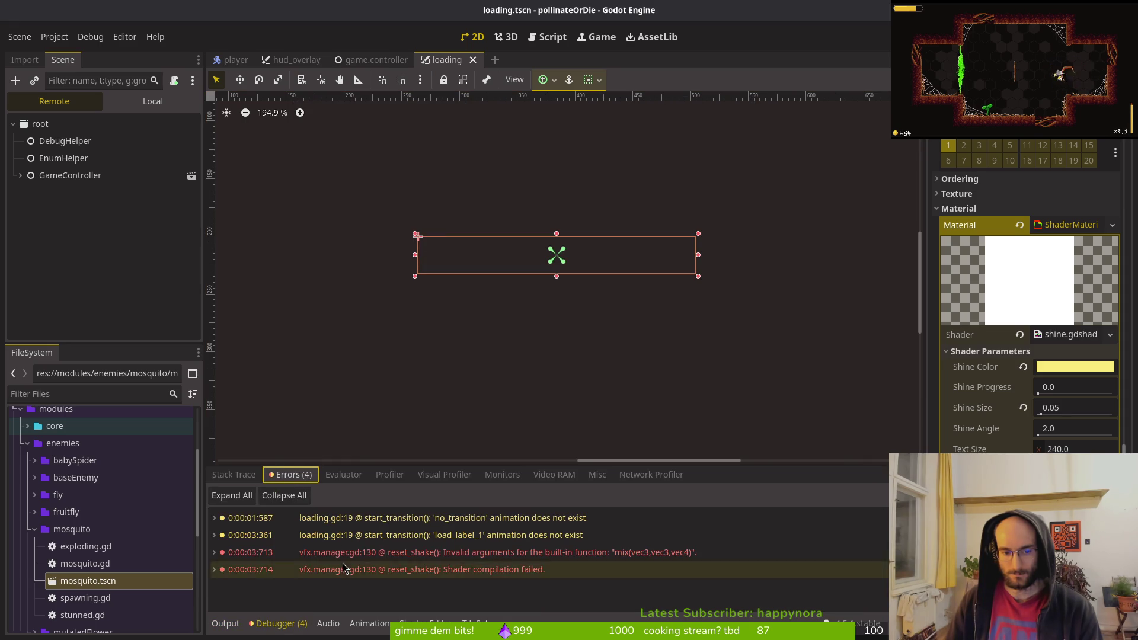
{"action": "left_click", "coordinate": [240, 627]}
{"action": "scroll", "coordinate": [307, 555], "scroll_direction": "up", "scroll_amount": 1}
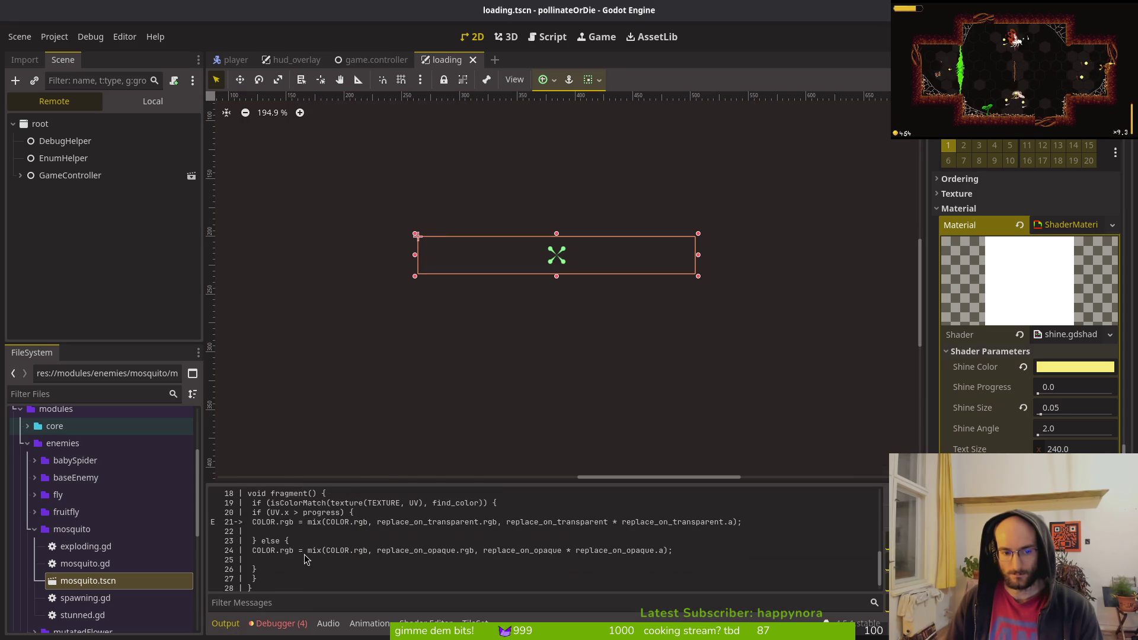
{"action": "key", "text": "alt+Tab"}
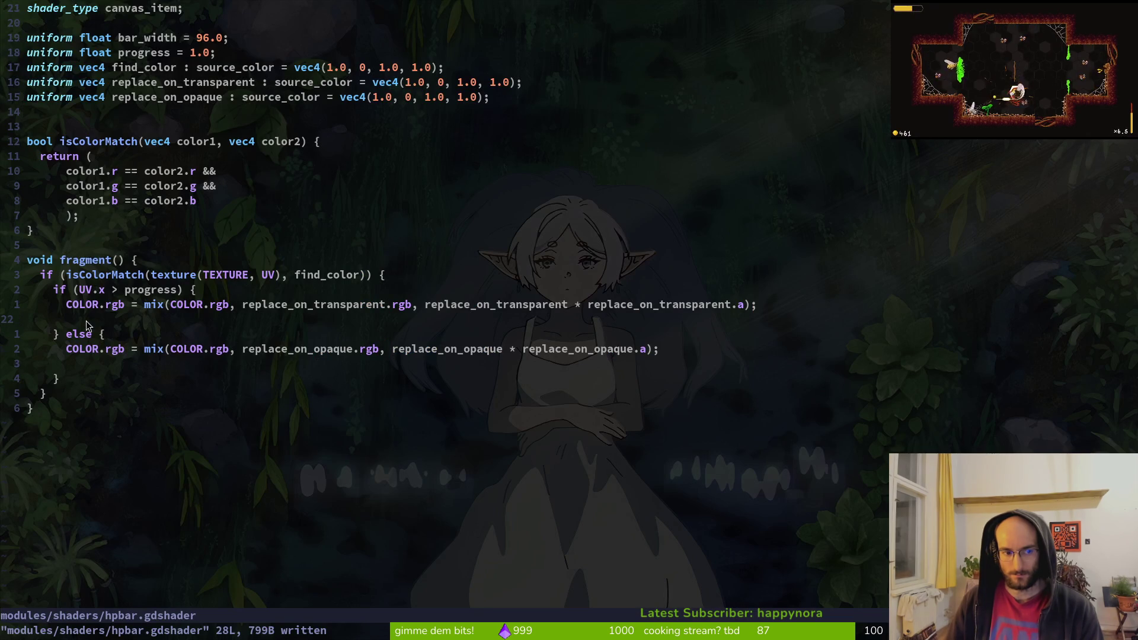
- Delete the blank line before else, save, and check Godot's output
{"action": "key", "text": "d"}
{"action": "key", "text": "d"}
{"action": "type", "text": ":w"}
{"action": "key", "text": "Return"}
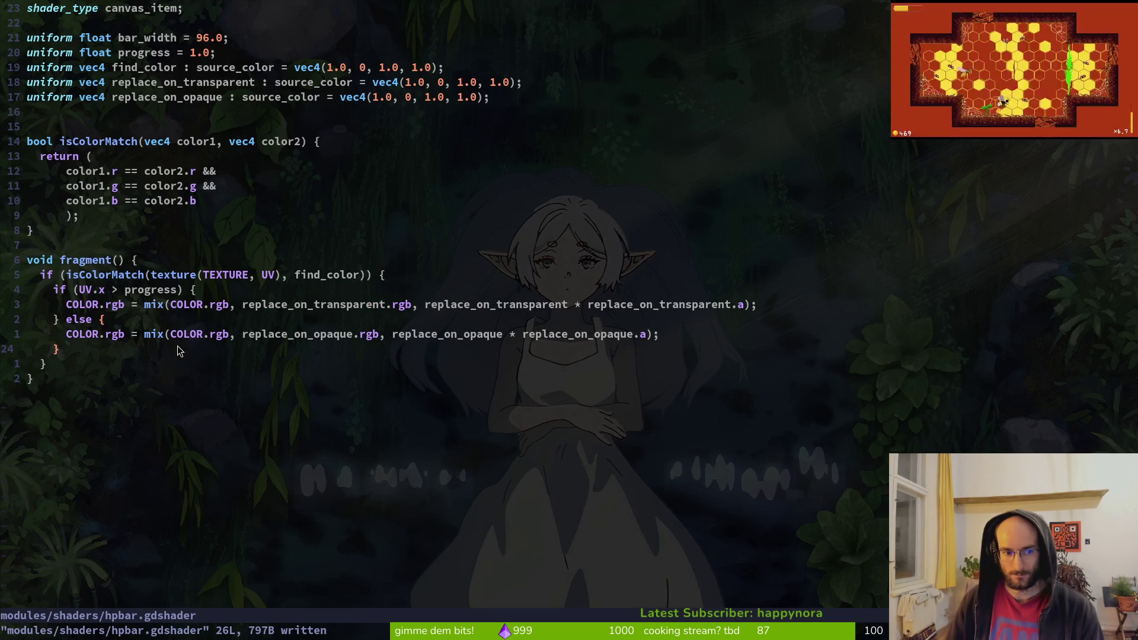
{"action": "key", "text": "alt+Tab"}
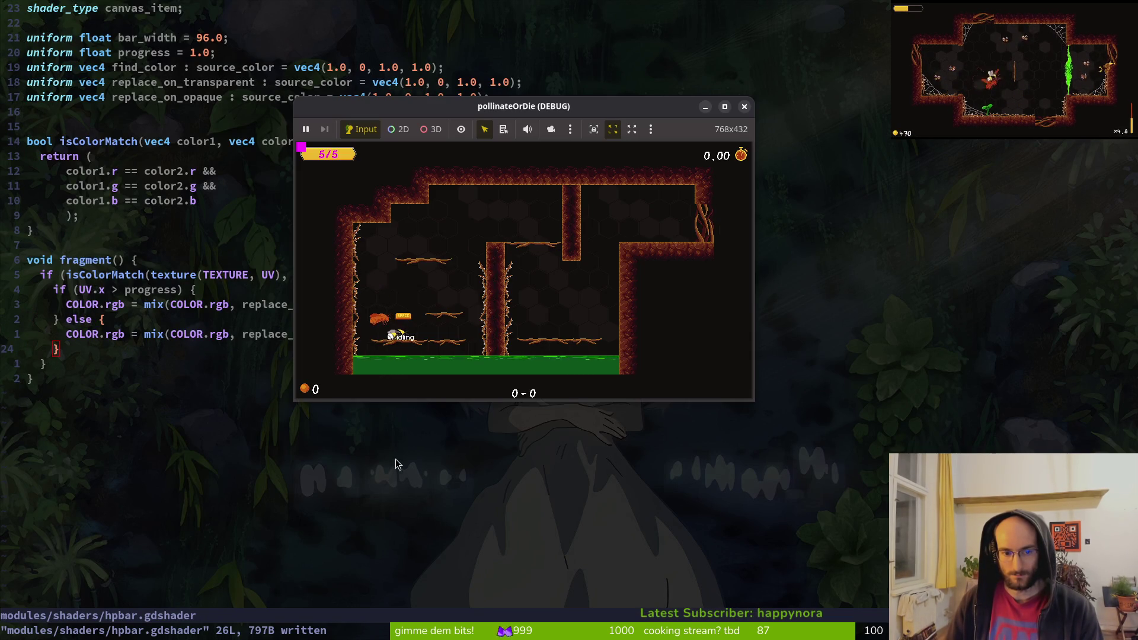
{"action": "scroll", "coordinate": [415, 563], "scroll_direction": "up", "scroll_amount": 2}
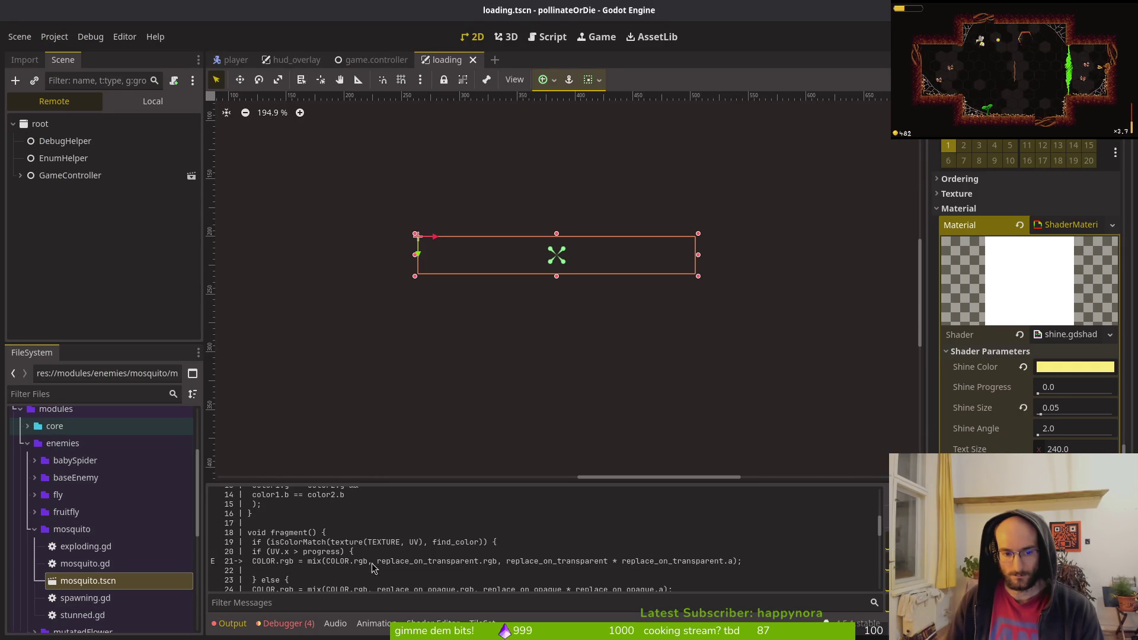
{"action": "key", "text": "alt+Tab"}
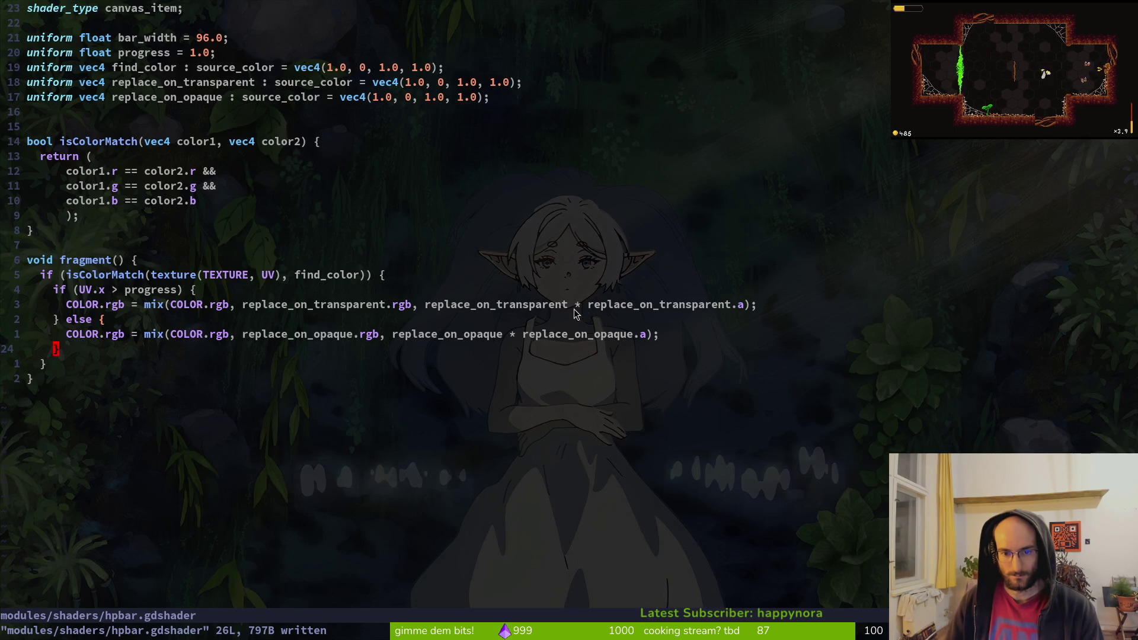
- Change the transparent mix()'s third argument to 1
{"action": "left_click", "coordinate": [428, 308]}
{"action": "key", "text": "v"}
{"action": "key", "text": "t"}
{"action": "key", "text": "parenright"}
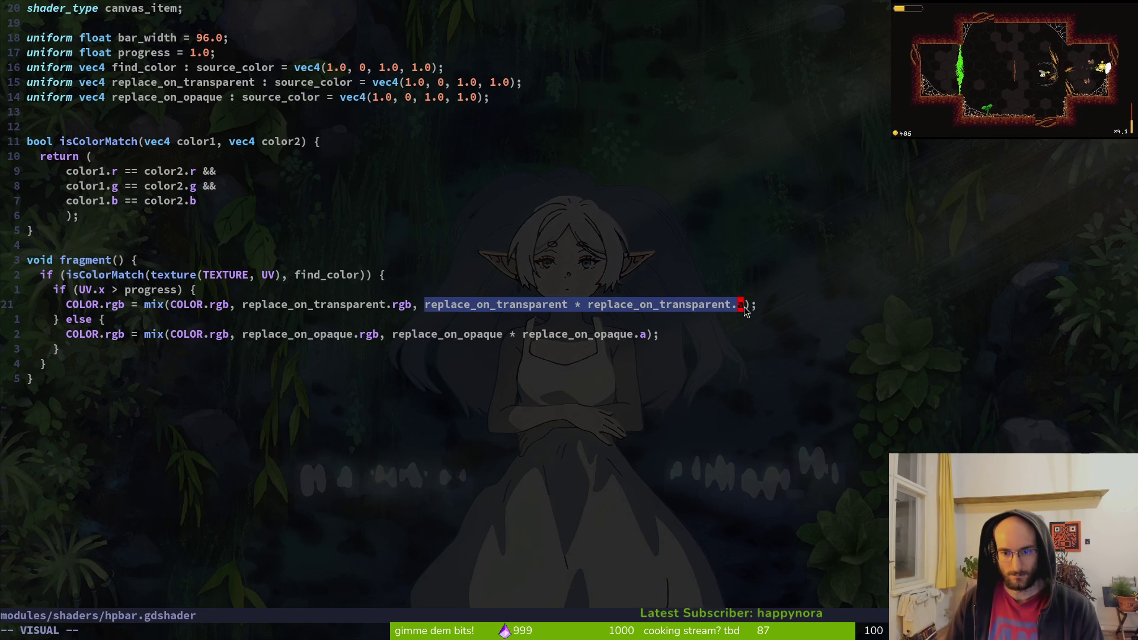
{"action": "type", "text": "c1"}
{"action": "key", "text": "Escape"}
- Change the opaque mix()'s third argument to 1, save, and run the game in Godot
{"action": "key", "text": "j"}
{"action": "key", "text": "j"}
{"action": "key", "text": "b"}
{"action": "key", "text": "w"}
{"action": "key", "text": "b"}
{"action": "key", "text": "v"}
{"action": "key", "text": "w"}
{"action": "key", "text": "w"}
{"action": "key", "text": "t"}
{"action": "key", "text": "parenright"}
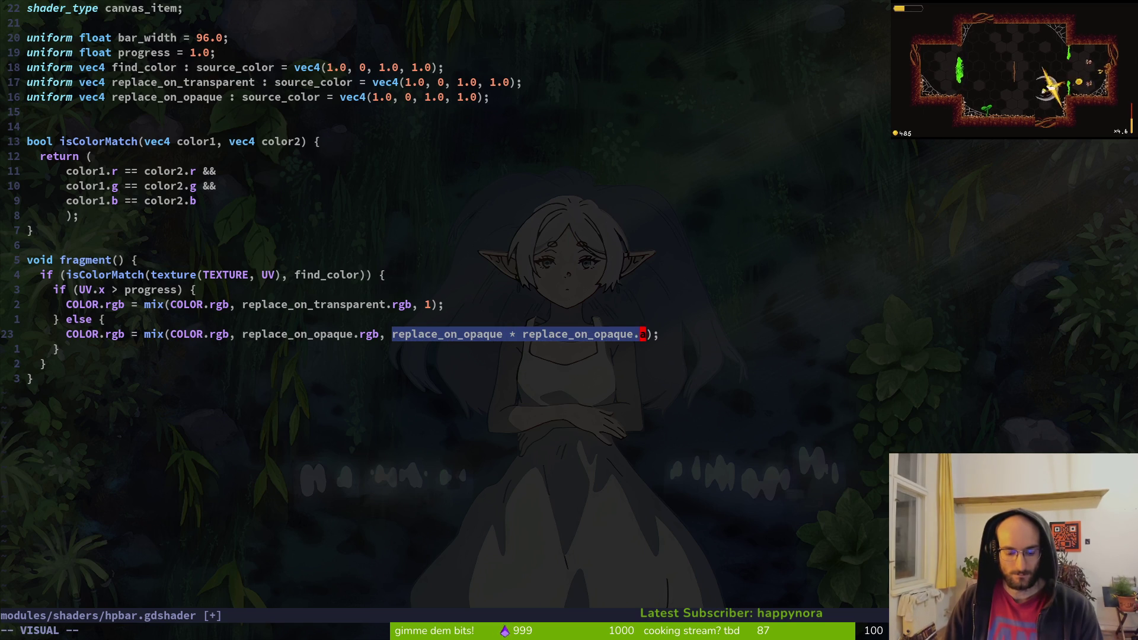
{"action": "type", "text": "color1"}
{"action": "key", "text": "Escape"}
{"action": "type", "text": ":w"}
{"action": "key", "text": "Return"}
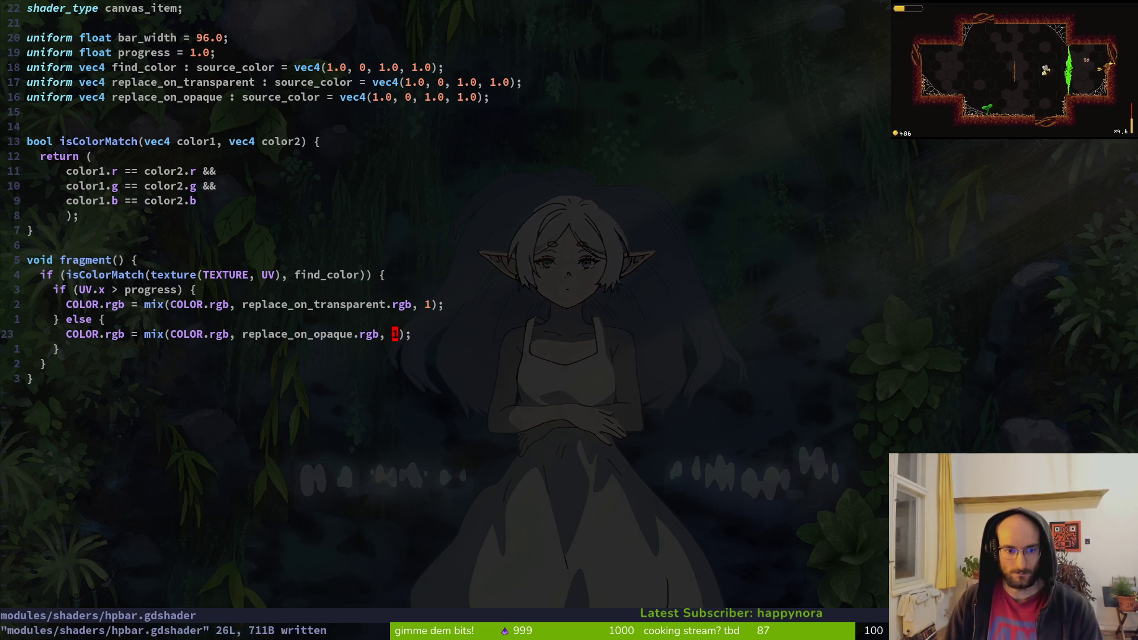
{"action": "key", "text": "alt+Tab"}
{"action": "key", "text": "F5"}
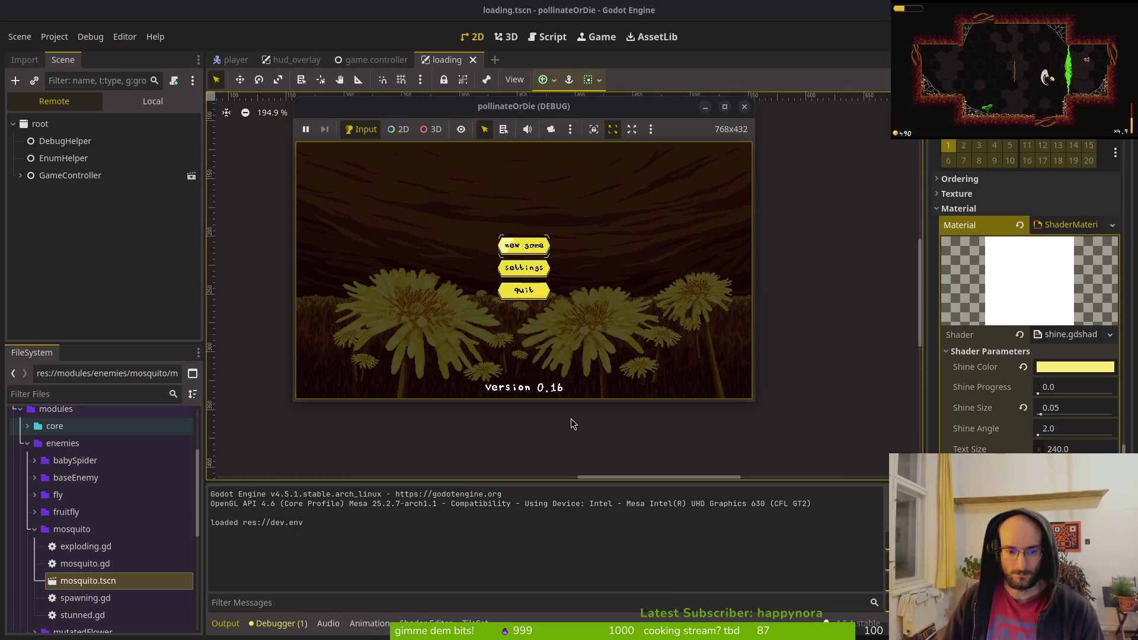
- Start a new game, open the hud_overlay scene, select Sprite2D, save, and rerun
{"action": "left_click", "coordinate": [524, 243]}
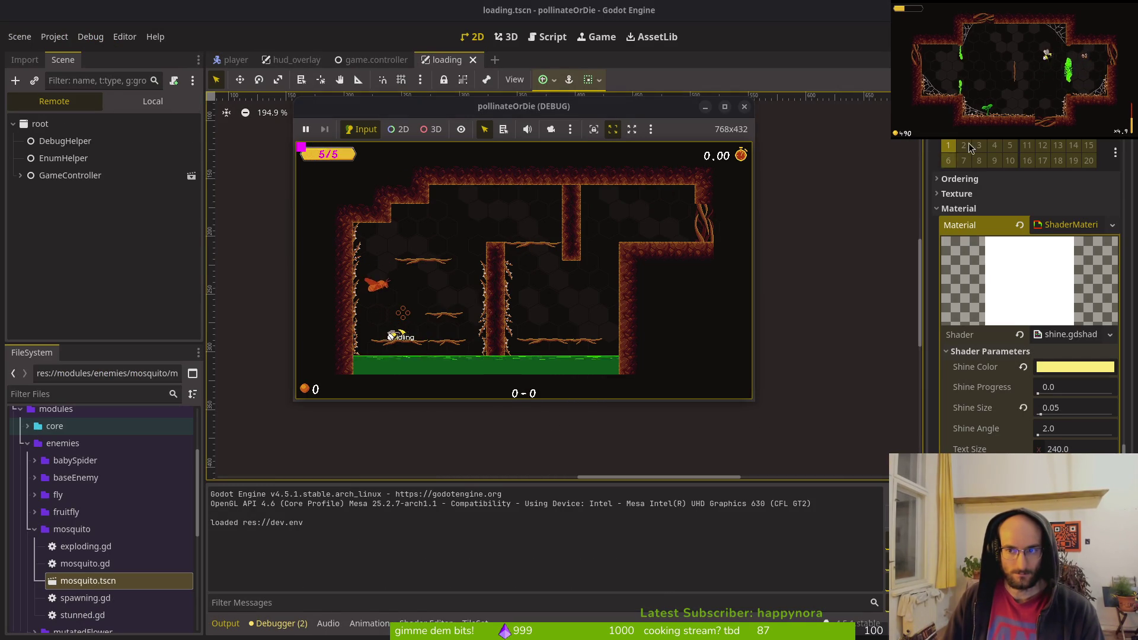
{"action": "left_click", "coordinate": [153, 101]}
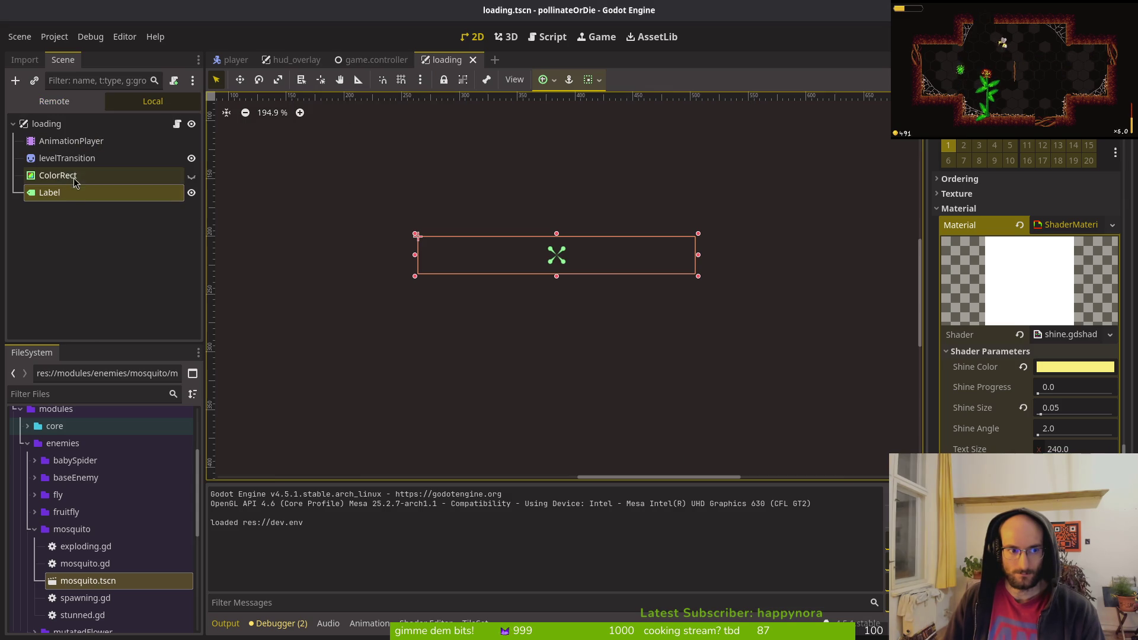
{"action": "left_click", "coordinate": [280, 62]}
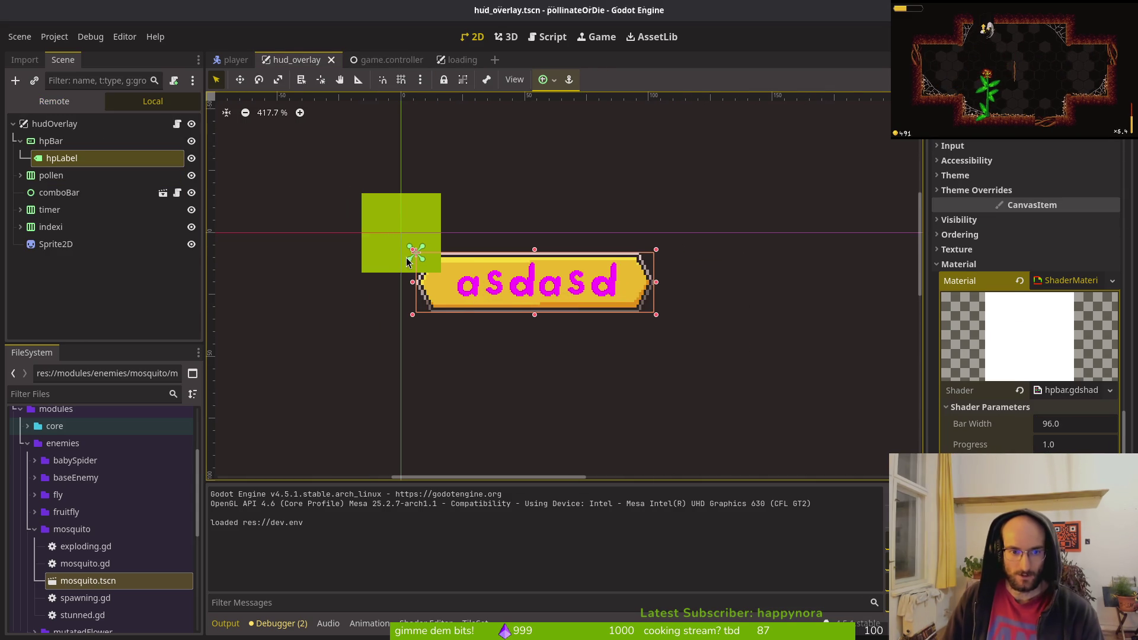
{"action": "left_click", "coordinate": [394, 239]}
{"action": "key", "text": "ctrl+s"}
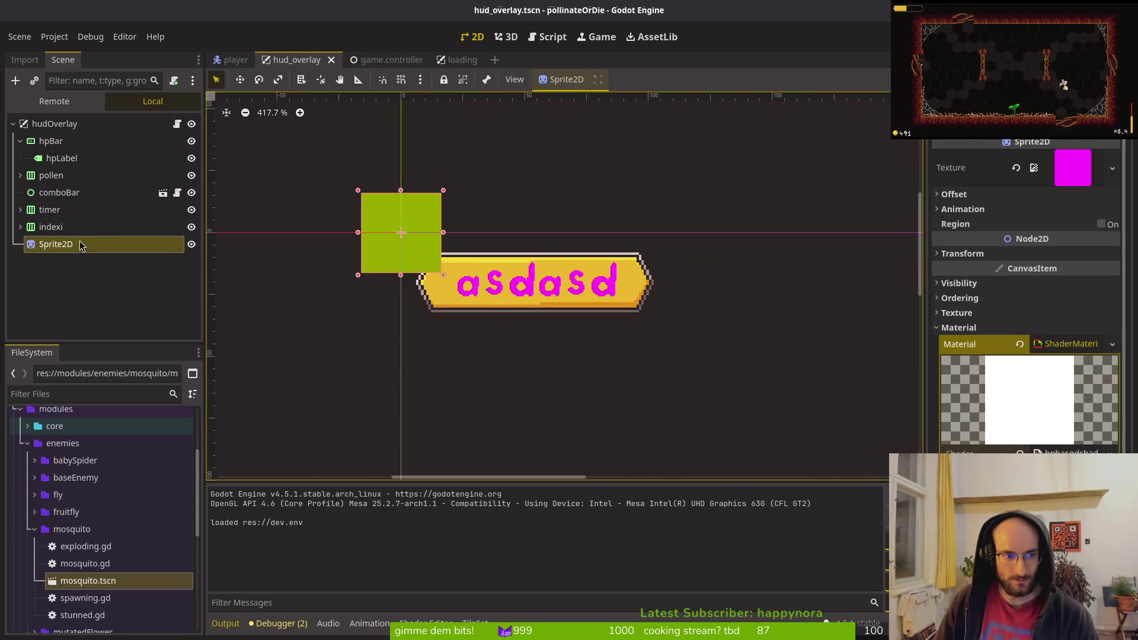
{"action": "key", "text": "F5"}
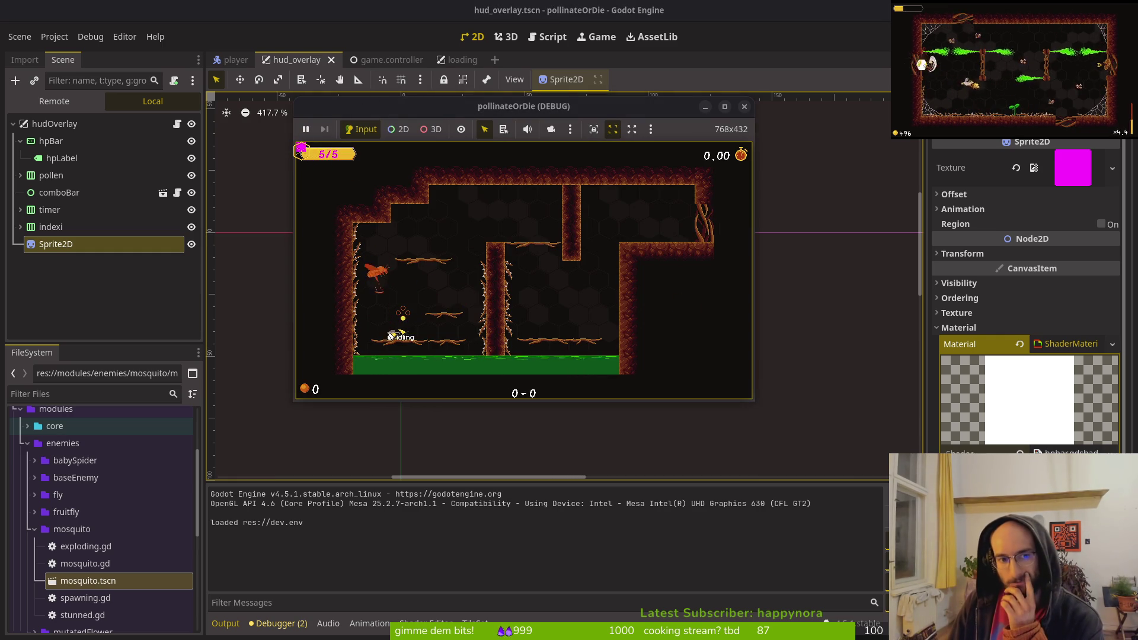
- Try a cyan replacement colour on the Sprite2D, revert to green, and run the game again
{"action": "left_click", "coordinate": [794, 185]}
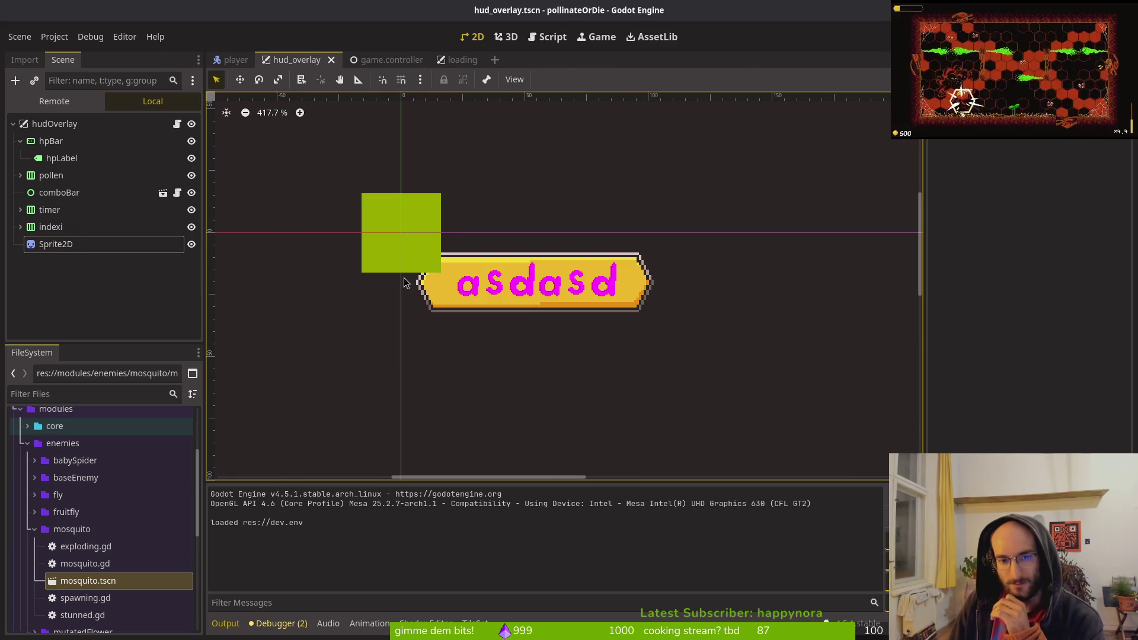
{"action": "left_click", "coordinate": [51, 175]}
{"action": "left_click", "coordinate": [62, 158]}
{"action": "scroll", "coordinate": [1012, 388], "scroll_direction": "down", "scroll_amount": 10}
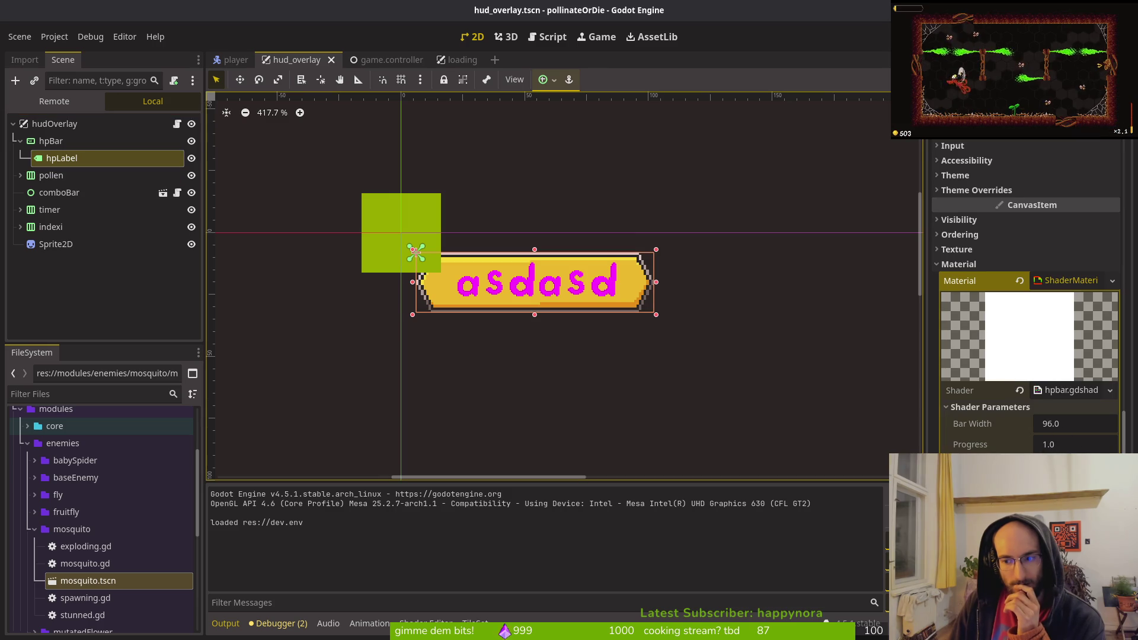
{"action": "left_click", "coordinate": [60, 244]}
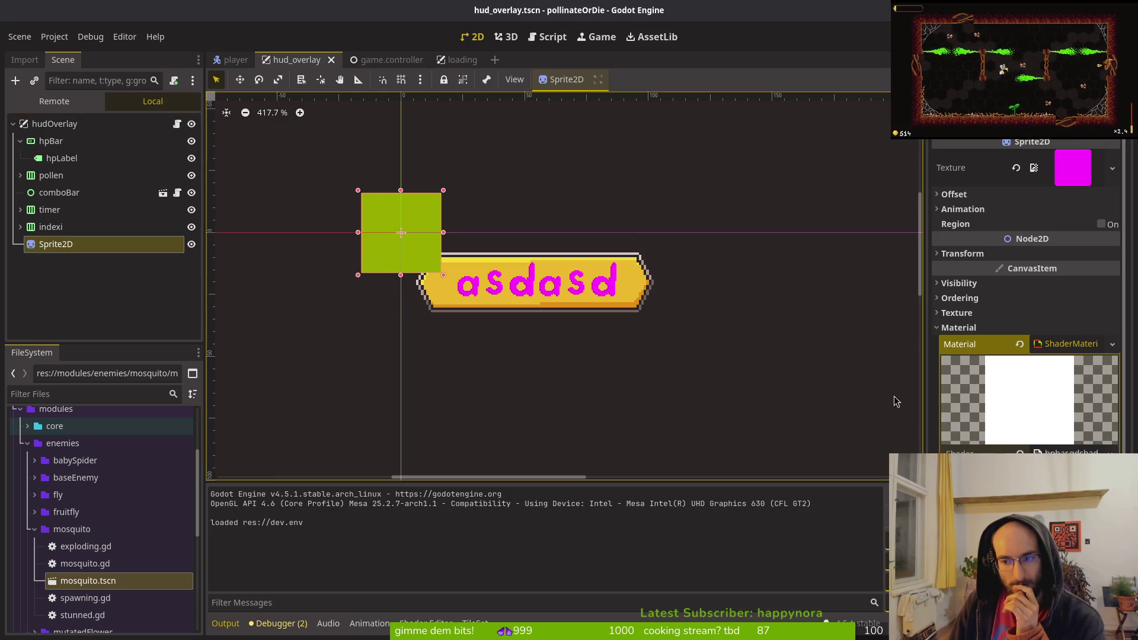
{"action": "left_click", "coordinate": [1060, 464]}
{"action": "mouse_move", "coordinate": [1027, 304]}
{"action": "left_mouse_down"}
{"action": "mouse_move", "coordinate": [959, 220]}
{"action": "mouse_move", "coordinate": [997, 250]}
{"action": "mouse_move", "coordinate": [1037, 337]}
{"action": "mouse_move", "coordinate": [1011, 335]}
{"action": "left_mouse_up"}
{"action": "left_click", "coordinate": [847, 489]}
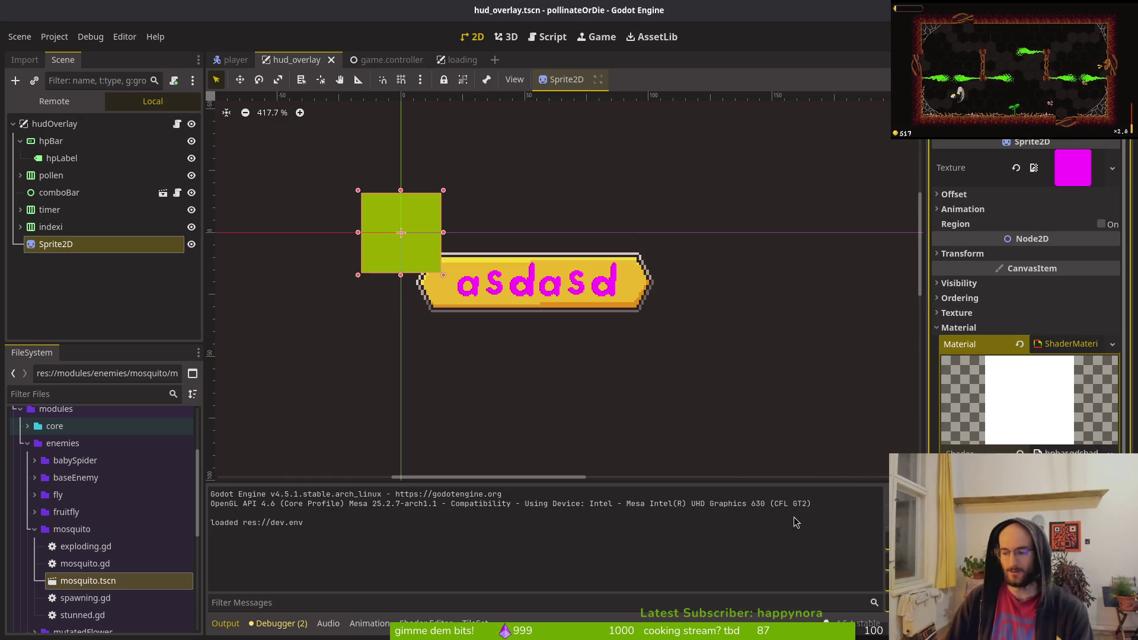
{"action": "key", "text": "F5"}
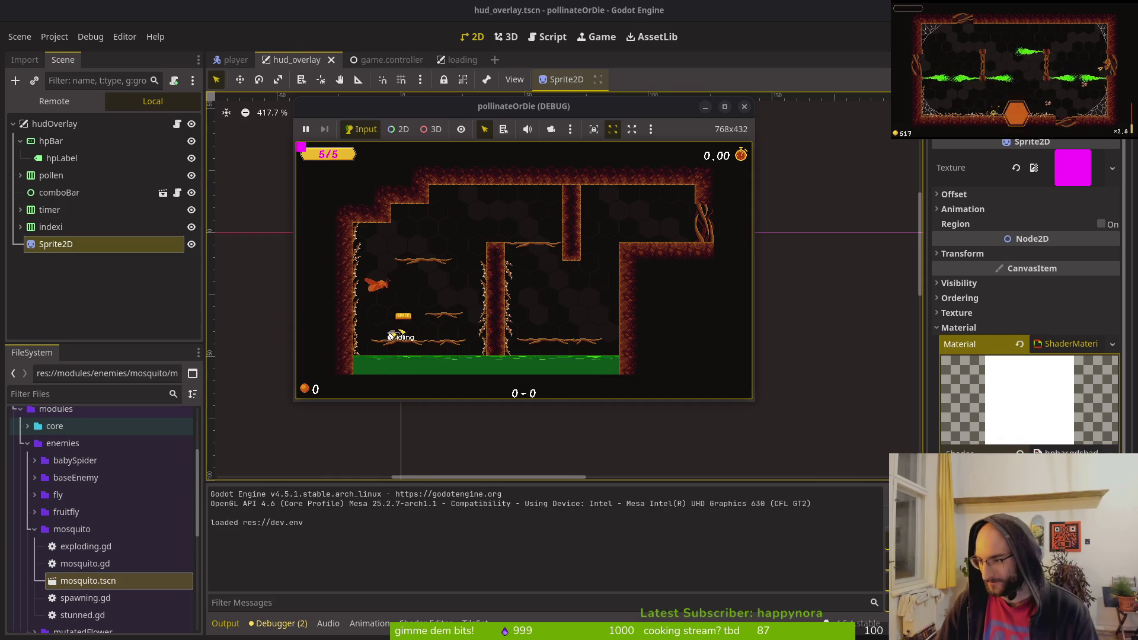
{"action": "key", "text": "alt+Tab"}
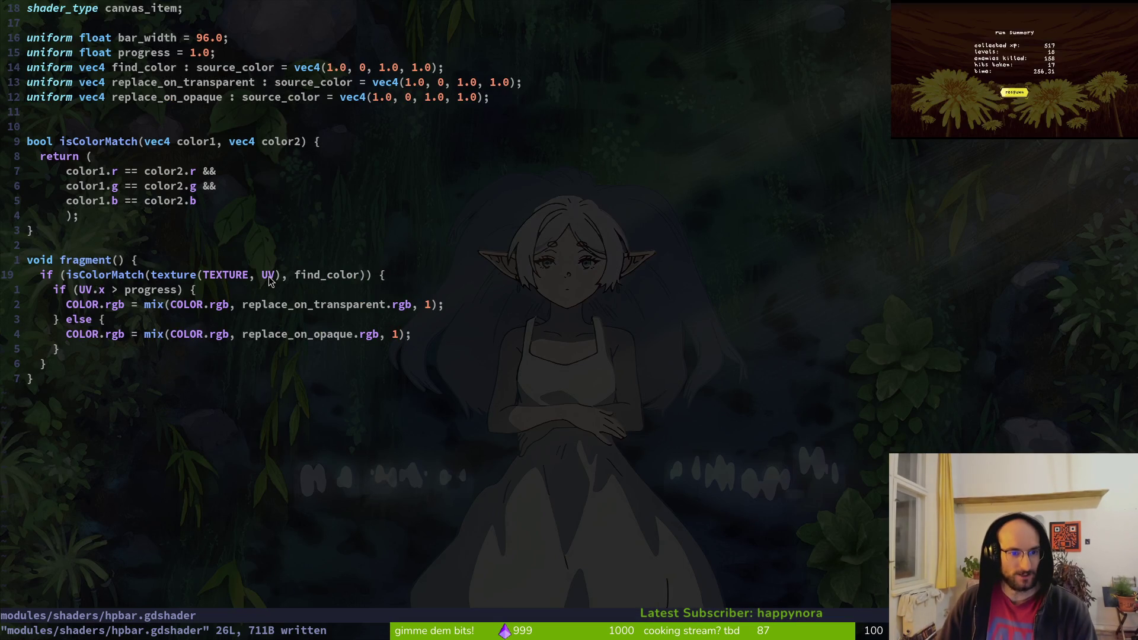
- Replace UV with SCREEN_UV on lines 20 and 19 of hpbar.gdshader and save
{"action": "left_click", "coordinate": [267, 276]}
{"action": "left_click", "coordinate": [86, 290]}
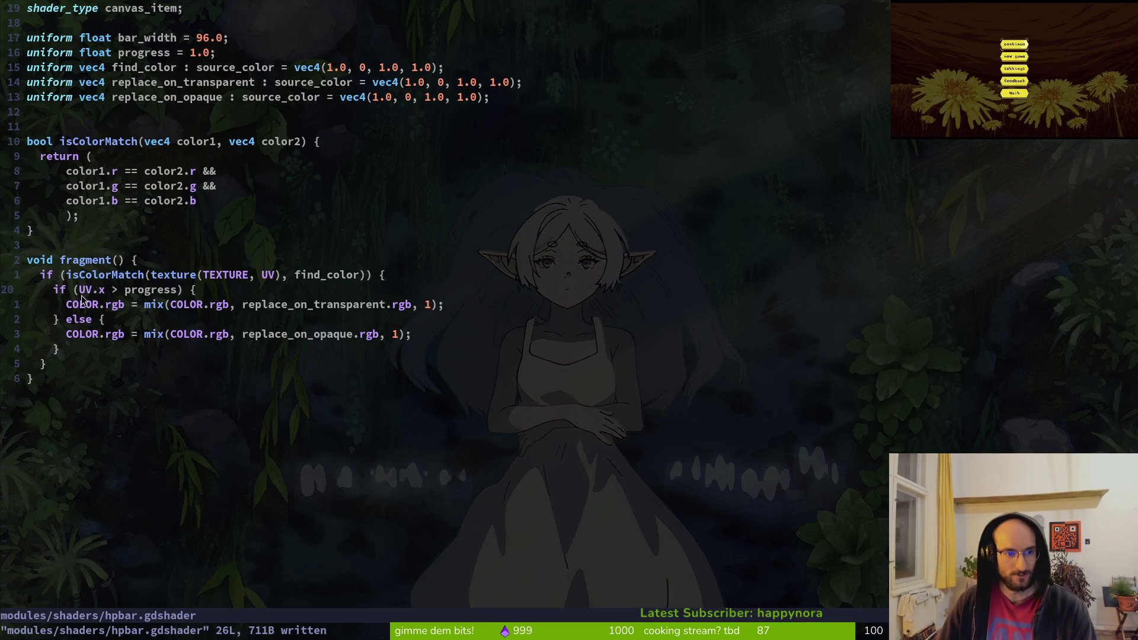
{"action": "type", "text": "cwSCREEN"}
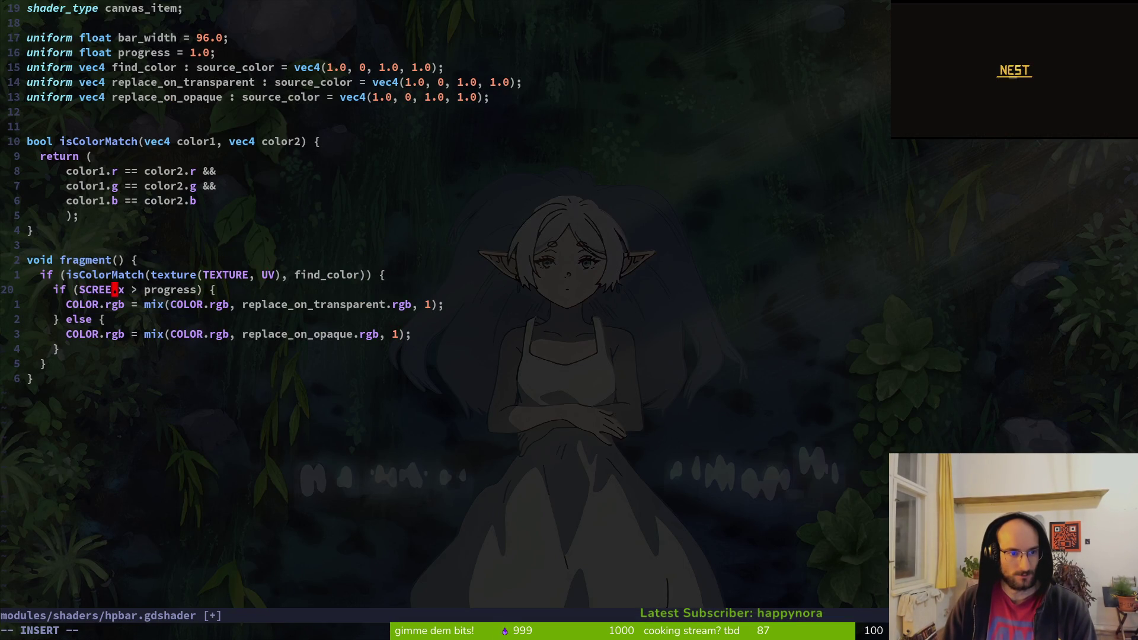
{"action": "type", "text": "_UV"}
{"action": "key", "text": "Escape"}
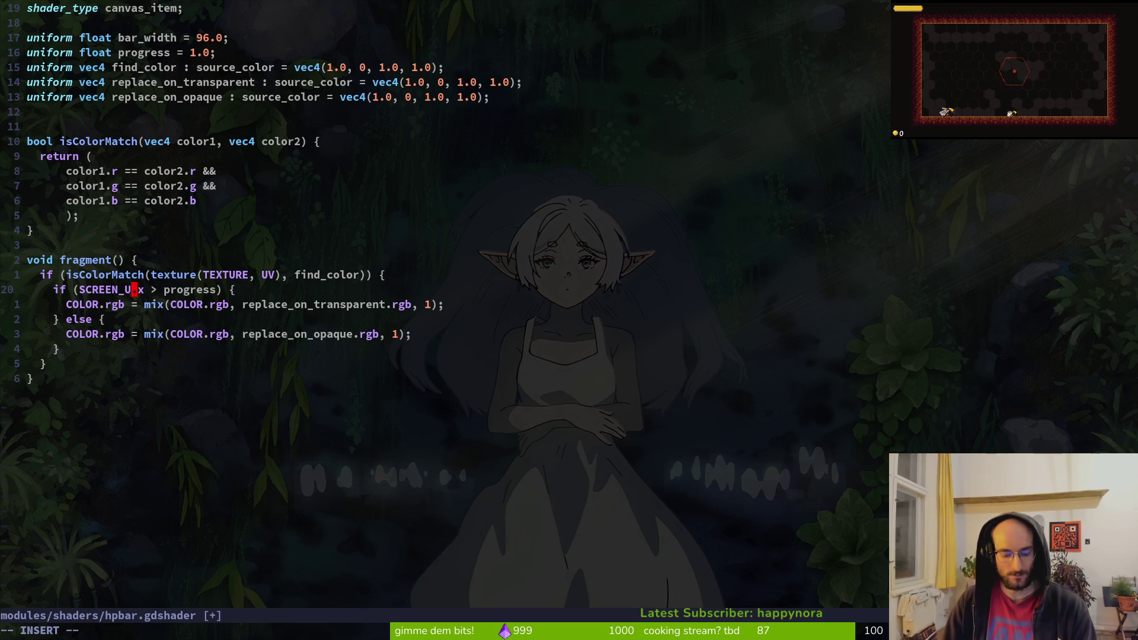
{"action": "type", "text": ":w"}
{"action": "key", "text": "Return"}
{"action": "key", "text": "v"}
{"action": "key", "text": "b"}
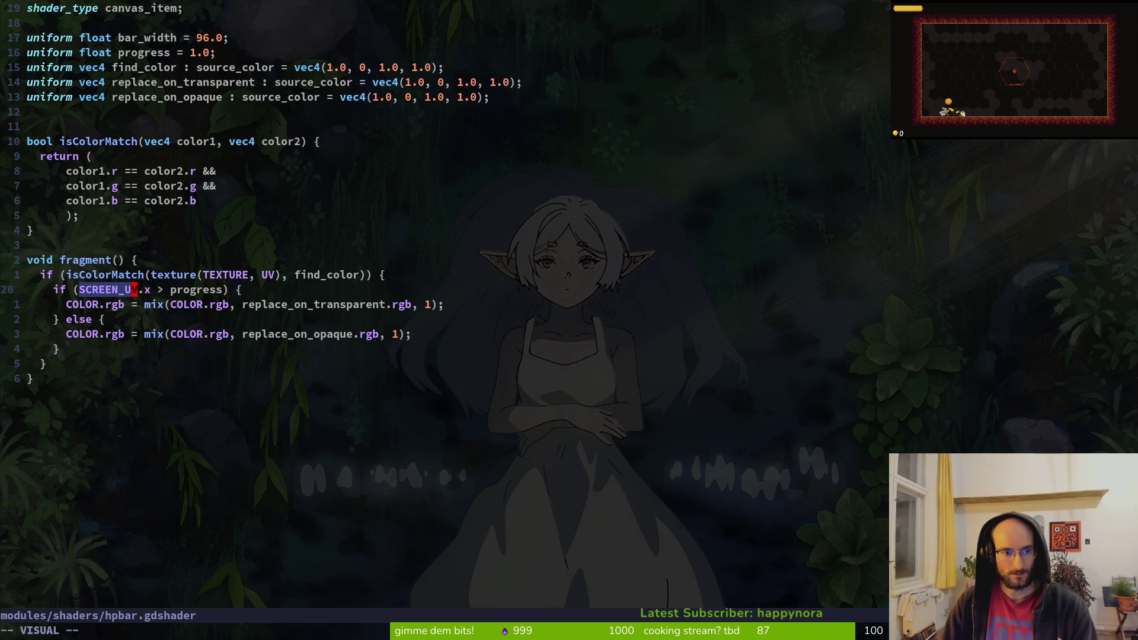
{"action": "key", "text": "y"}
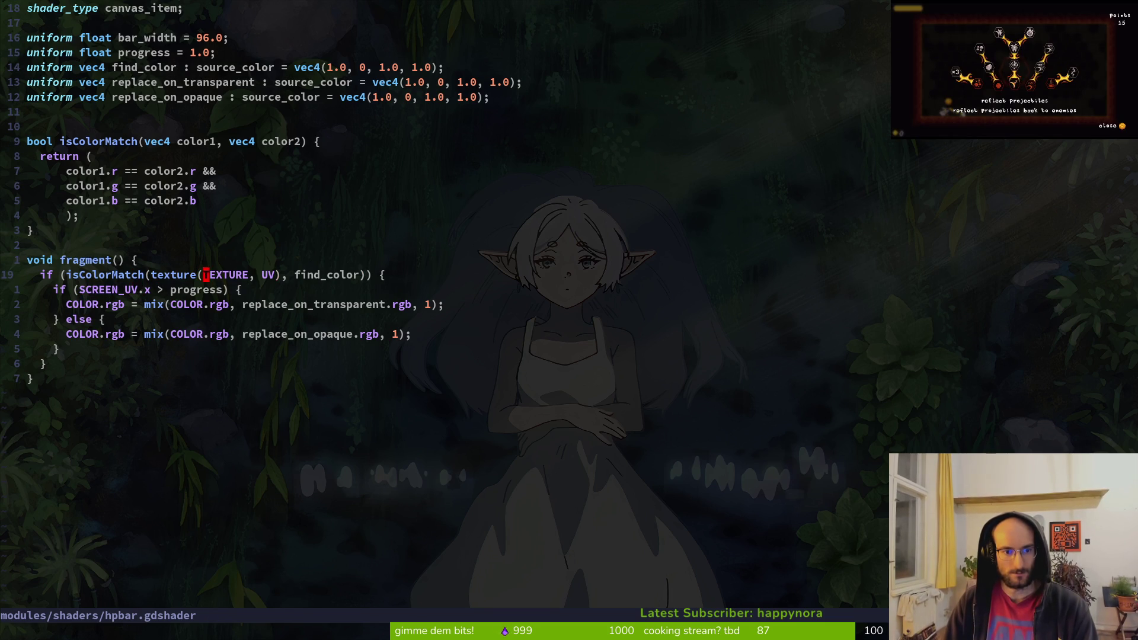
{"action": "type", "text": "diwP:w"}
{"action": "key", "text": "Return"}
- Run a new game to see the HP bar with SCREEN_UV, then close it
{"action": "key", "text": "F5"}
{"action": "key", "text": "Escape"}
{"action": "key", "text": "super+1"}
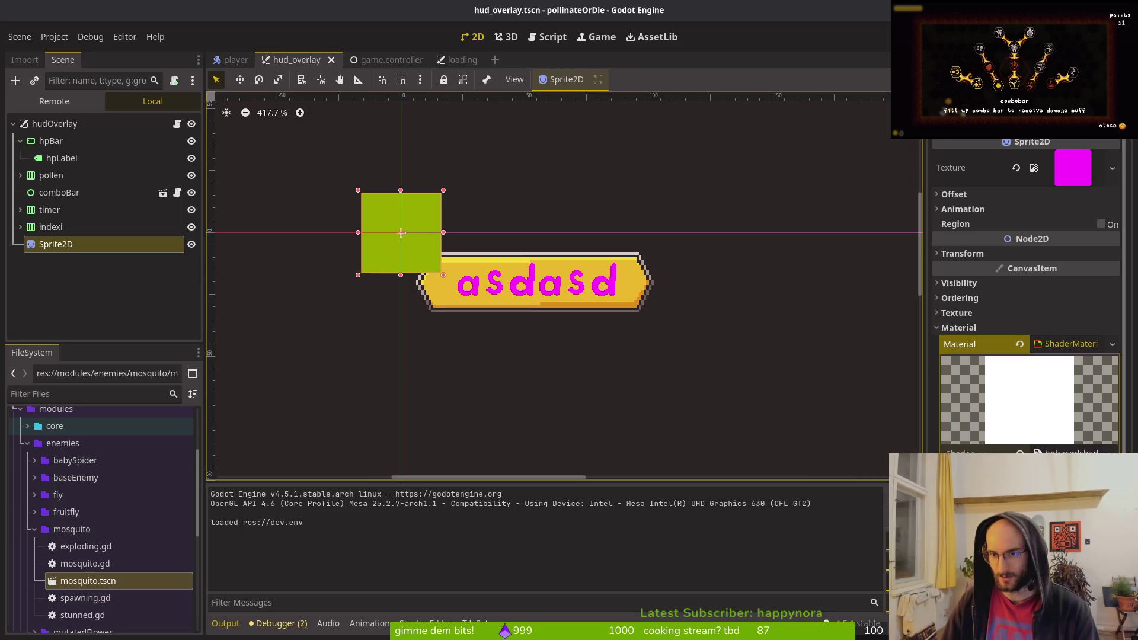
{"action": "key", "text": "F5"}
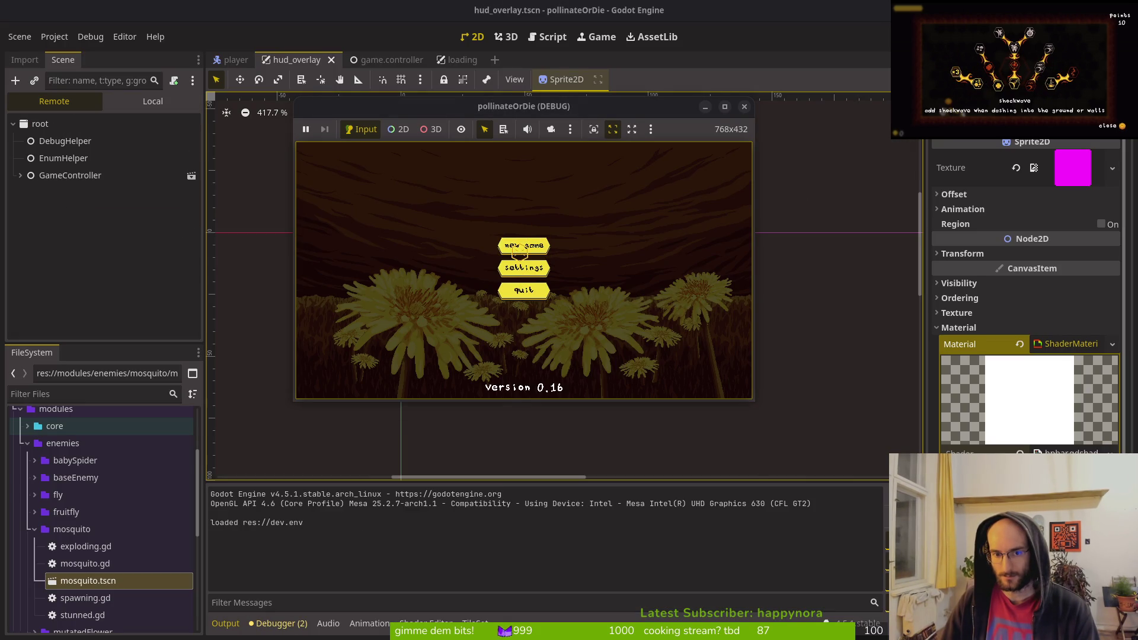
{"action": "left_click", "coordinate": [519, 251]}
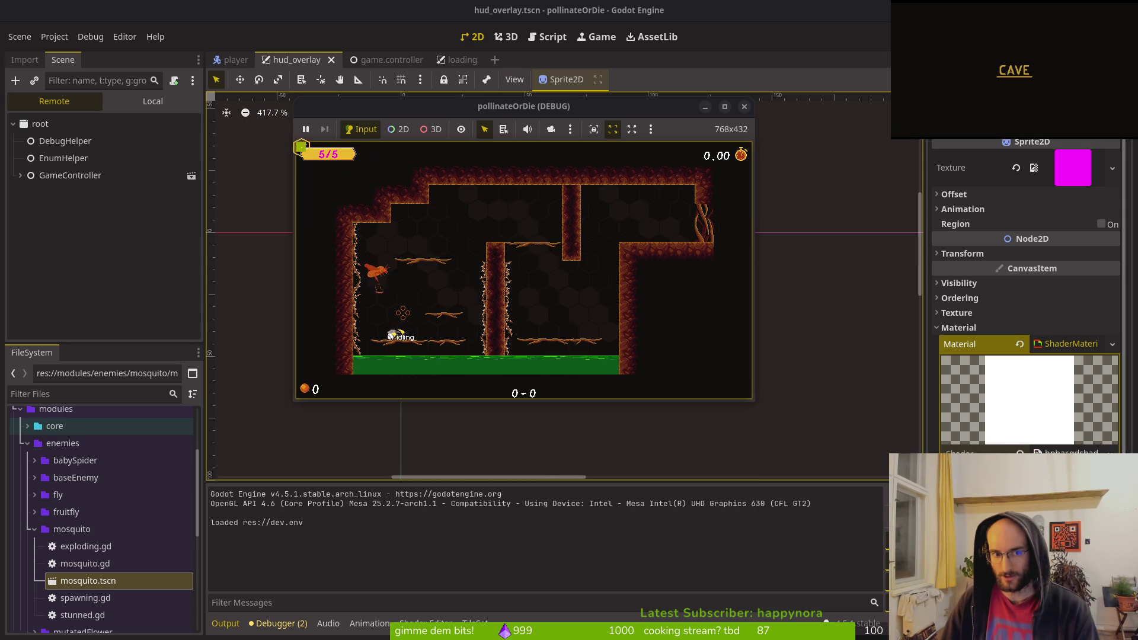
{"action": "left_click", "coordinate": [745, 106]}
- Undo back to UV, save, and rerun the game to check the HP bar
{"action": "key", "text": "super+1"}
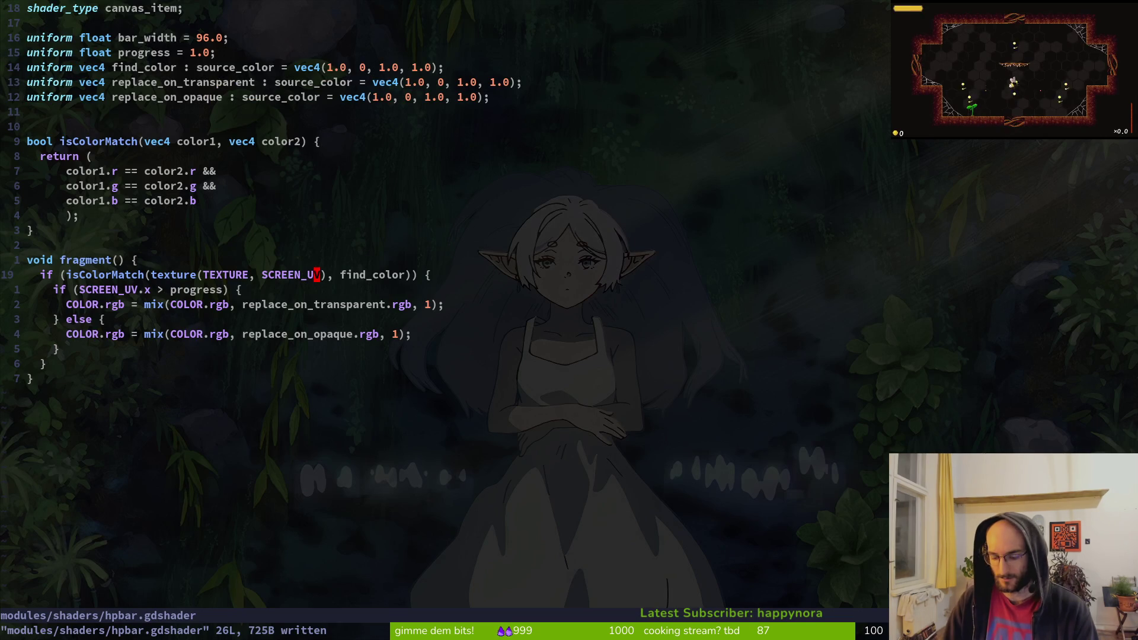
{"action": "type", "text": "u"}
{"action": "type", "text": ":w"}
{"action": "key", "text": "Return"}
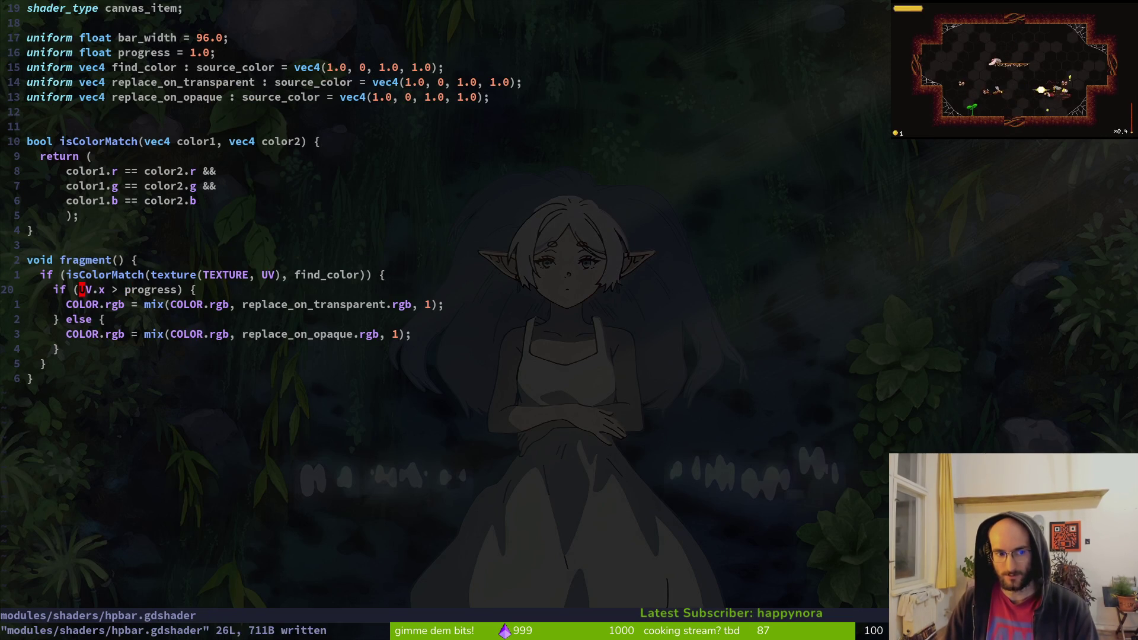
{"action": "key", "text": "super+2"}
{"action": "key", "text": "F5"}
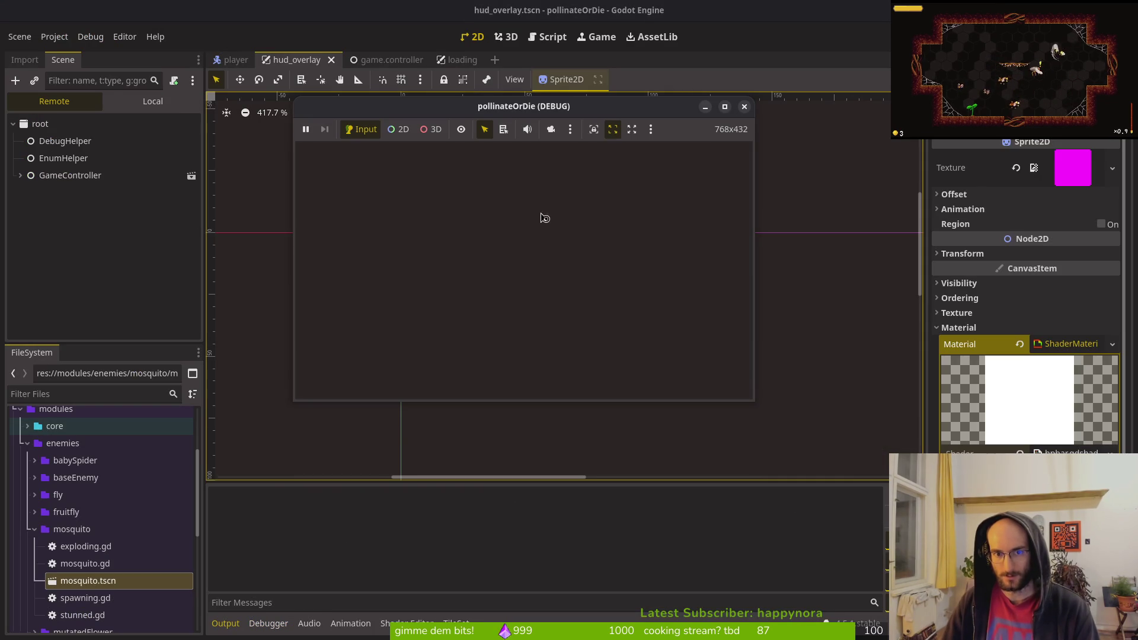
{"action": "left_click", "coordinate": [504, 241]}
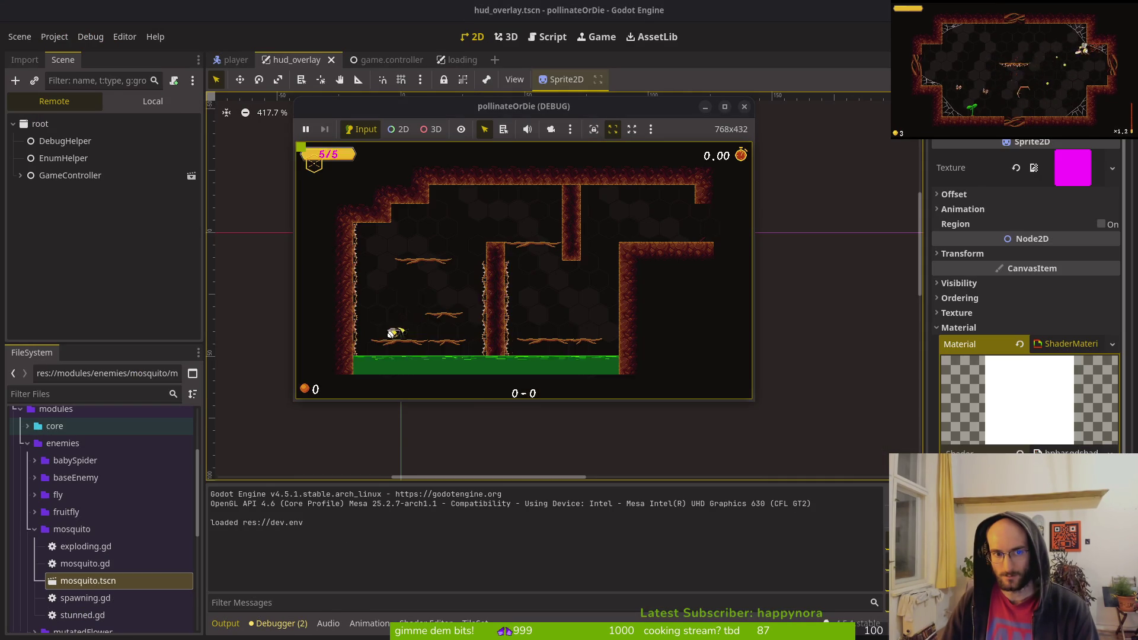
{"action": "left_click", "coordinate": [743, 106]}
- Return to the hudOverlay scene tree and its 2D view in Godot
{"action": "left_click", "coordinate": [41, 226]}
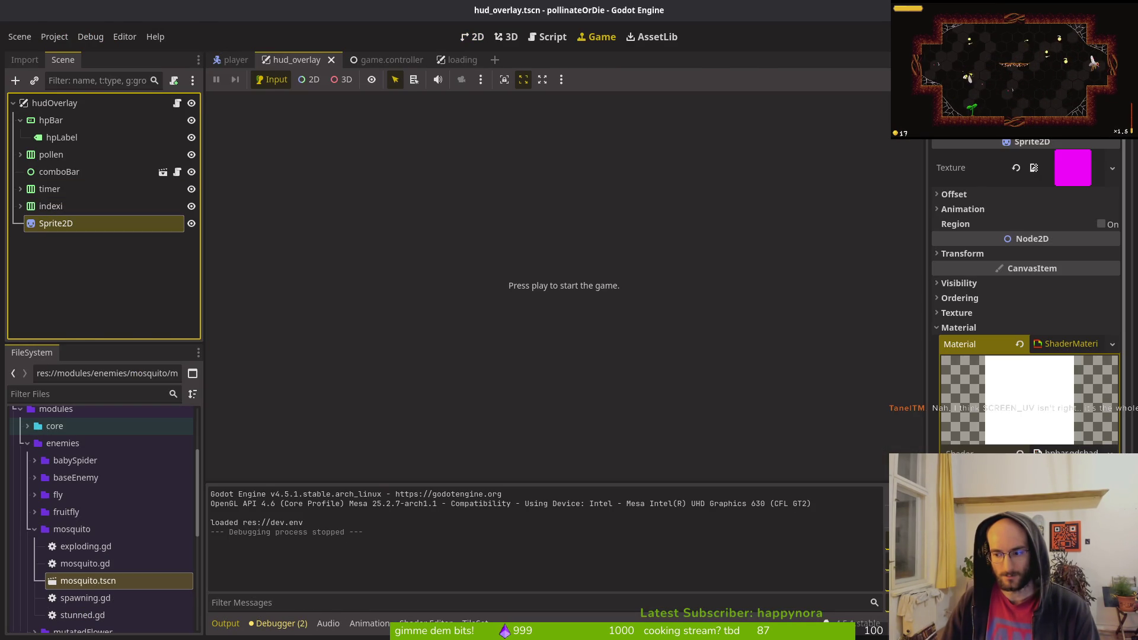
{"action": "key", "text": "alt+Tab"}
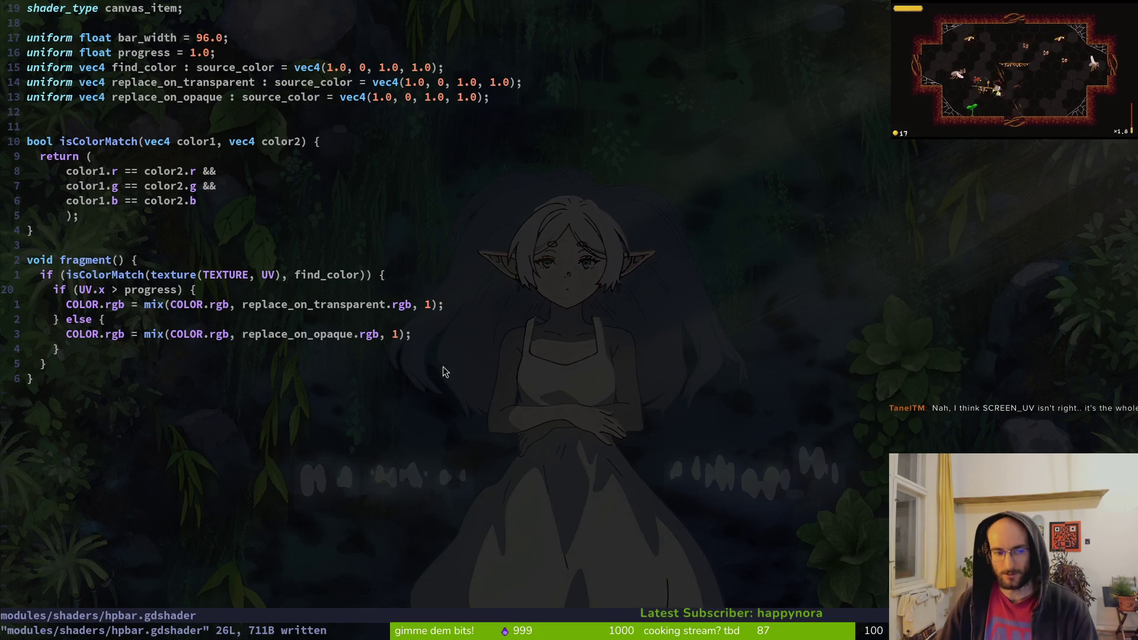
{"action": "key", "text": "alt+Tab"}
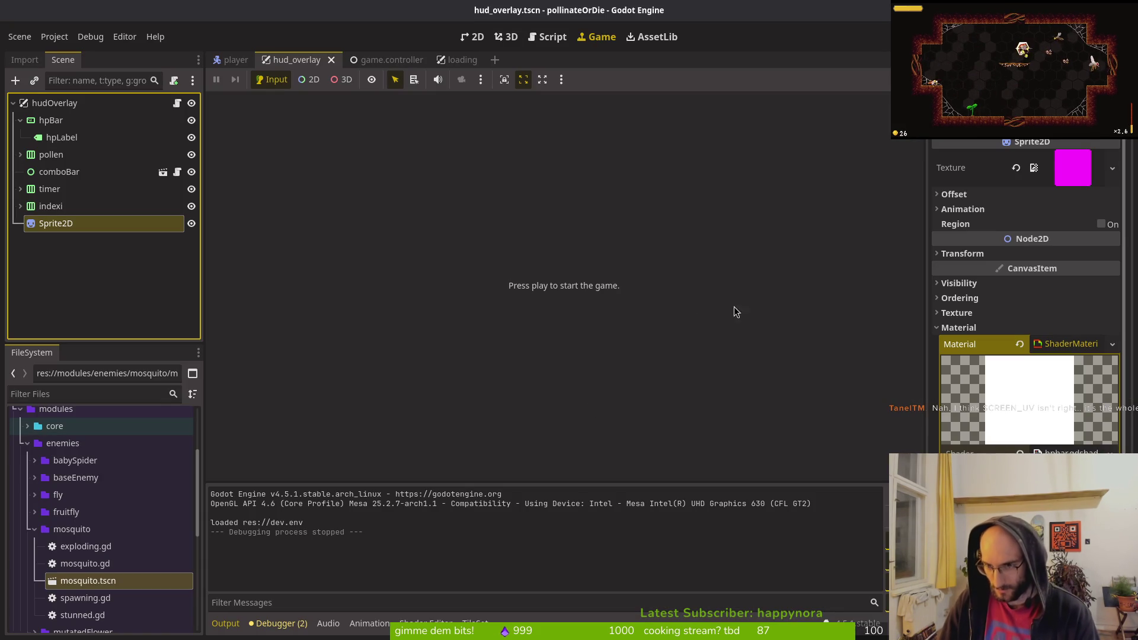
{"action": "left_click", "coordinate": [473, 36]}
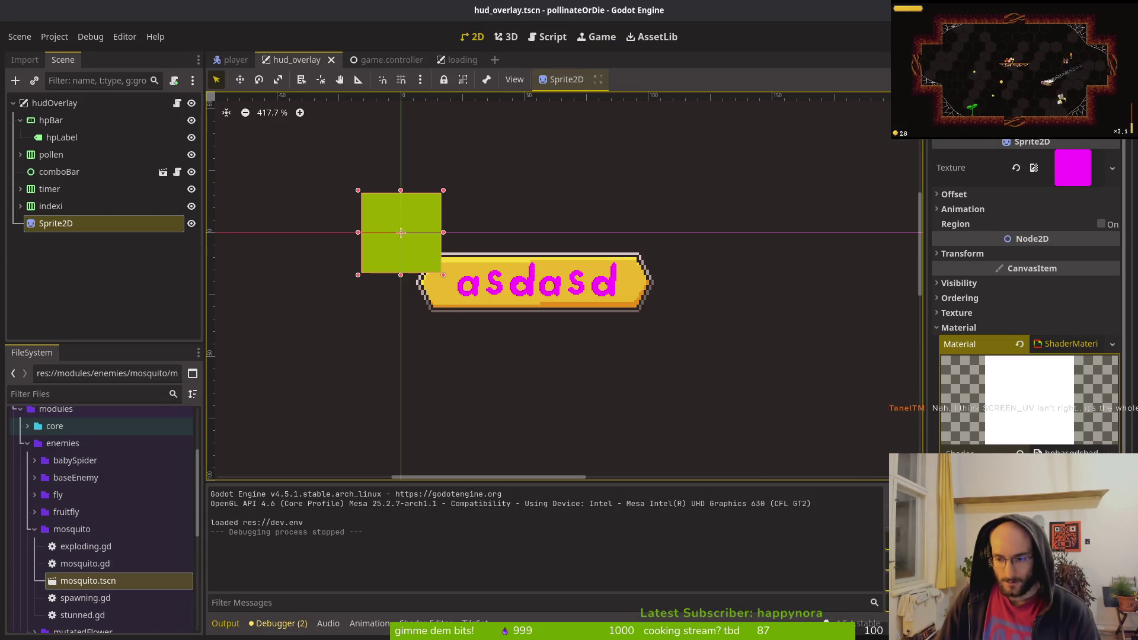
- Pick a salmon replace_on_opaque colour for the Sprite2D and save hud_overlay.tscn
{"action": "key", "text": "ctrl+s"}
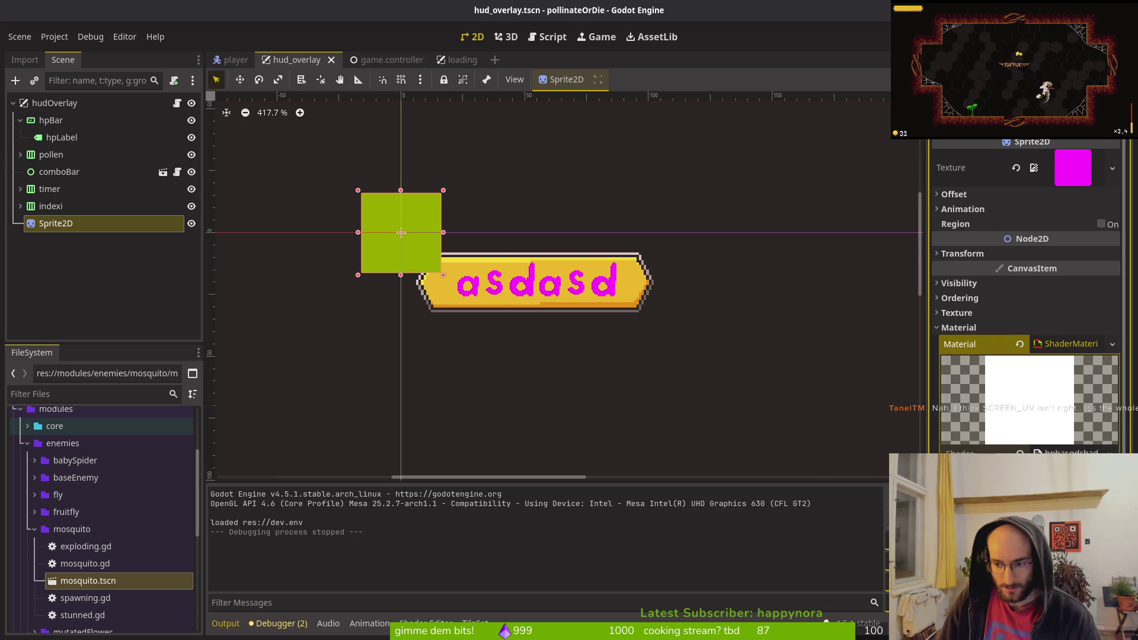
{"action": "left_click", "coordinate": [1025, 461]}
{"action": "left_click", "coordinate": [1064, 296]}
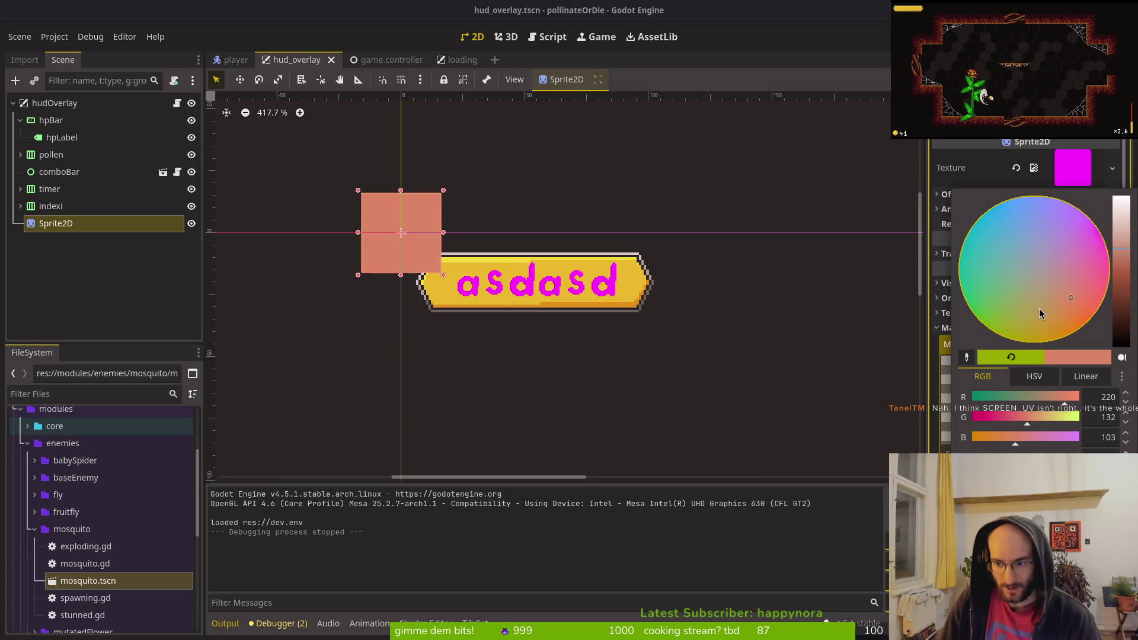
{"action": "key", "text": "Escape"}
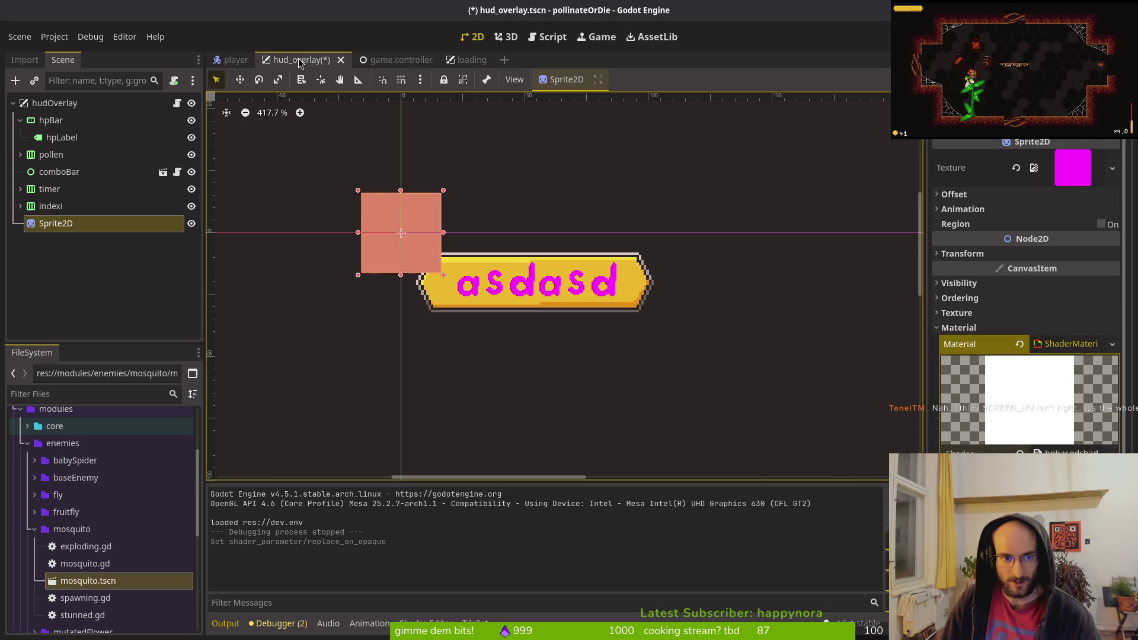
{"action": "key", "text": "ctrl+s"}
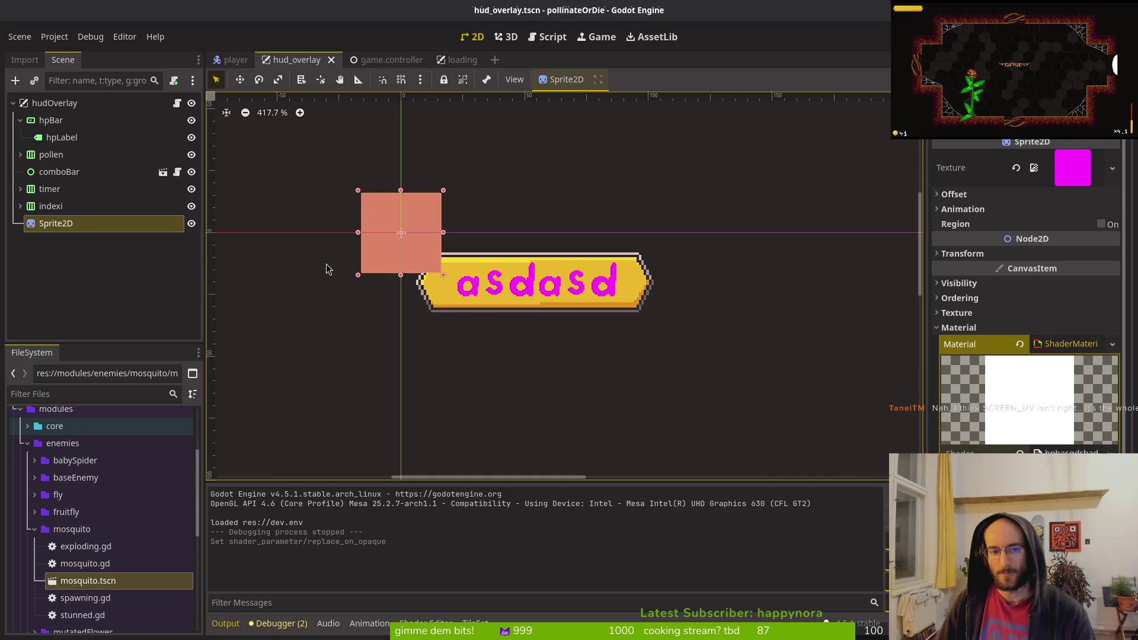
- Compare the hpLabel and Sprite2D node settings, ending with hpLabel selected
{"action": "left_click", "coordinate": [58, 142]}
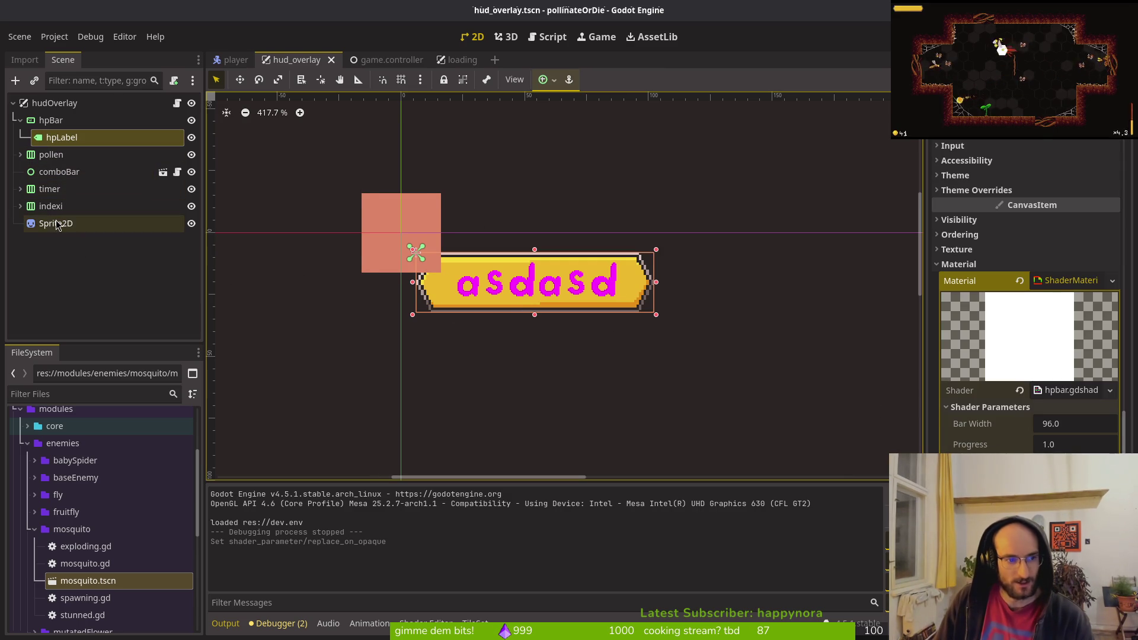
{"action": "left_click", "coordinate": [56, 224]}
{"action": "left_click", "coordinate": [71, 138]}
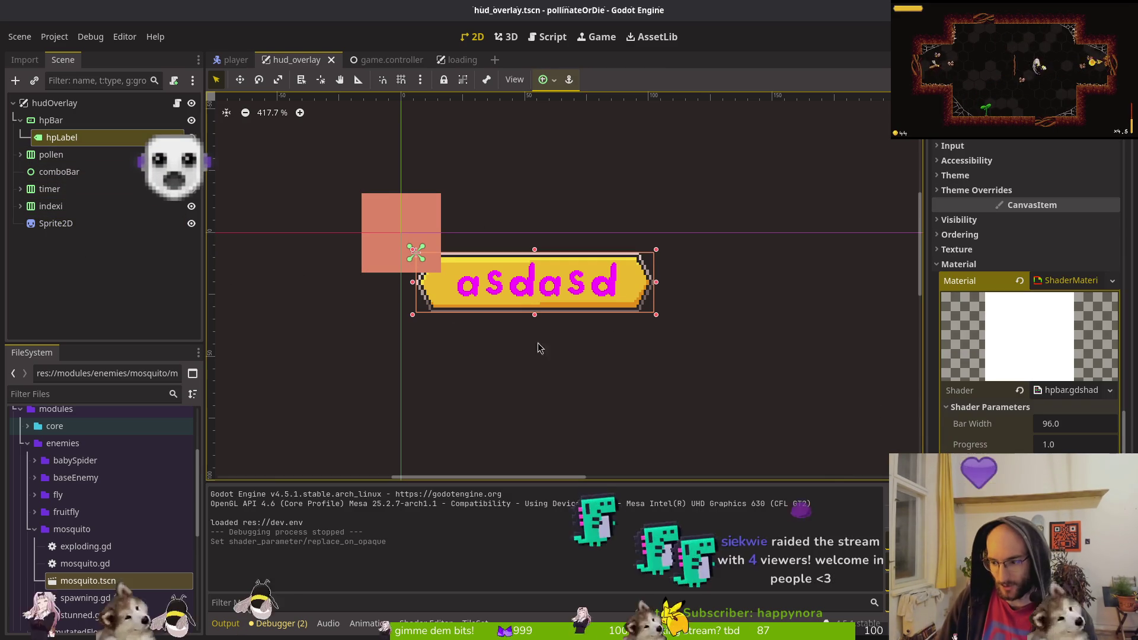